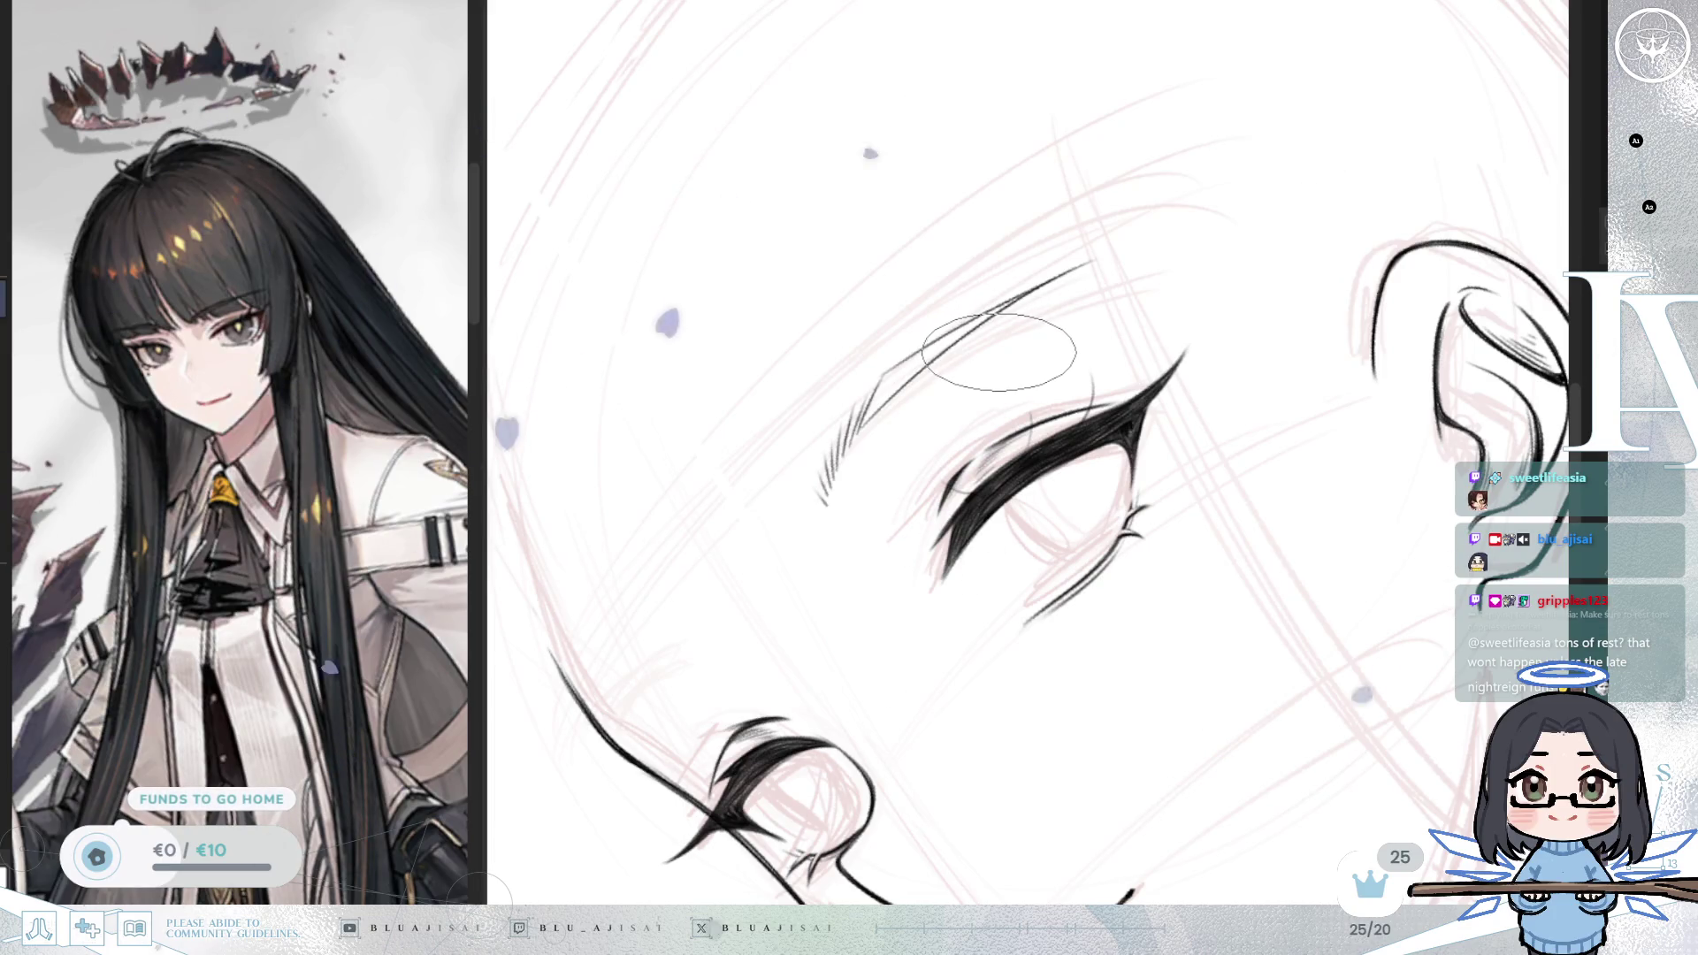
Step: Ink feathered hatch strokes on the near inner eyebrow and its thin tapered tail
scroll(853, 416, up, 1)
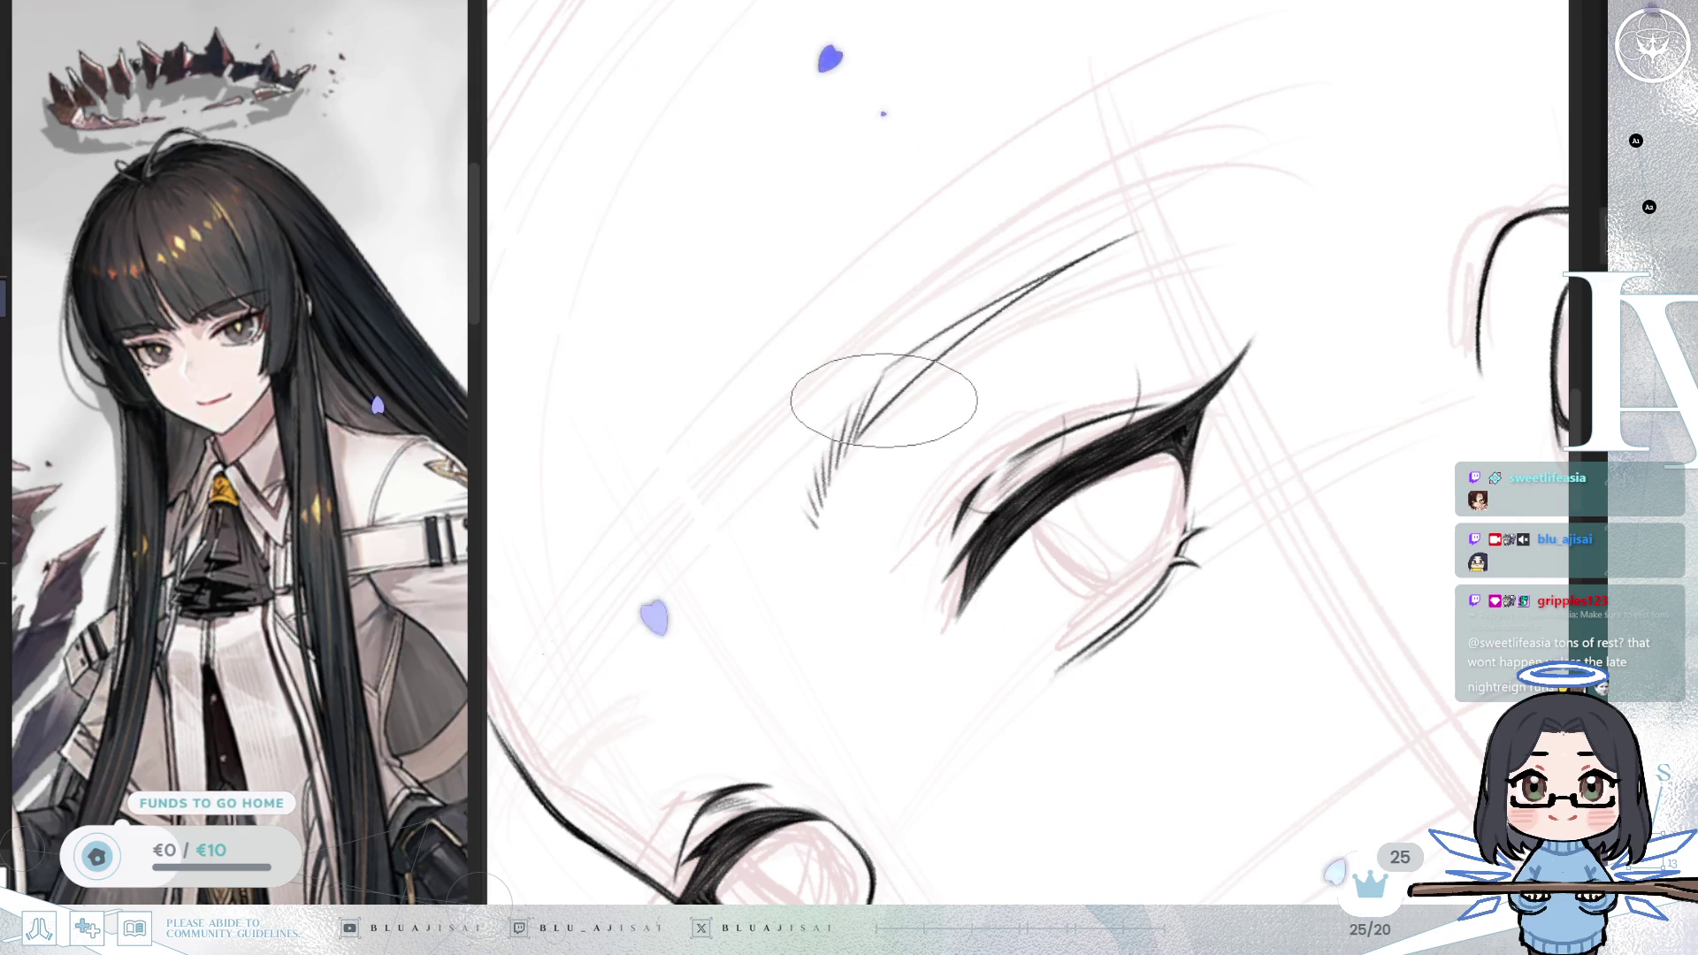
scroll(893, 399, up, 3)
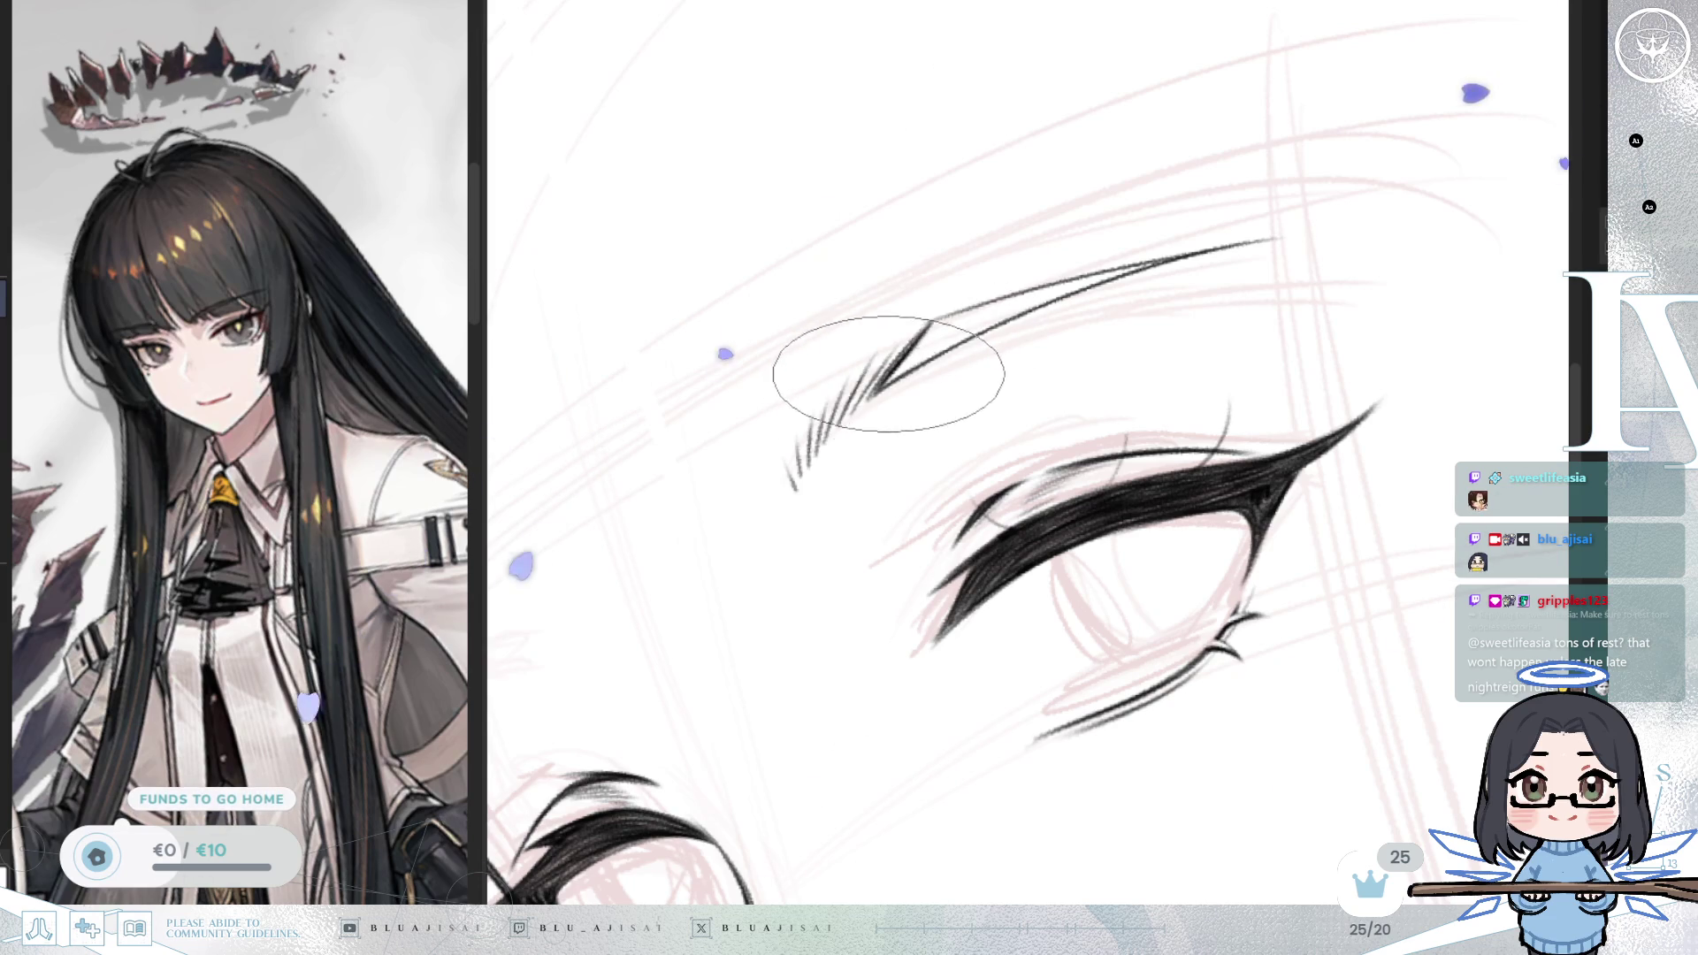
mouse_move(884, 389)
mouse_down()
mouse_move(942, 325)
mouse_move(894, 372)
mouse_up()
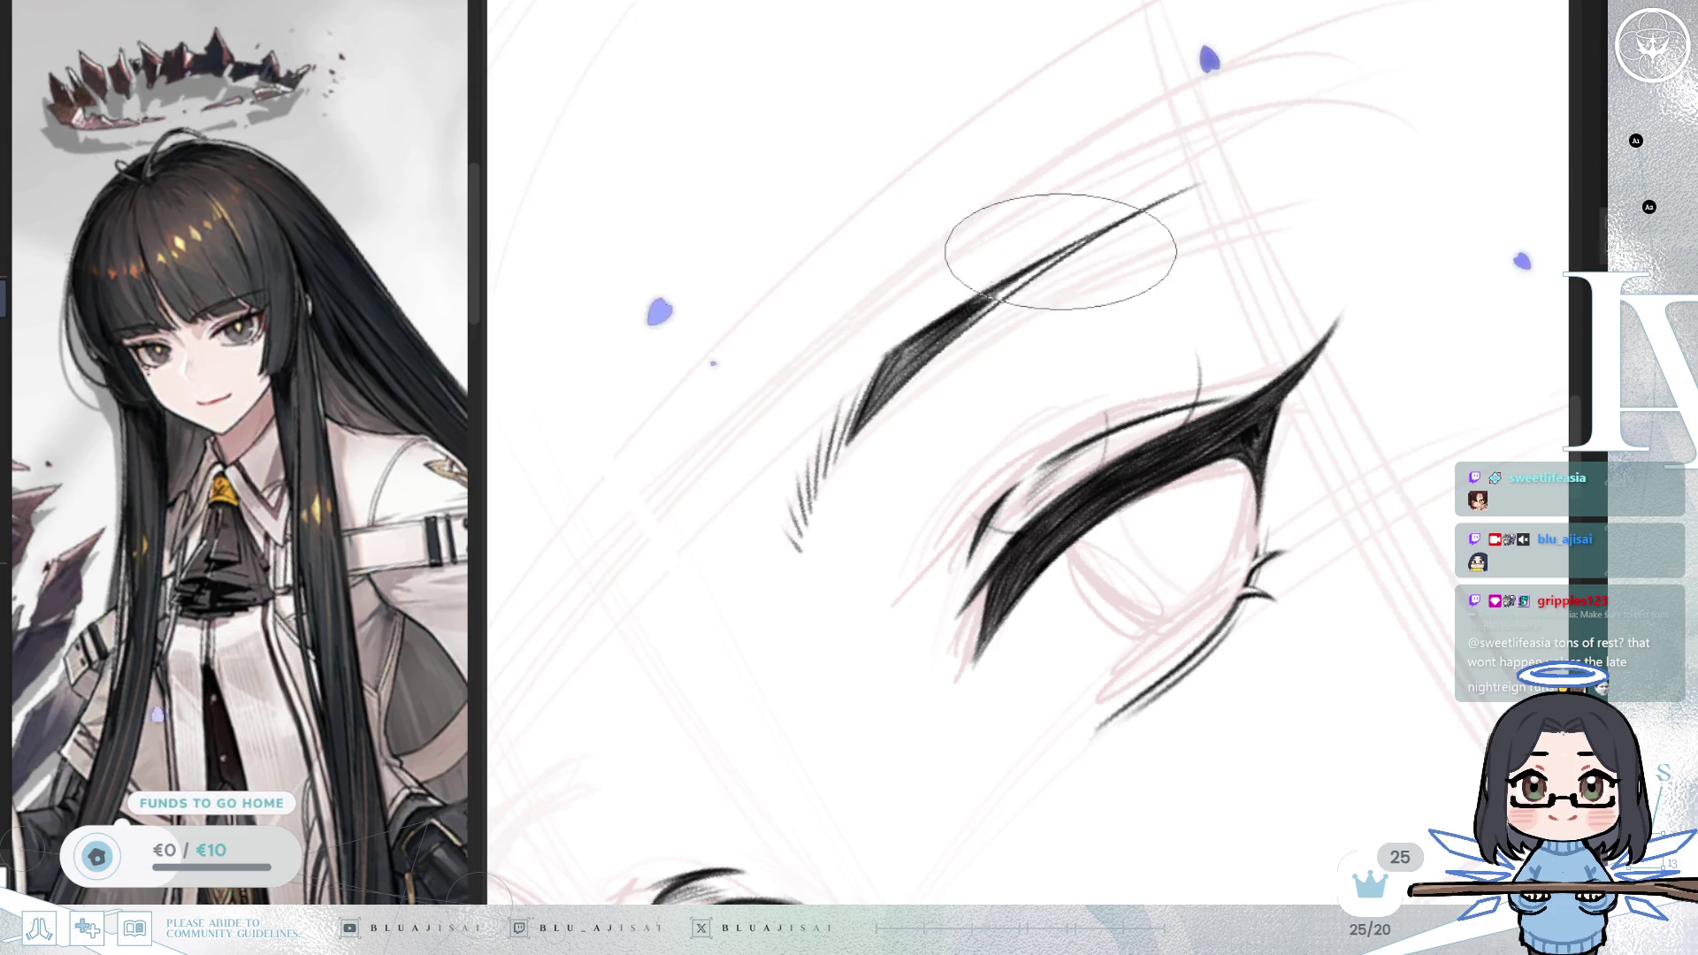
drag(1008, 283, 1149, 204)
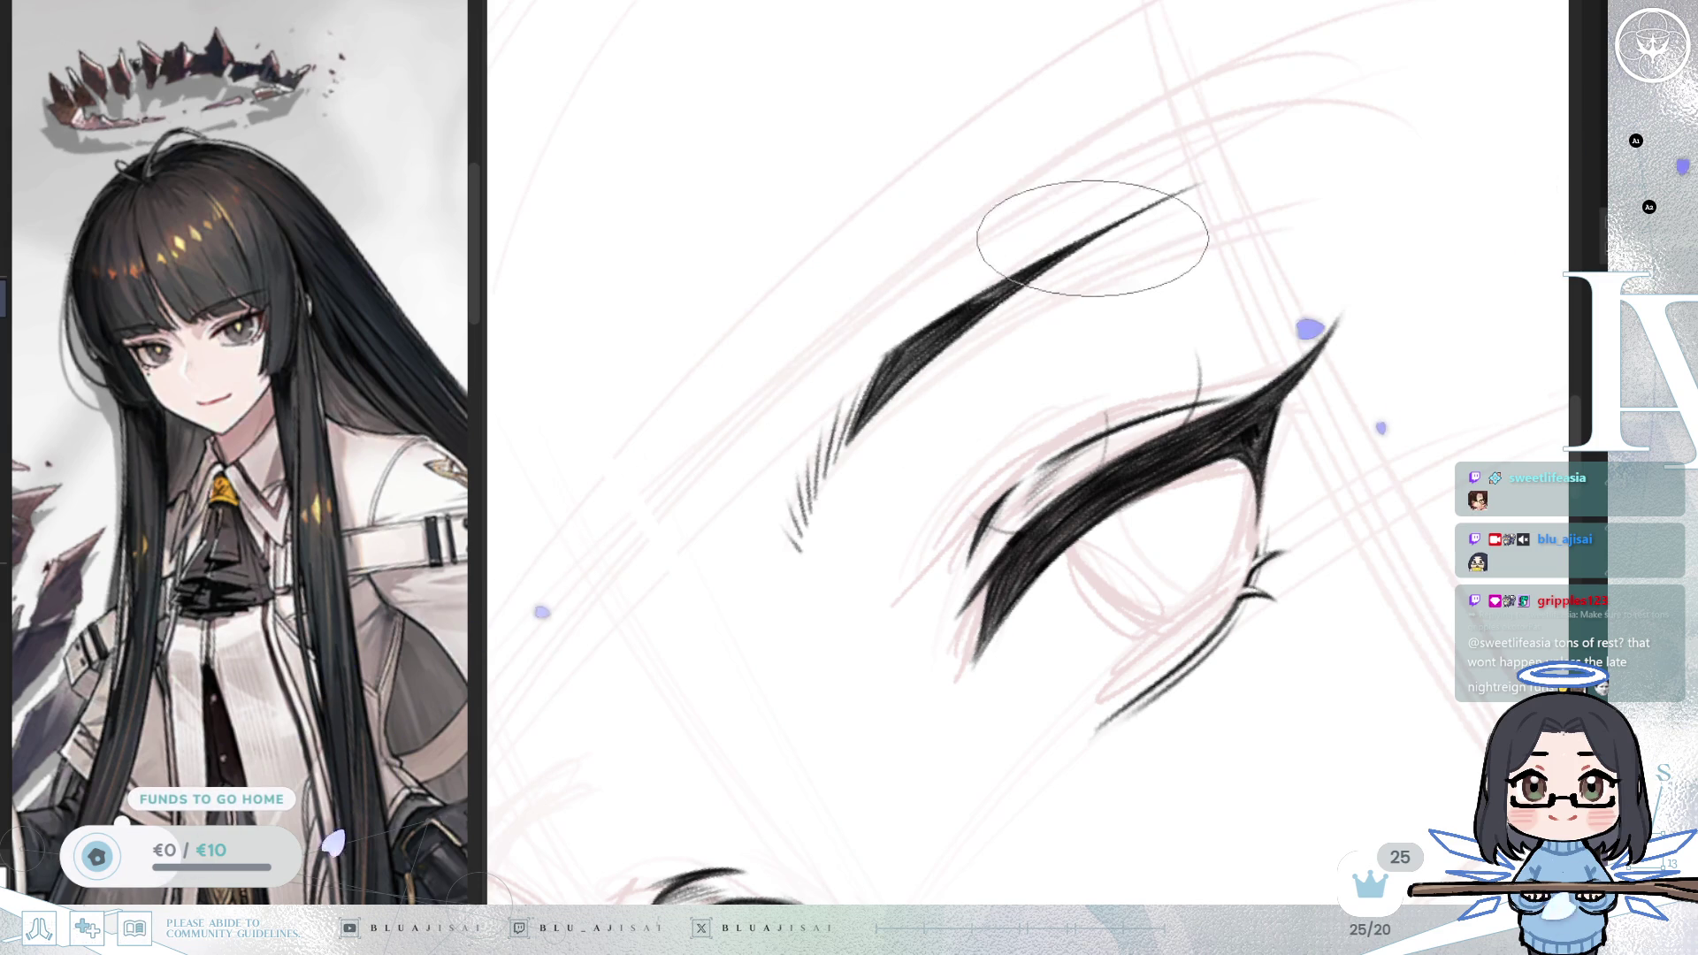
Step: Rotate, level and mirror the canvas view to check the eyebrow lines
drag(1091, 237, 887, 379)
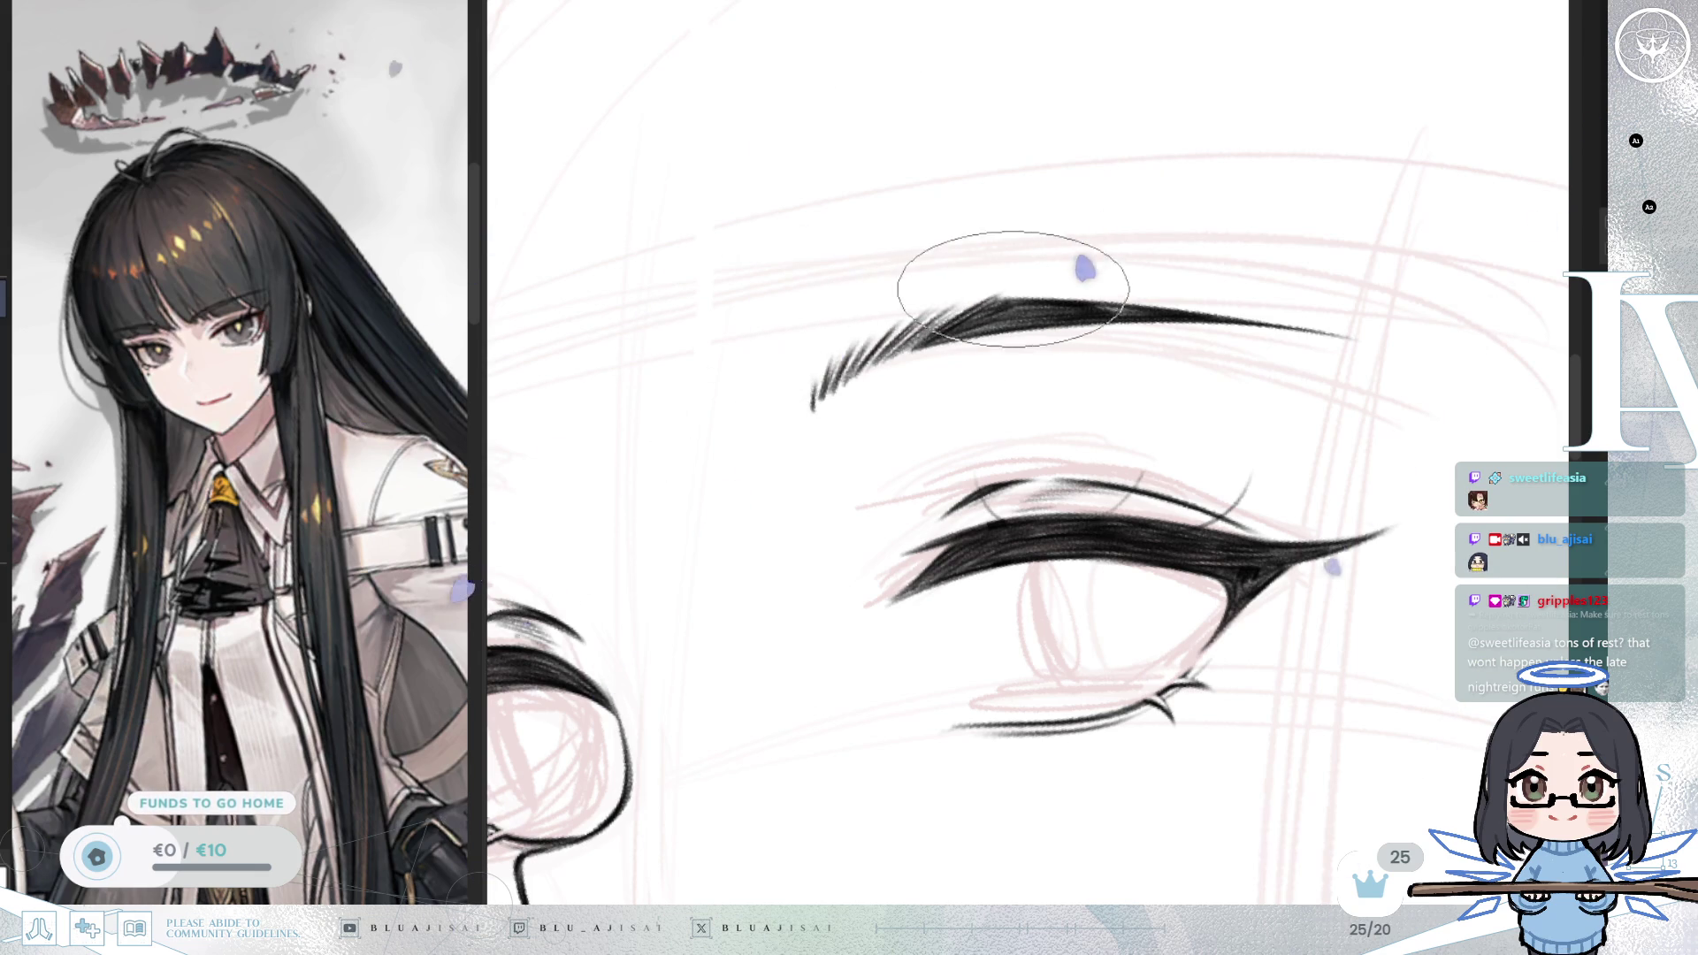
drag(1080, 284, 1066, 285)
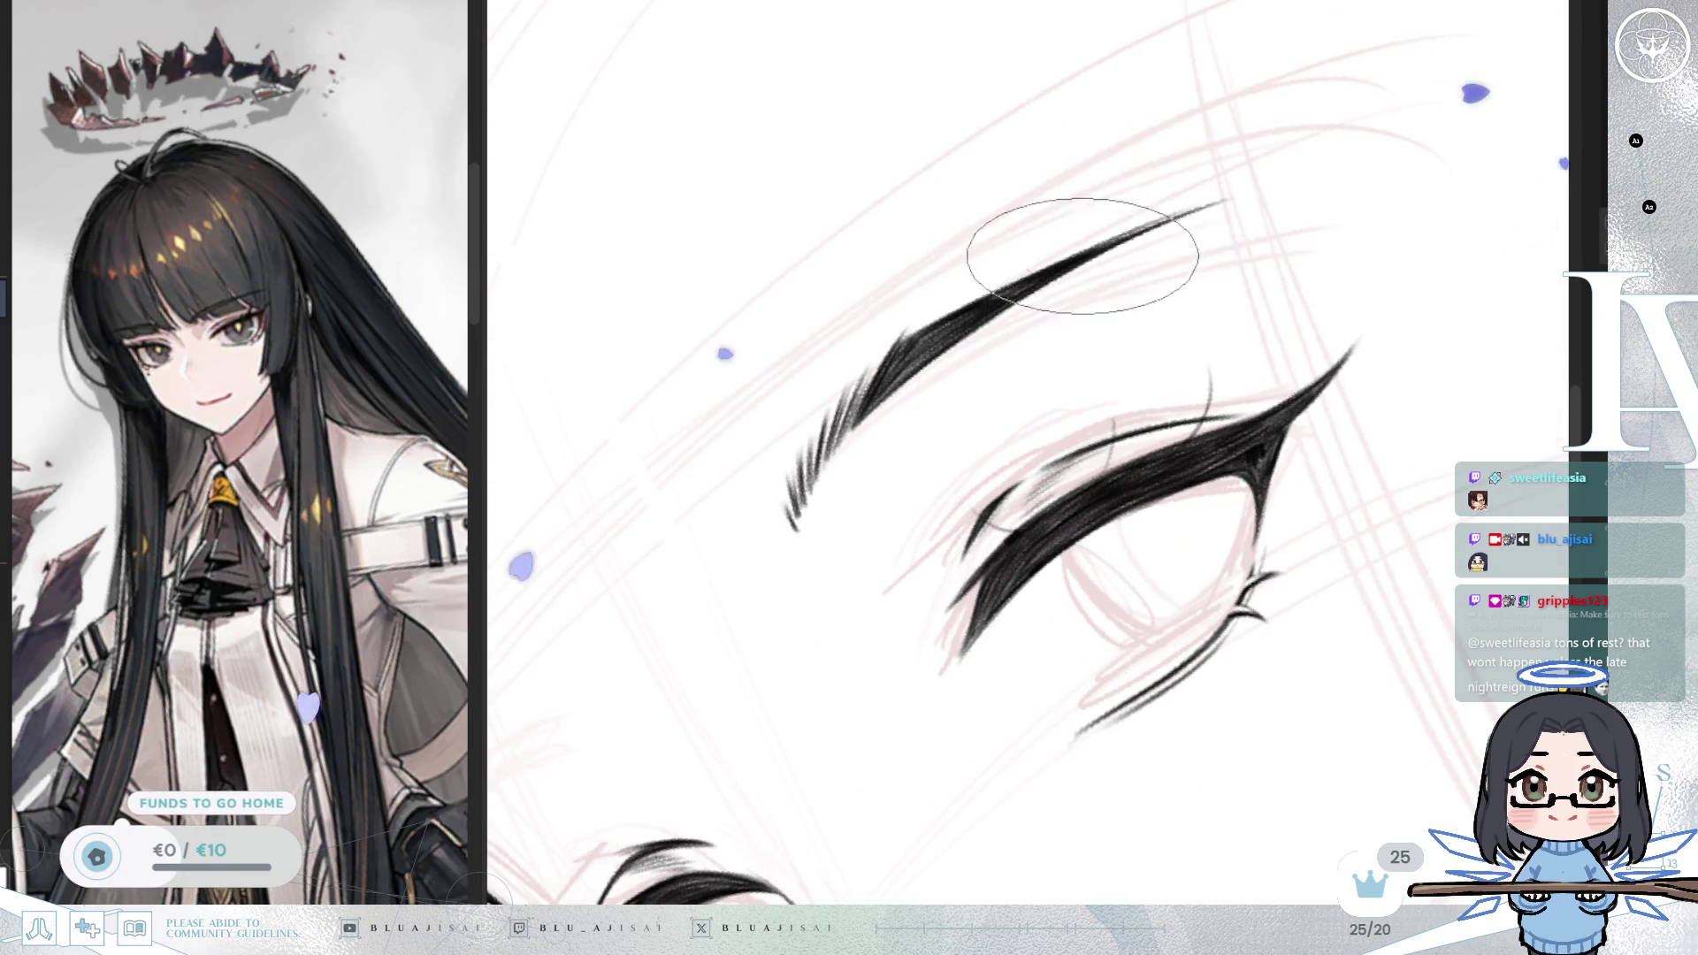
mouse_move(1126, 258)
mouse_down()
mouse_move(1250, 209)
mouse_move(1359, 200)
mouse_up()
scroll(1353, 195, down, 2)
key(m)
scroll(1224, 257, up, 4)
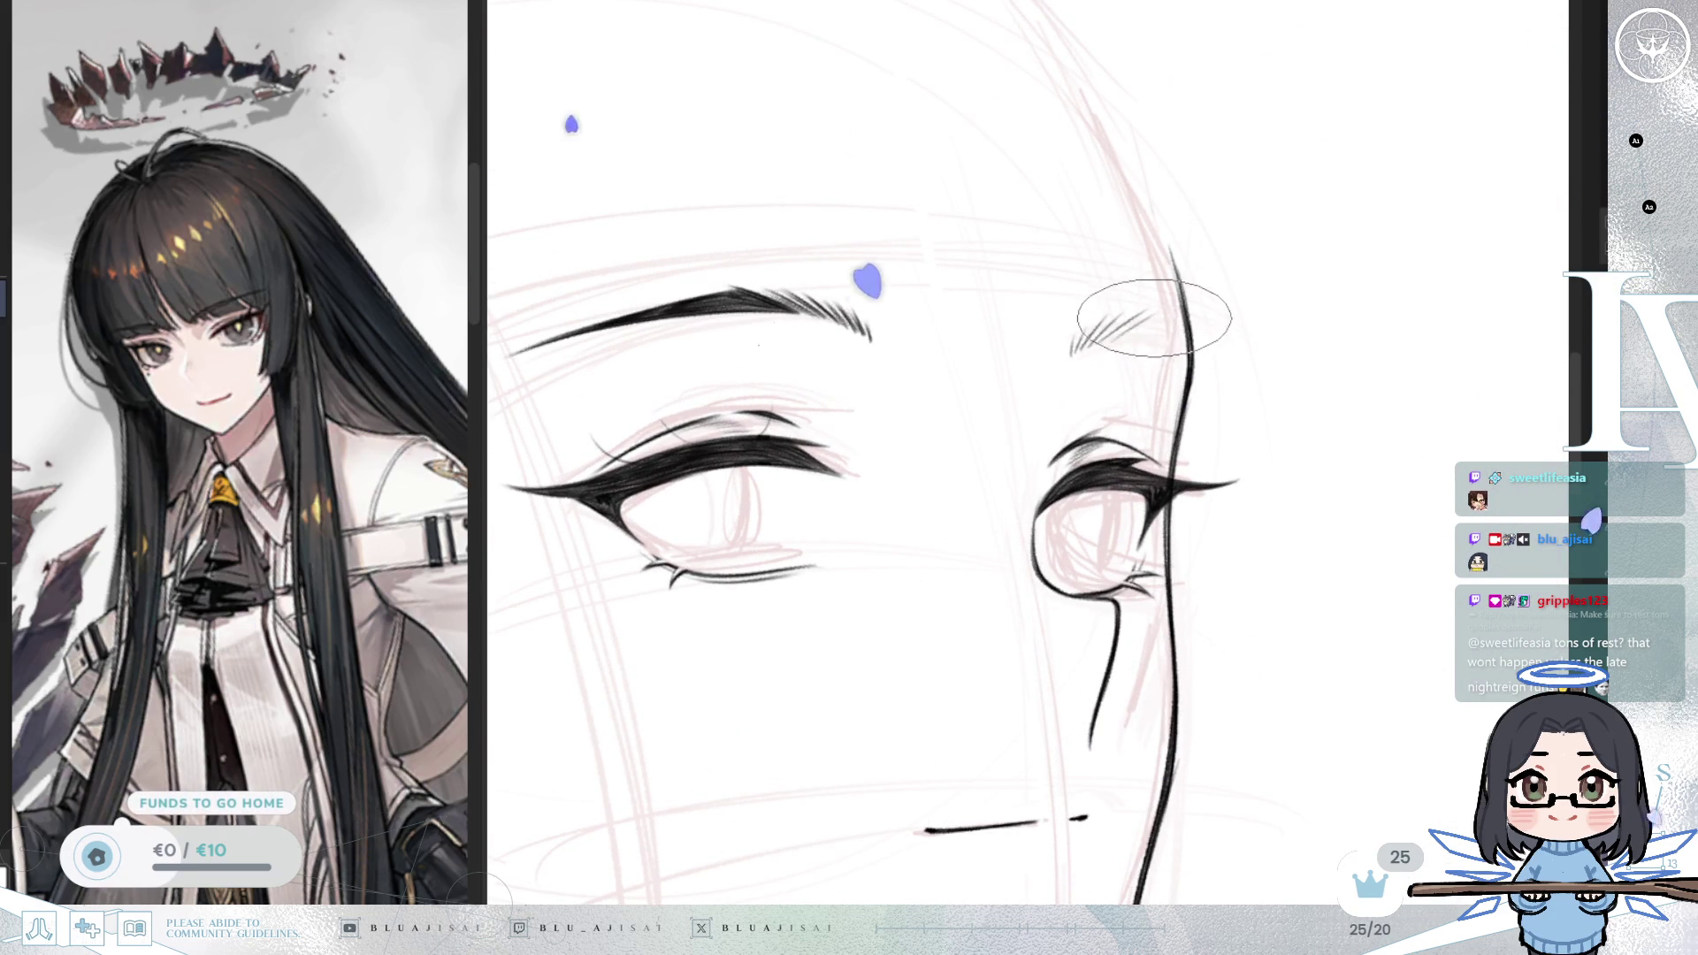
Step: Draw short feathered hatch marks on the far eyebrow, adjusting the brush size with [ and ]
drag(1154, 316, 1023, 322)
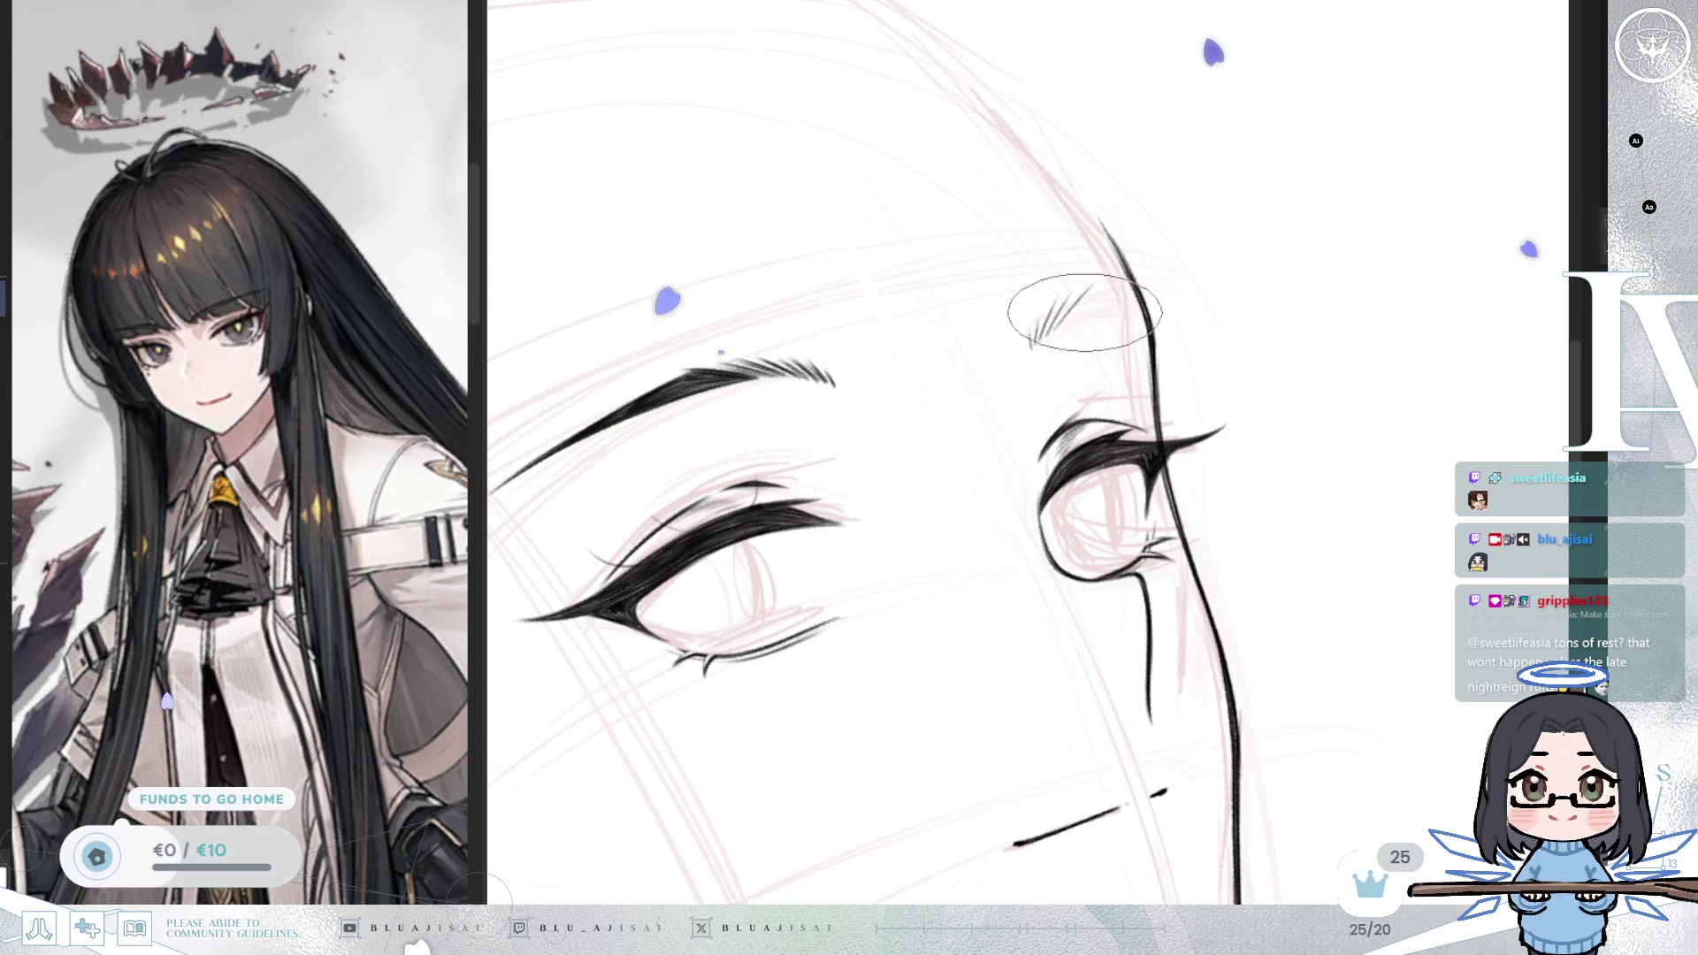
drag(1053, 325, 1145, 303)
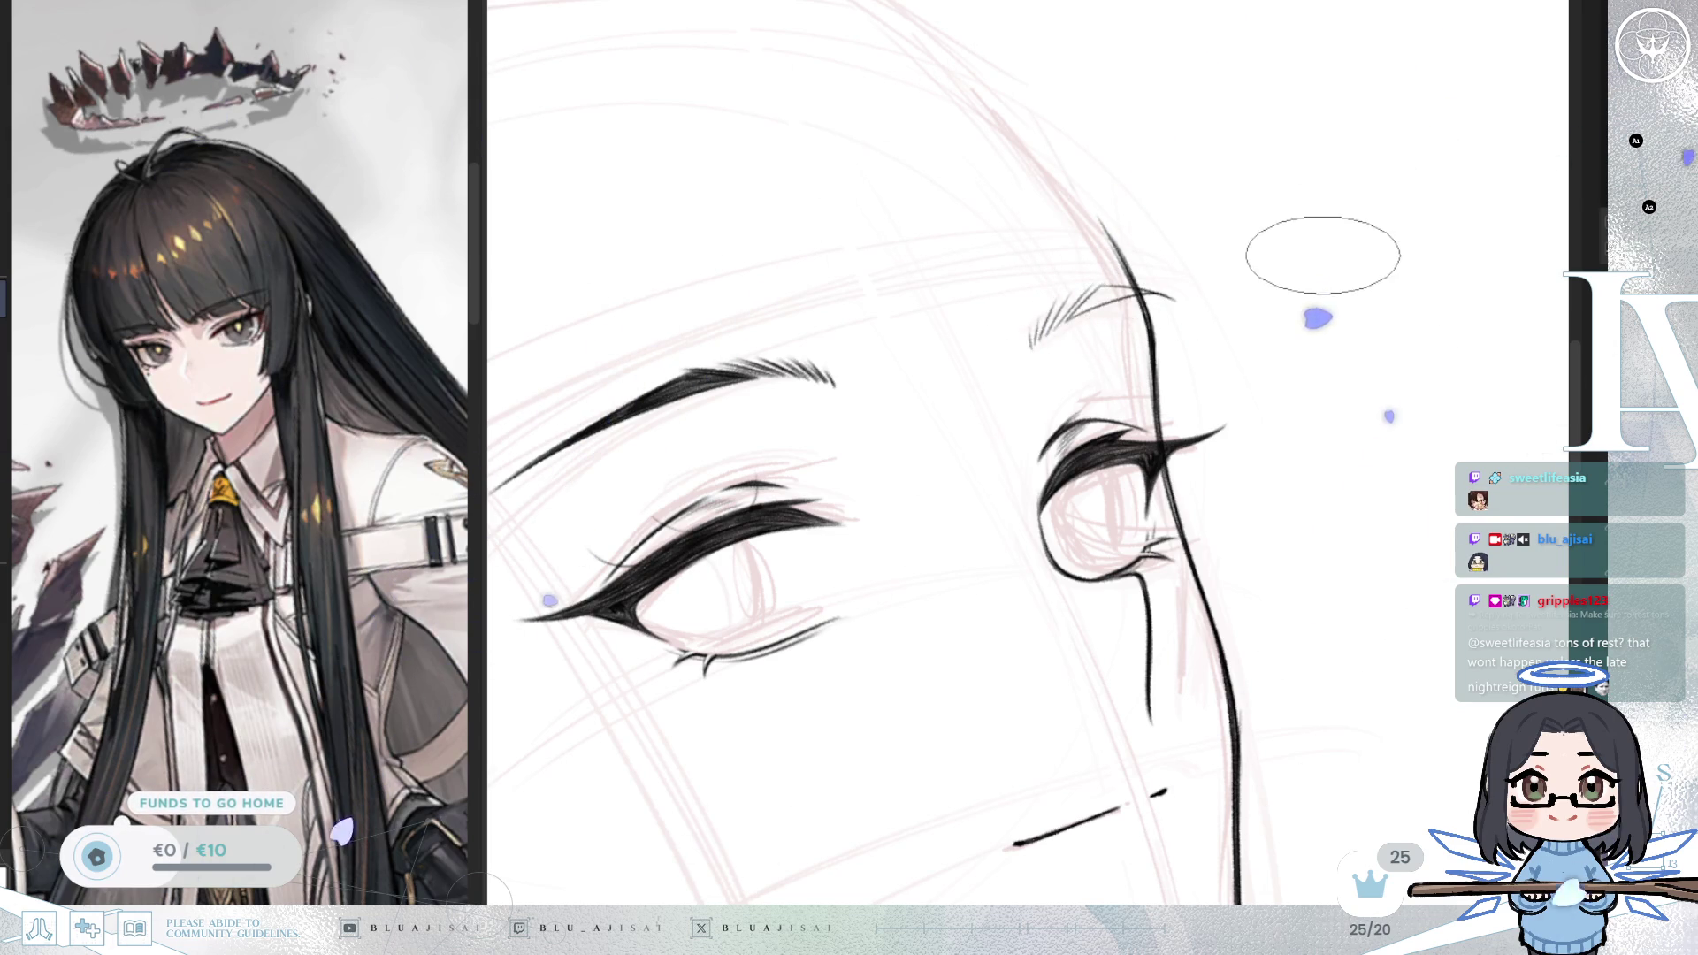
drag(1320, 243, 1085, 316)
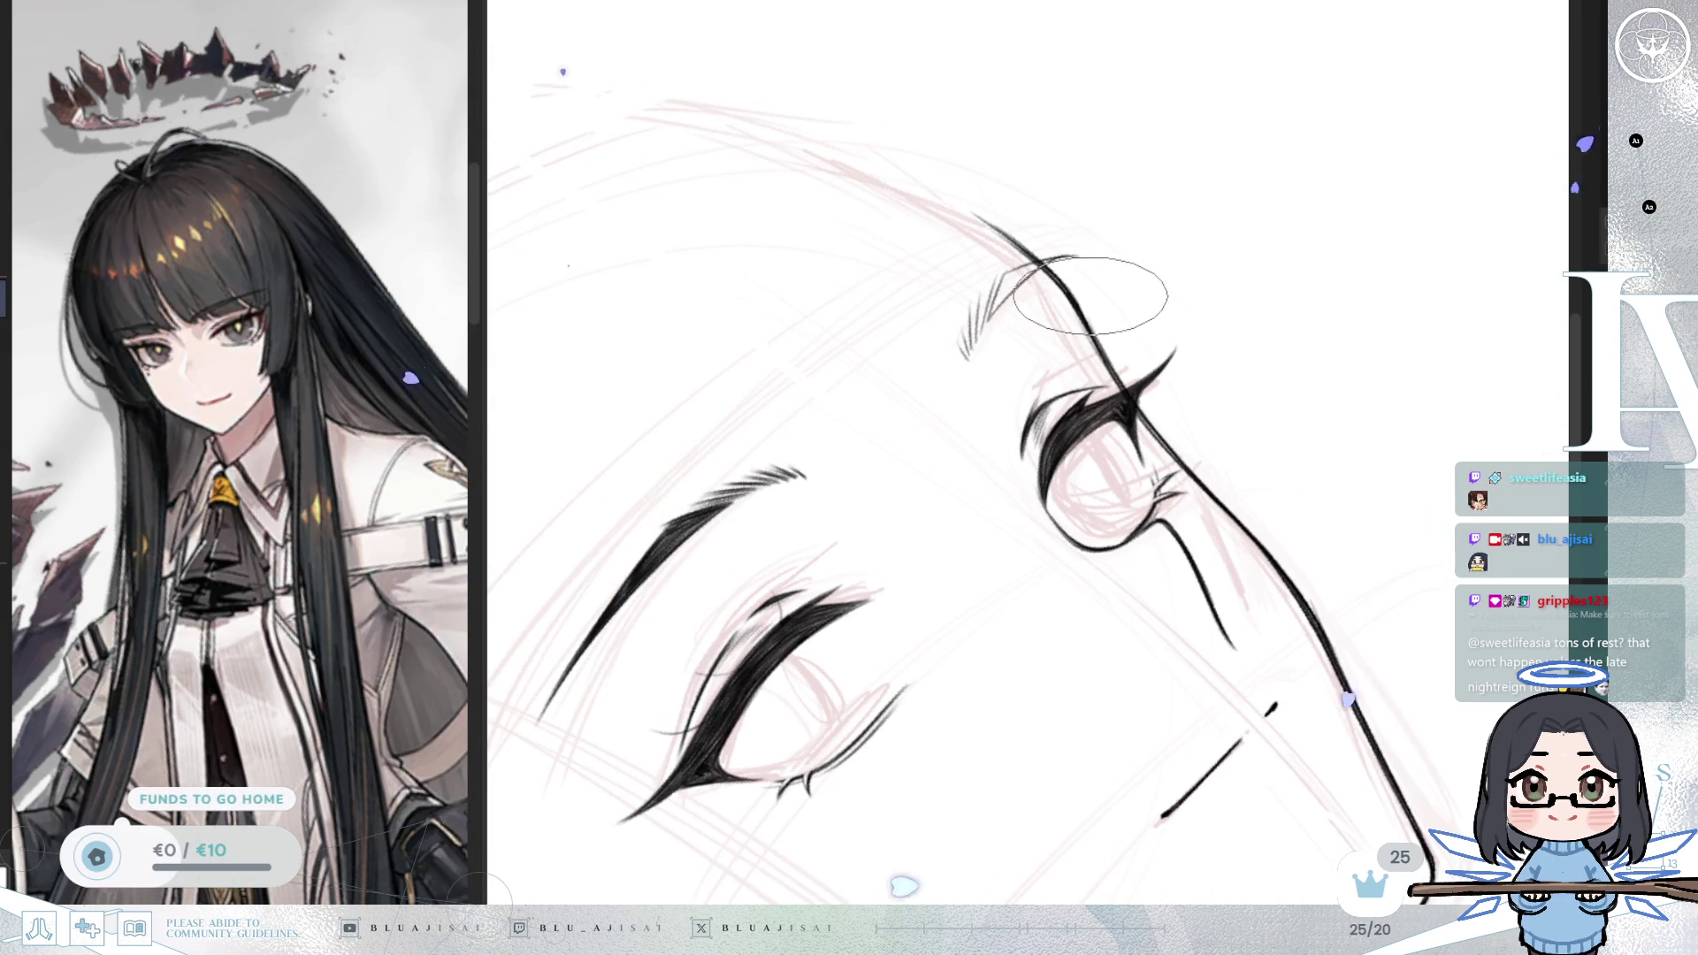
scroll(1029, 285, up, 3)
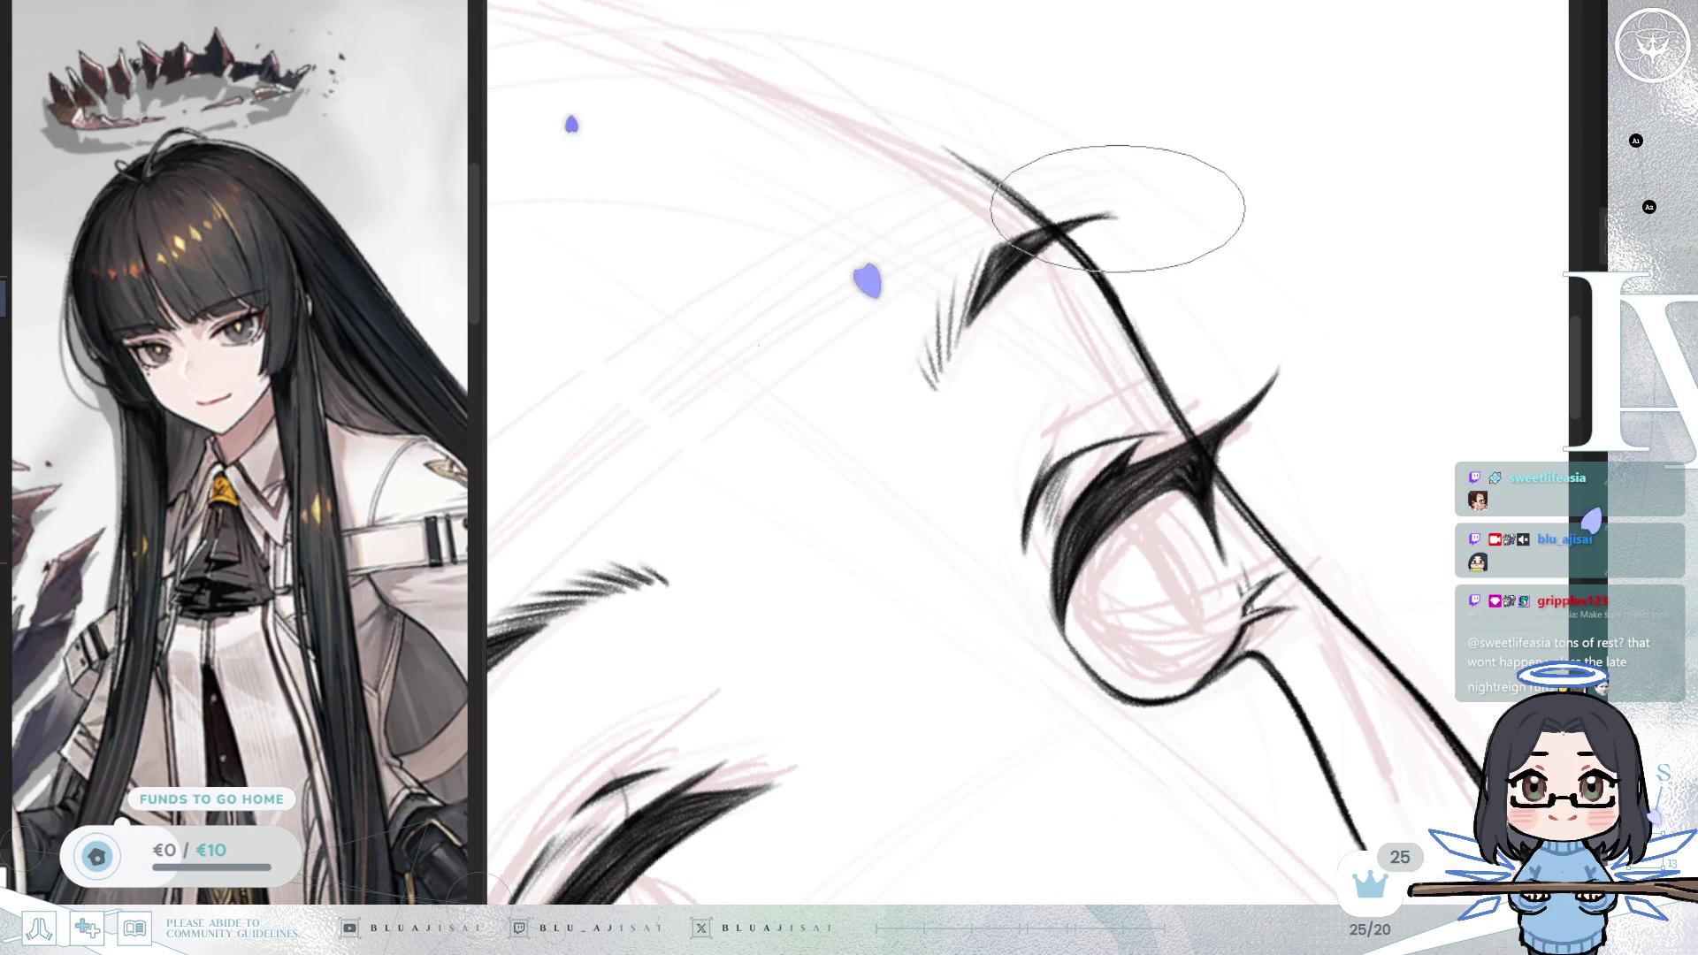
key(bracketleft)
key(bracketleft)
key(bracketleft)
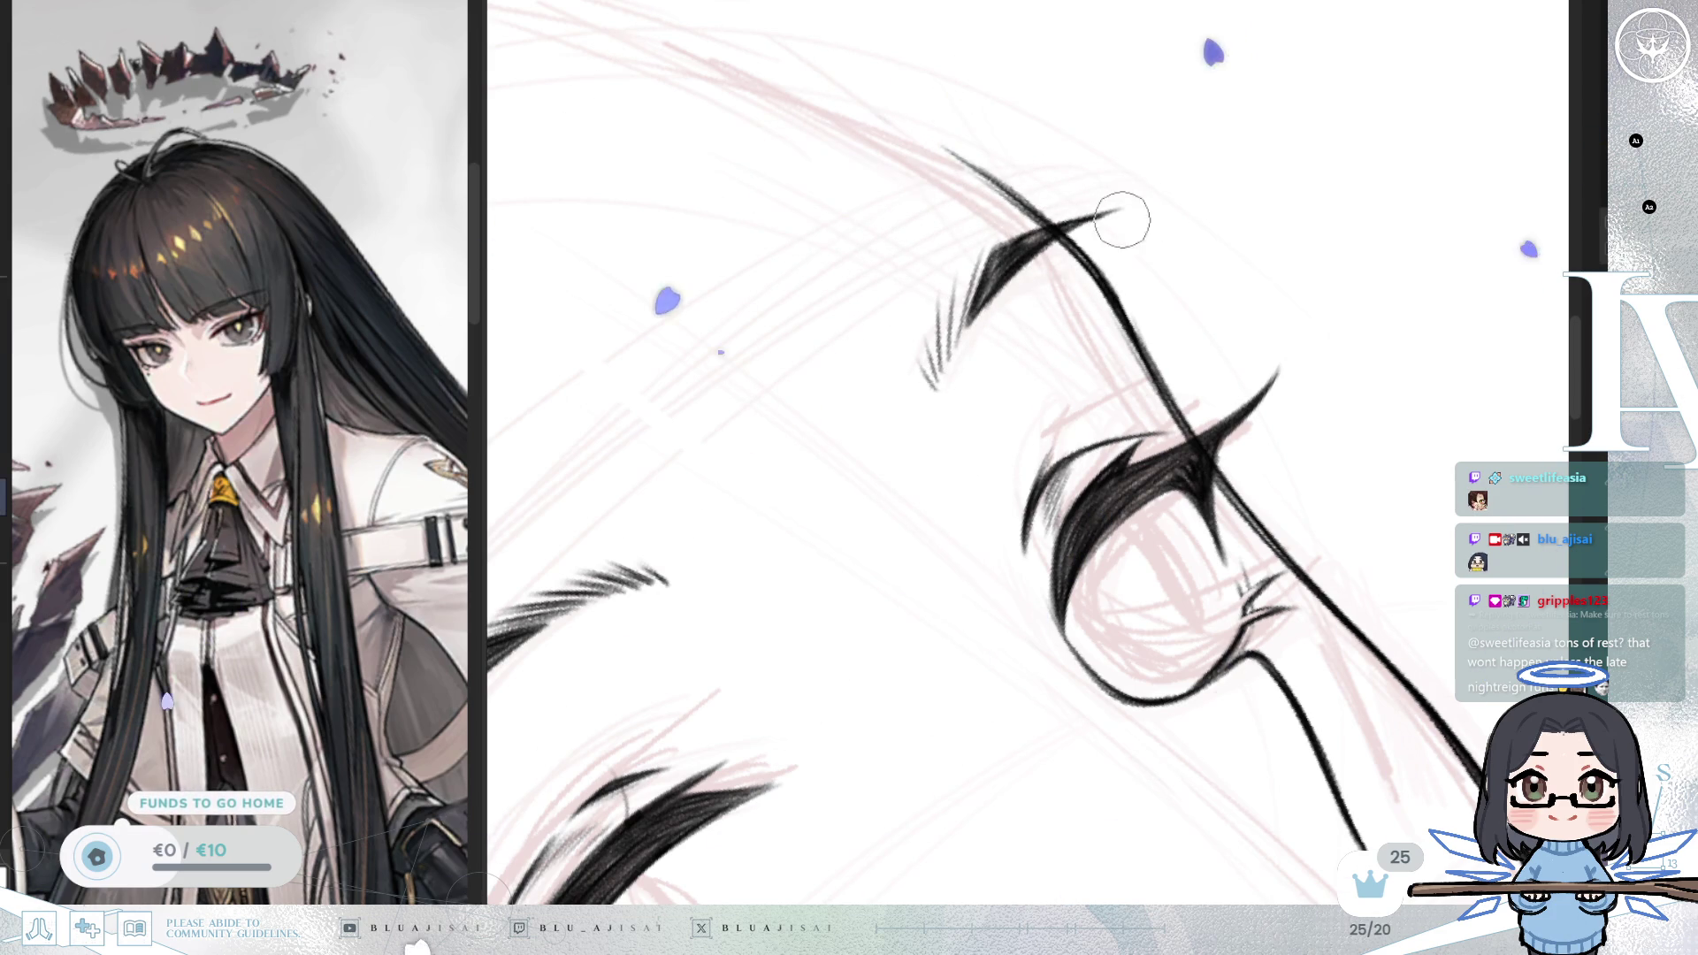
key(bracketright)
key(bracketright)
key(bracketright)
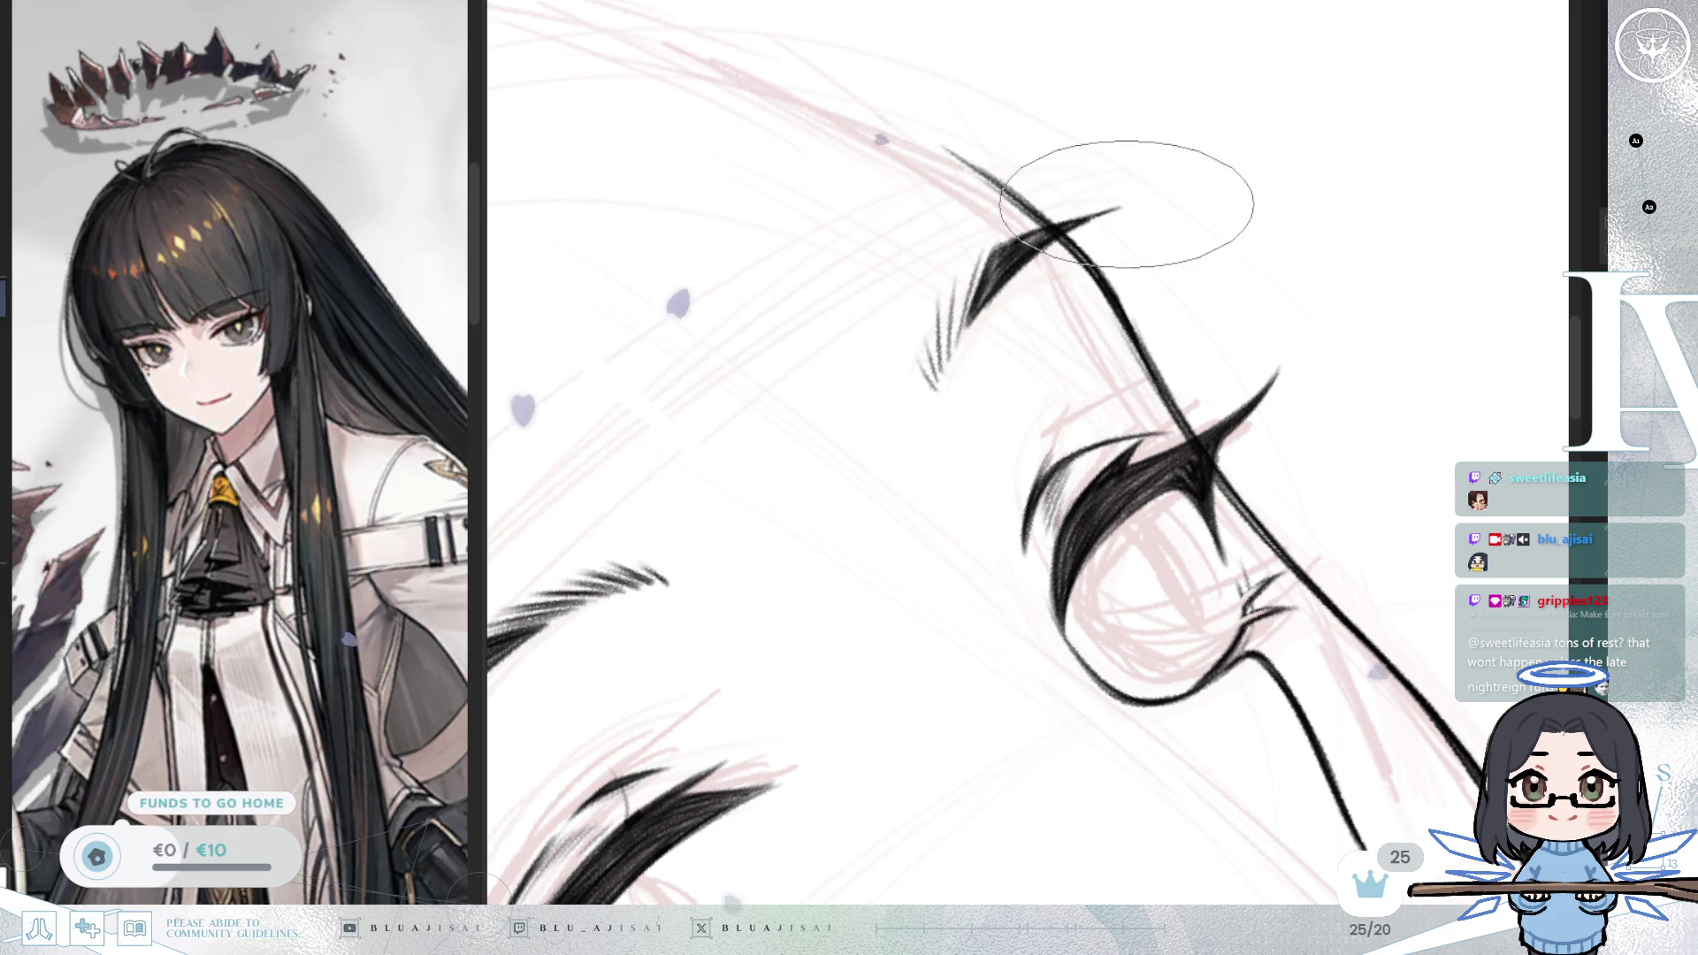
Step: Reset the view rotation and zoom out to center the whole head
key(Escape)
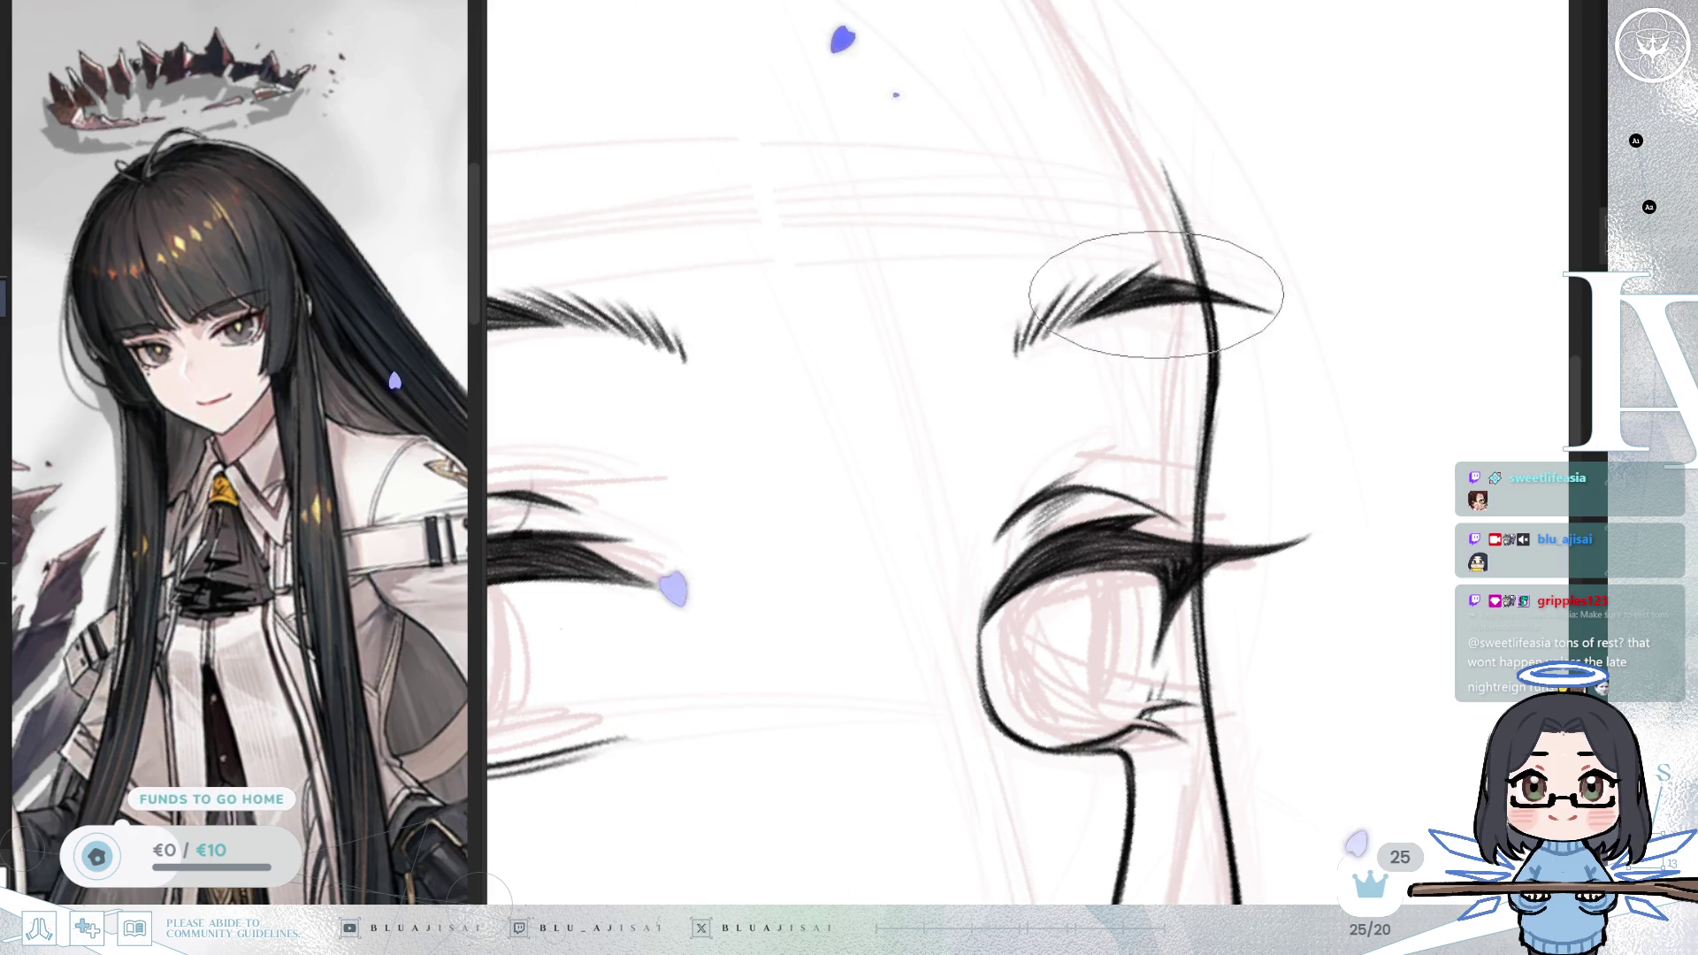
scroll(1300, 322, down, 3)
scroll(1307, 322, down, 5)
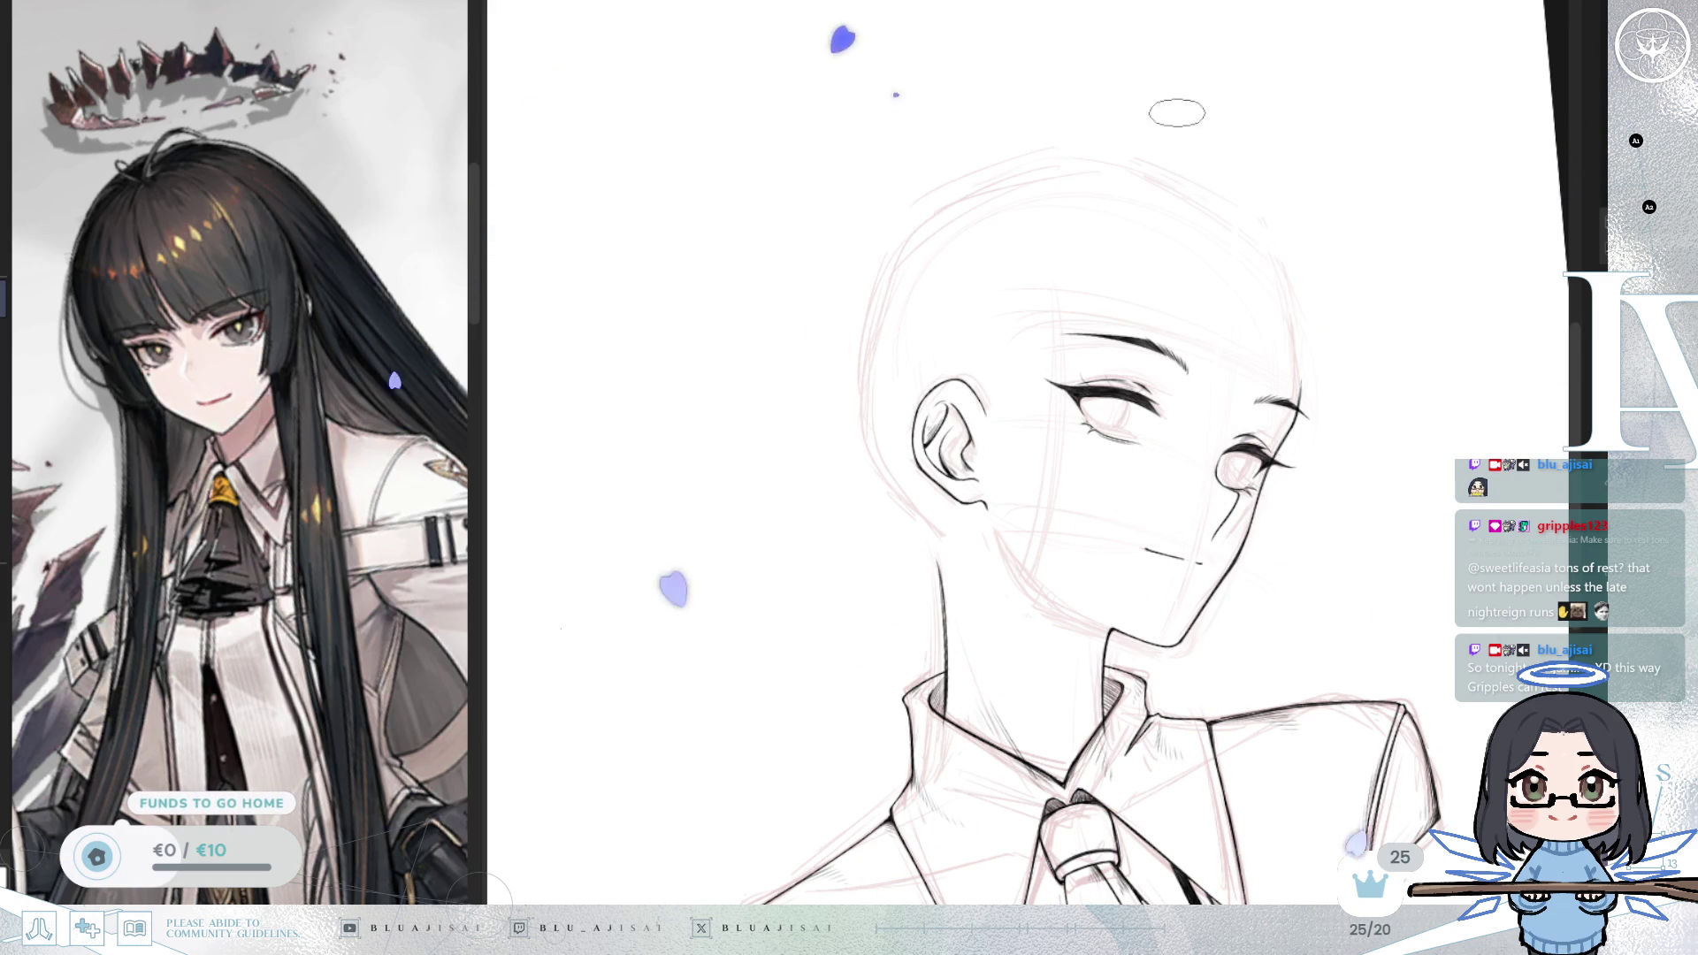
drag(1017, 602, 892, 582)
Step: Zoom in on the near eye and draw its round iris outline
scroll(1008, 531, up, 2)
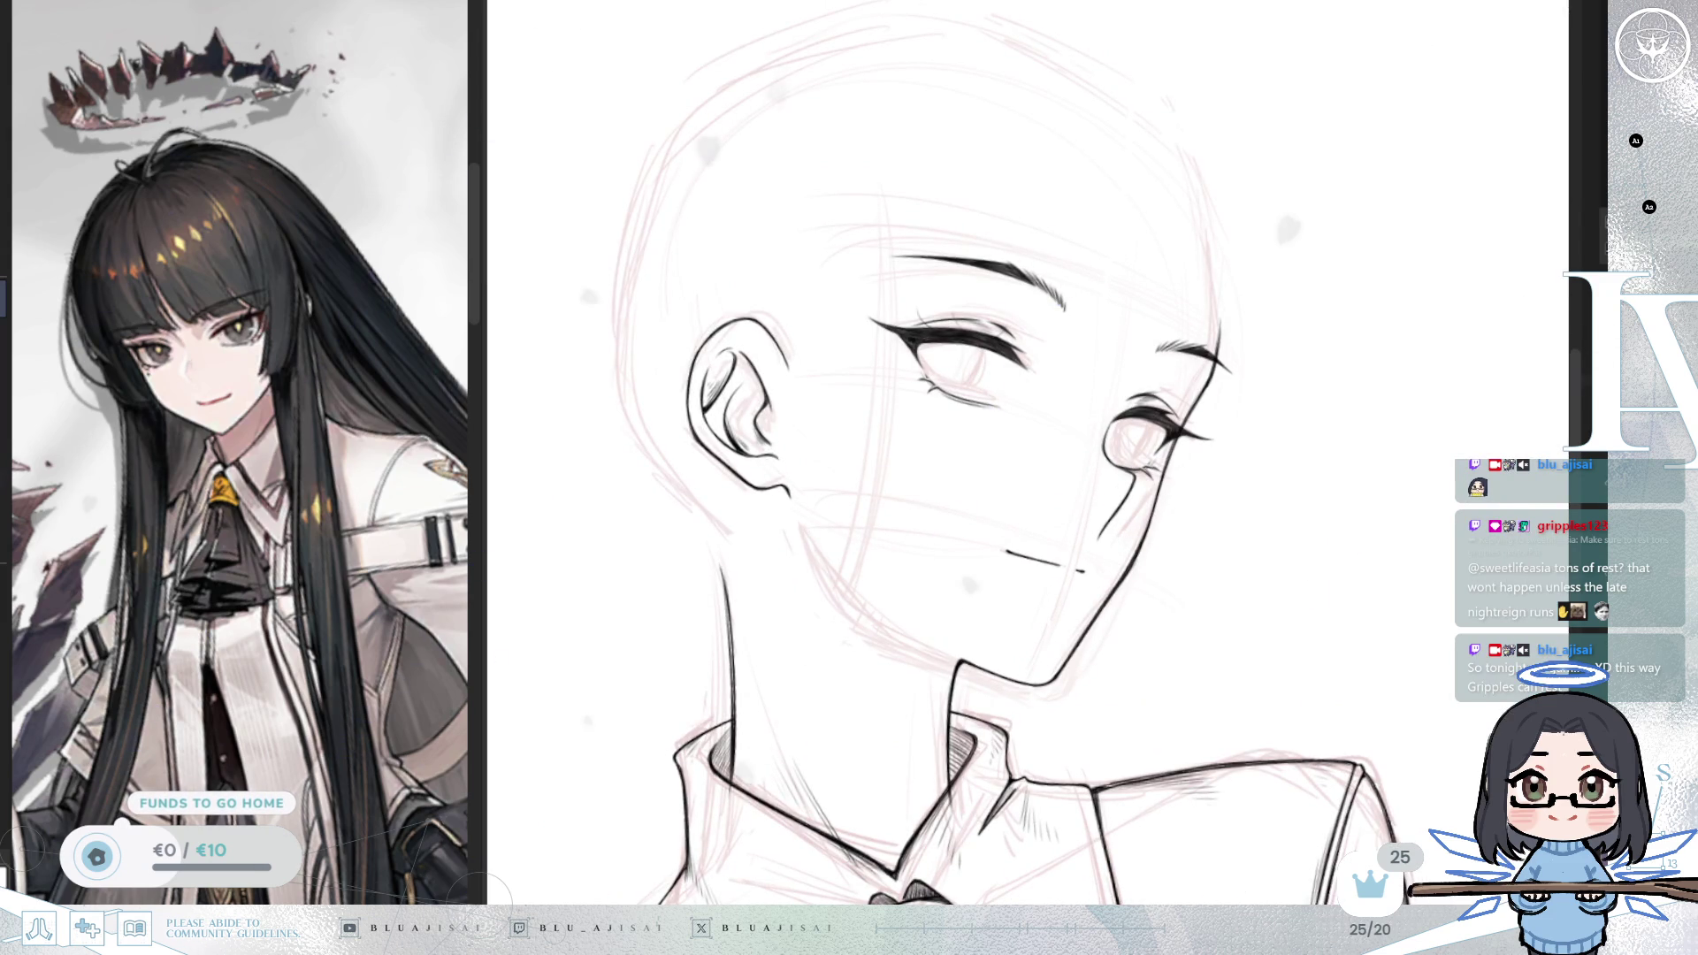
scroll(1238, 548, up, 5)
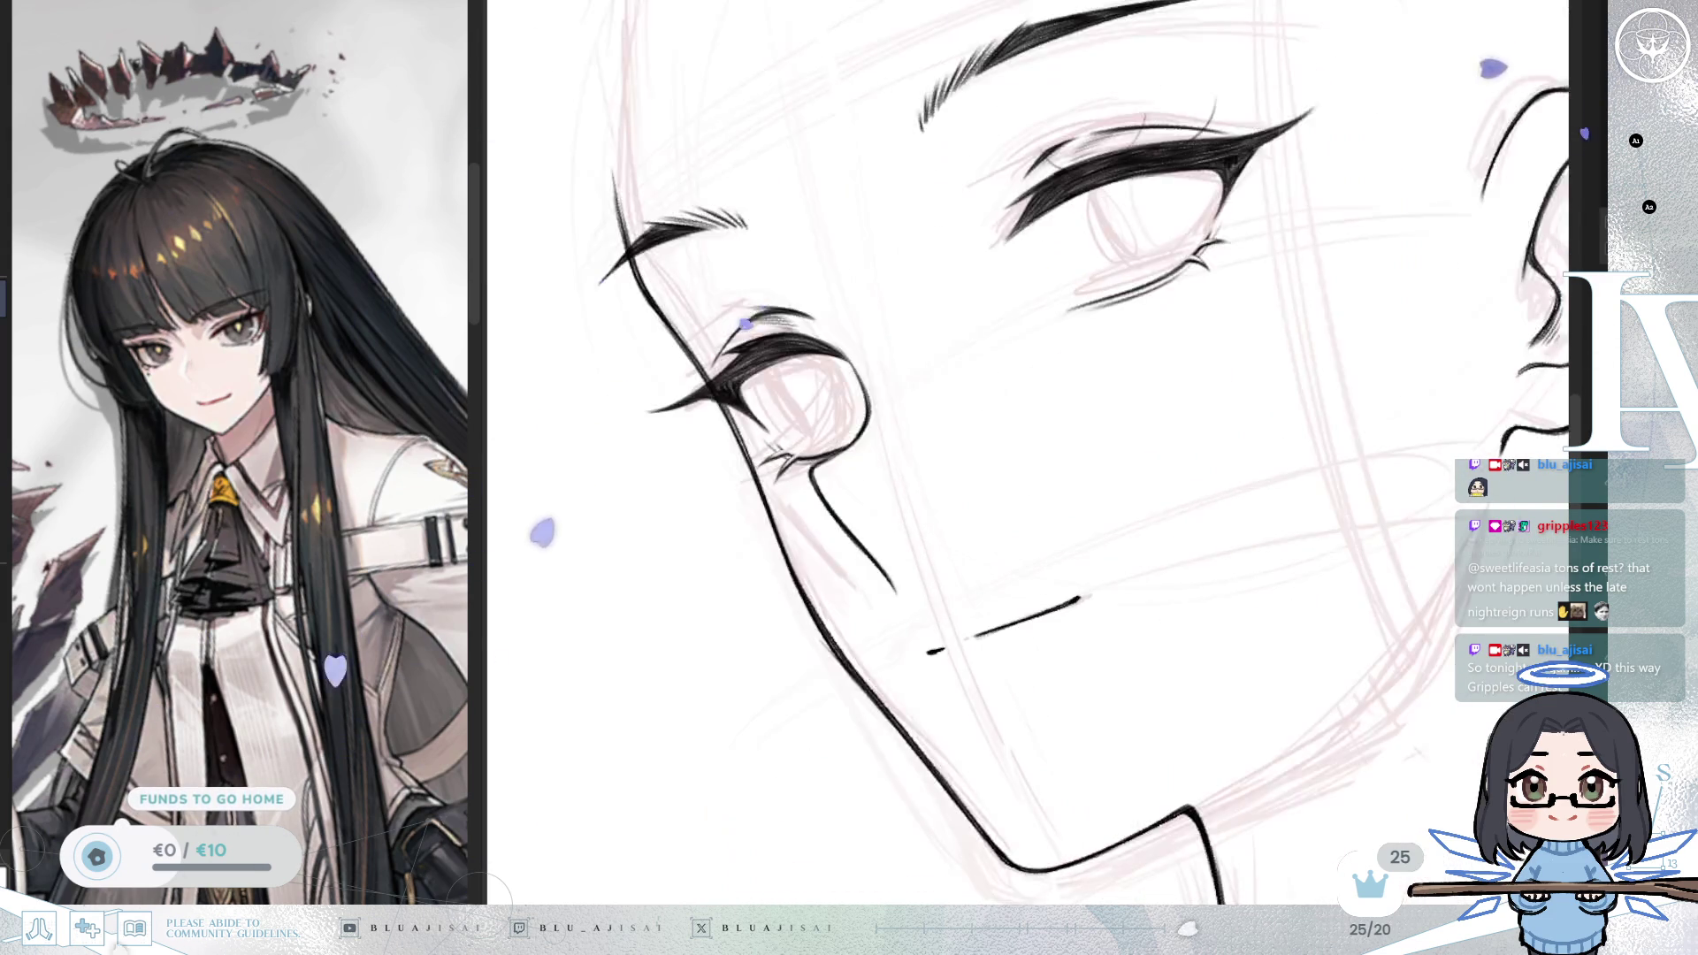
drag(1238, 548, 1184, 650)
scroll(1111, 451, up, 1)
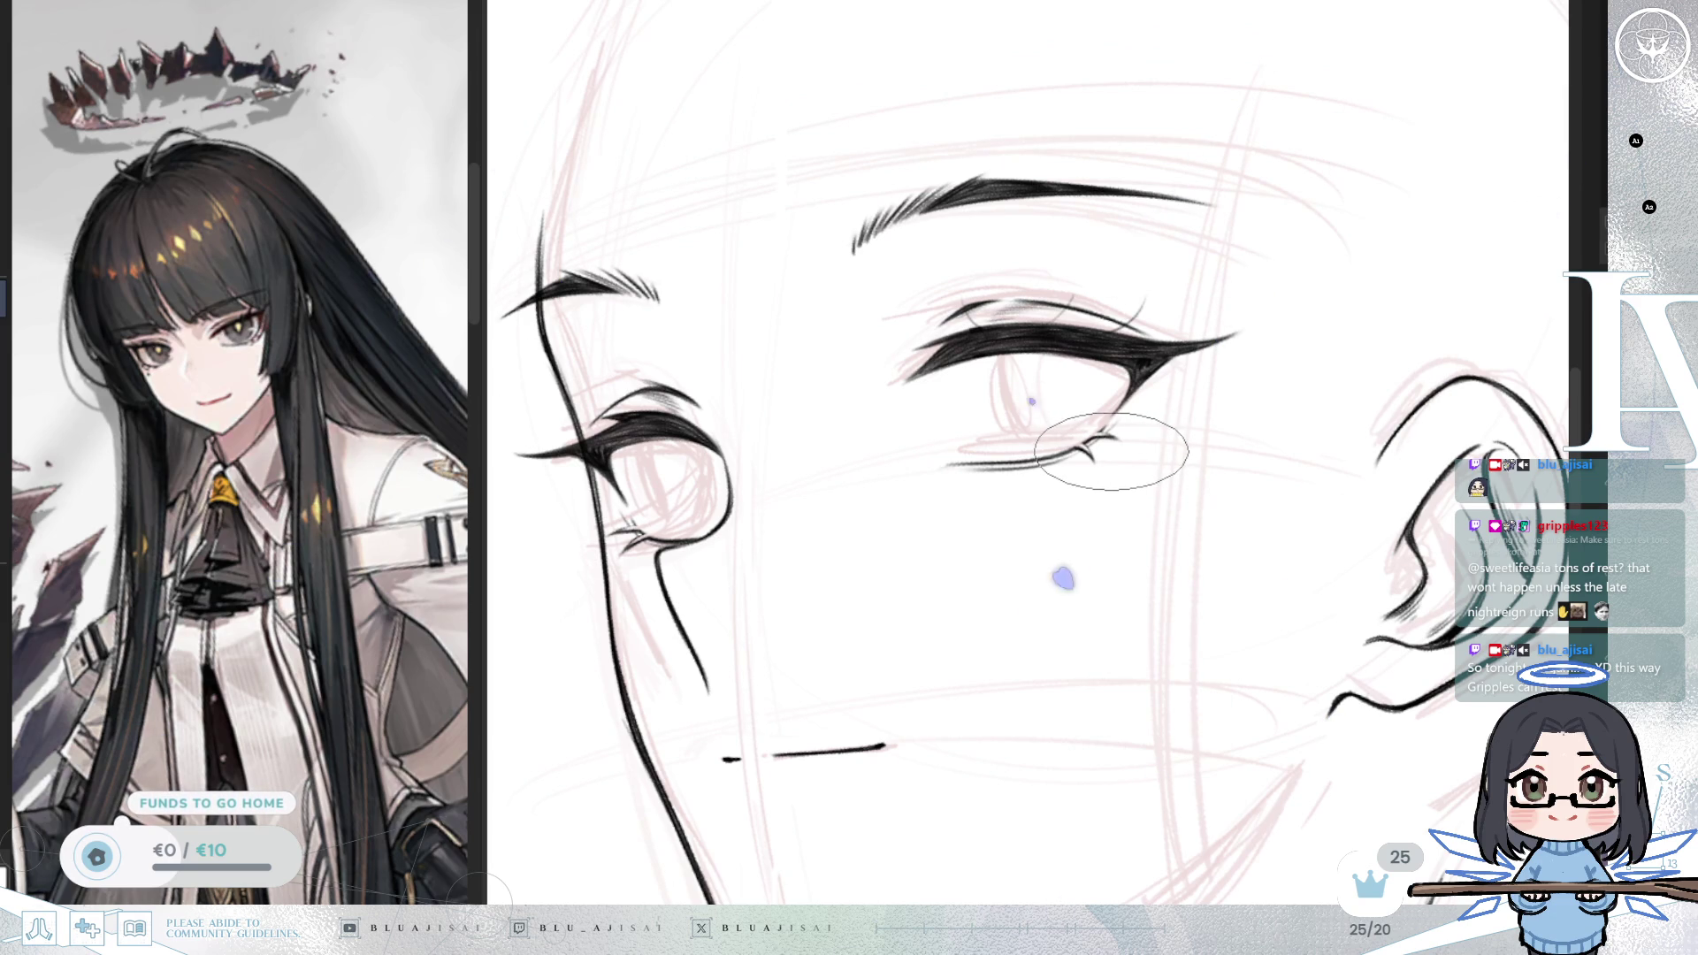
scroll(1061, 371, up, 2)
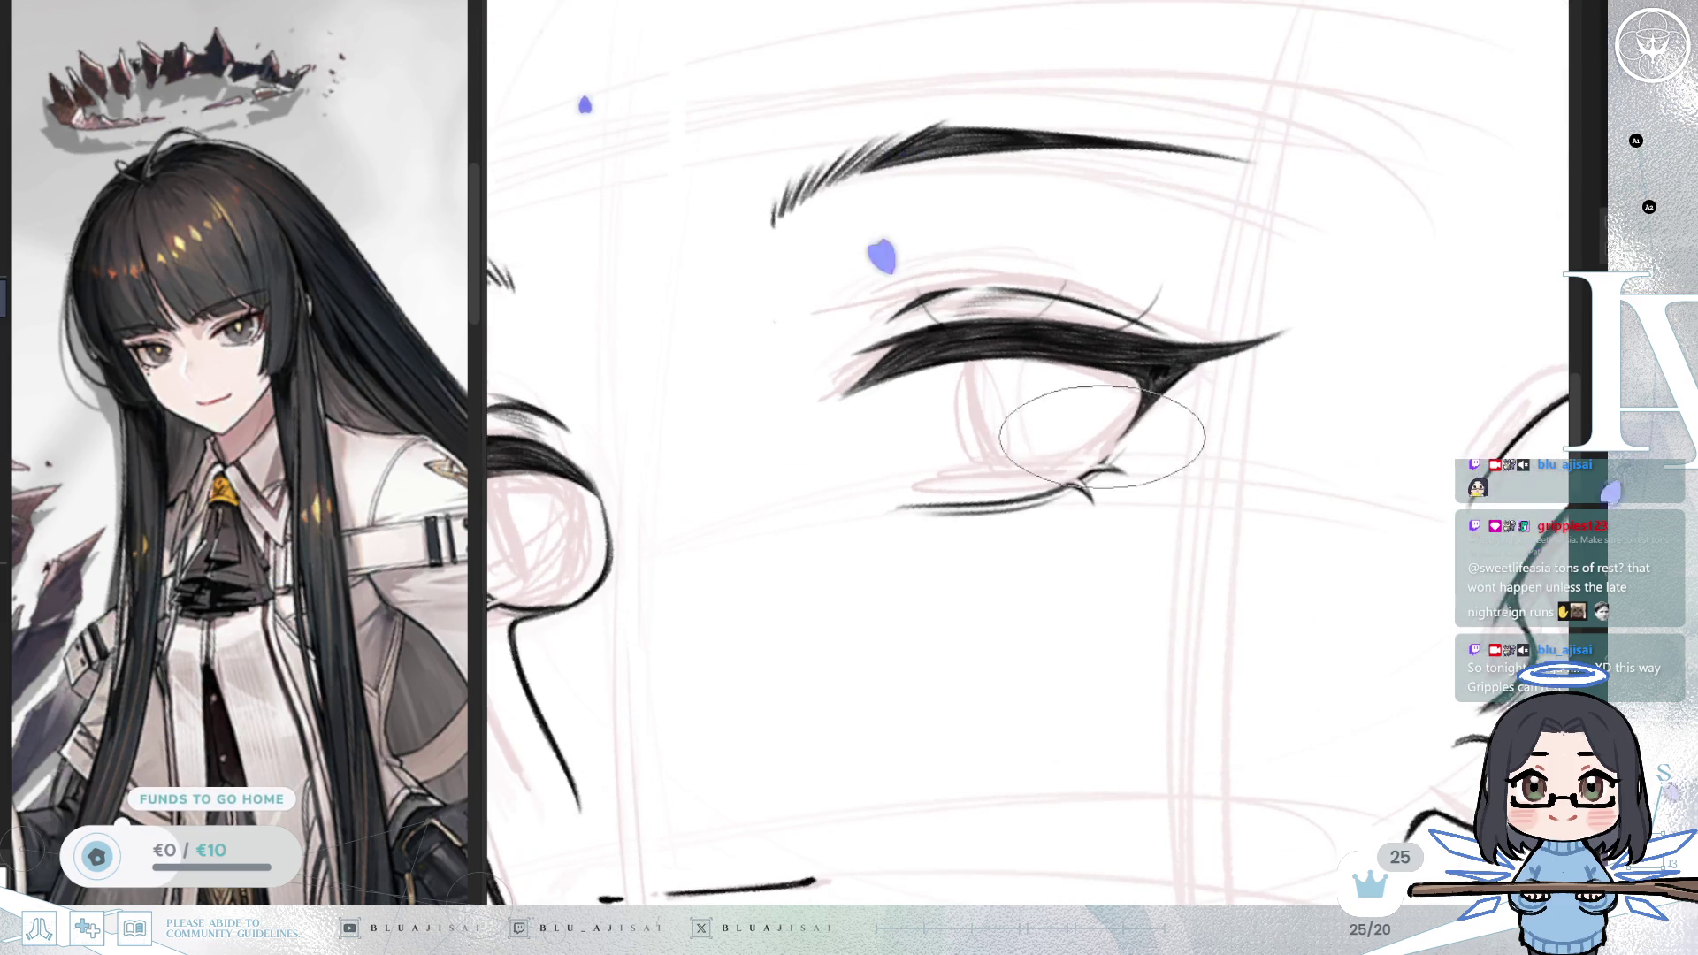
drag(1007, 291, 1080, 300)
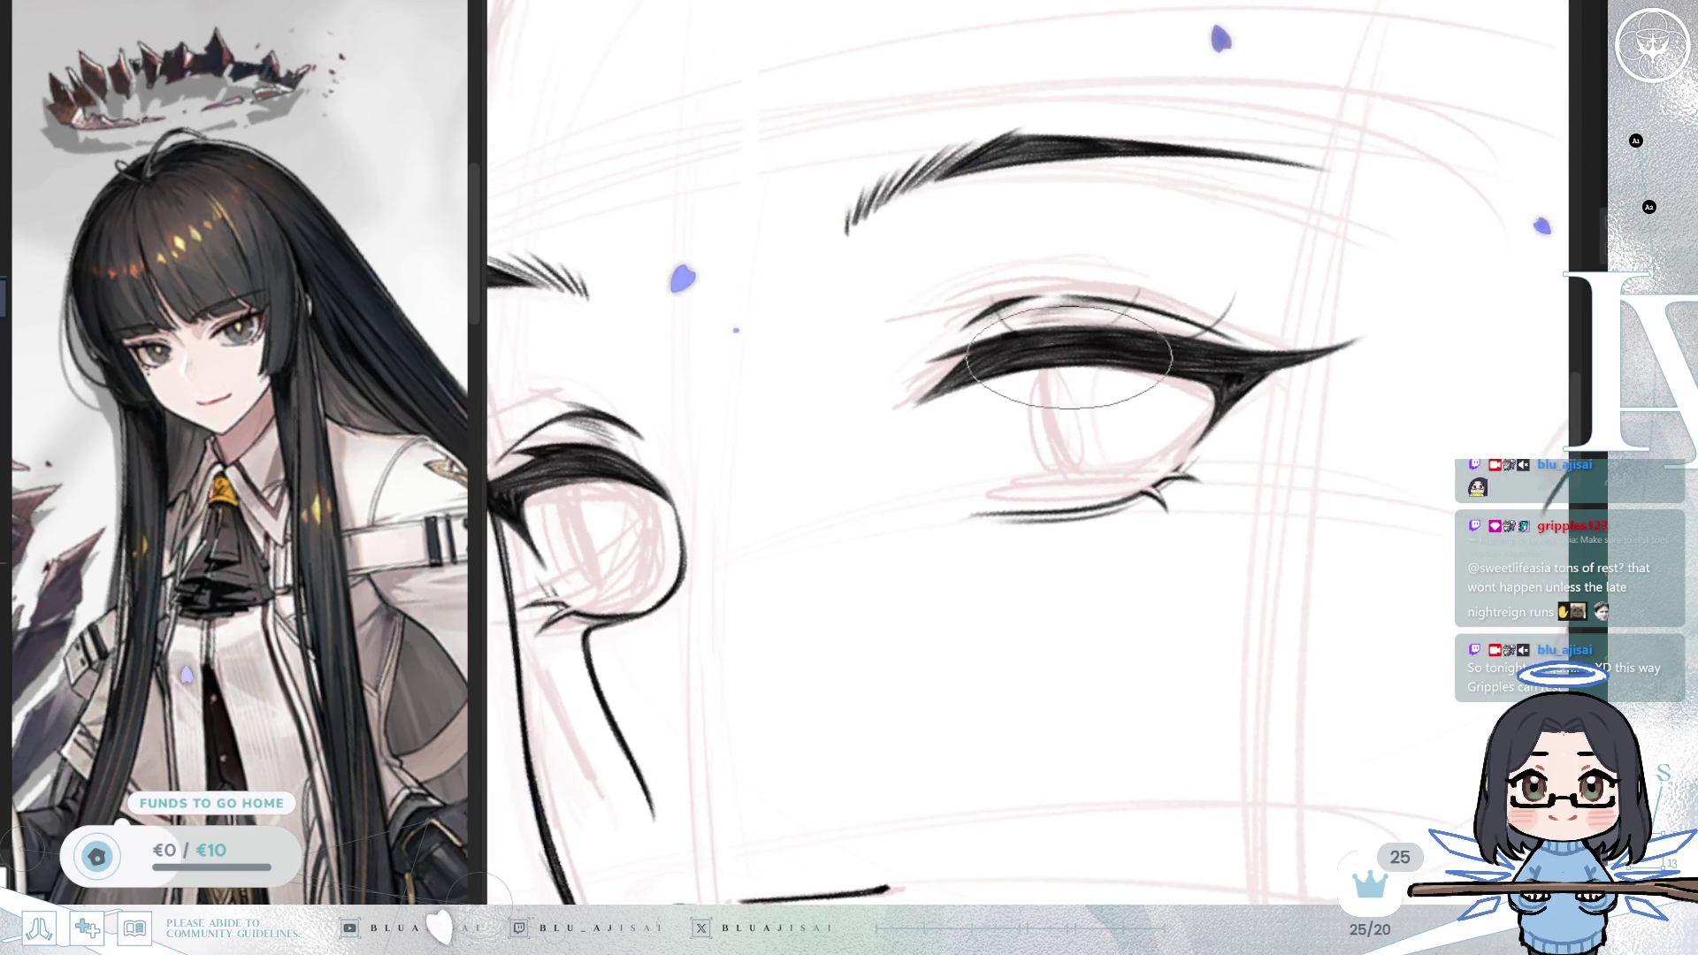
scroll(1061, 398, up, 1)
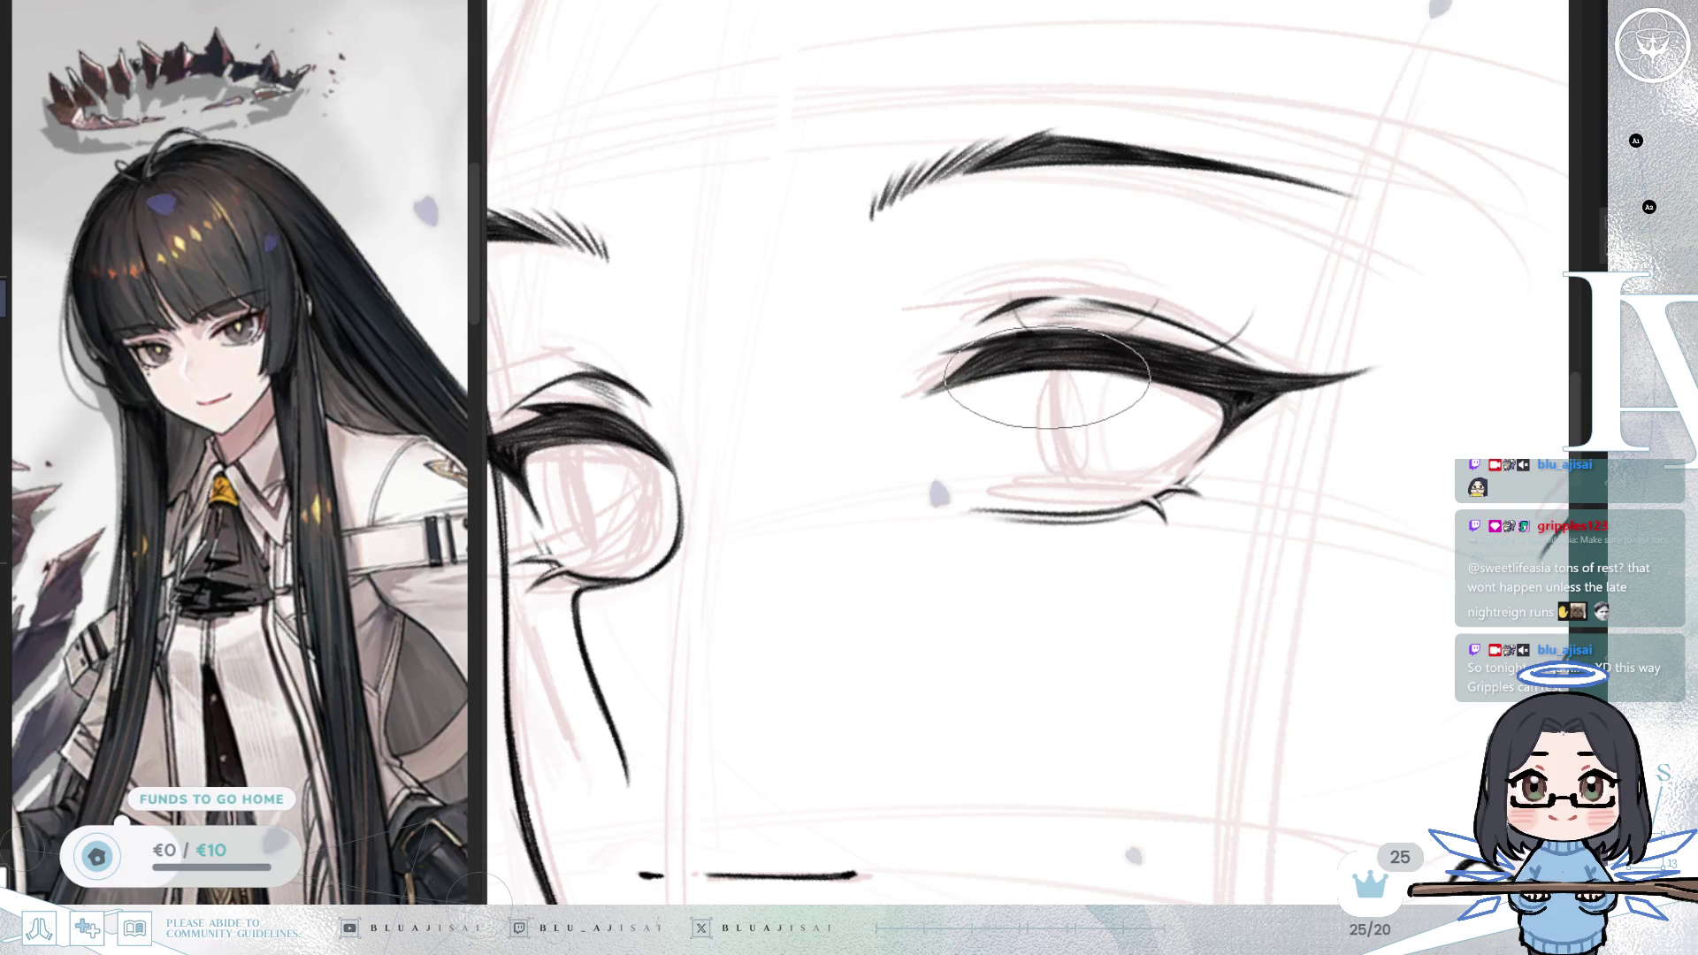
drag(1044, 371, 1047, 455)
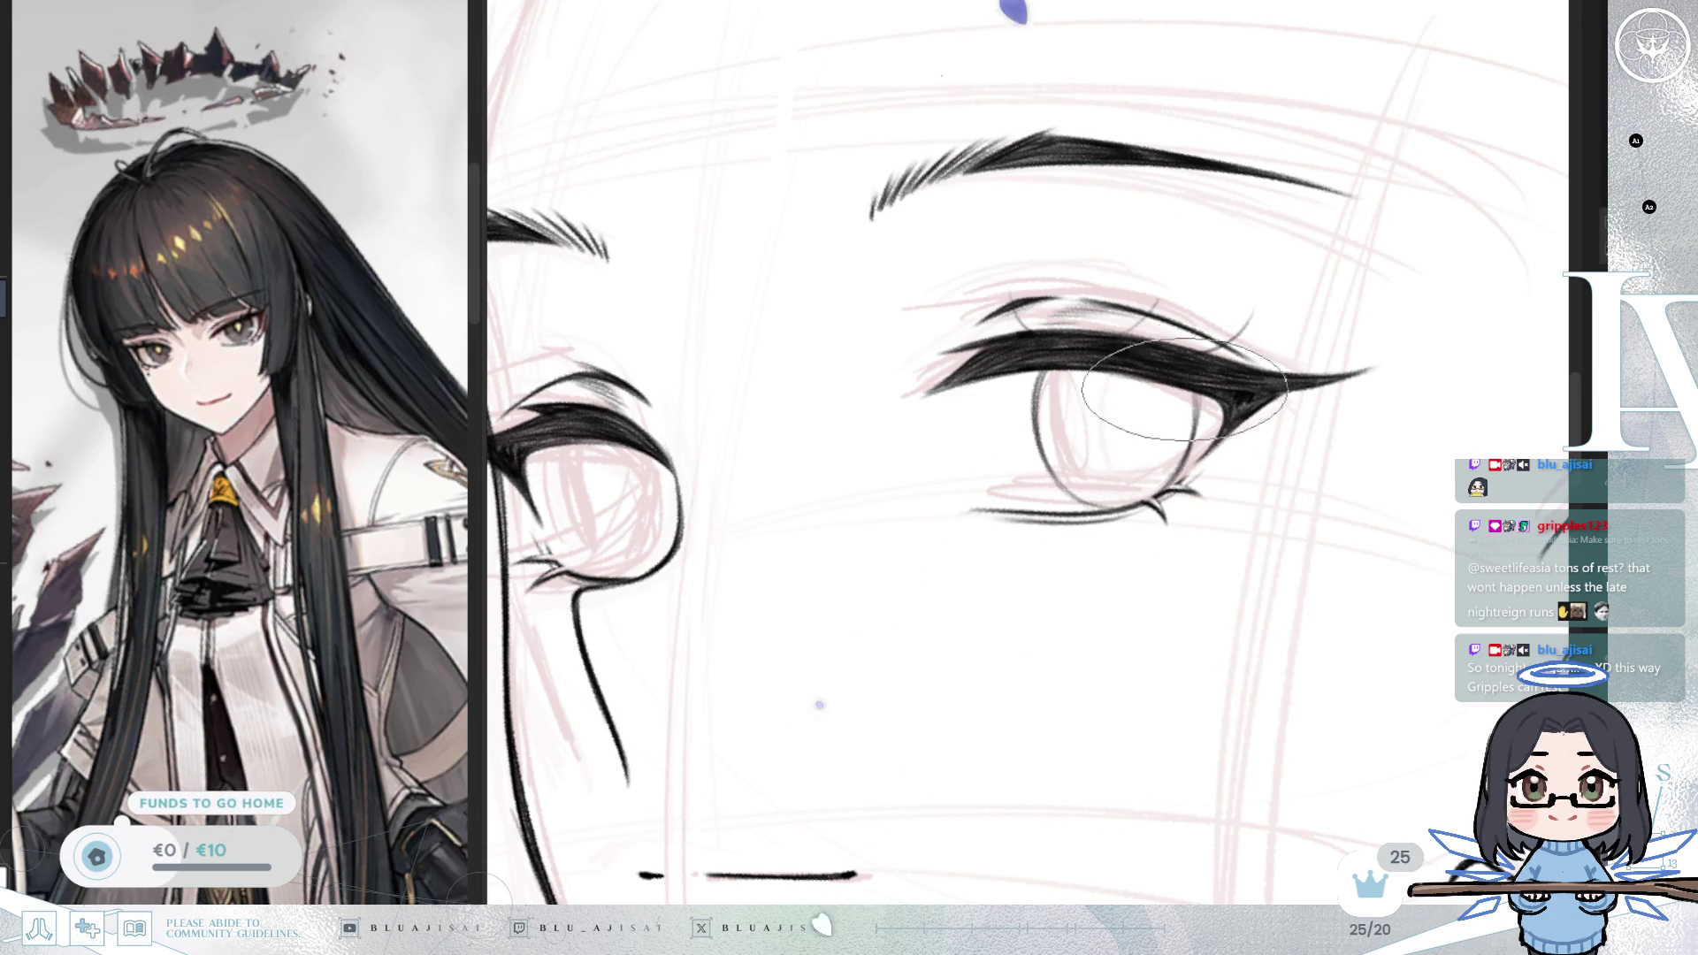
Step: Draw the second eye's iris, mirroring and leveling the view to frame both eyes
mouse_move(1503, 394)
mouse_down()
mouse_move(881, 389)
mouse_move(907, 399)
mouse_up()
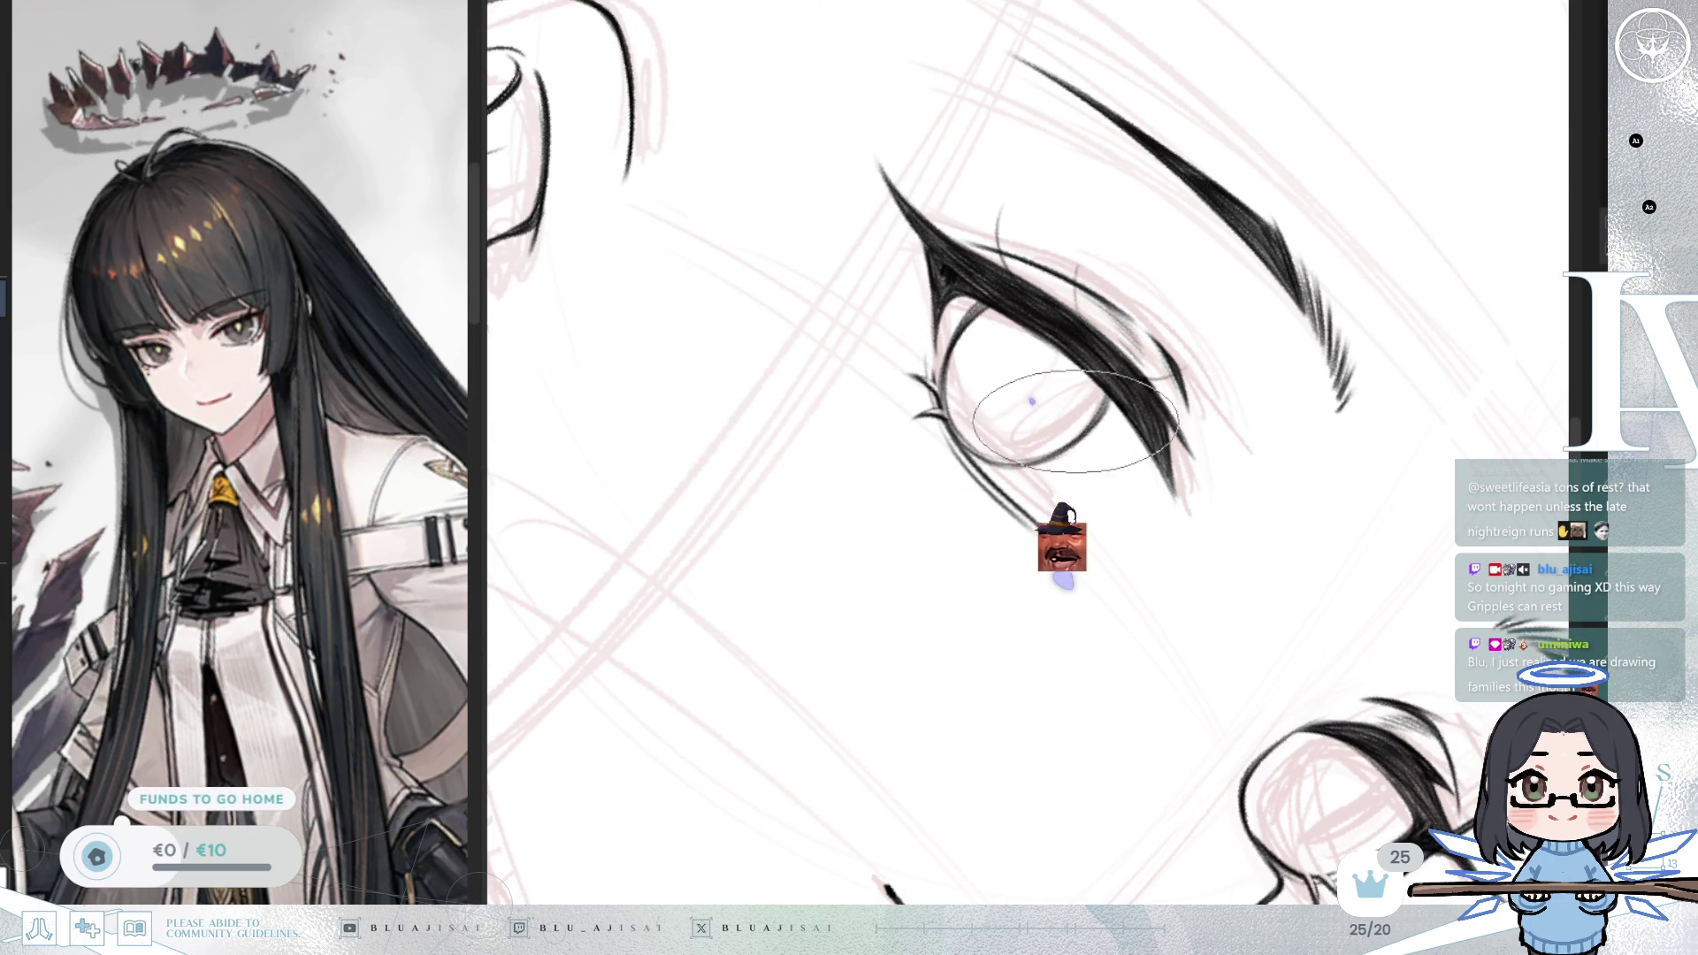
key(h)
mouse_move(1081, 413)
mouse_down()
mouse_move(1140, 579)
mouse_move(1114, 319)
mouse_move(1128, 438)
mouse_up()
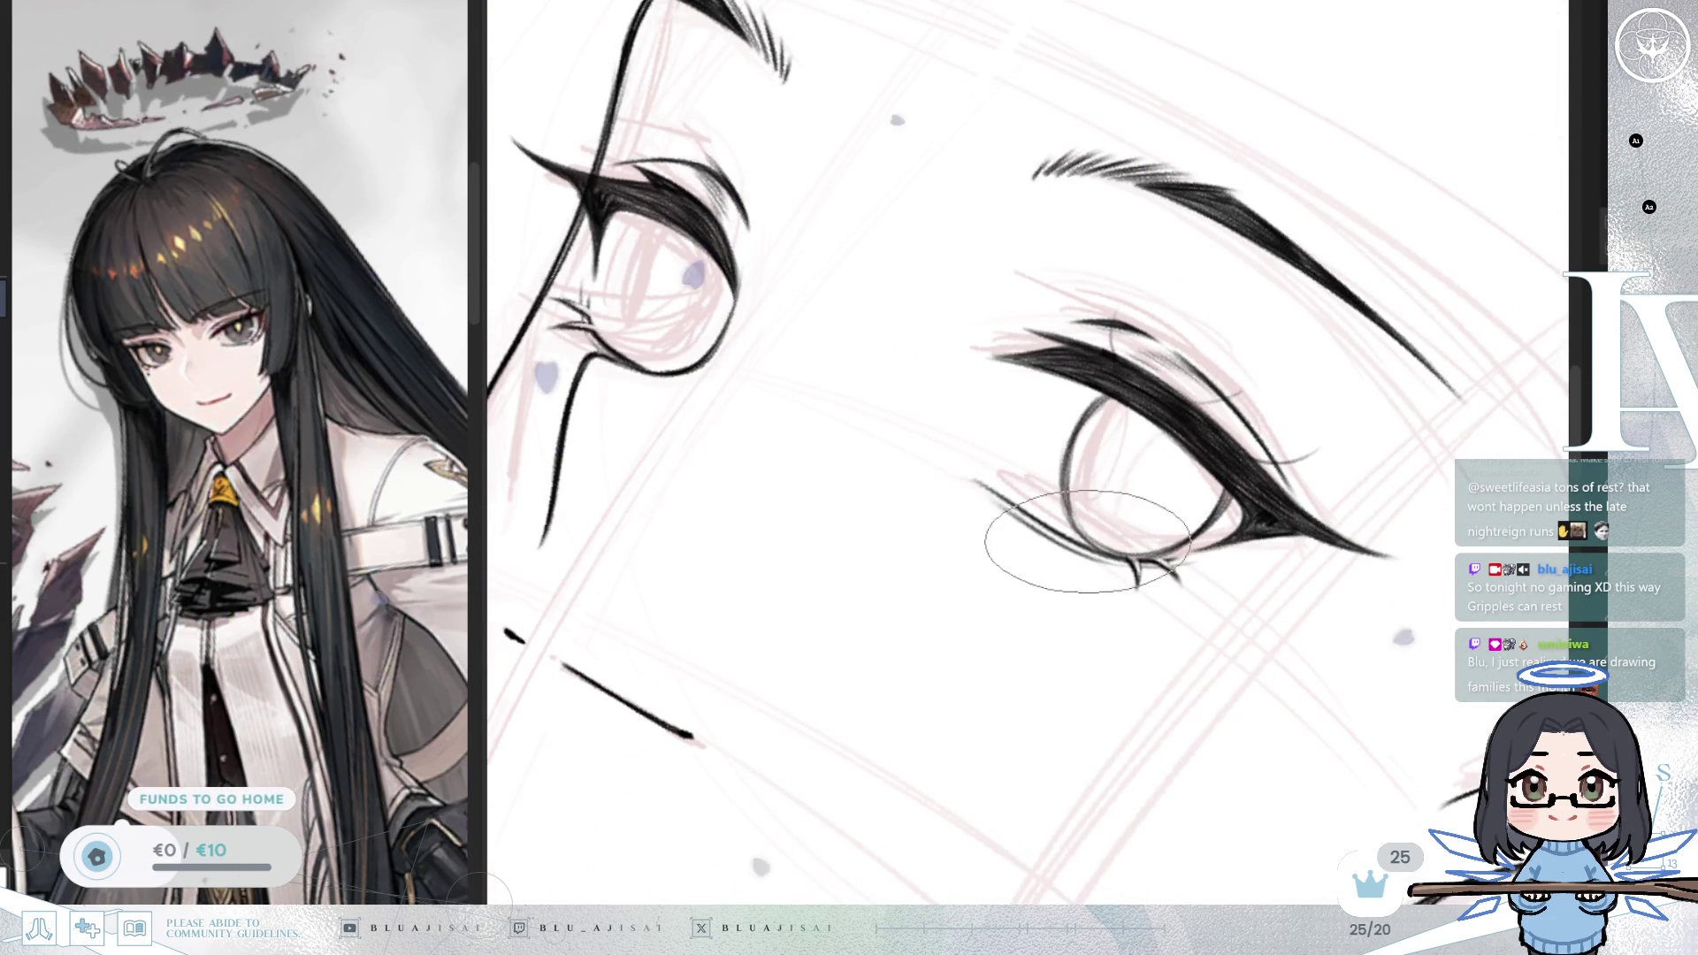
drag(1118, 463, 1061, 416)
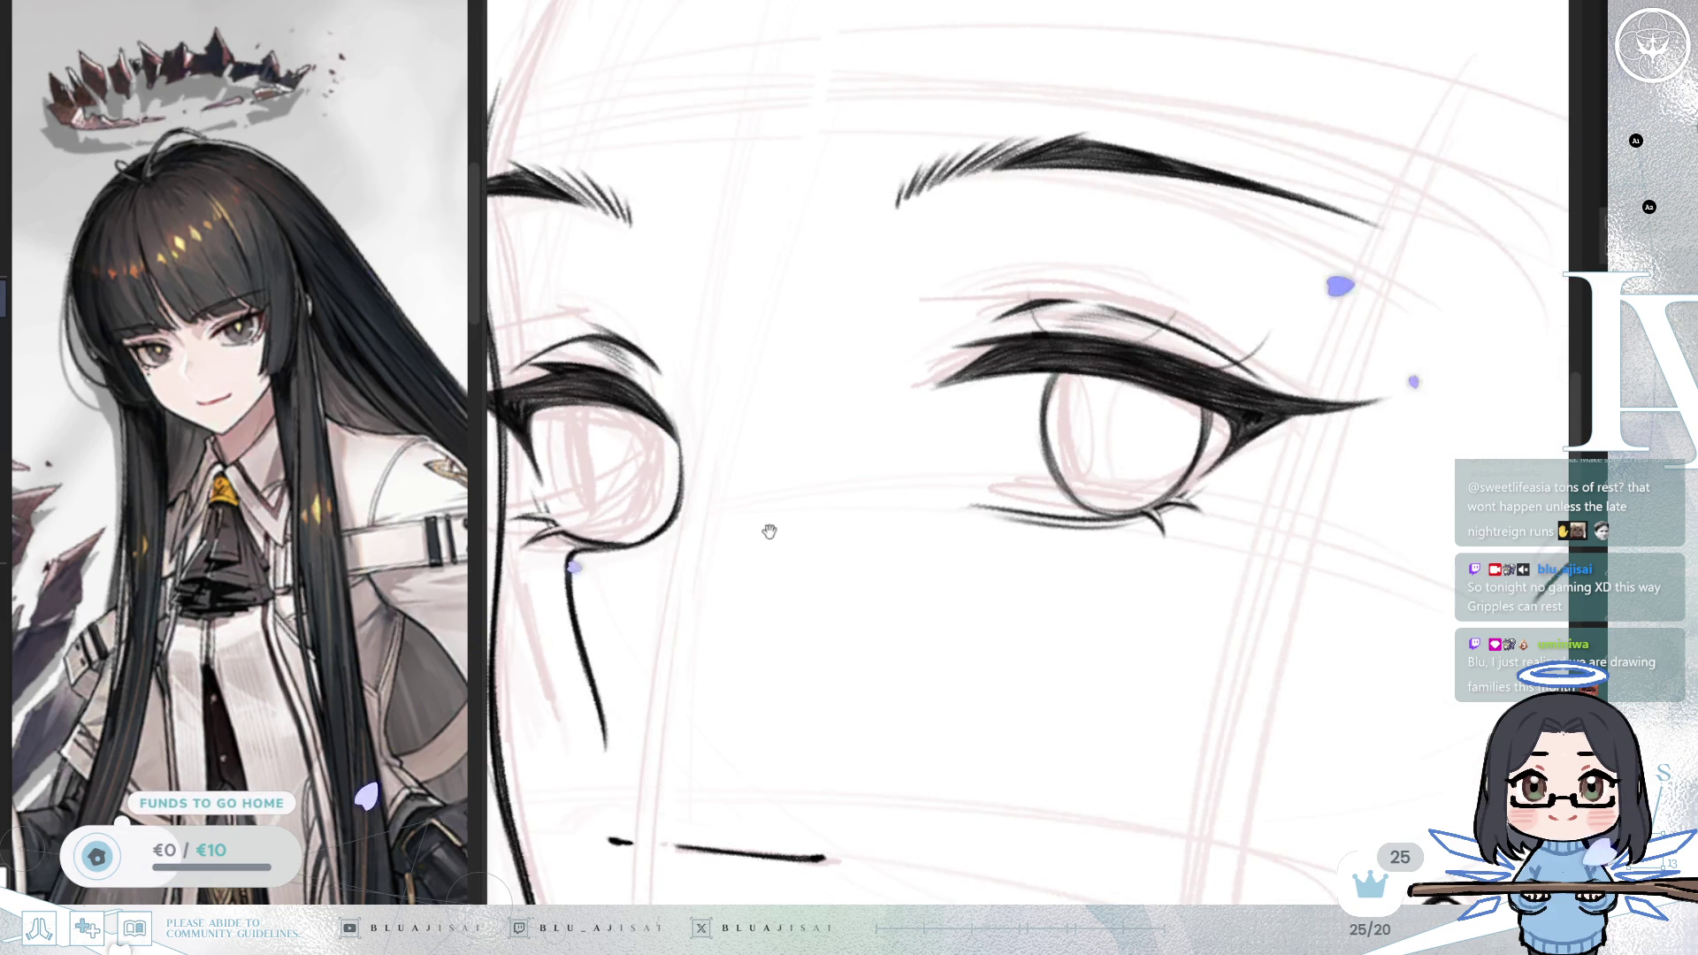
drag(721, 416, 1003, 390)
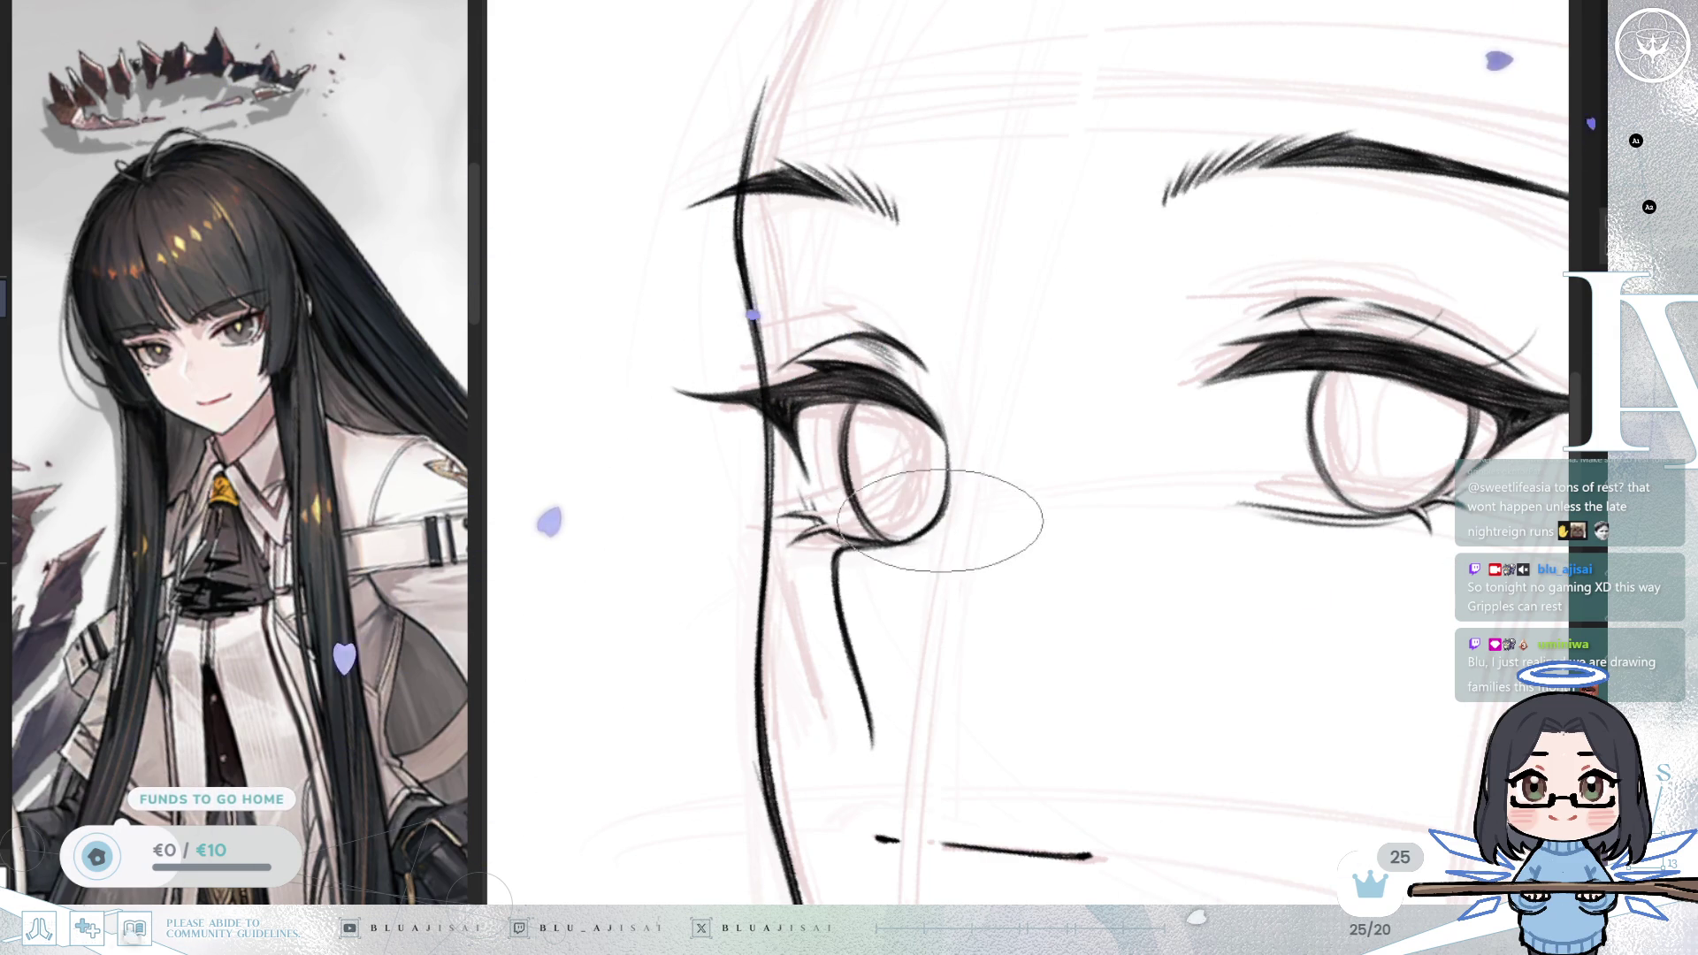
scroll(1324, 447, down, 2)
drag(1214, 612, 1158, 557)
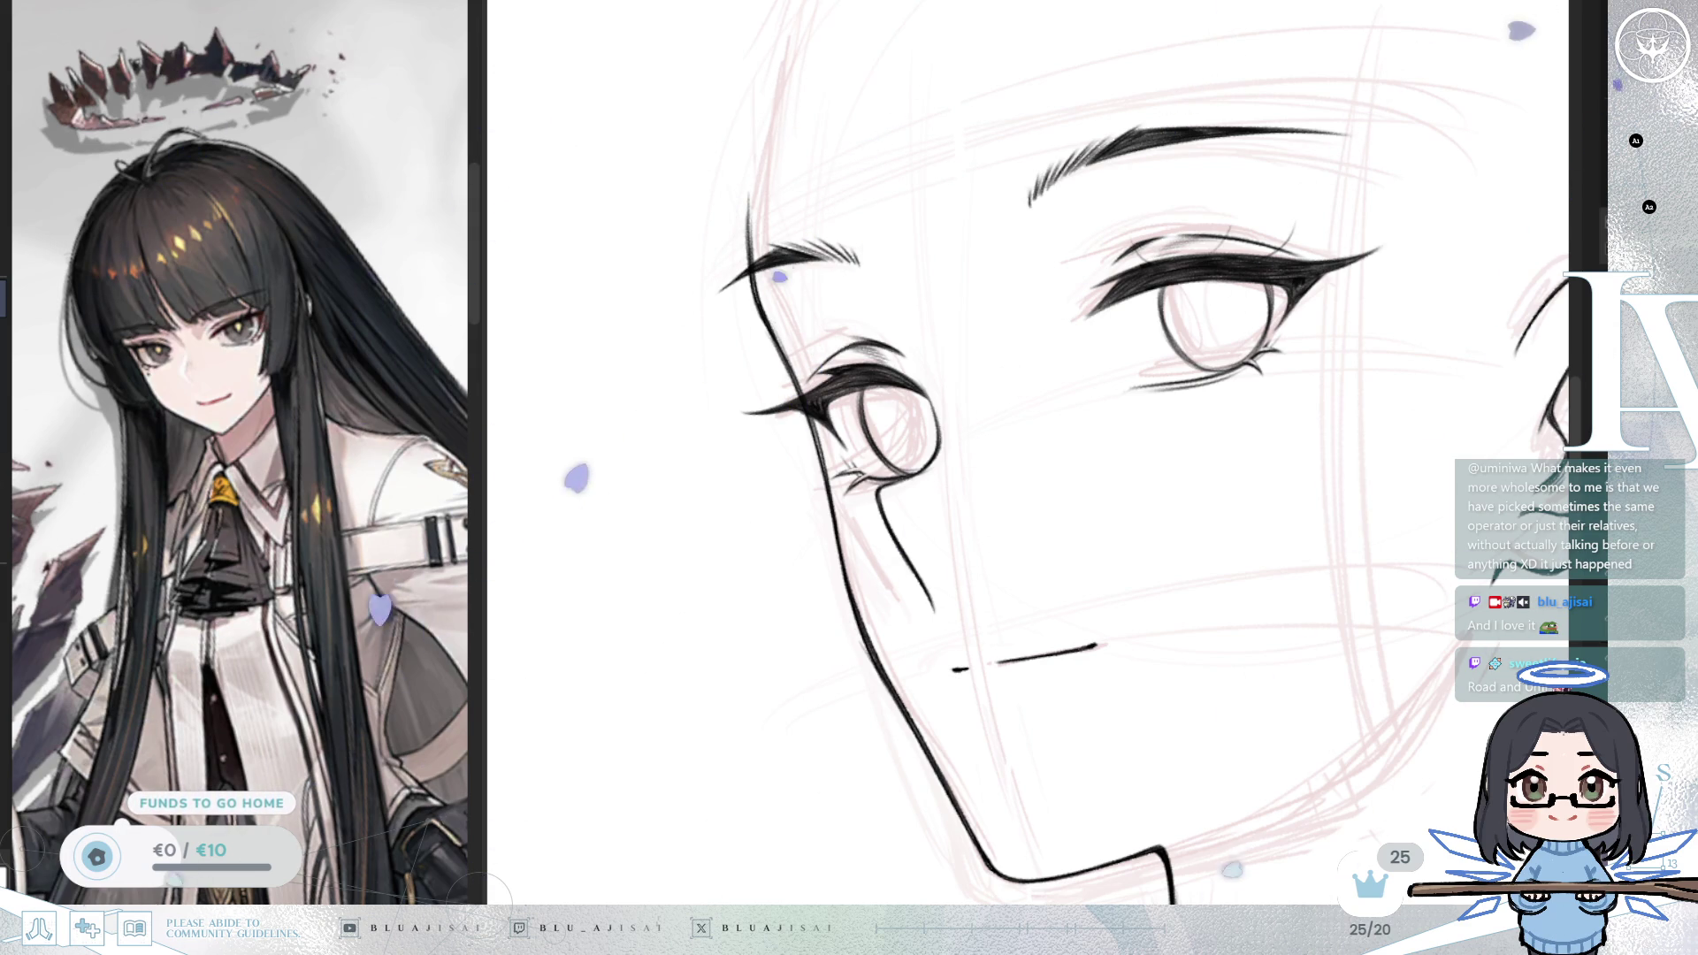
scroll(1367, 437, down, 2)
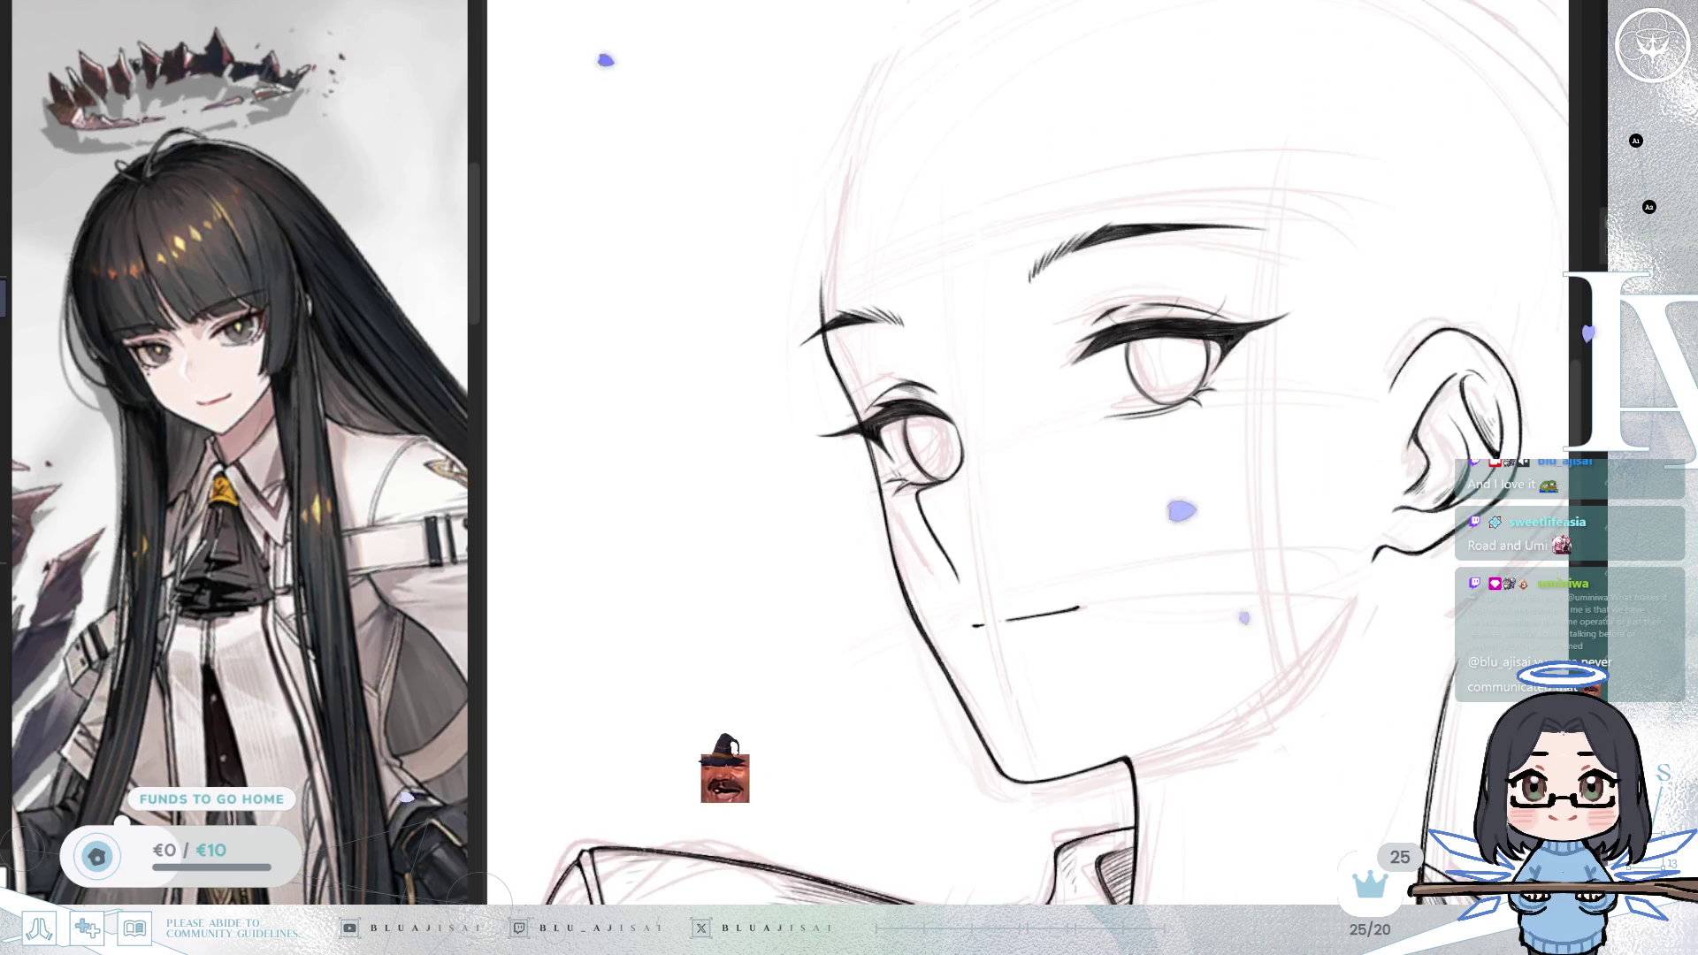
scroll(1368, 438, down, 1)
scroll(1502, 343, down, 2)
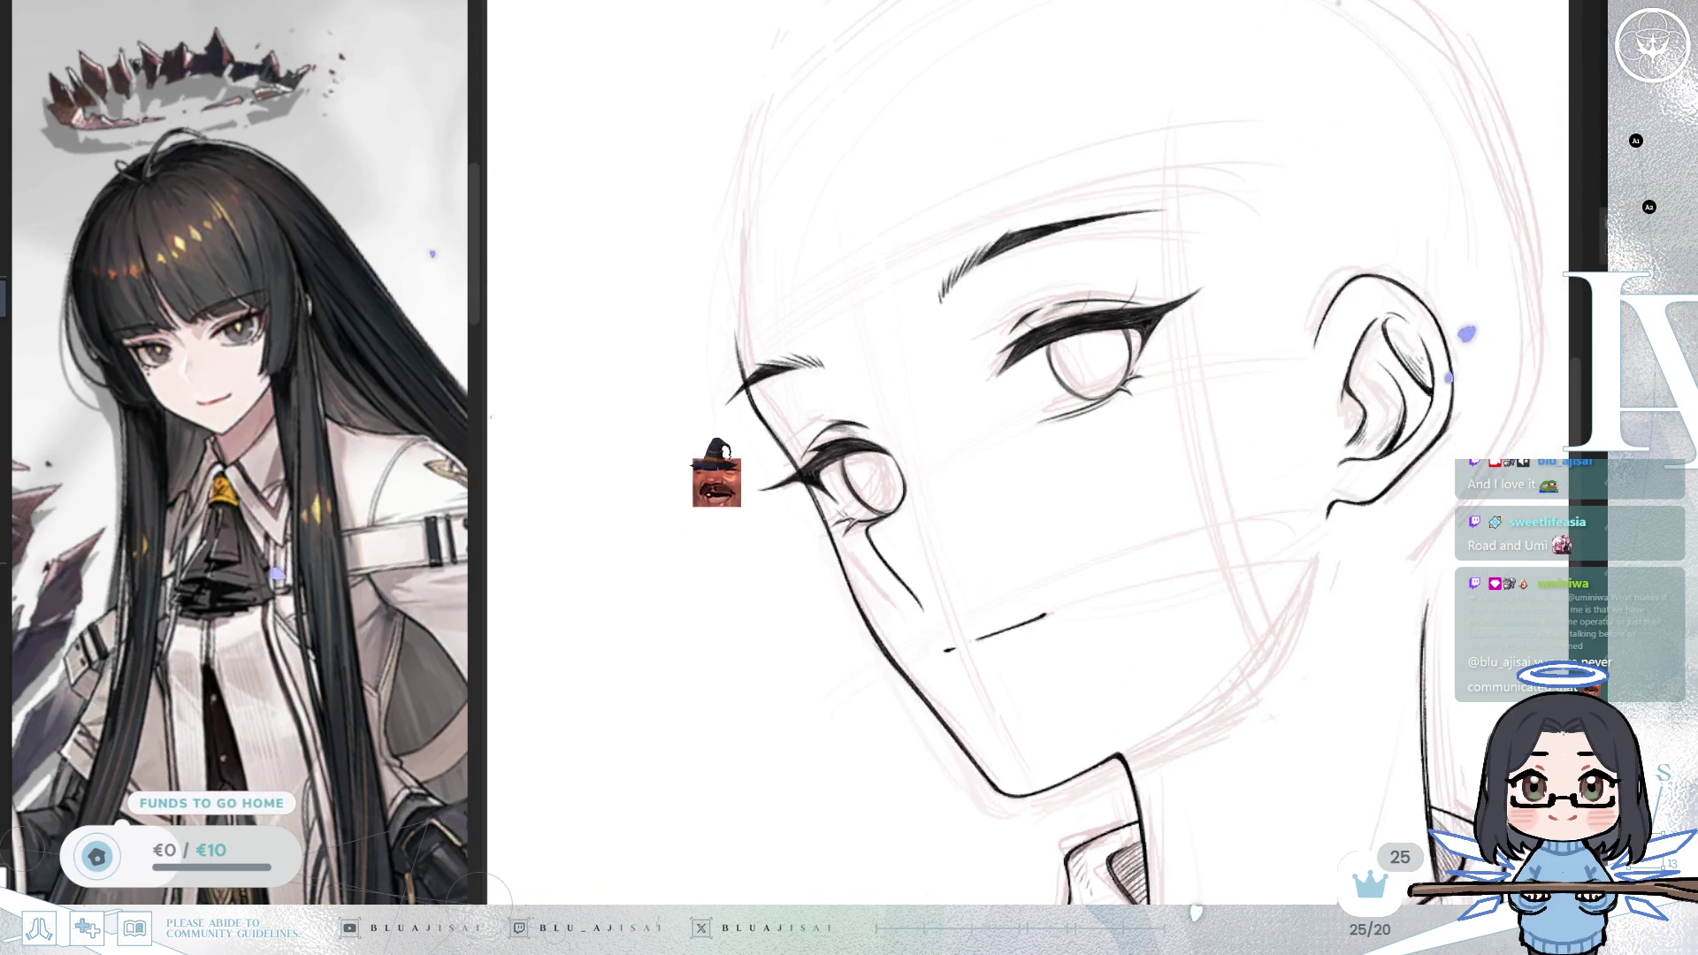
scroll(1249, 446, right, 1)
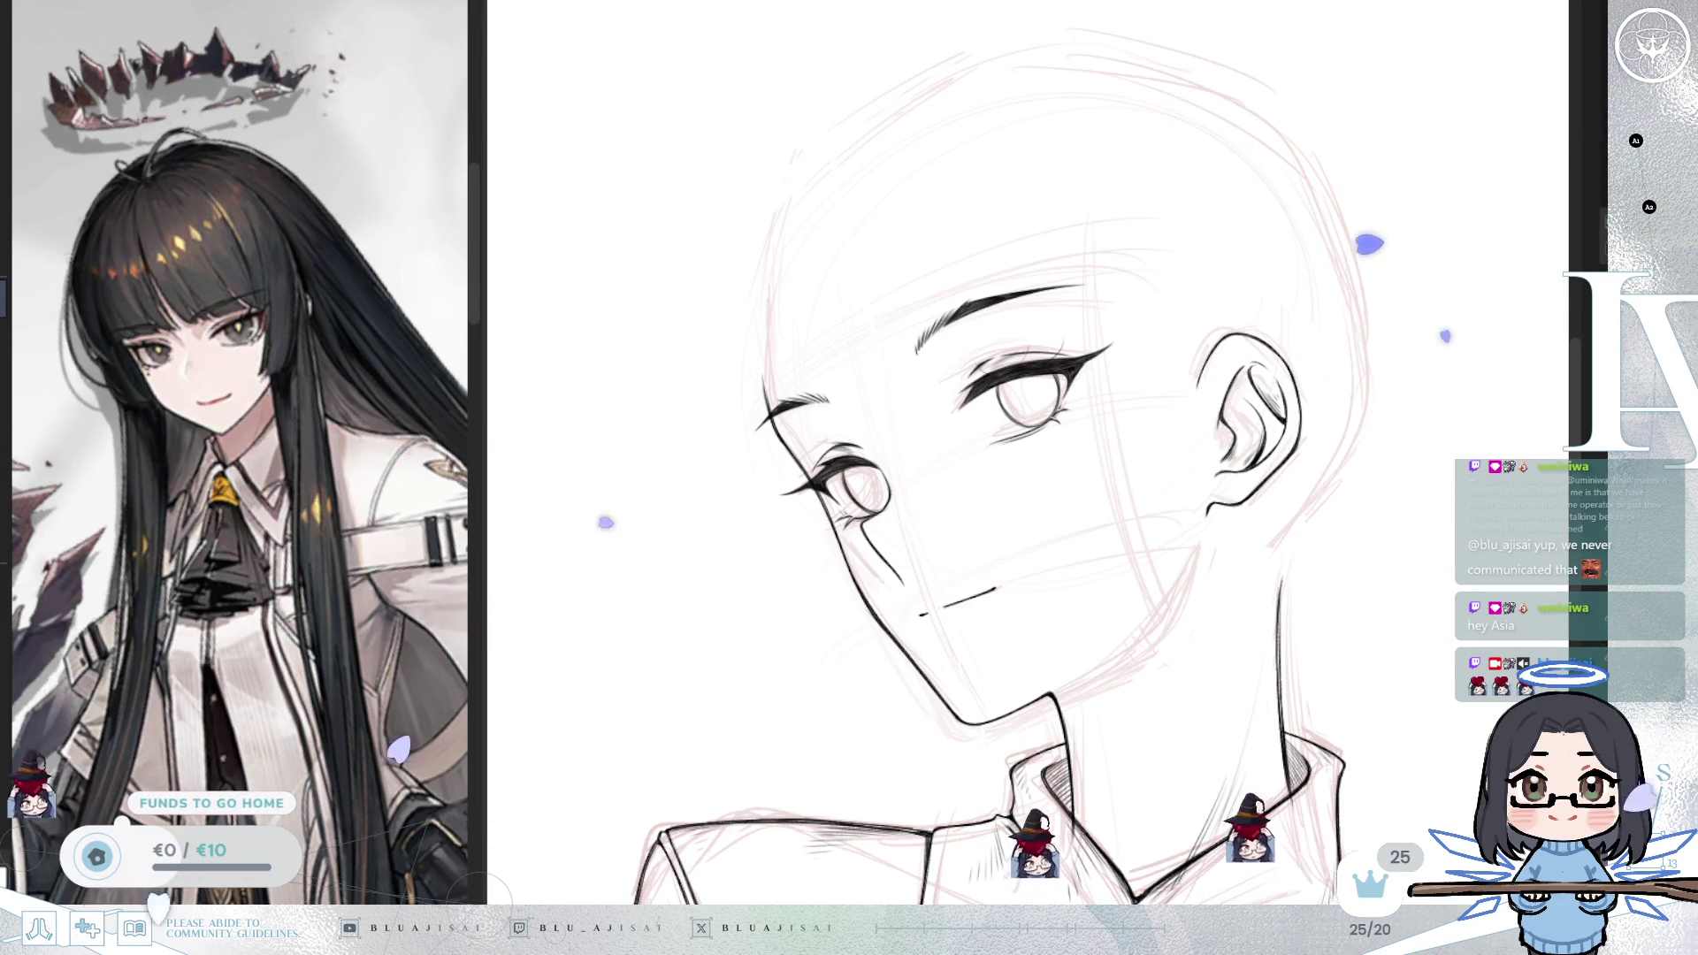
key(m)
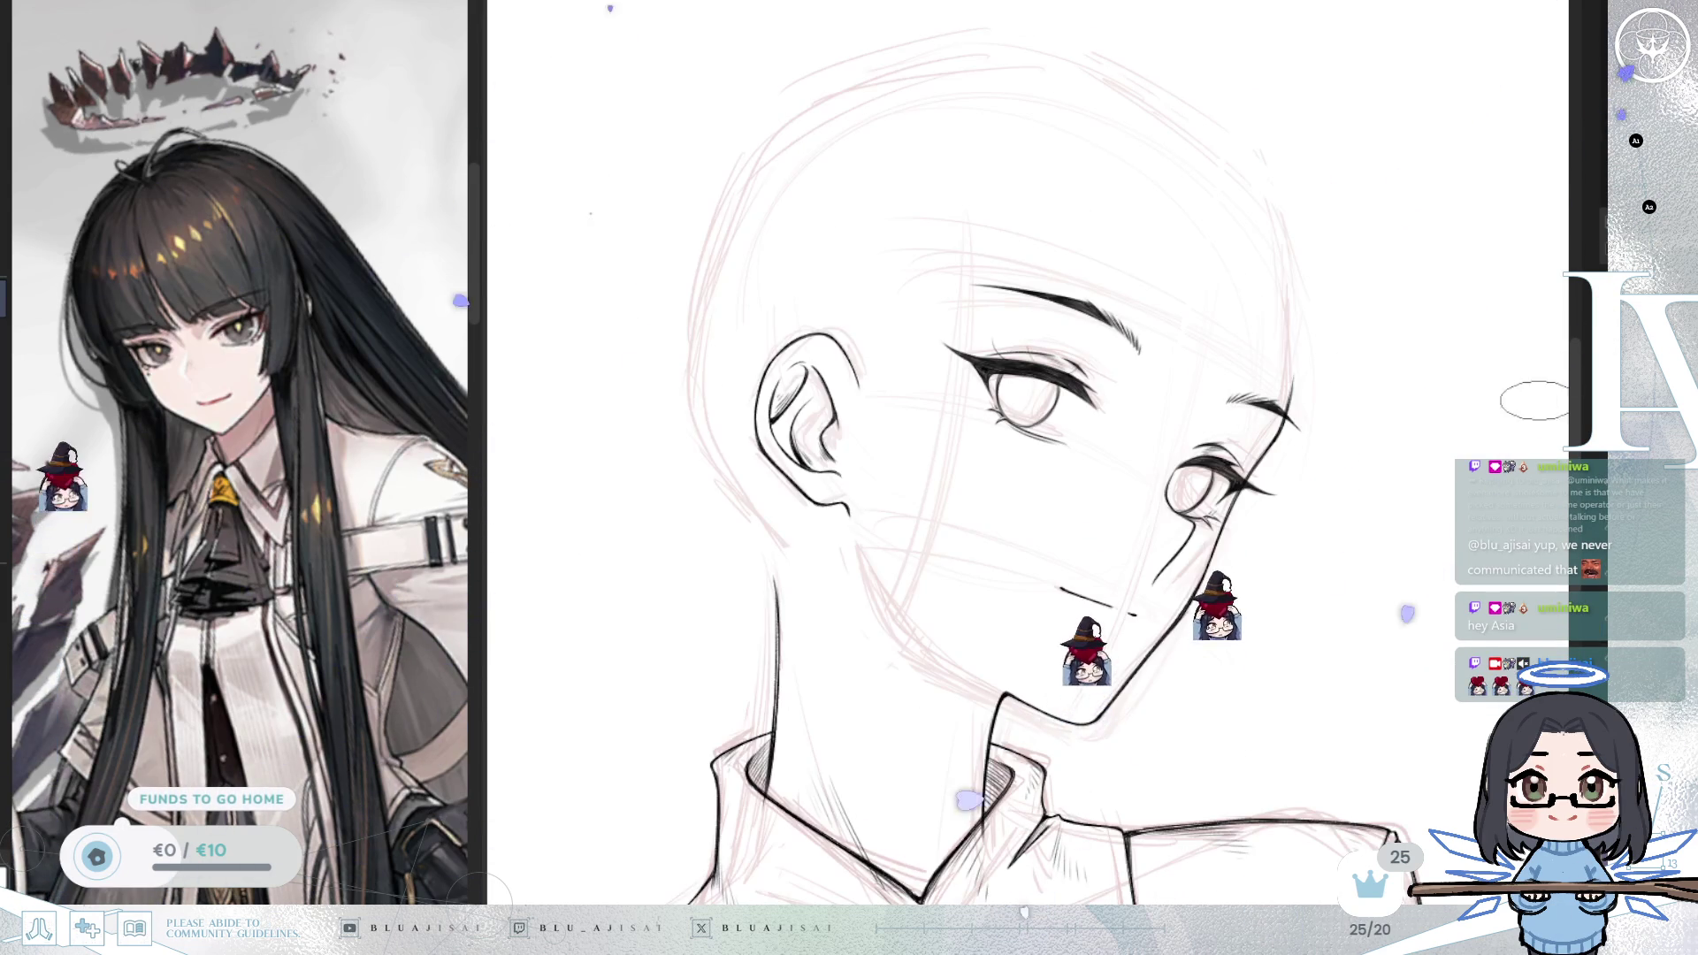
key(m)
key(m)
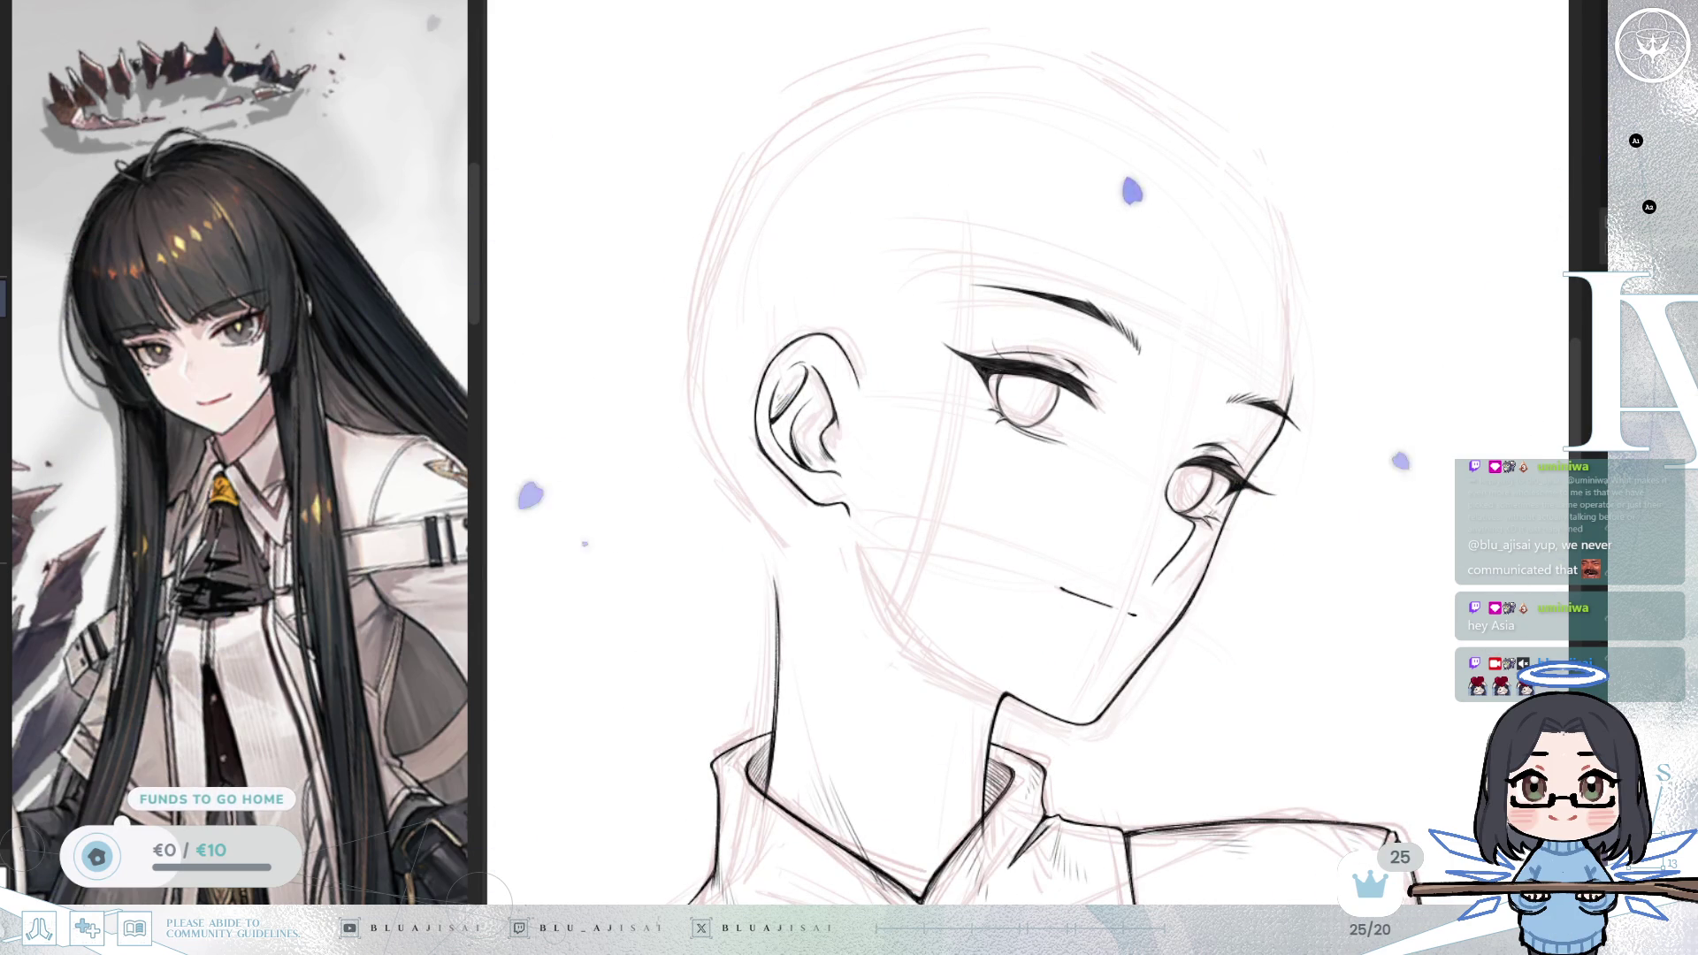
key(m)
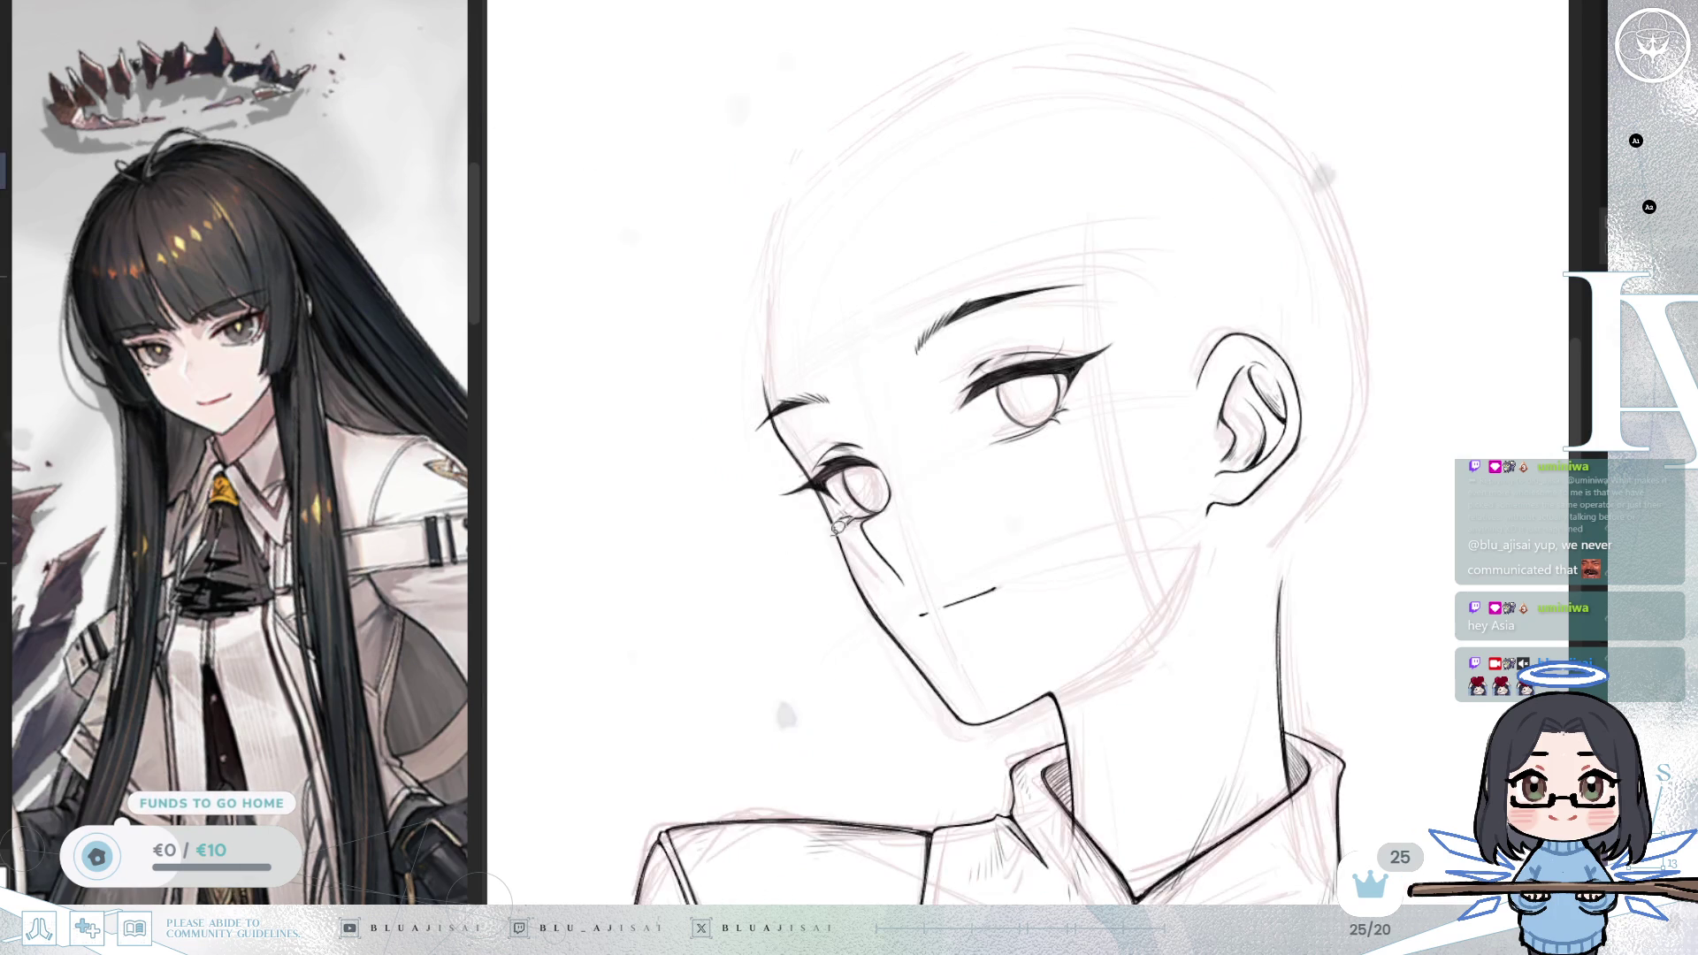
Step: Lasso the upper eyebrow, rotate it a few degrees and nudge it into place
drag(1128, 296, 1160, 264)
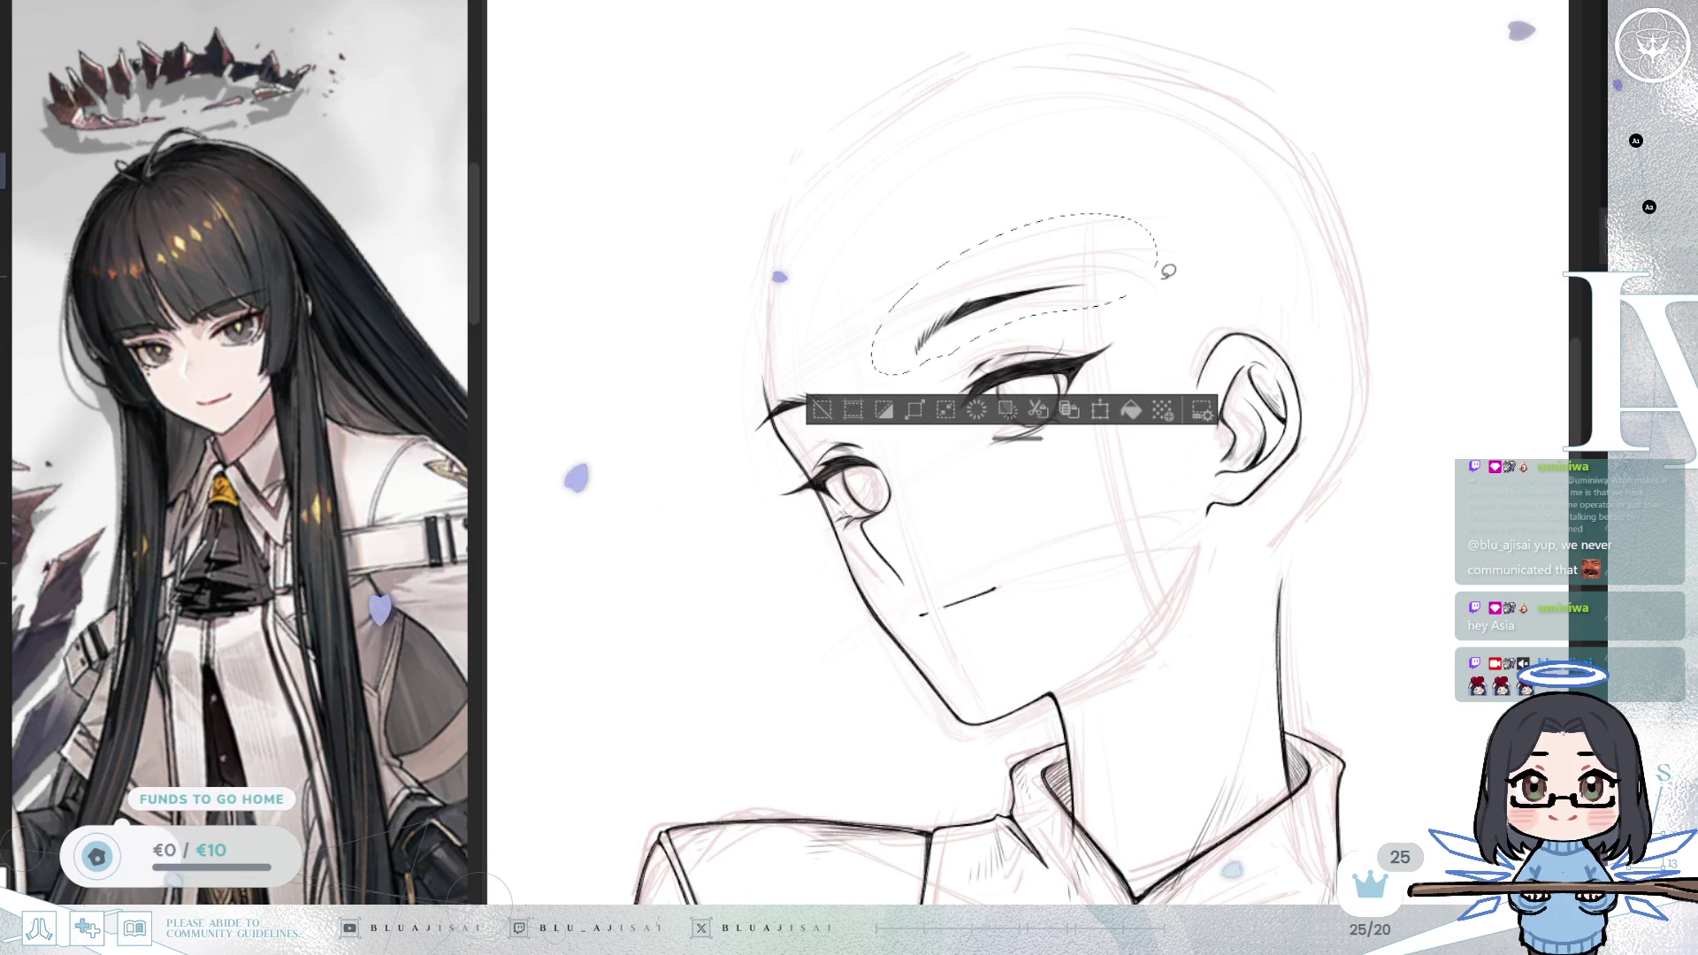
click(914, 409)
drag(859, 392, 871, 405)
drag(1095, 305, 1185, 285)
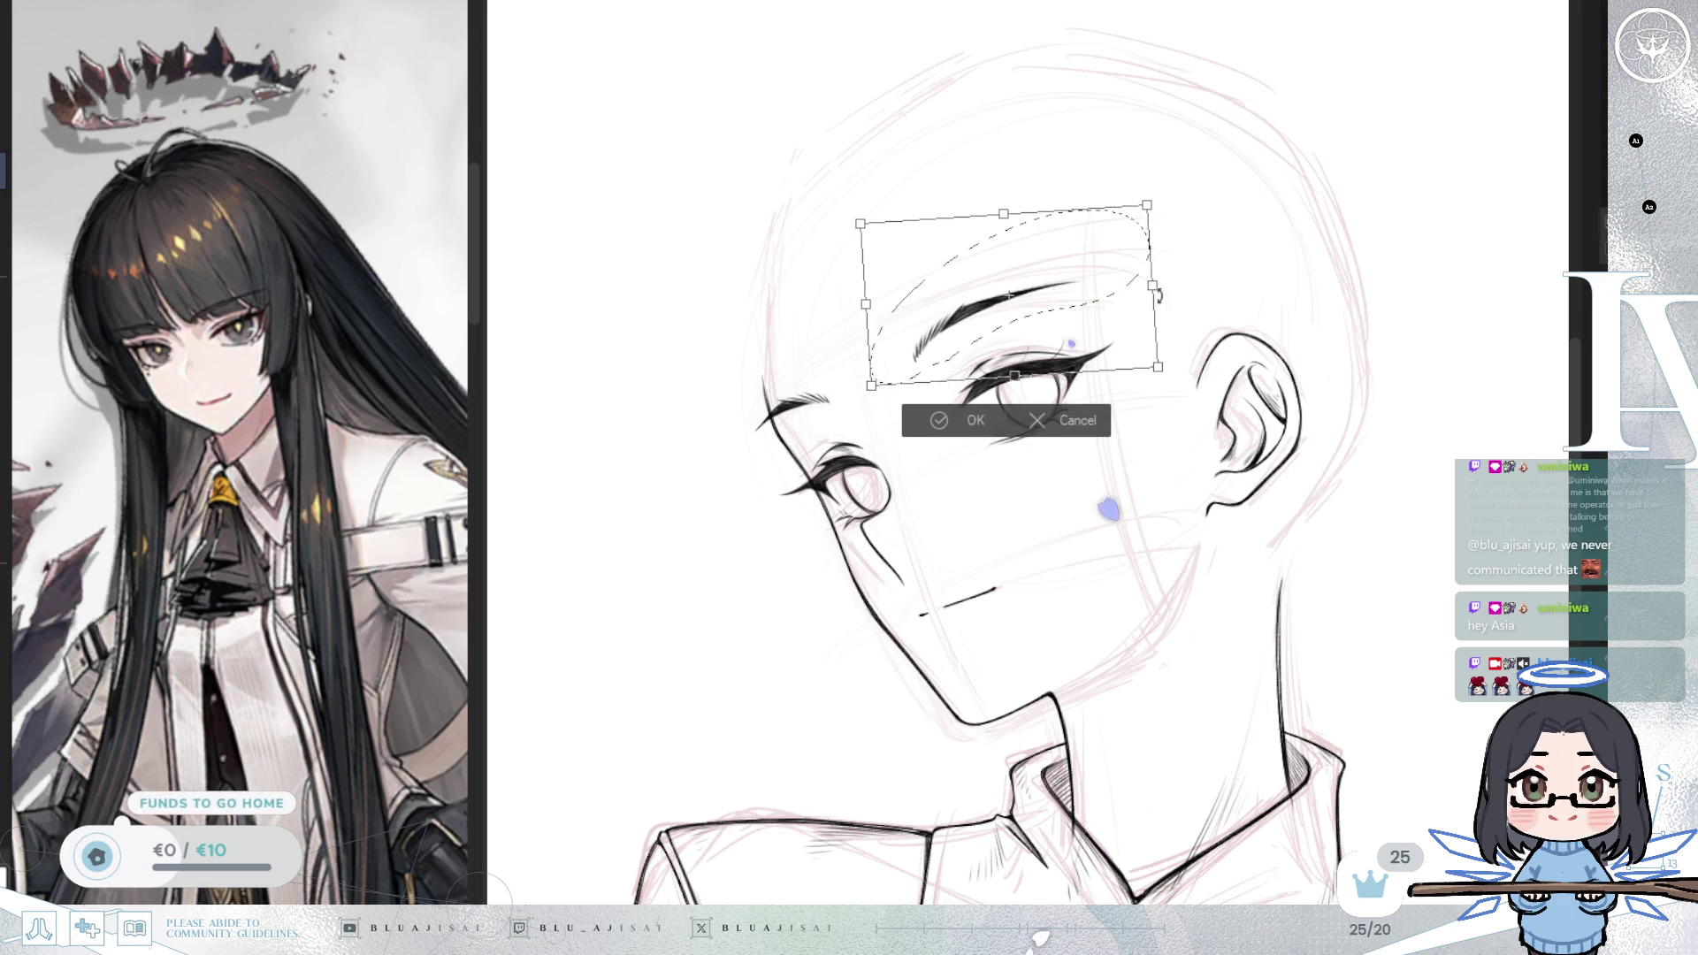
drag(1055, 324, 1064, 331)
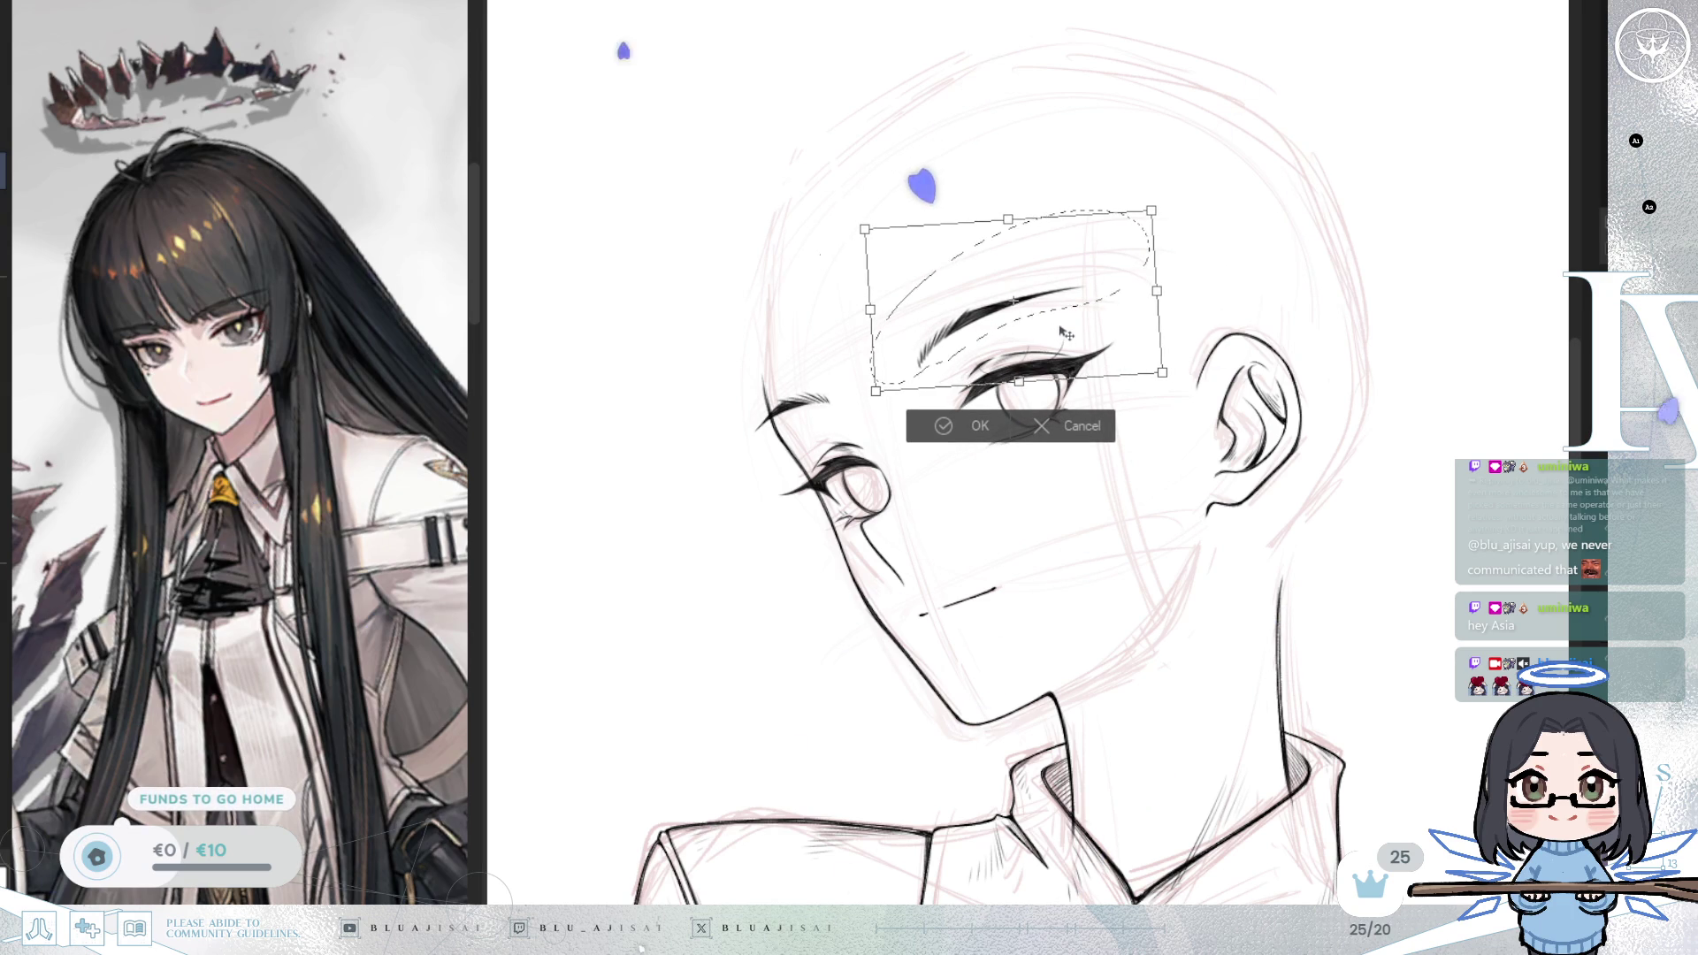
key(Return)
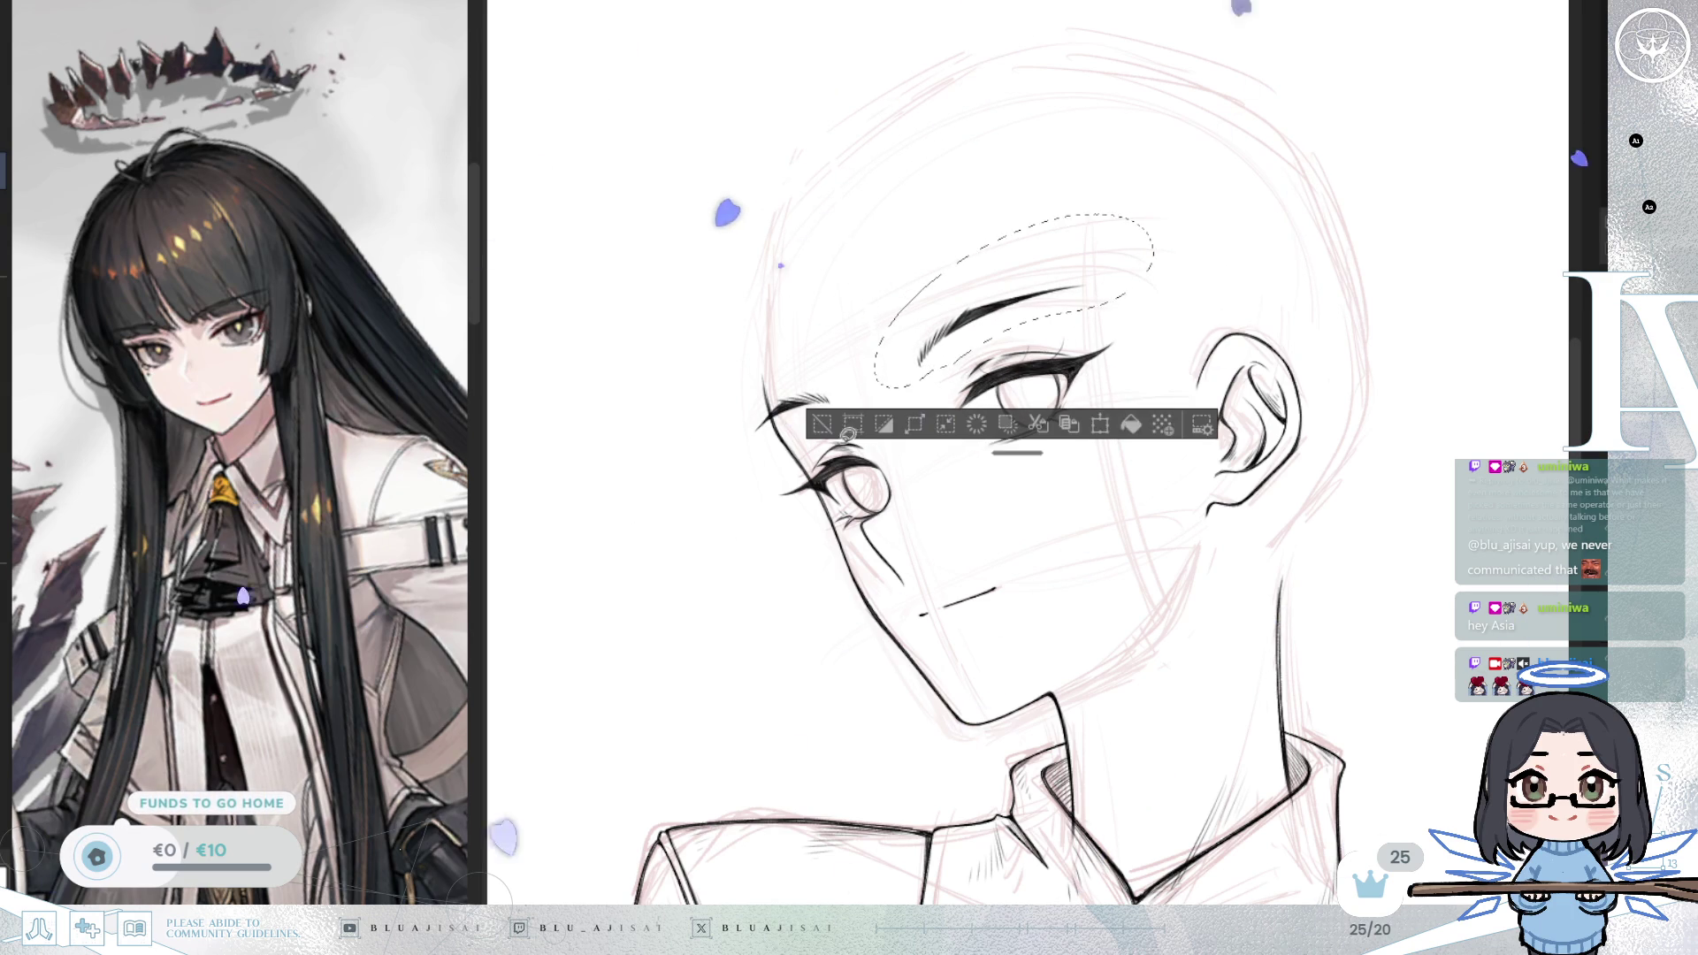
key(ctrl+d)
Step: Rotate the other eyebrow slightly and nudge it left and down, checking in mirrored view
mouse_move(858, 413)
mouse_down()
mouse_move(713, 433)
mouse_move(856, 415)
mouse_up()
key(ctrl+t)
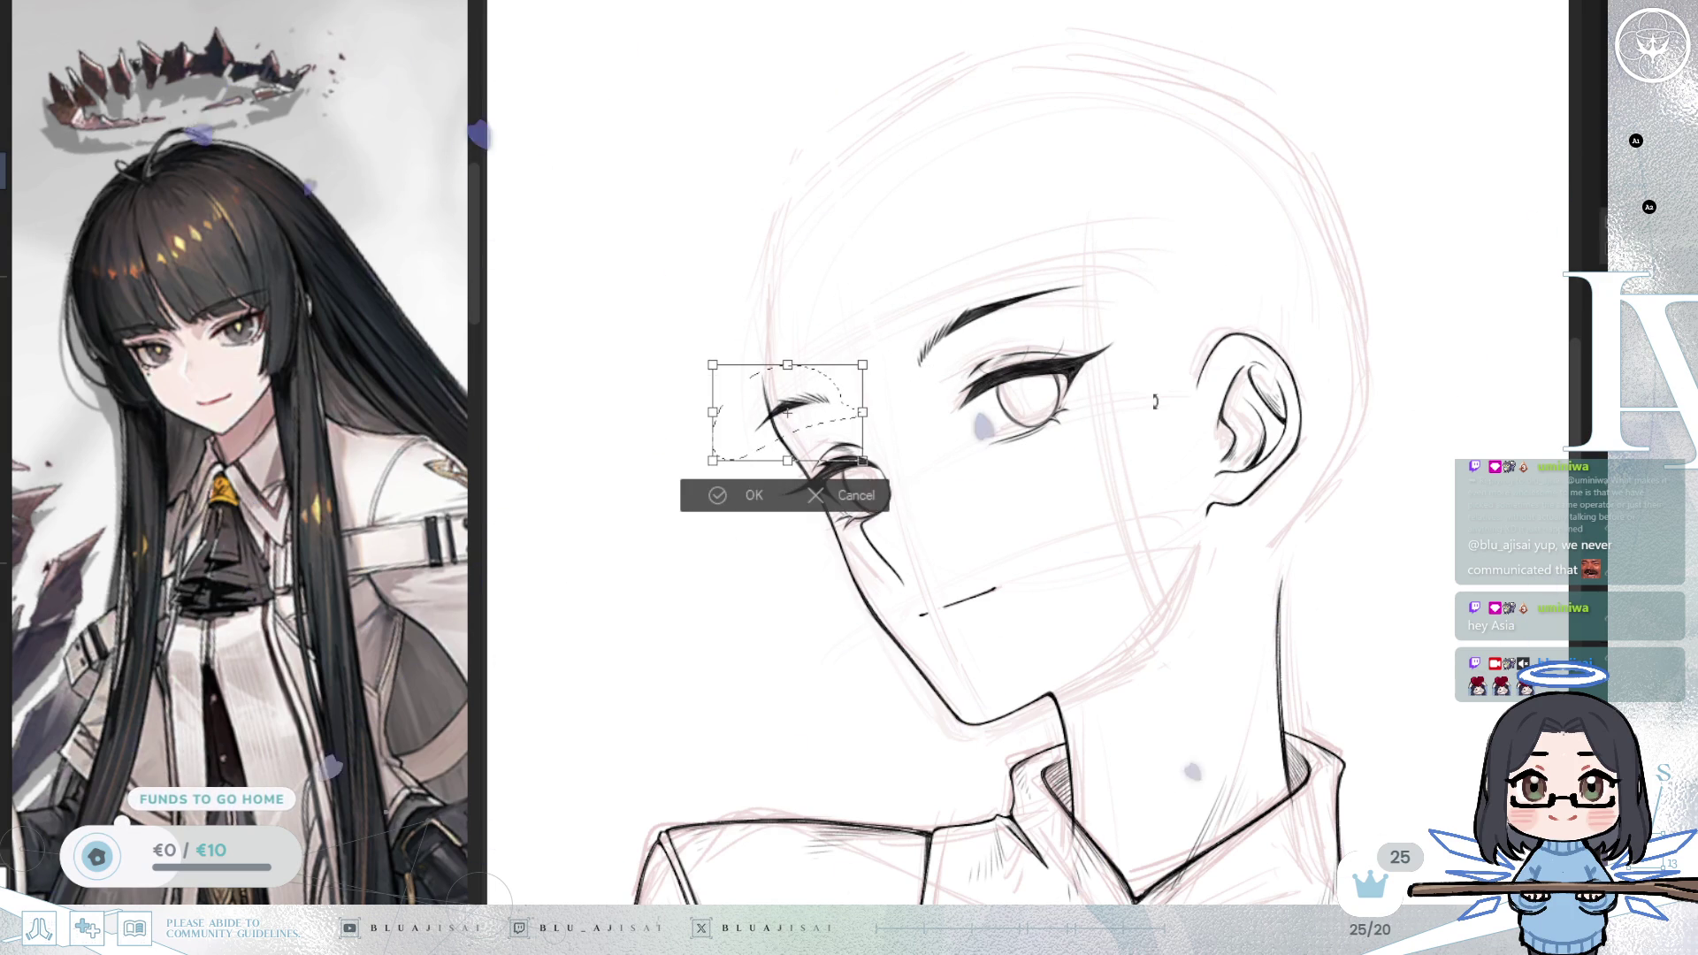
key(h)
mouse_move(1401, 411)
mouse_down()
mouse_move(1400, 371)
mouse_move(1321, 415)
mouse_move(1374, 390)
mouse_up()
drag(1284, 428, 1281, 431)
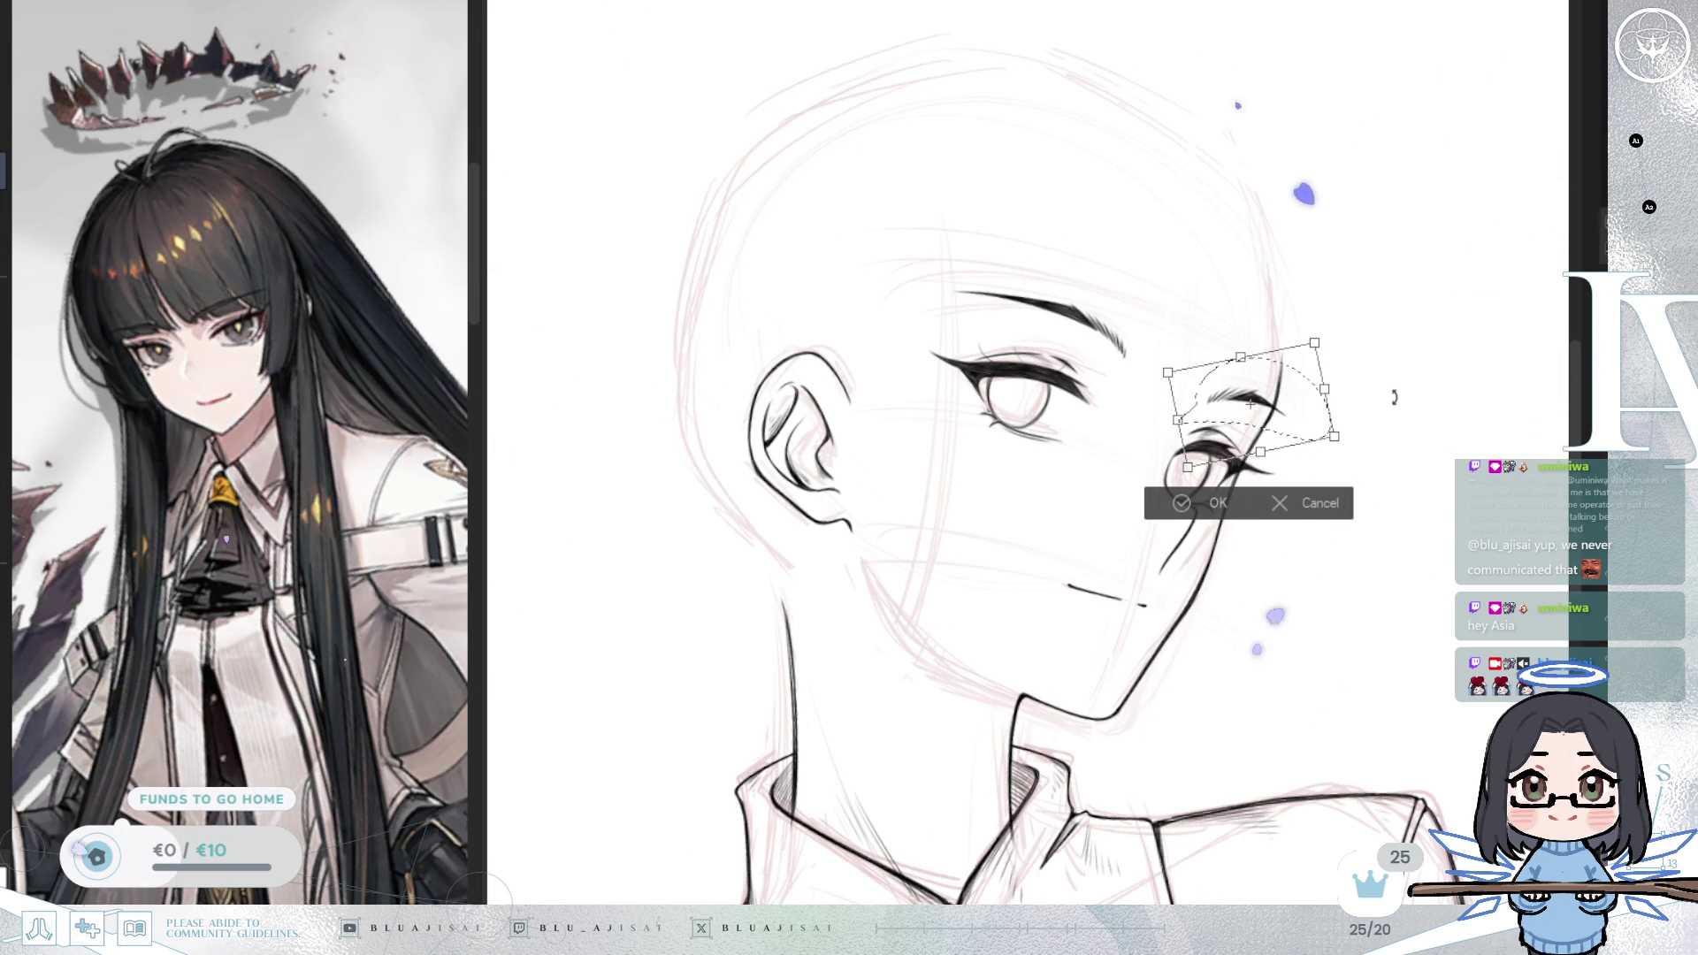
scroll(1064, 501, down, 5)
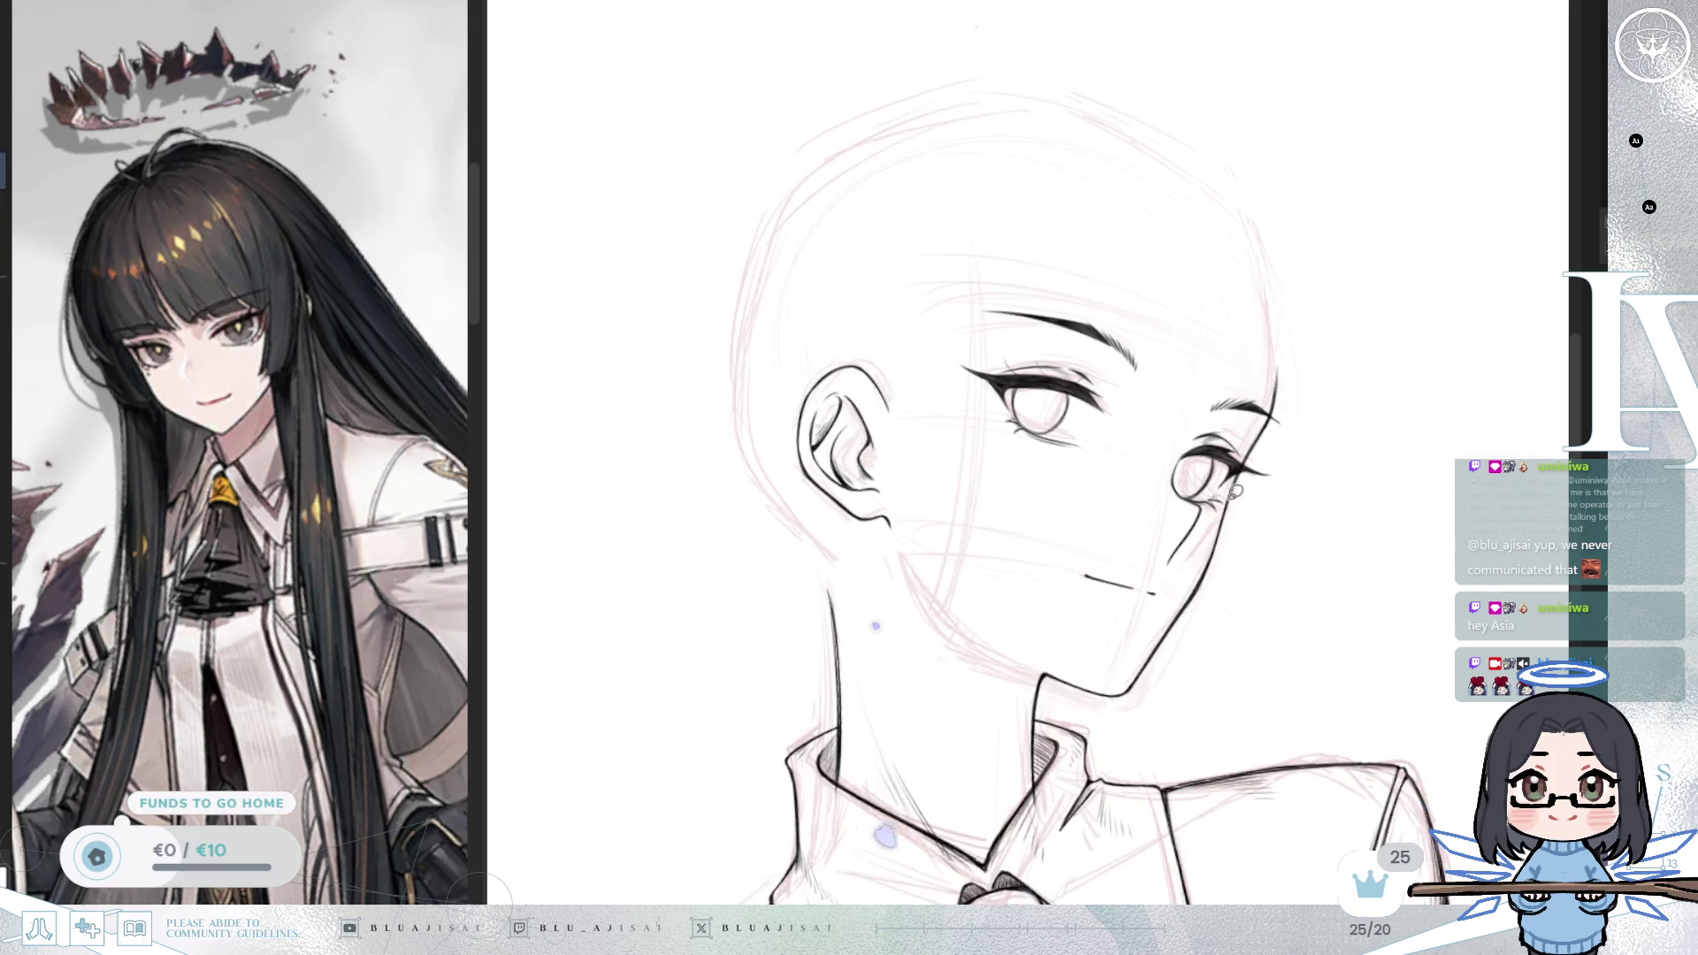
key(5)
key(m)
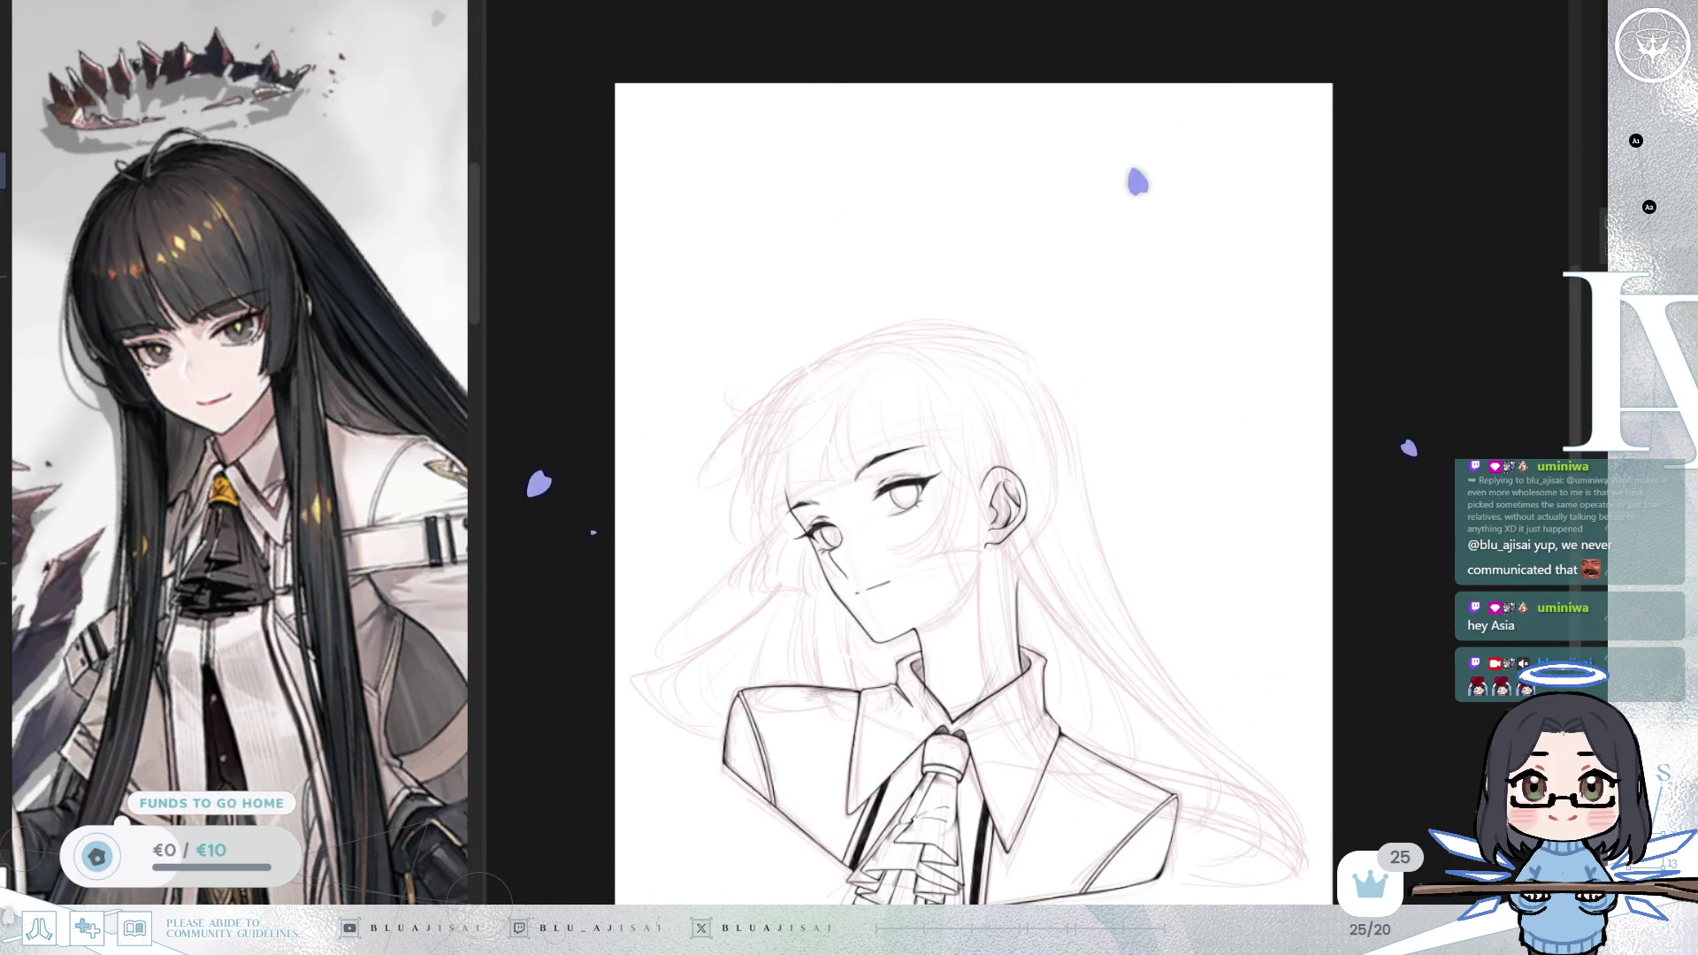
Step: Move the circled eye down slightly and rotate it a little clockwise
scroll(1281, 614, up, 5)
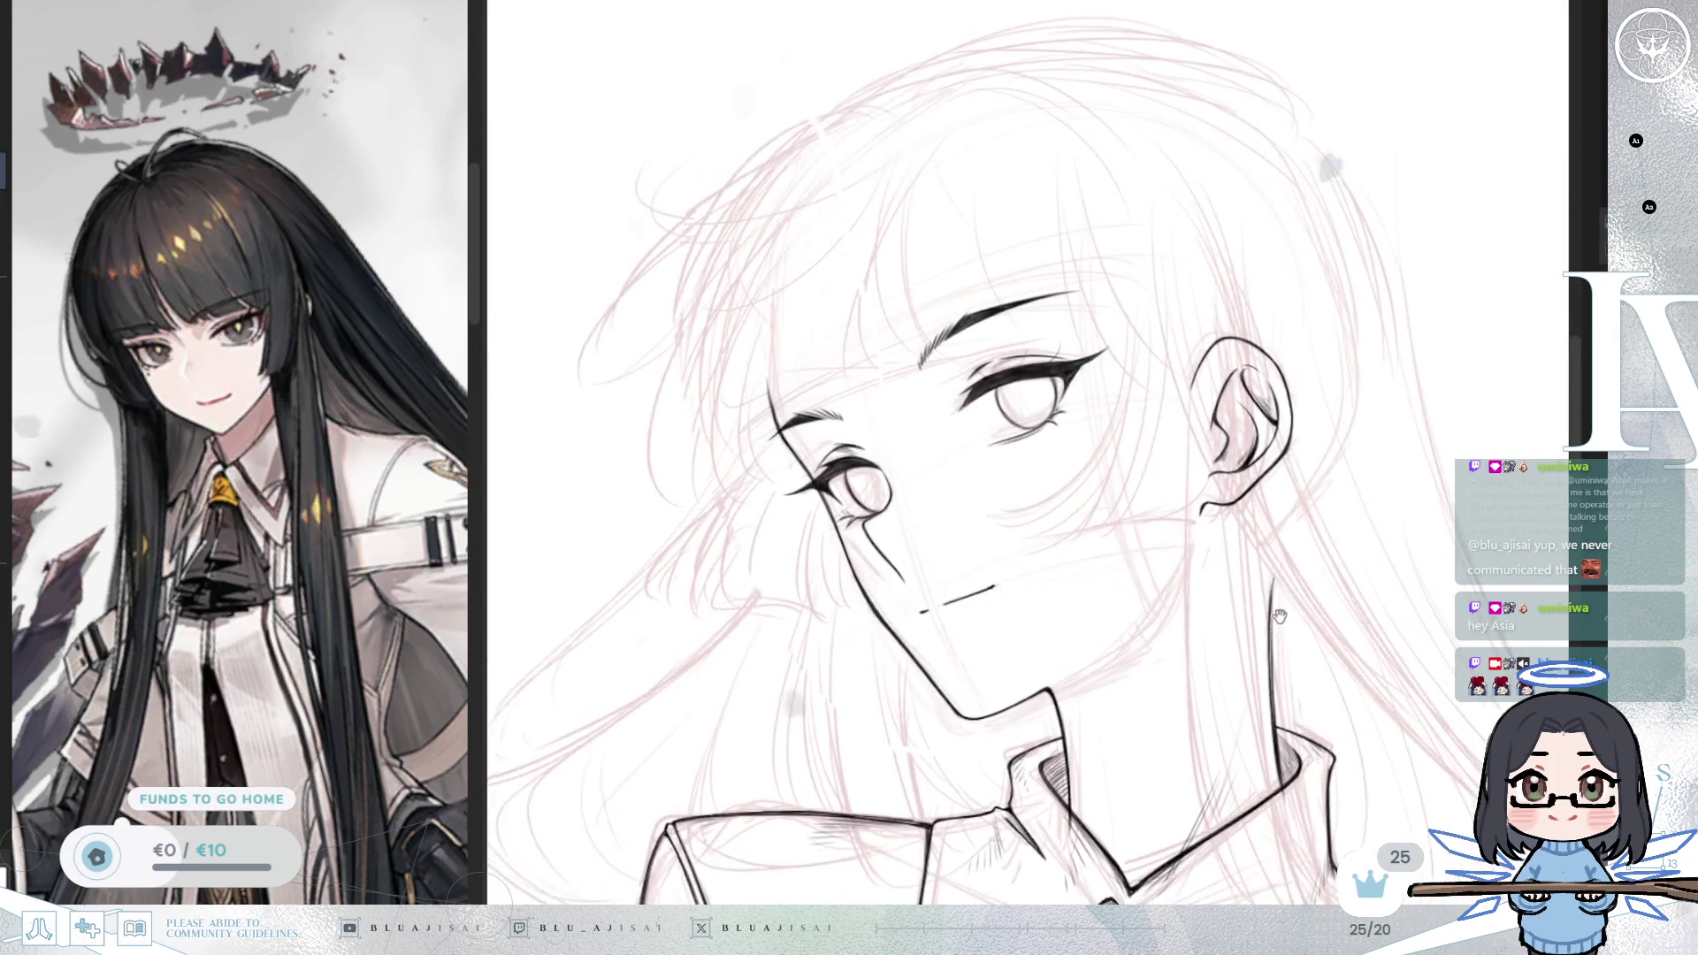
scroll(1281, 614, down, 1)
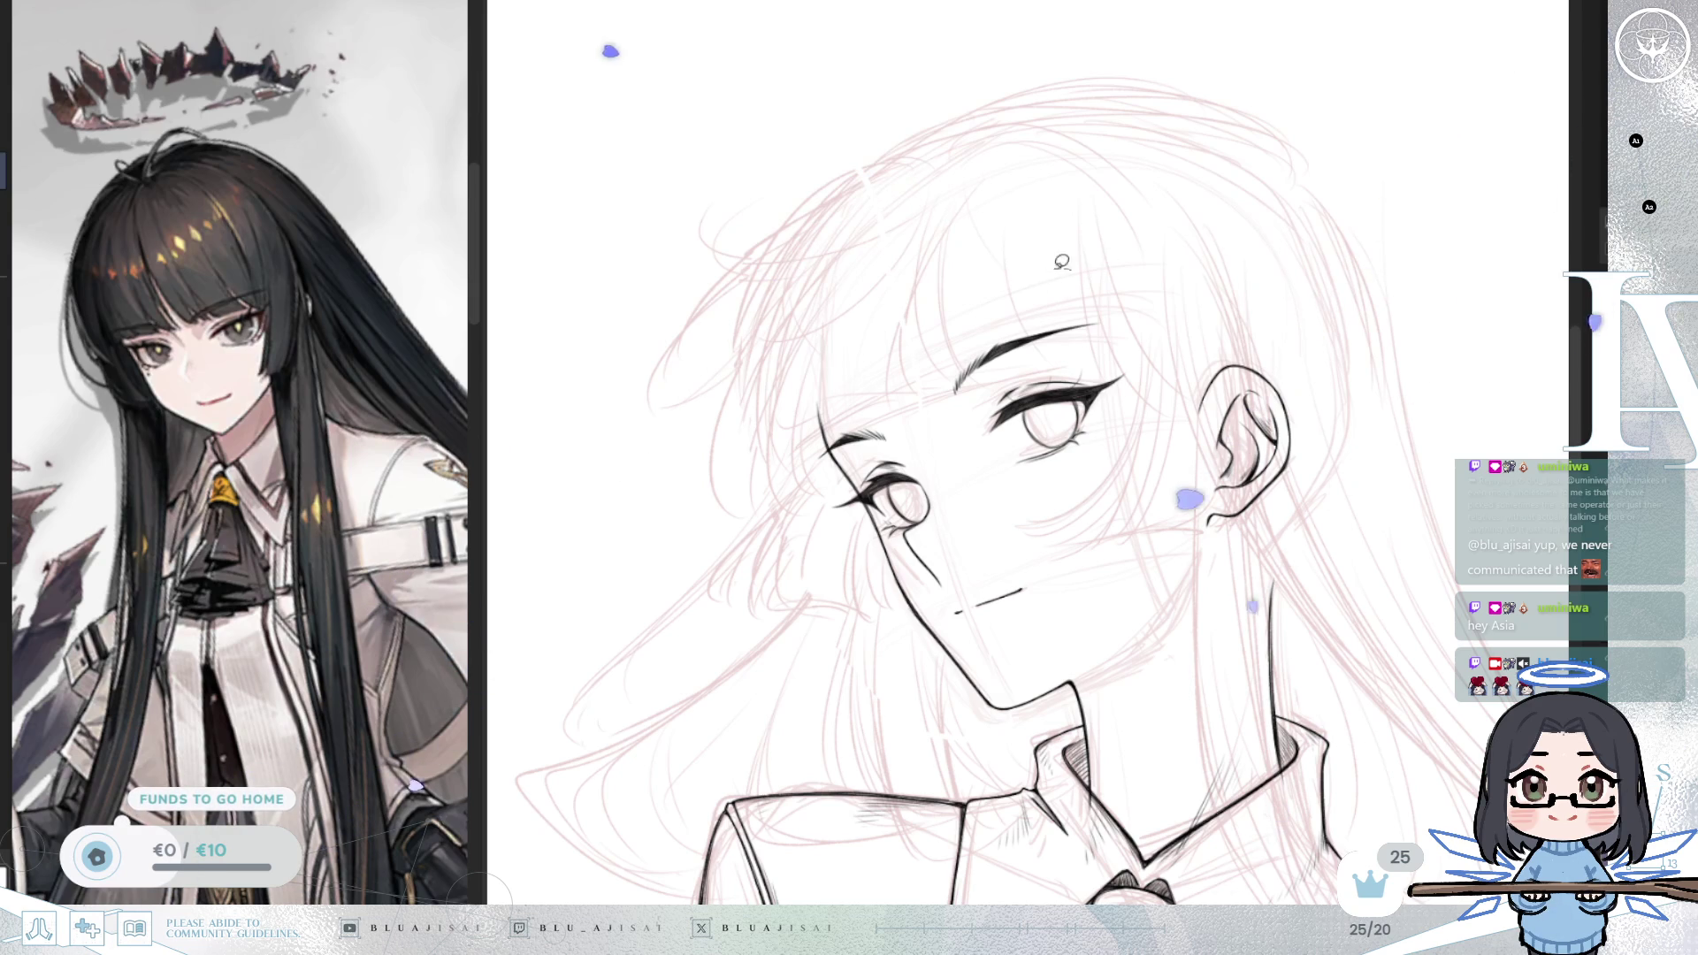
key(ctrl+t)
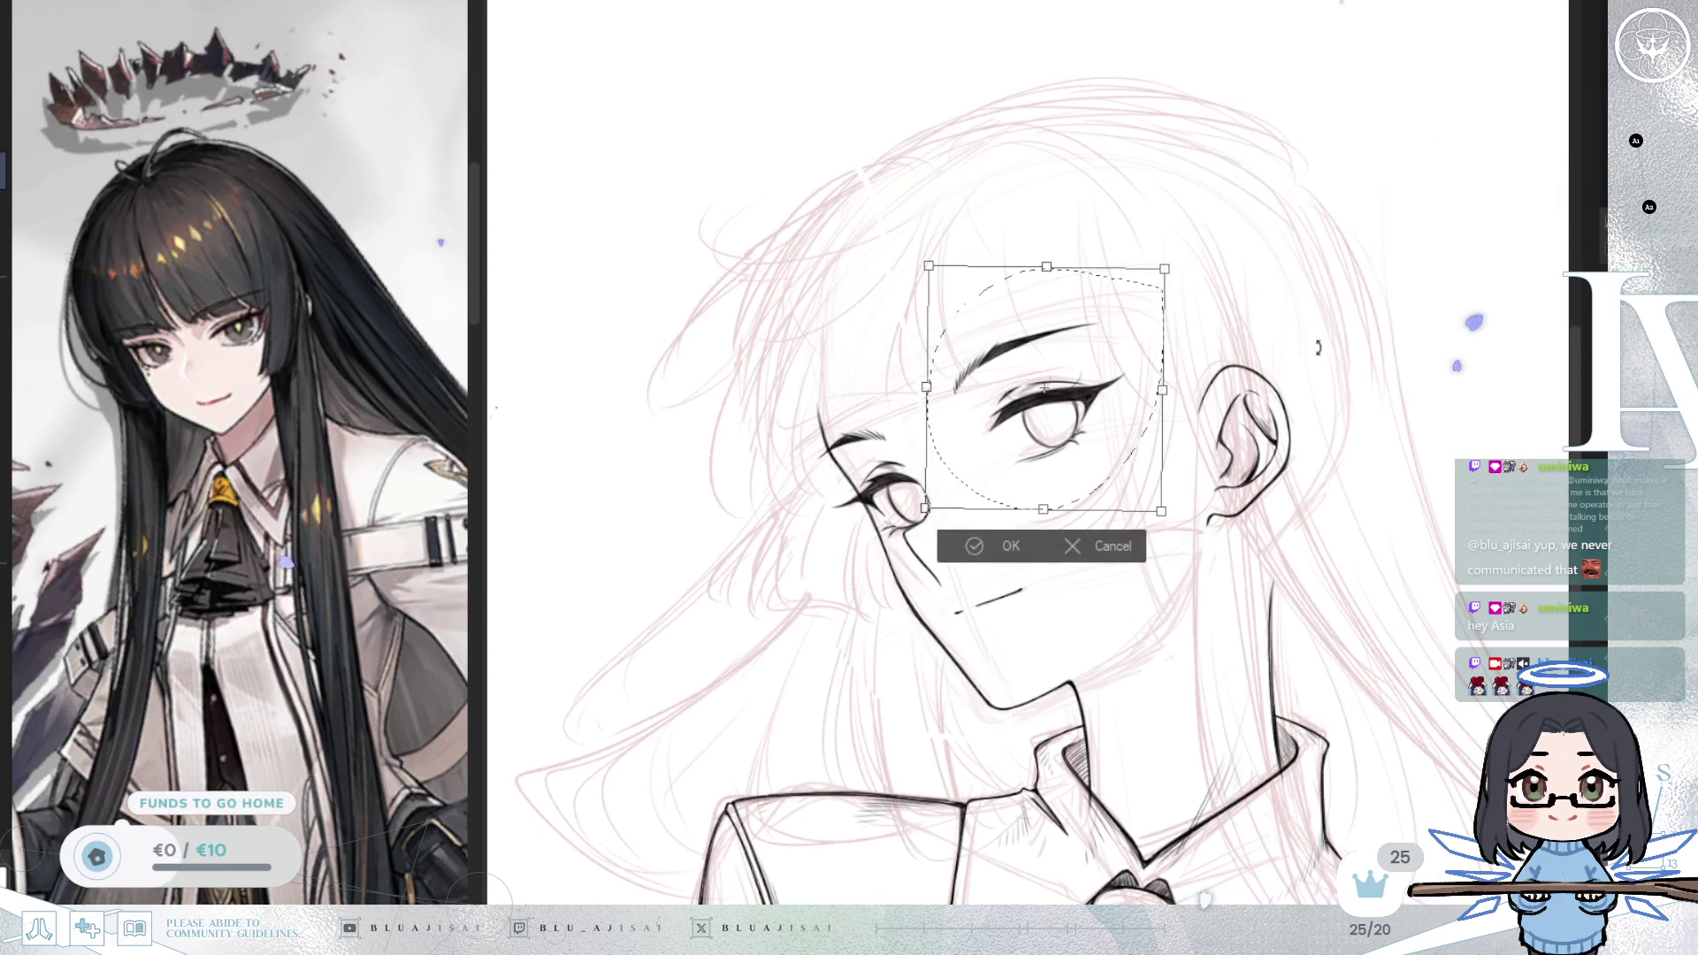
drag(1096, 451, 1097, 460)
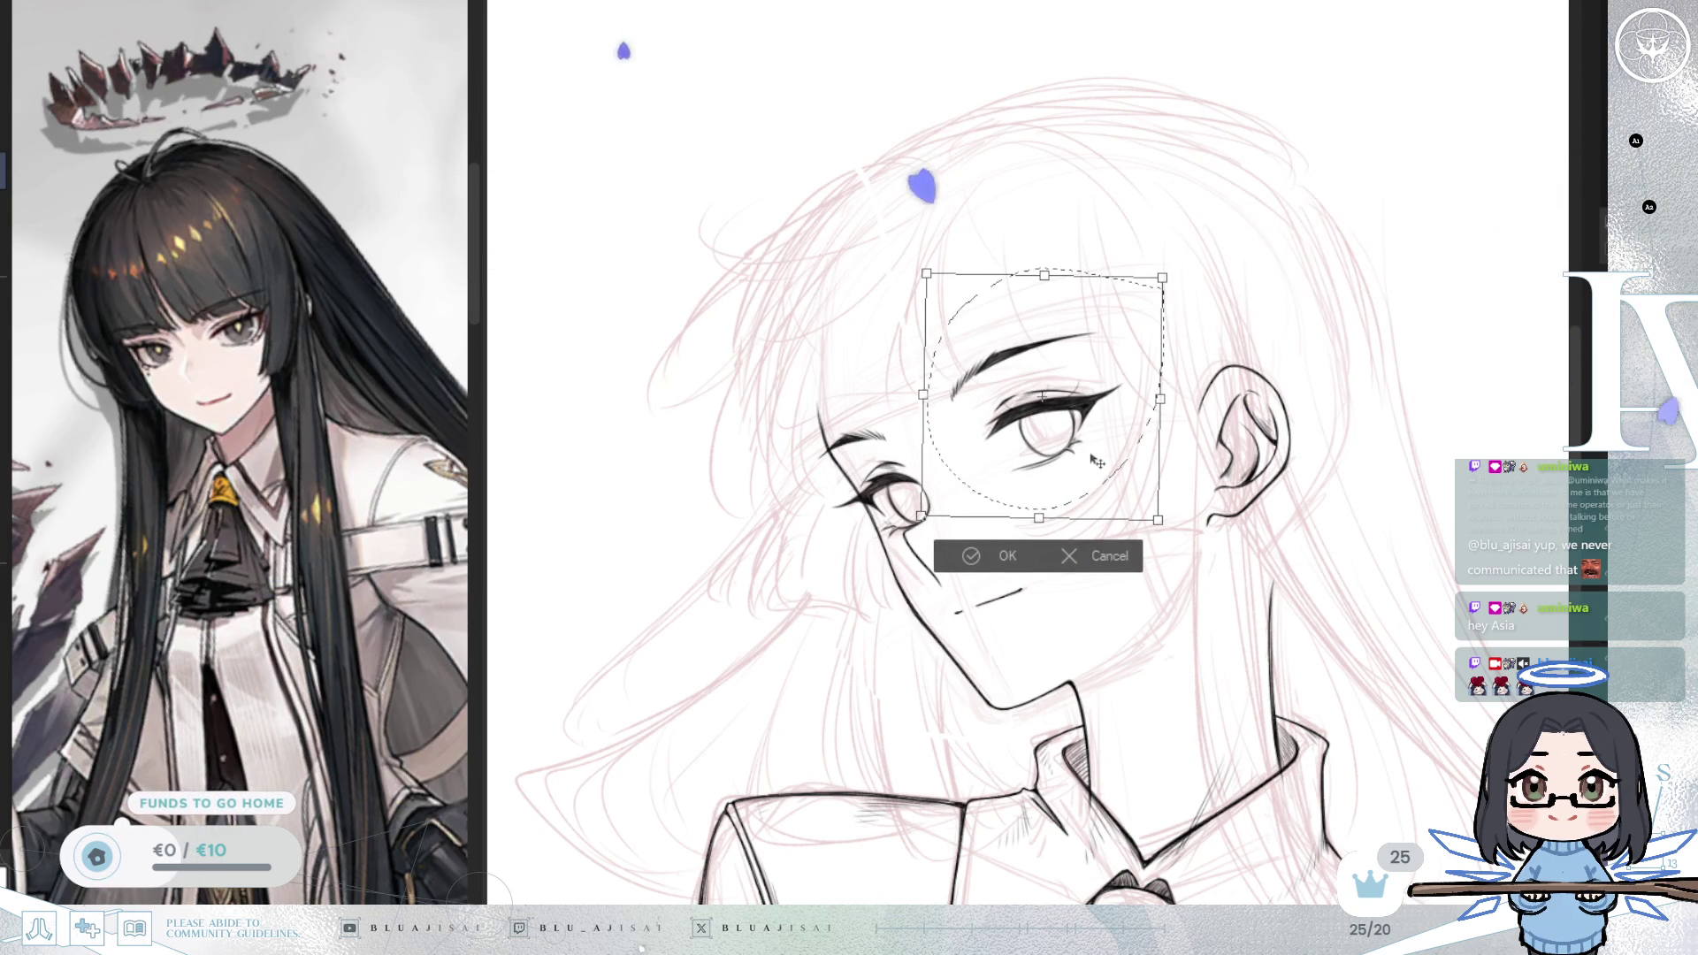
drag(1115, 449, 1120, 475)
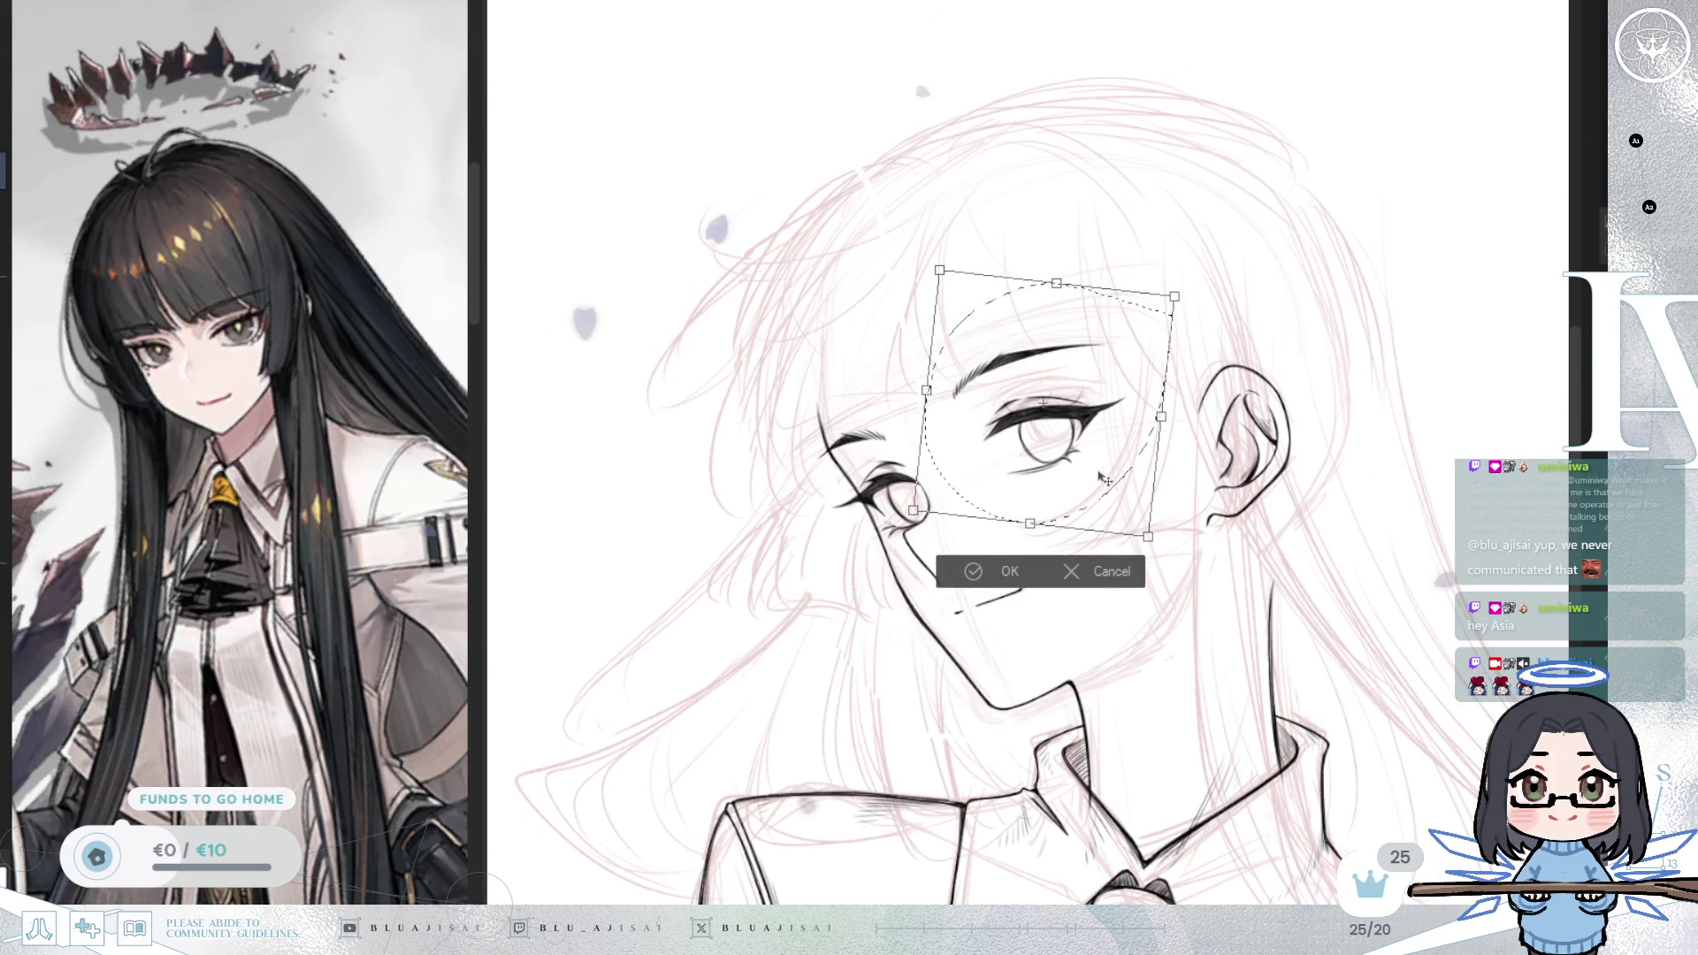
key(Return)
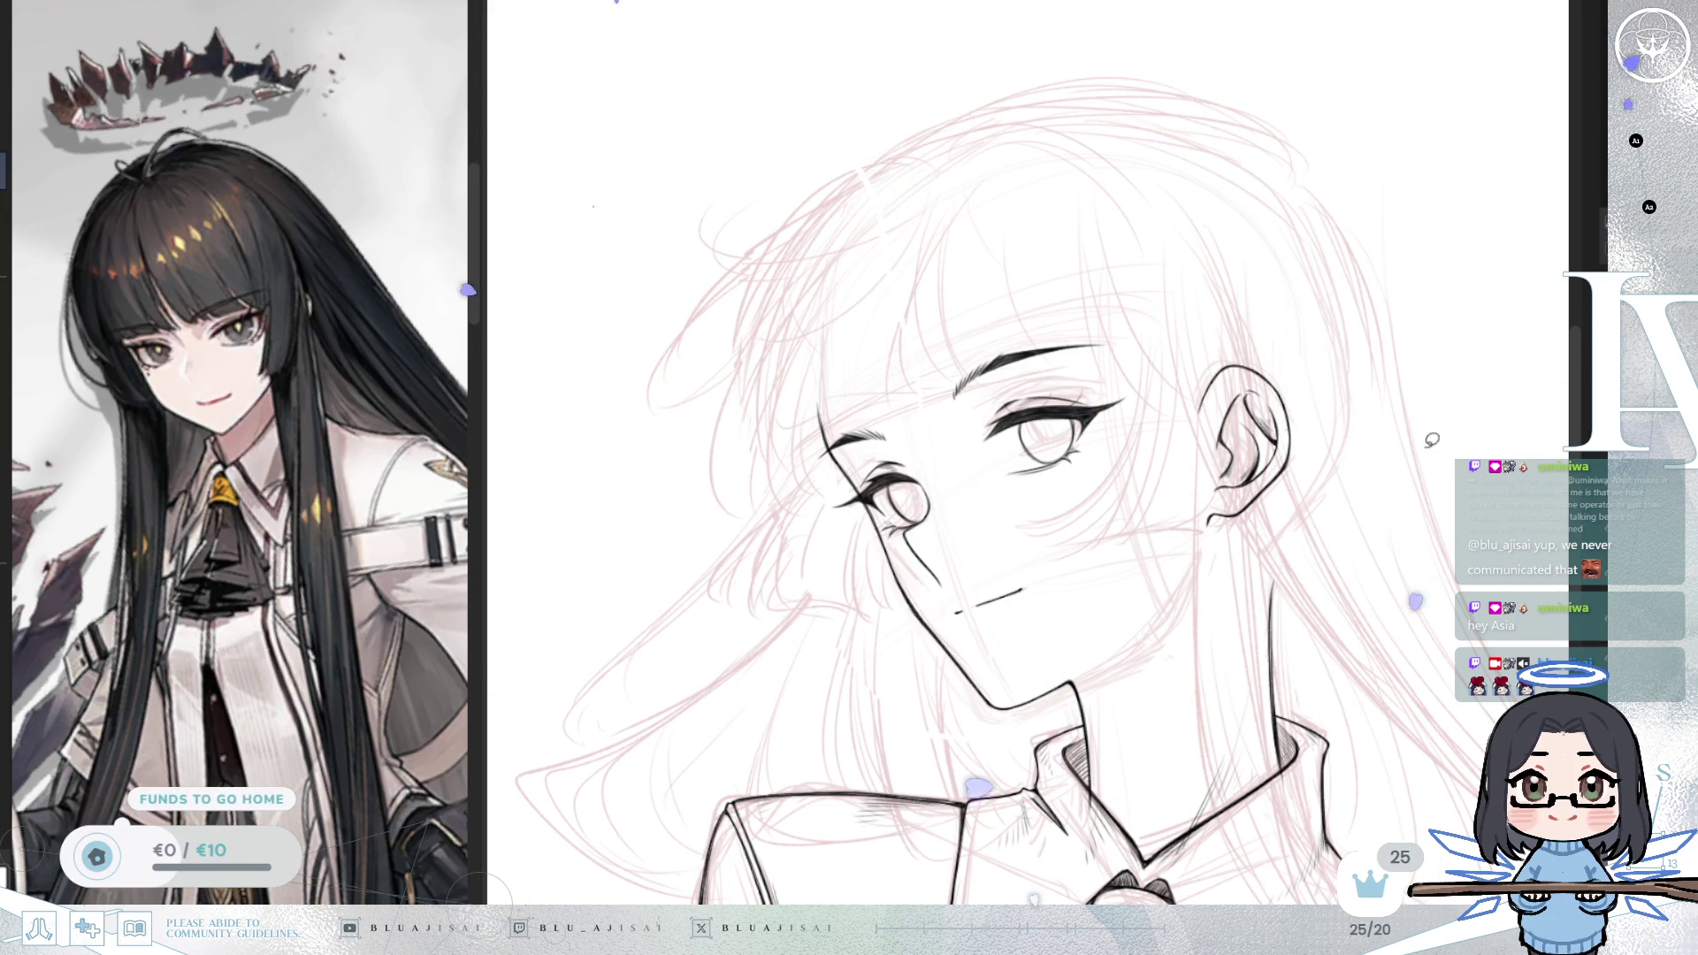
Step: Lasso the larger eye and stretch it slightly taller downward
drag(1135, 462, 1160, 381)
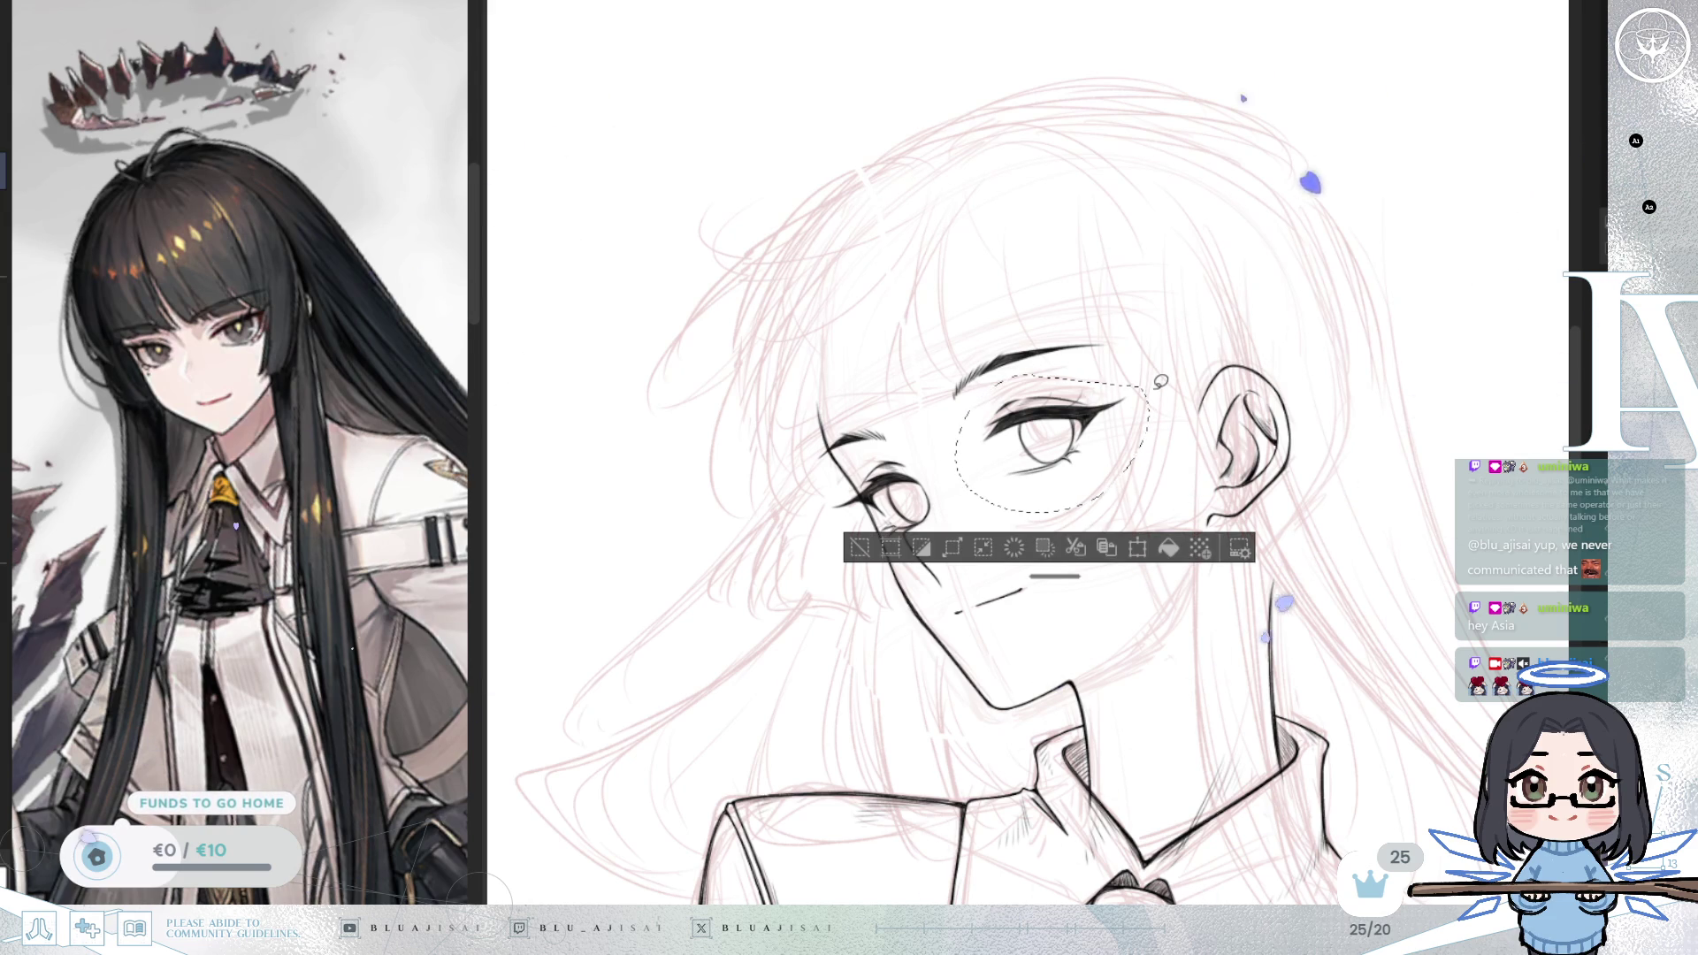
key(ctrl+t)
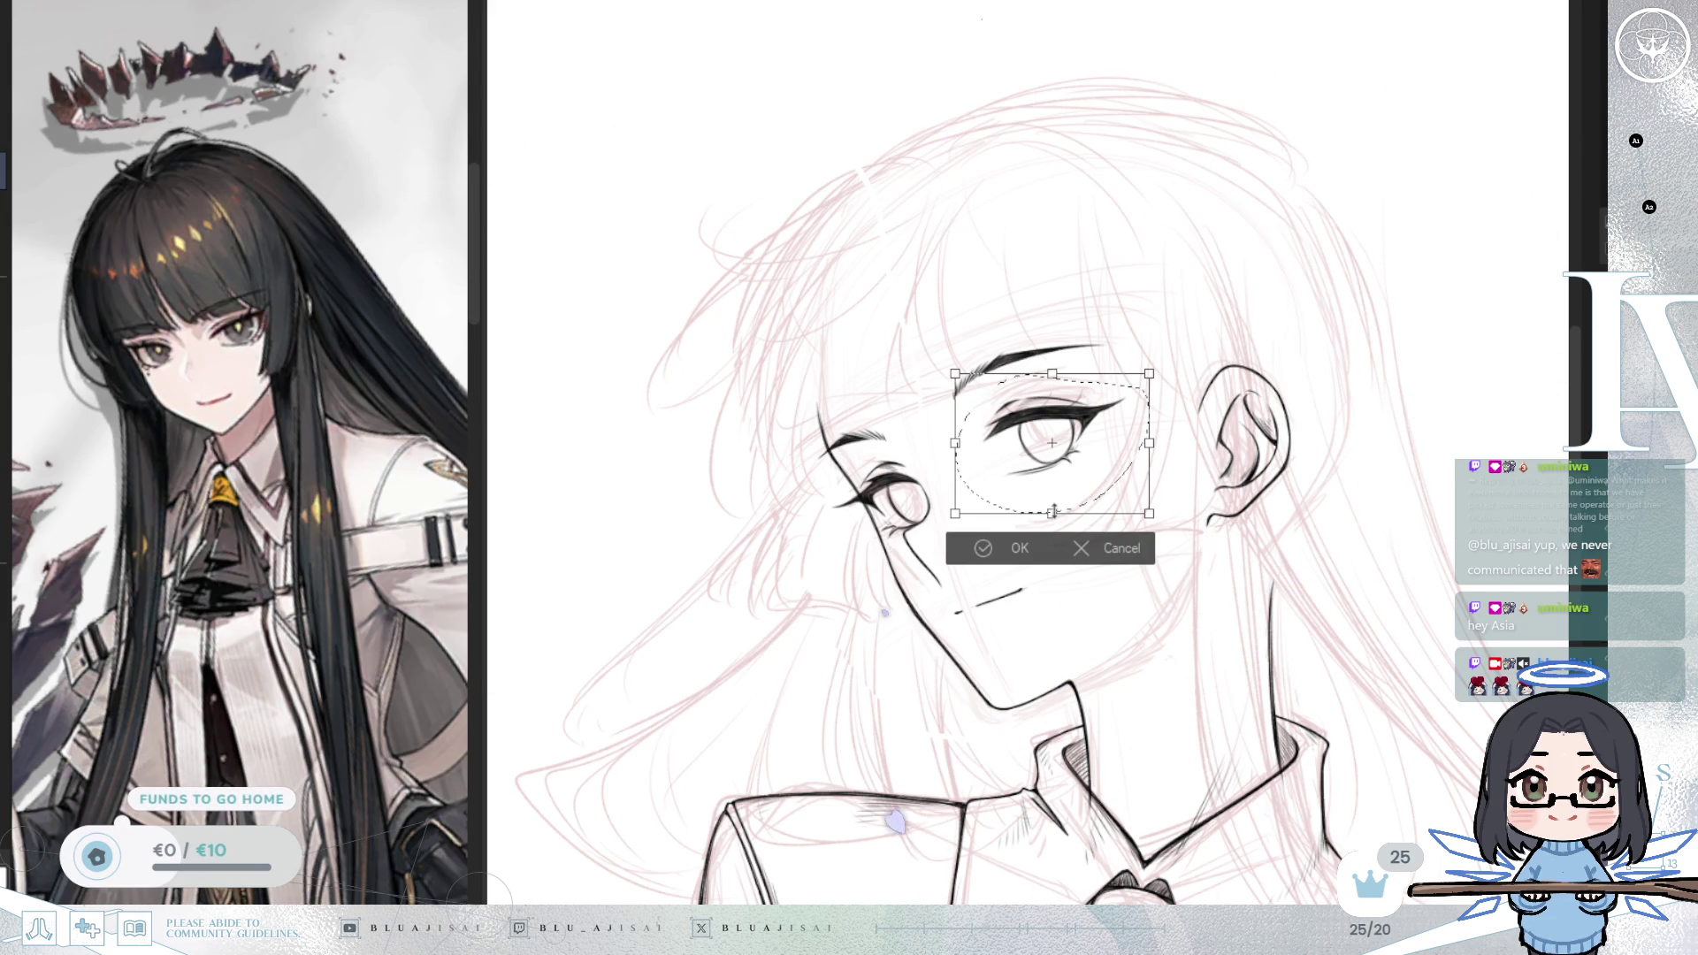
drag(1052, 513, 1103, 486)
click(955, 563)
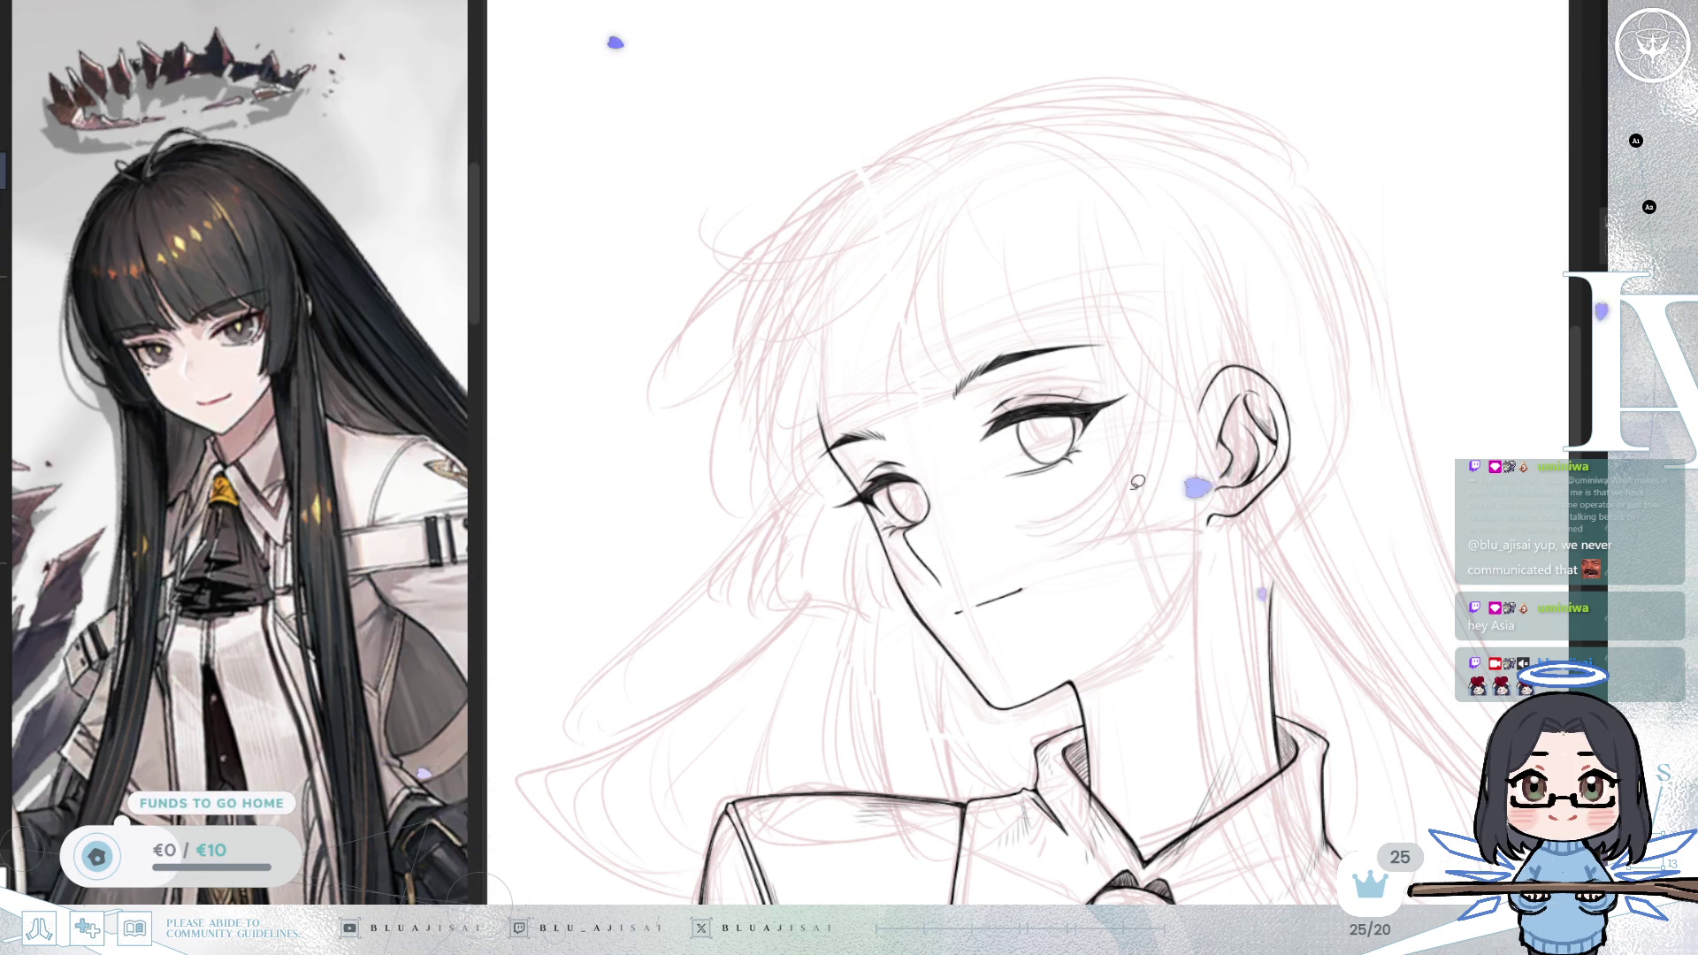
Step: Squash the smaller eye from the right and below and rotate it slightly clockwise
key(h)
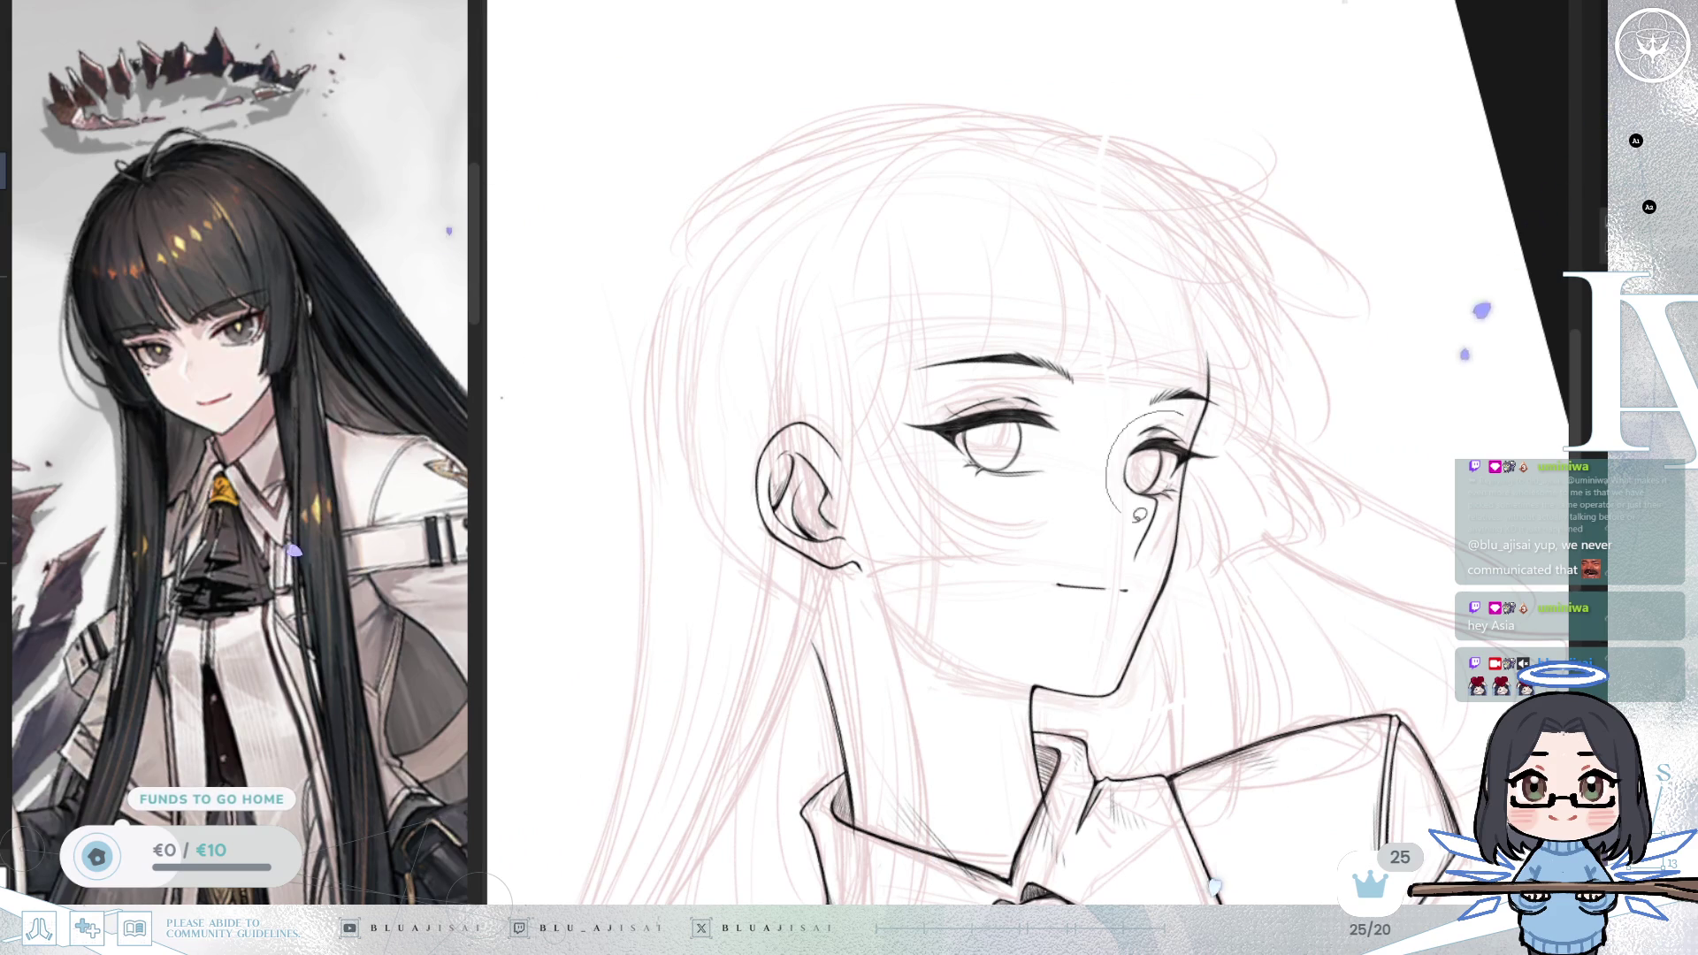
drag(1122, 500, 1185, 415)
key(ctrl+t)
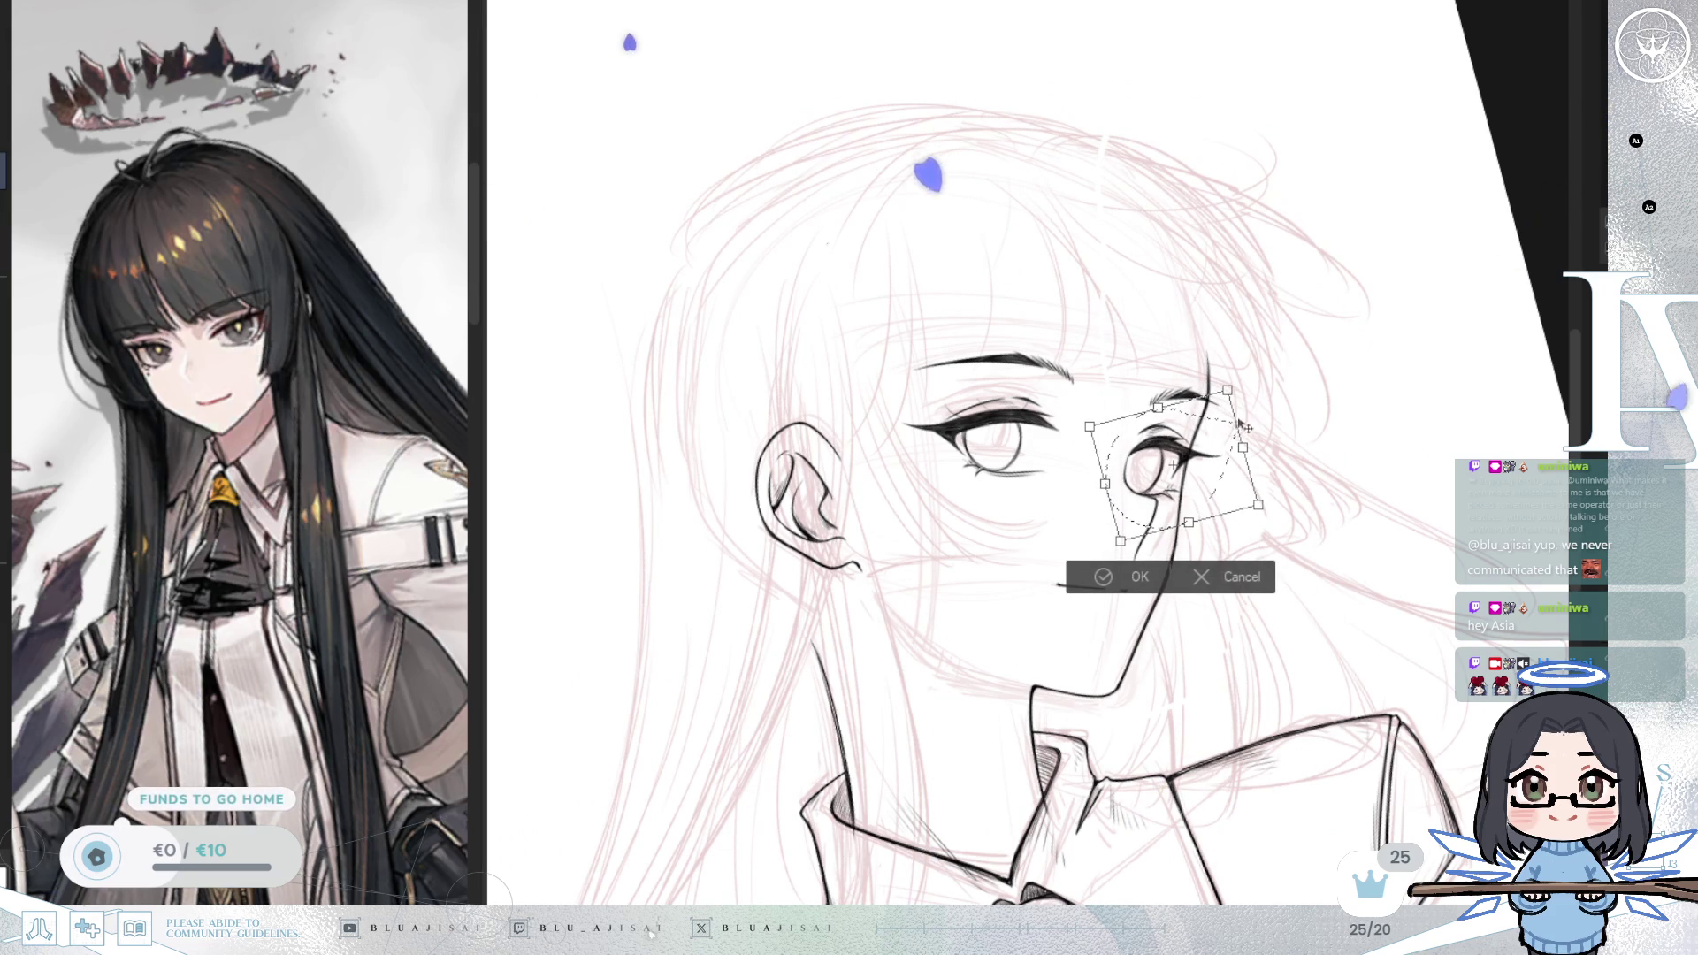
drag(1246, 451, 1242, 447)
drag(1187, 522, 1189, 519)
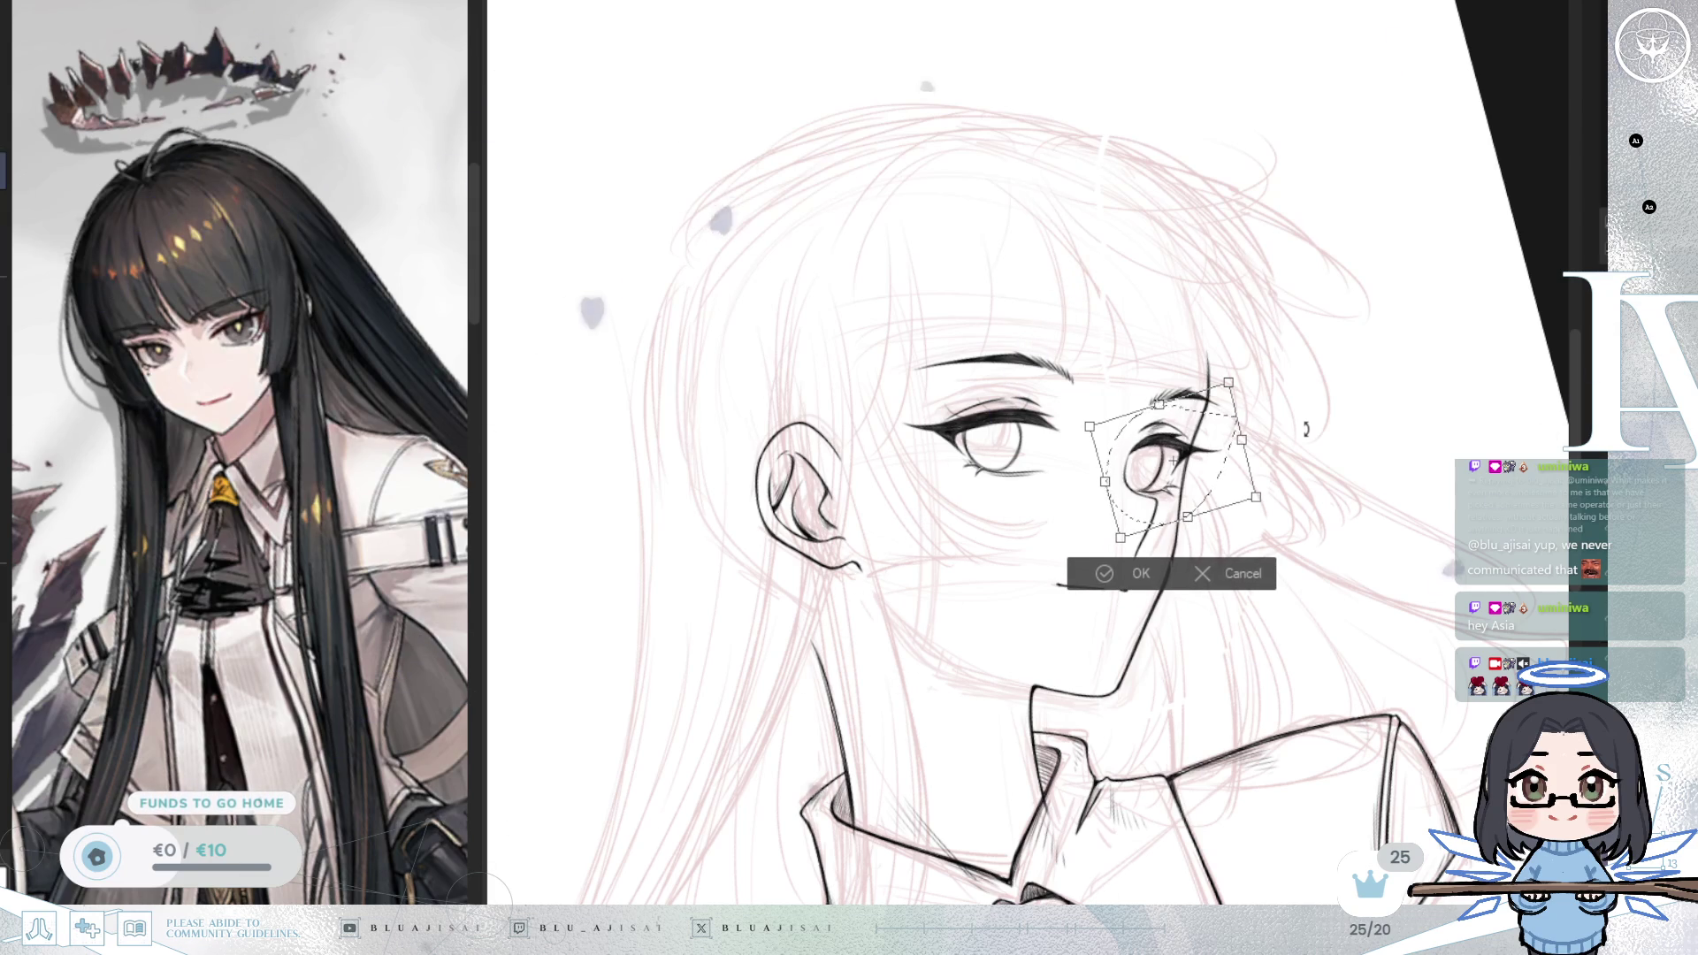
drag(1307, 428, 1305, 434)
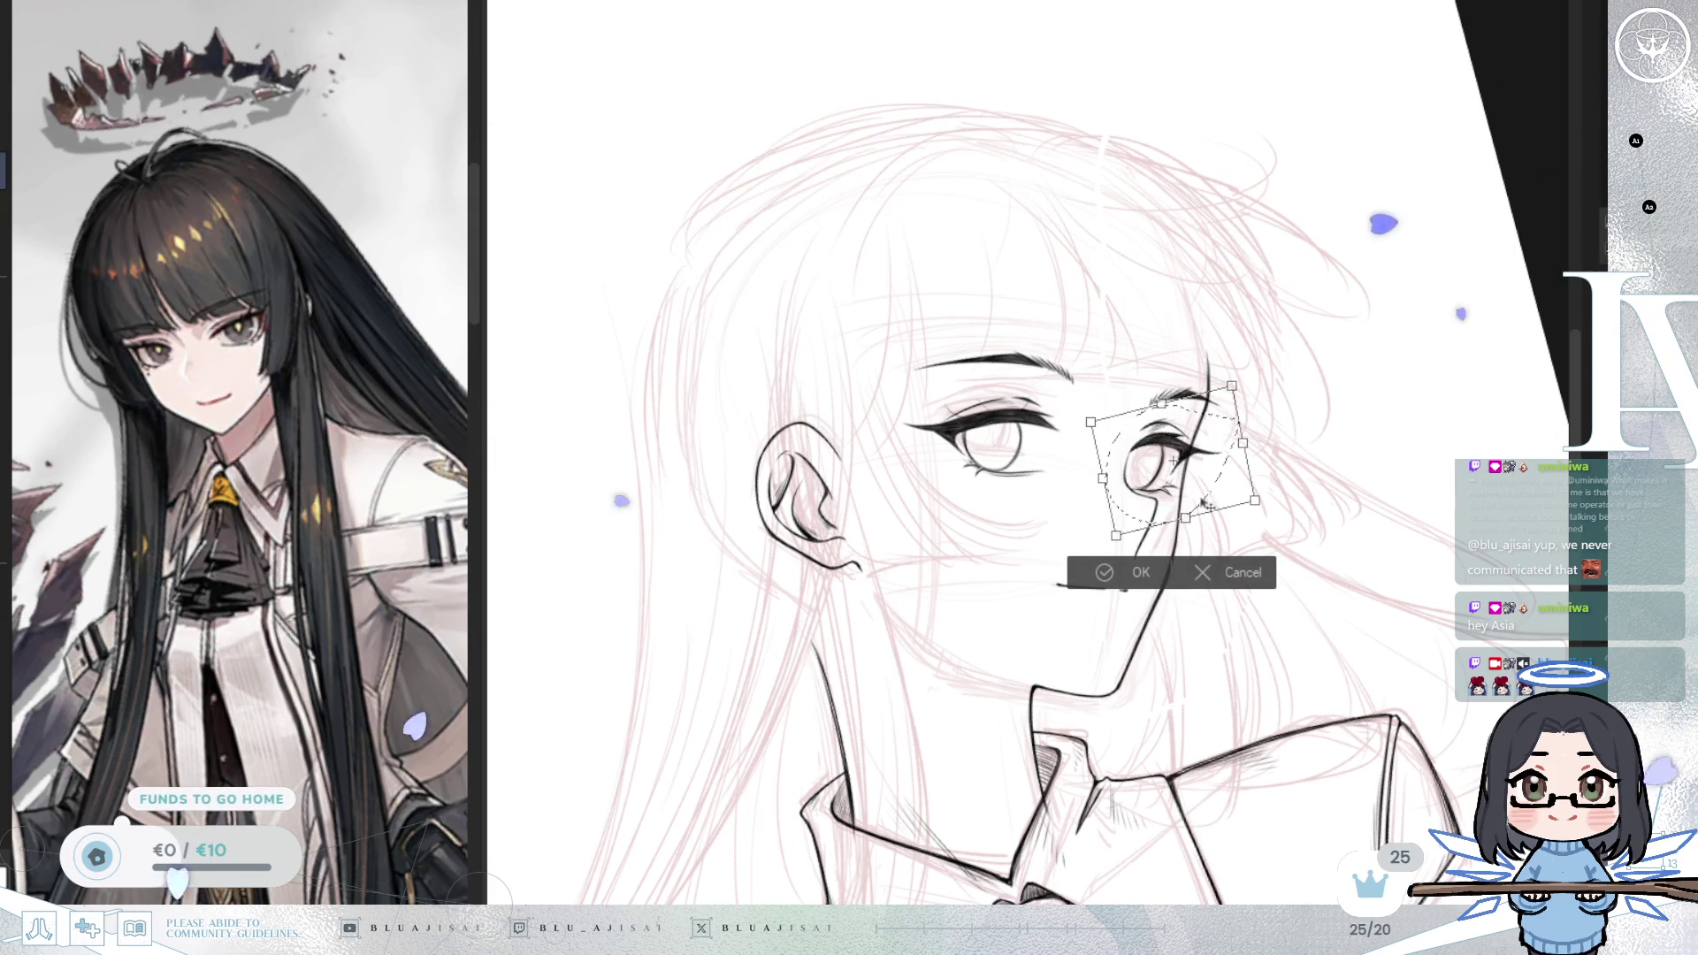
key(Return)
key(ctrl+d)
Step: Shift the larger eye slightly left, tilt it clockwise, then fit the whole page in view
key(h)
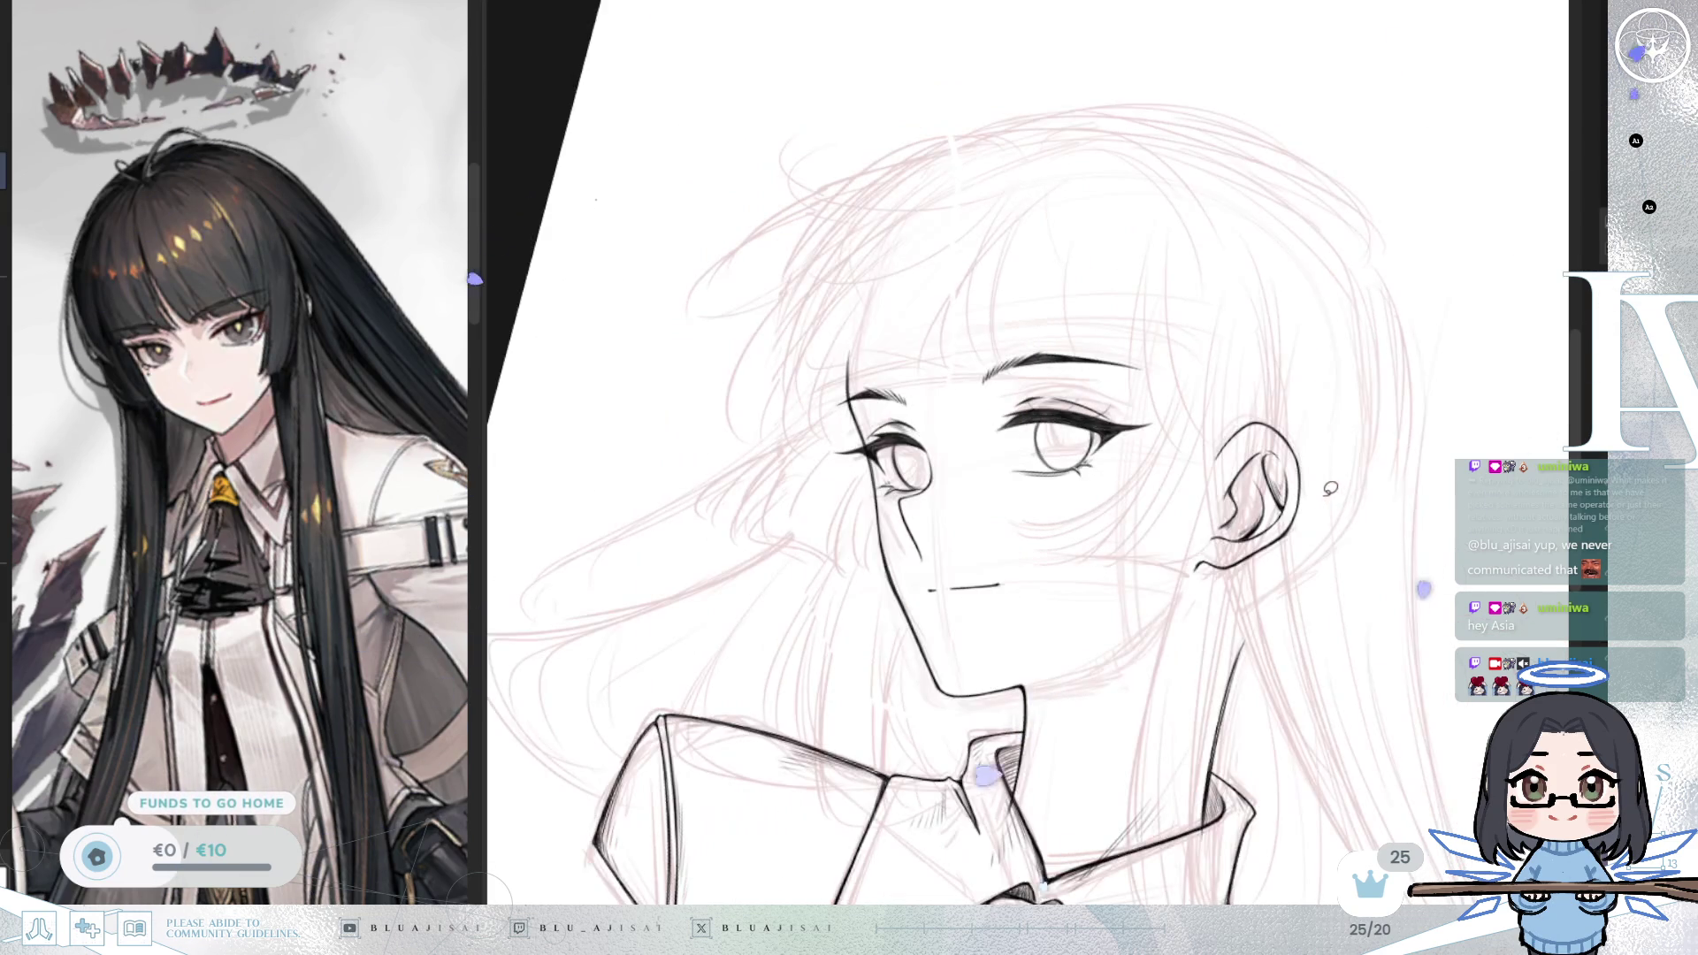
key(ctrl+t)
key(h)
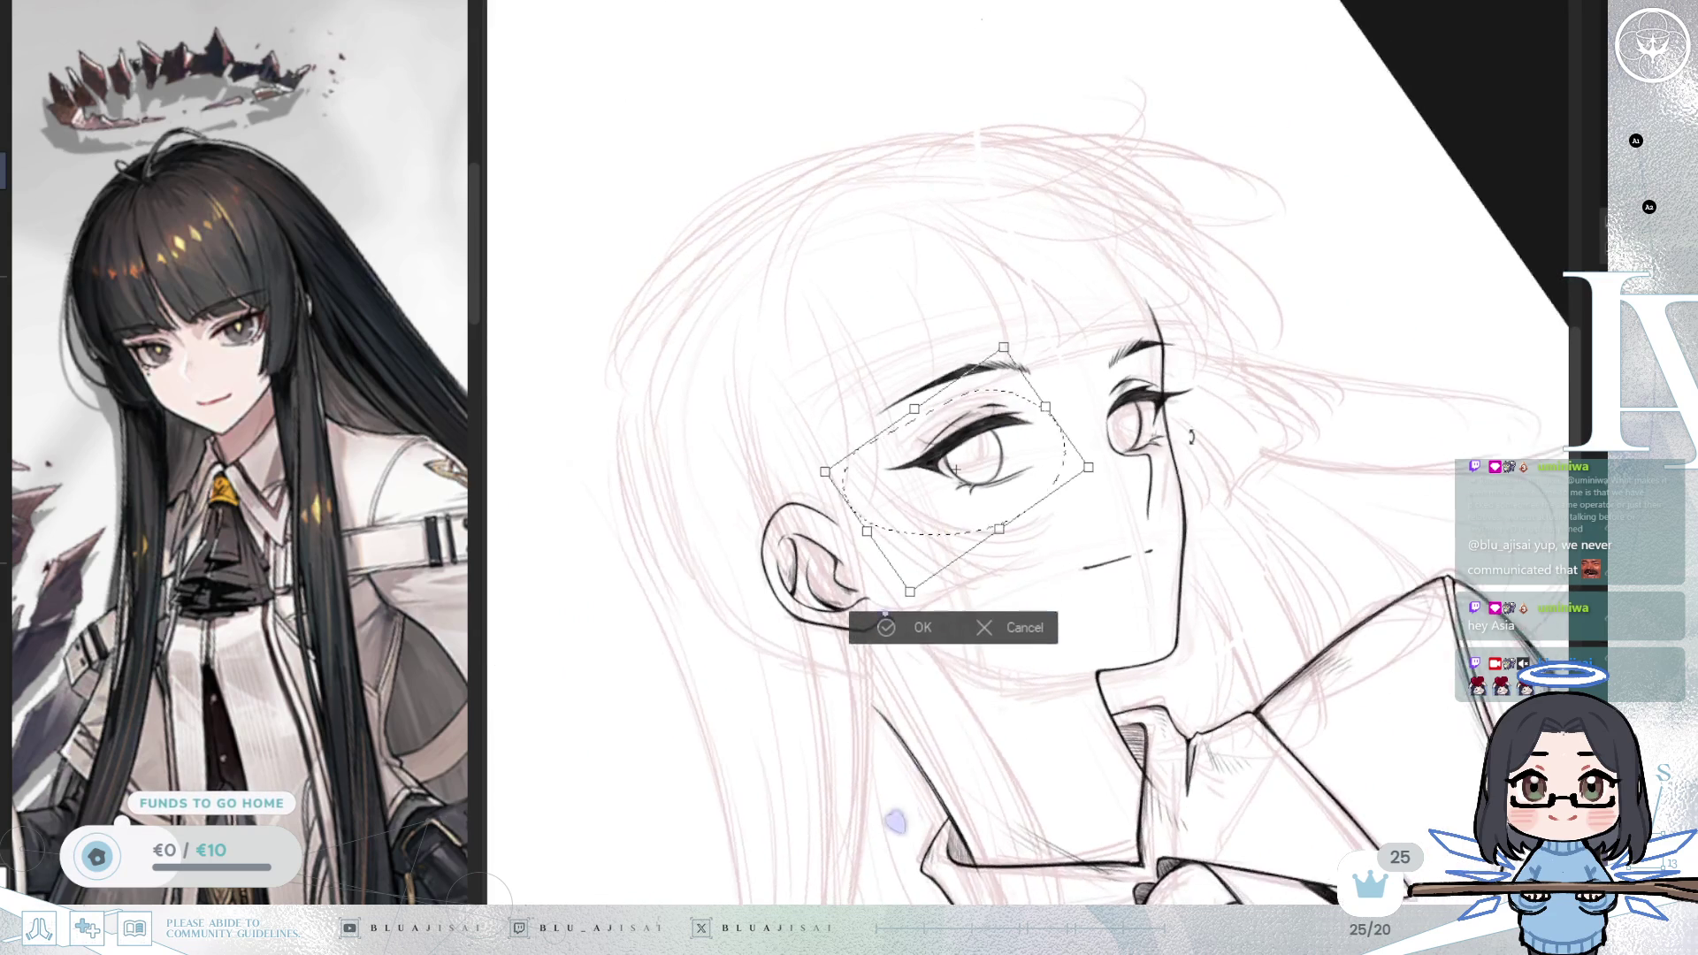
drag(991, 498, 986, 505)
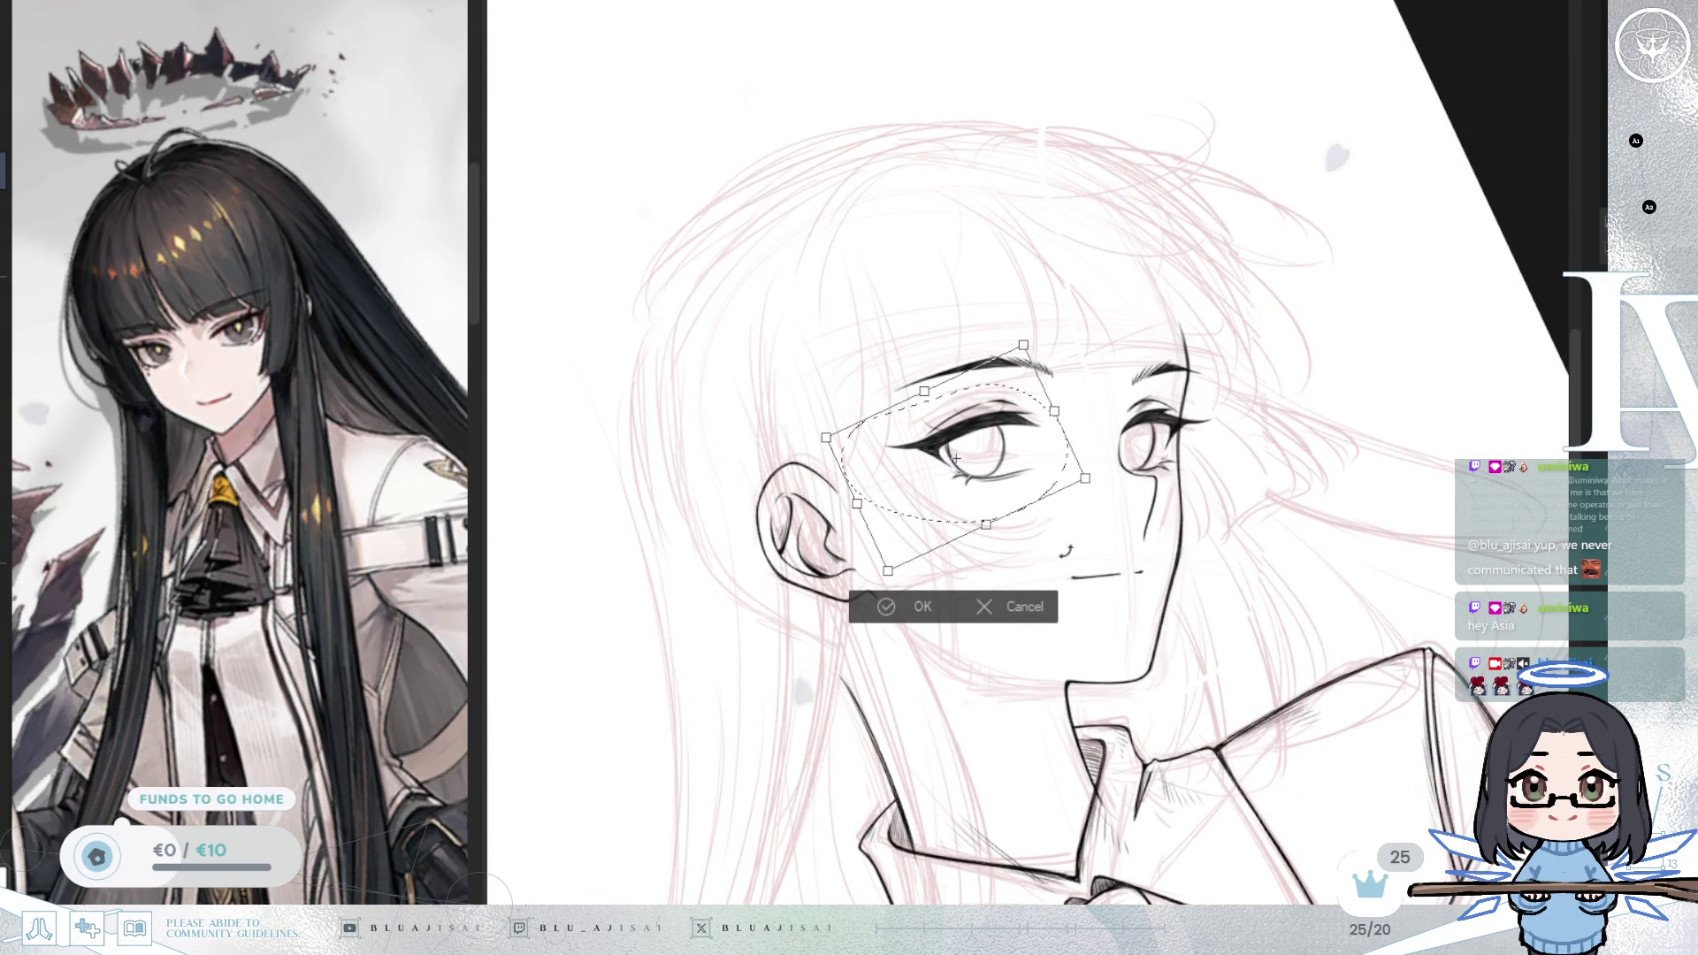
drag(1214, 463, 1213, 466)
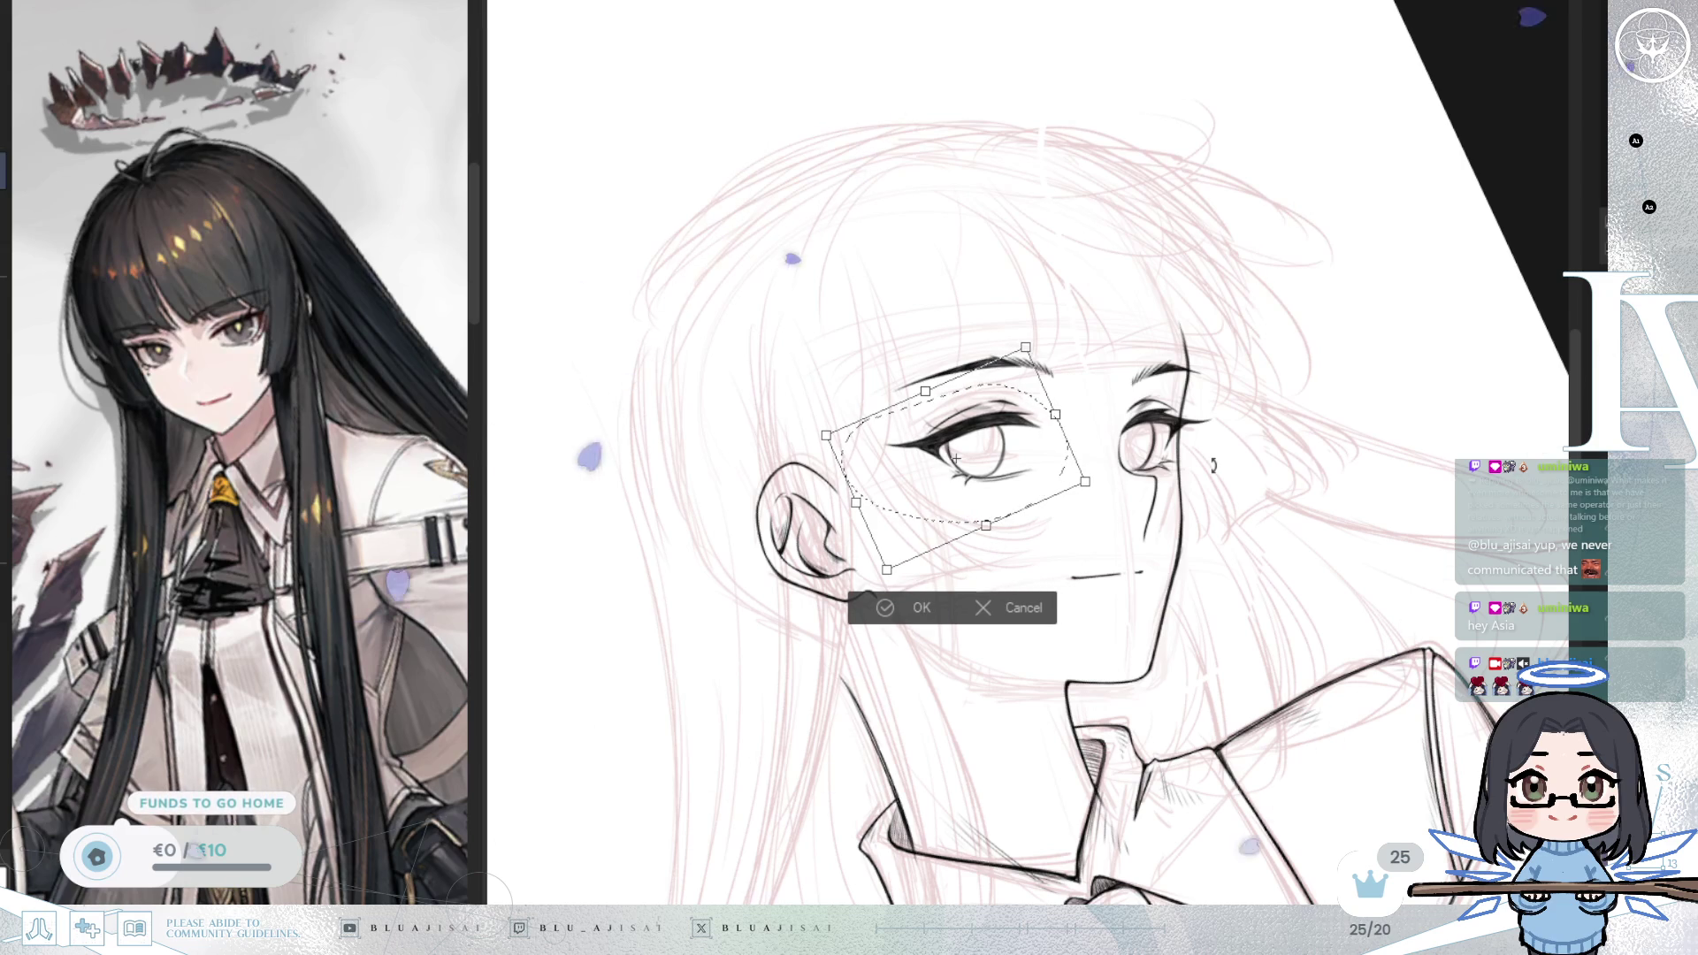
key(Return)
key(ctrl+d)
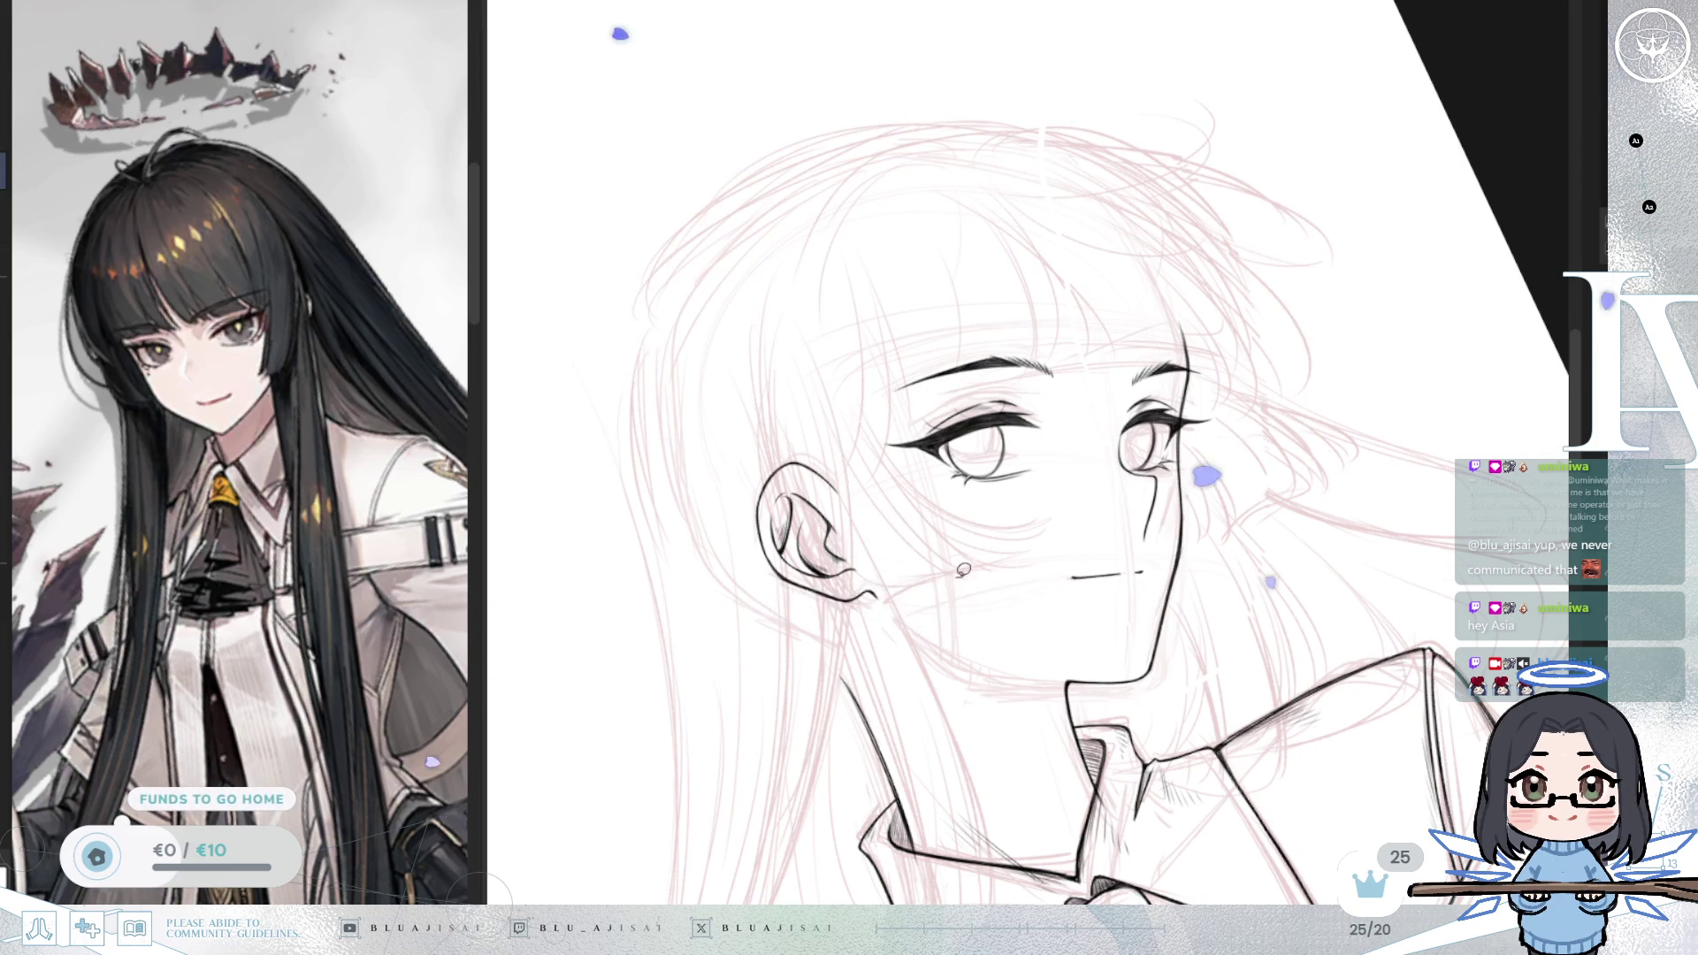
key(ctrl+0)
key(ctrl+0)
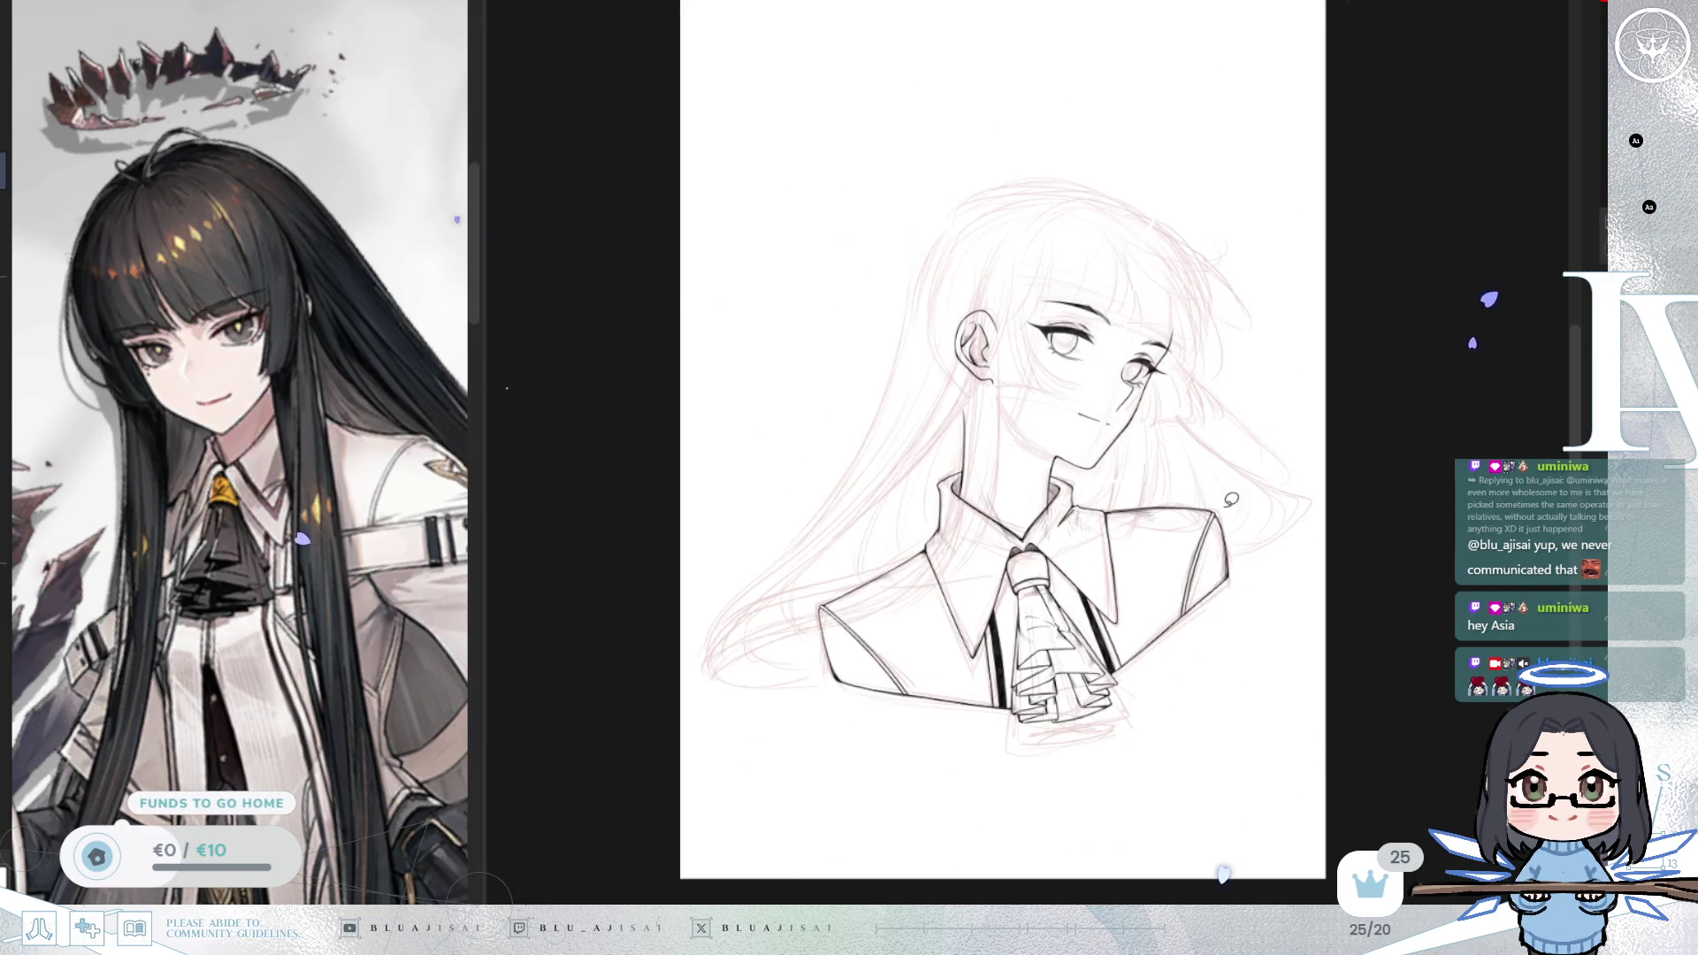
key(h)
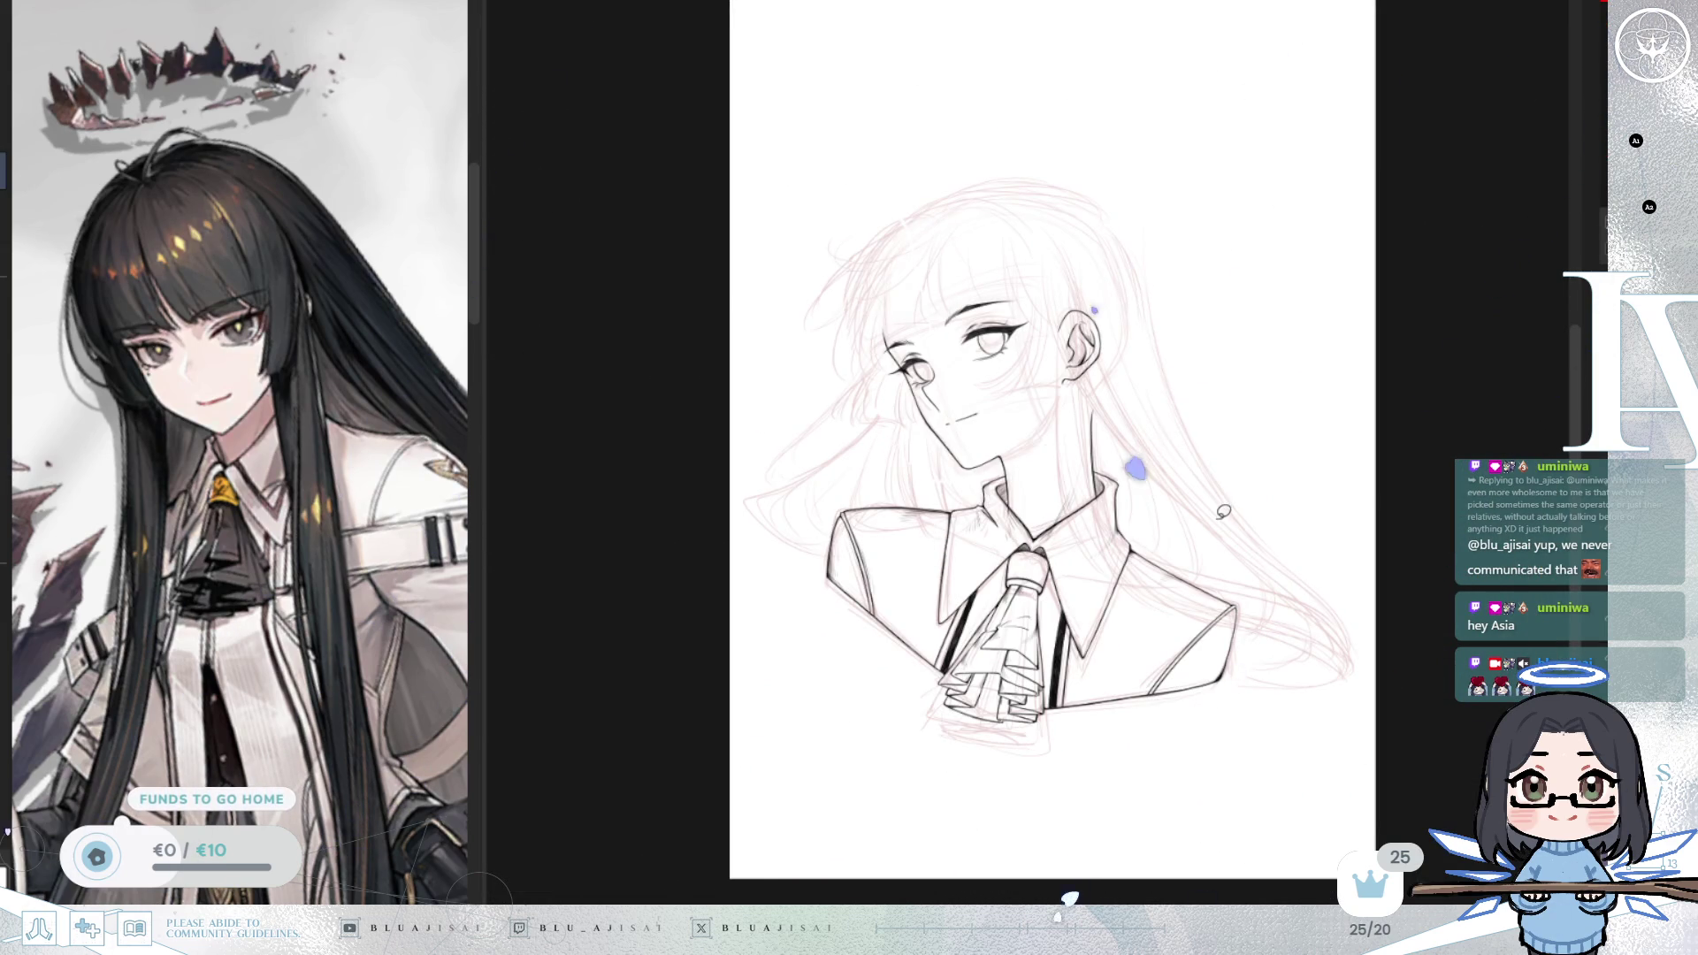
scroll(1223, 511, down, 8)
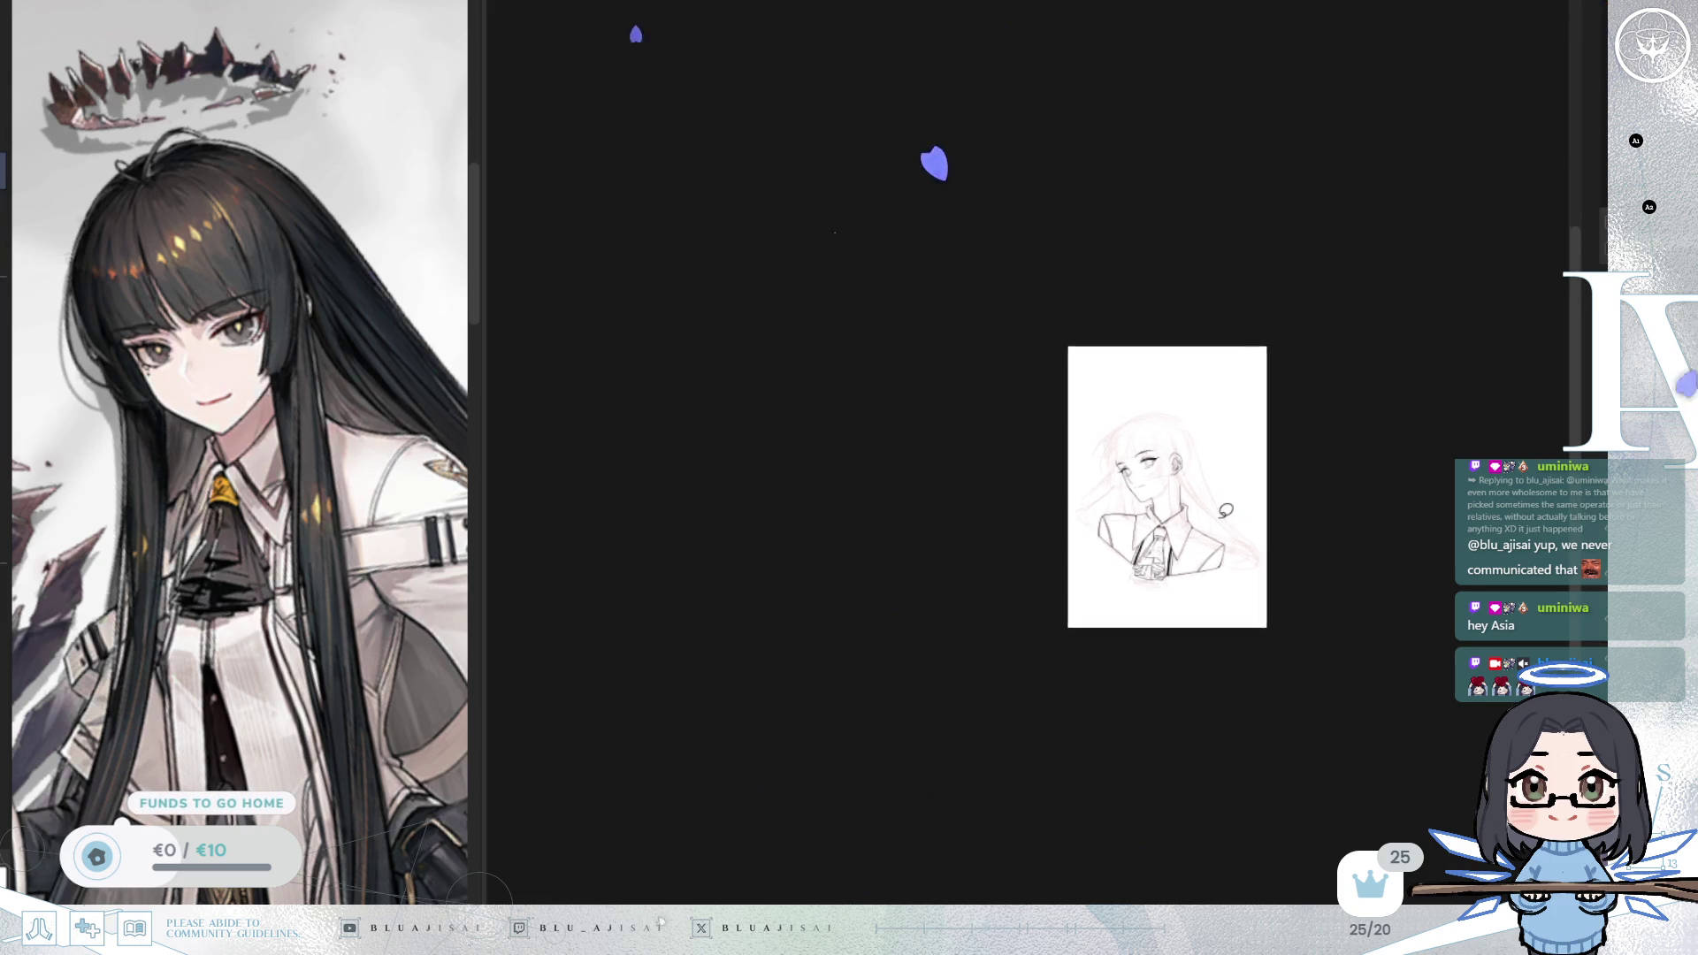
key(ctrl+0)
key(h)
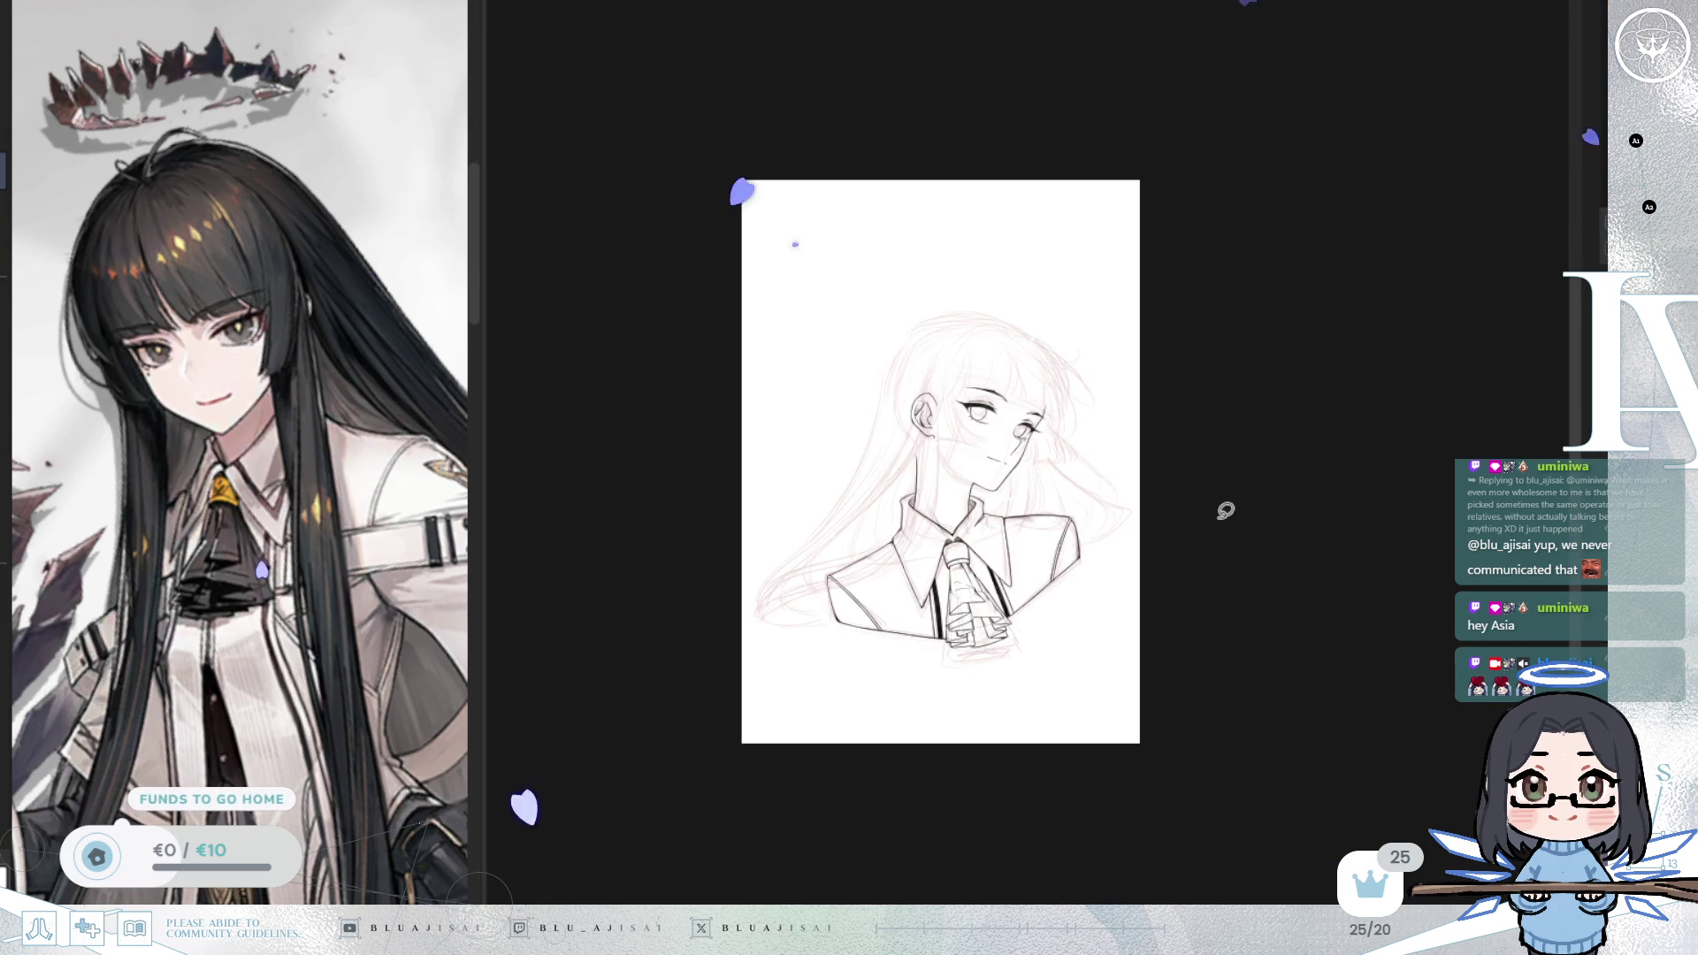
key(h)
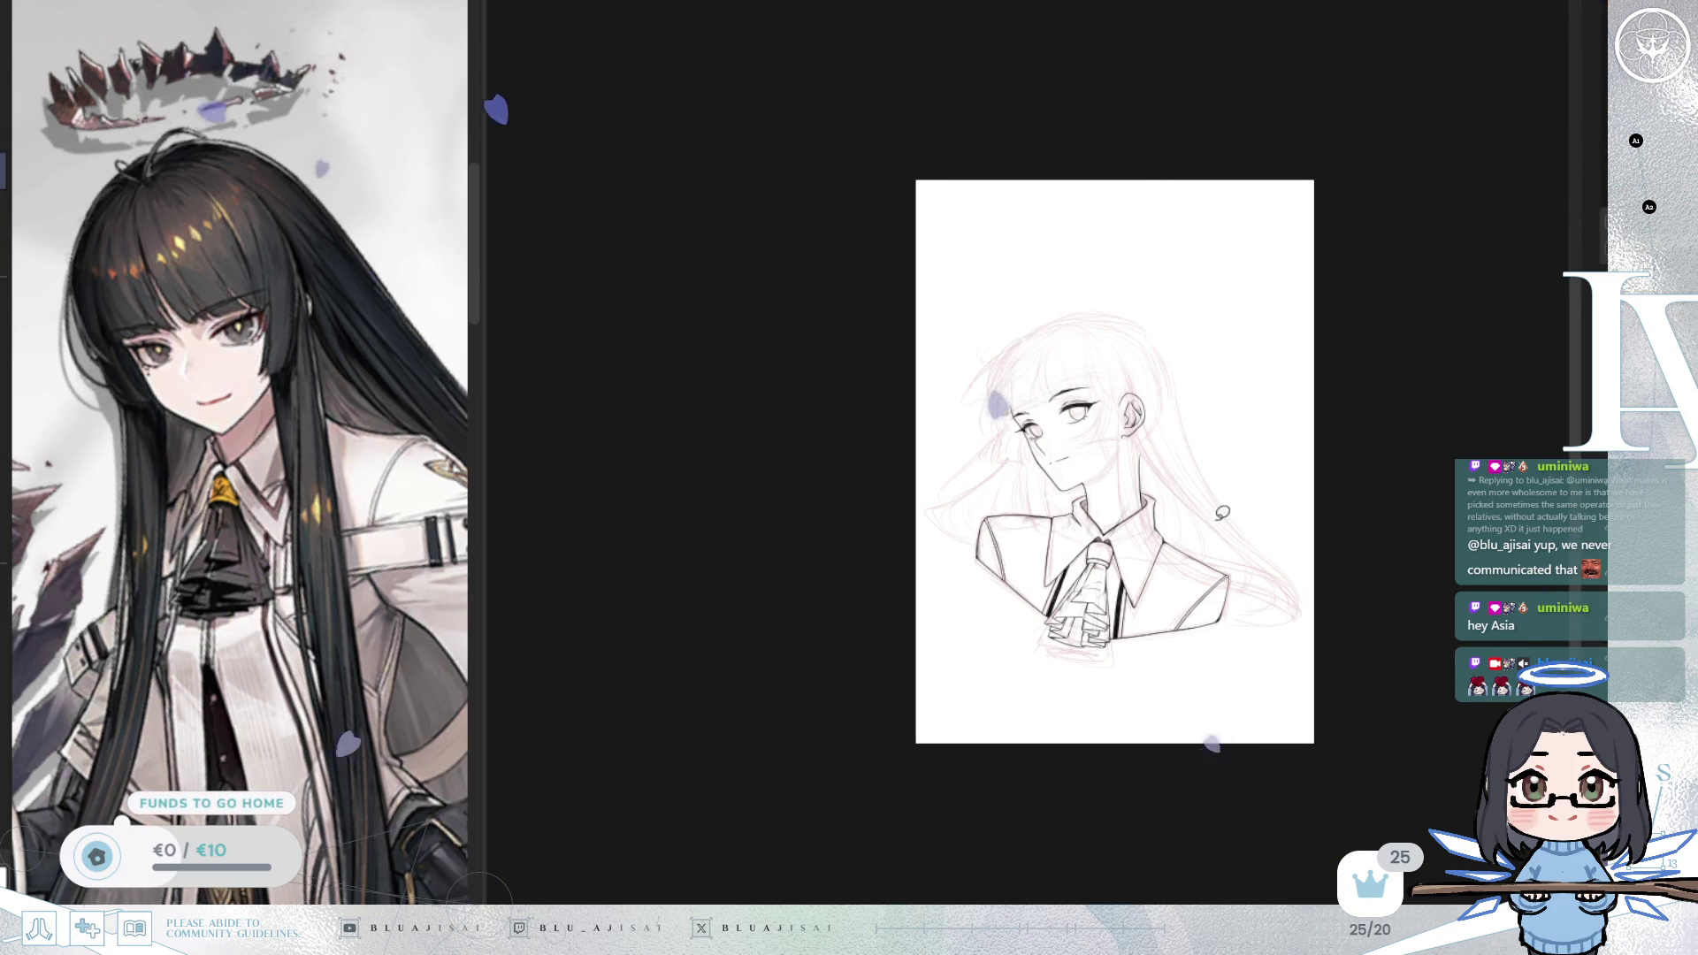
key(h)
key(h)
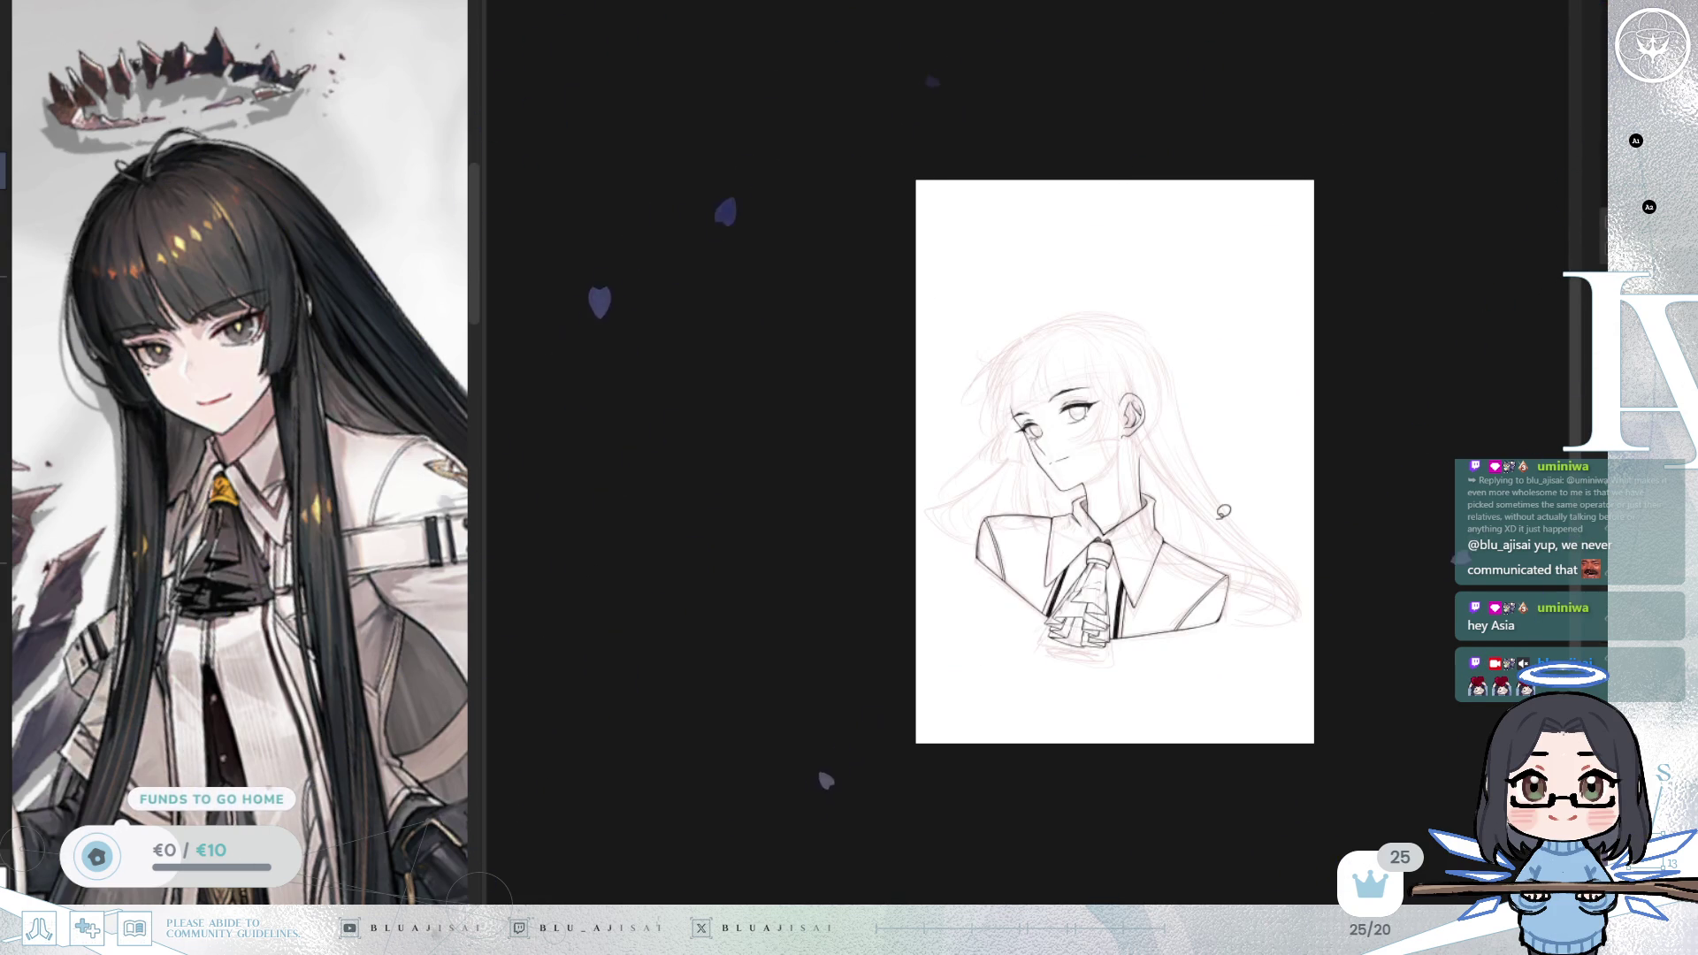
key(h)
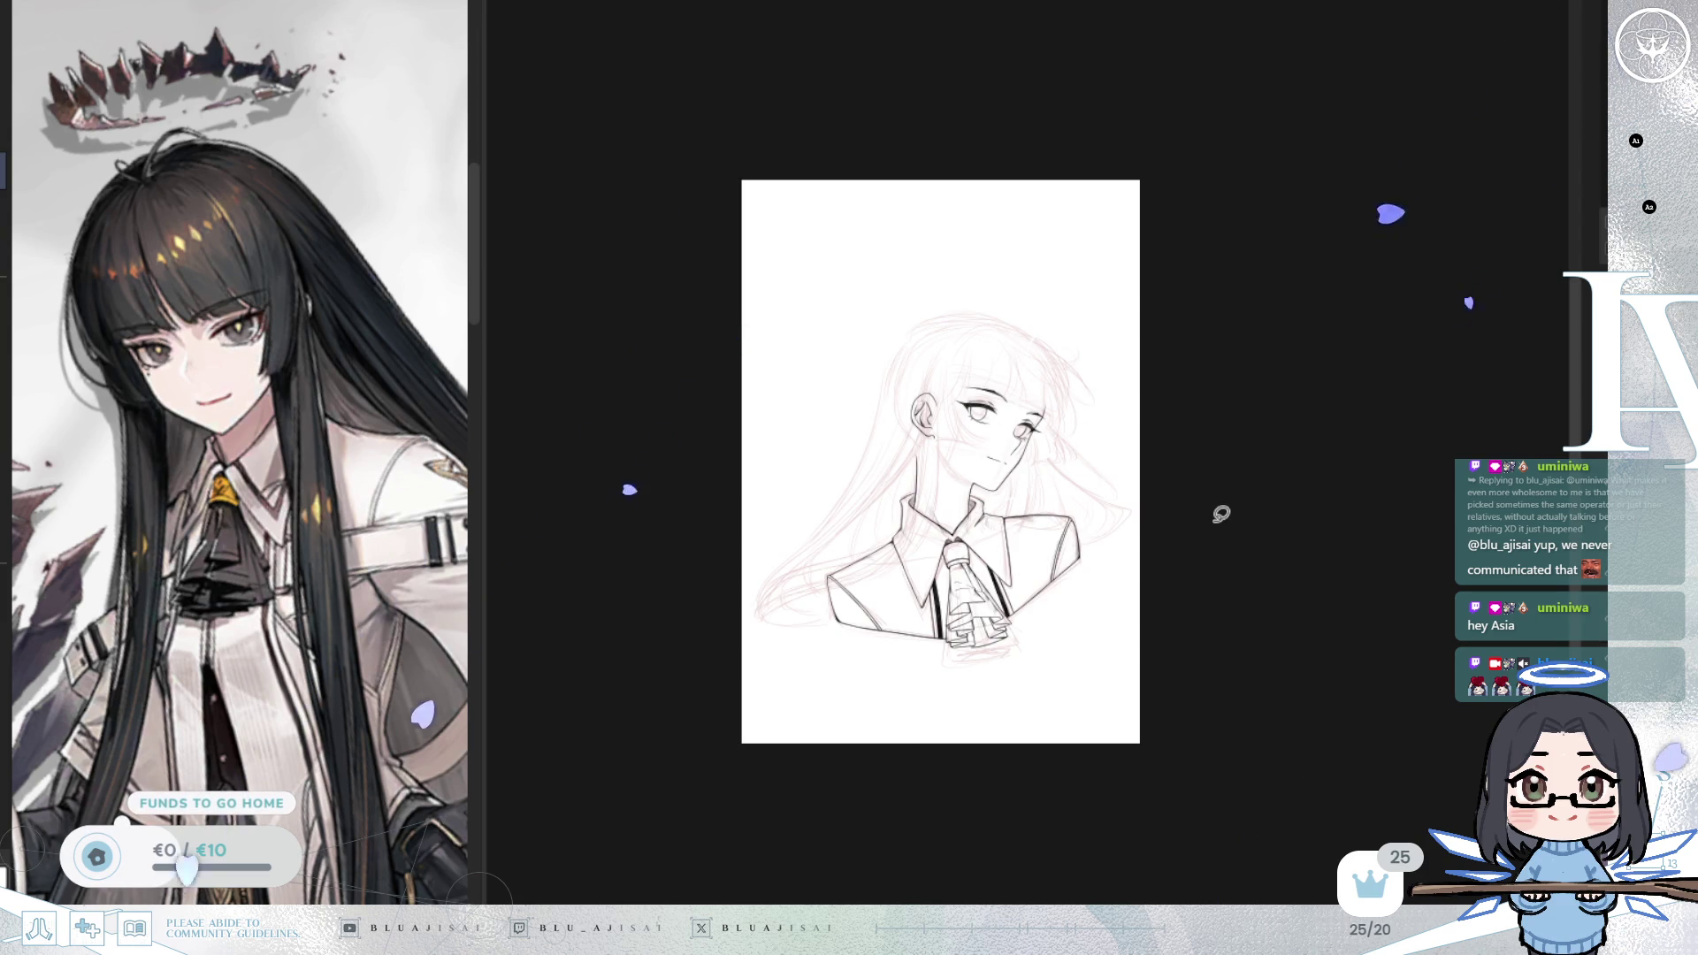
scroll(1220, 513, up, 6)
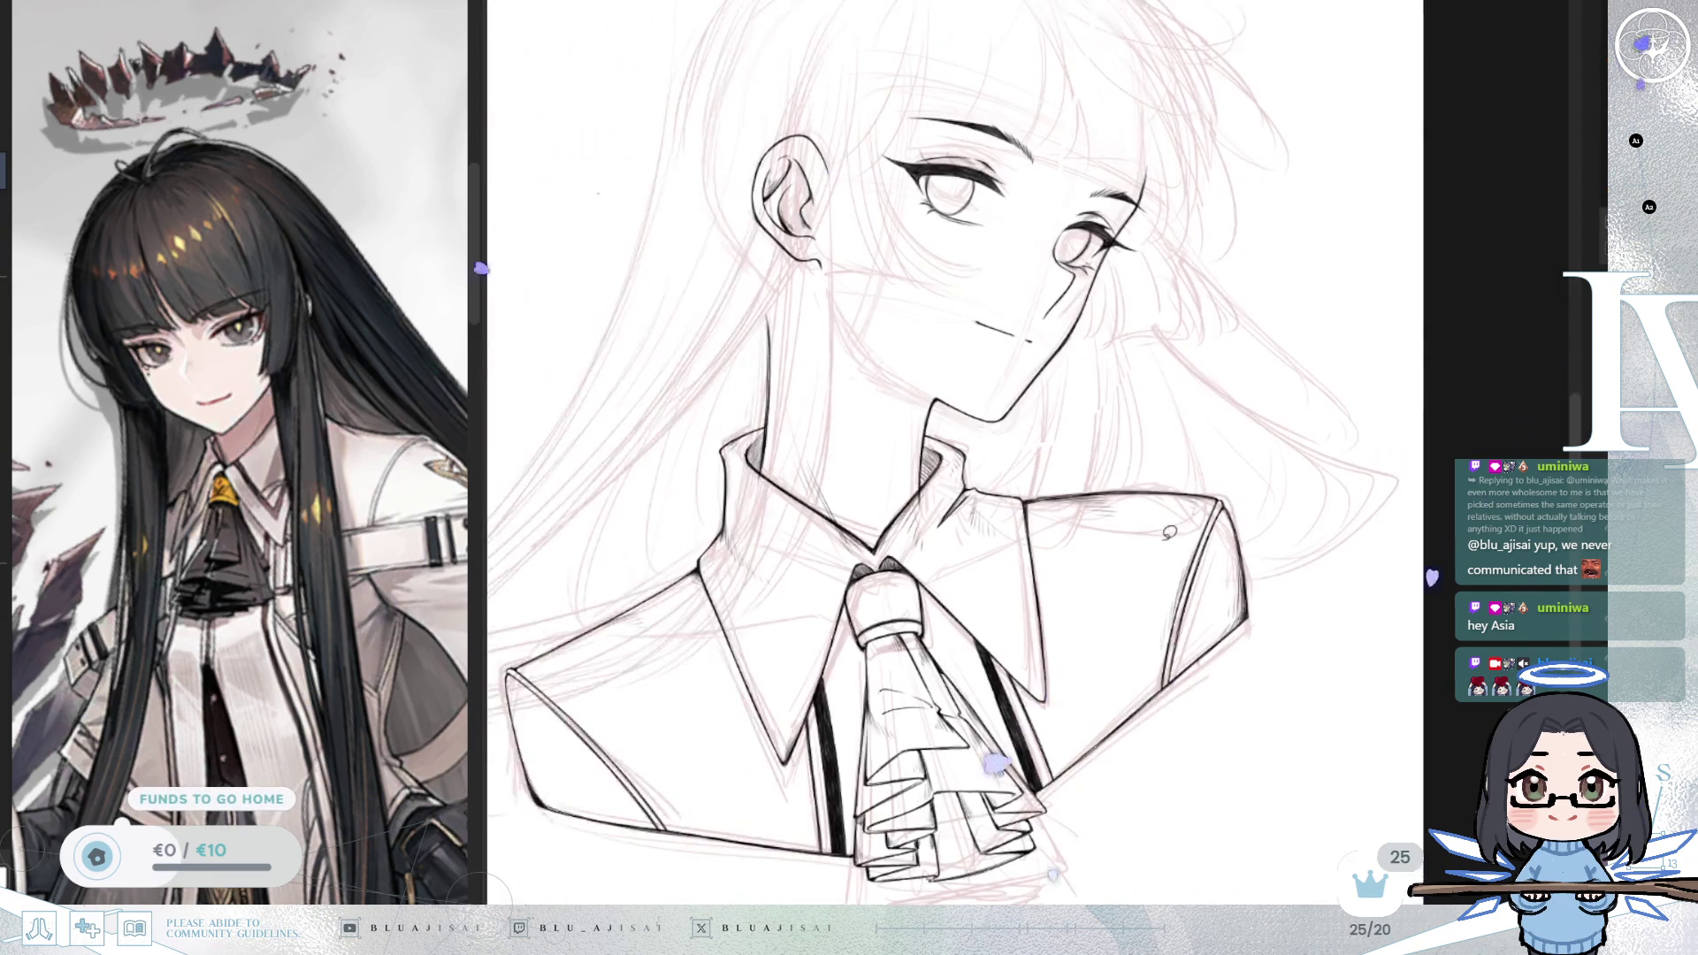
Step: Mirror the canvas and frame both eyes for inking the lash lines
drag(1323, 662, 1270, 732)
scroll(1278, 665, down, 2)
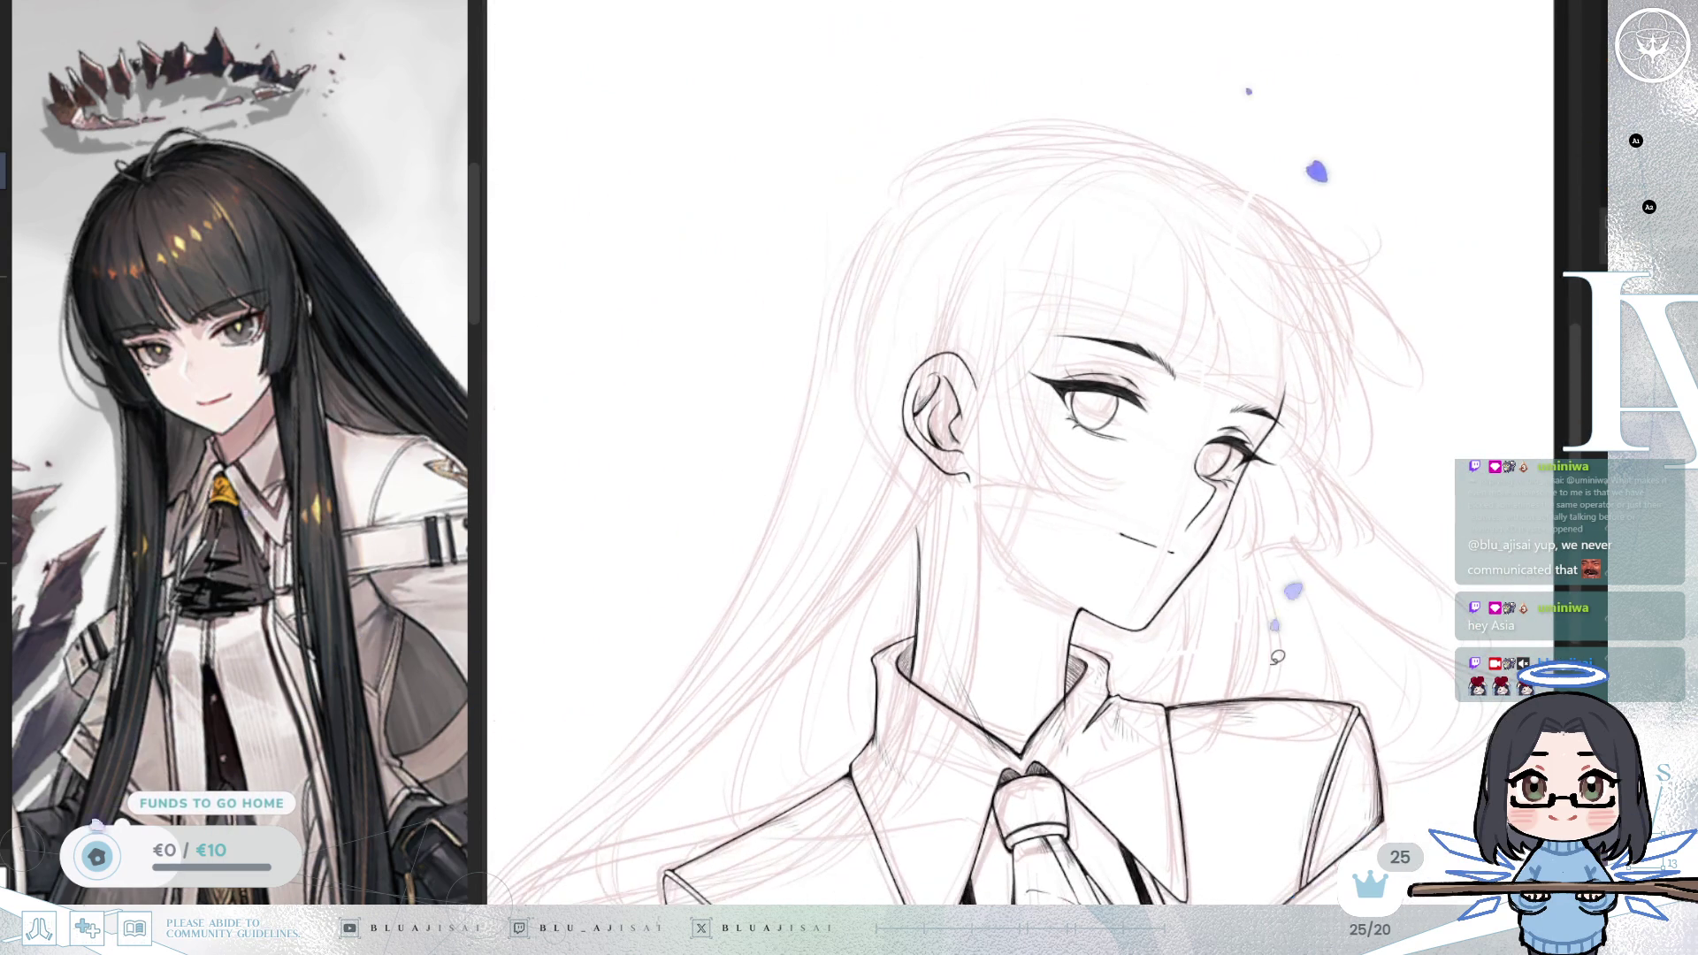
key(h)
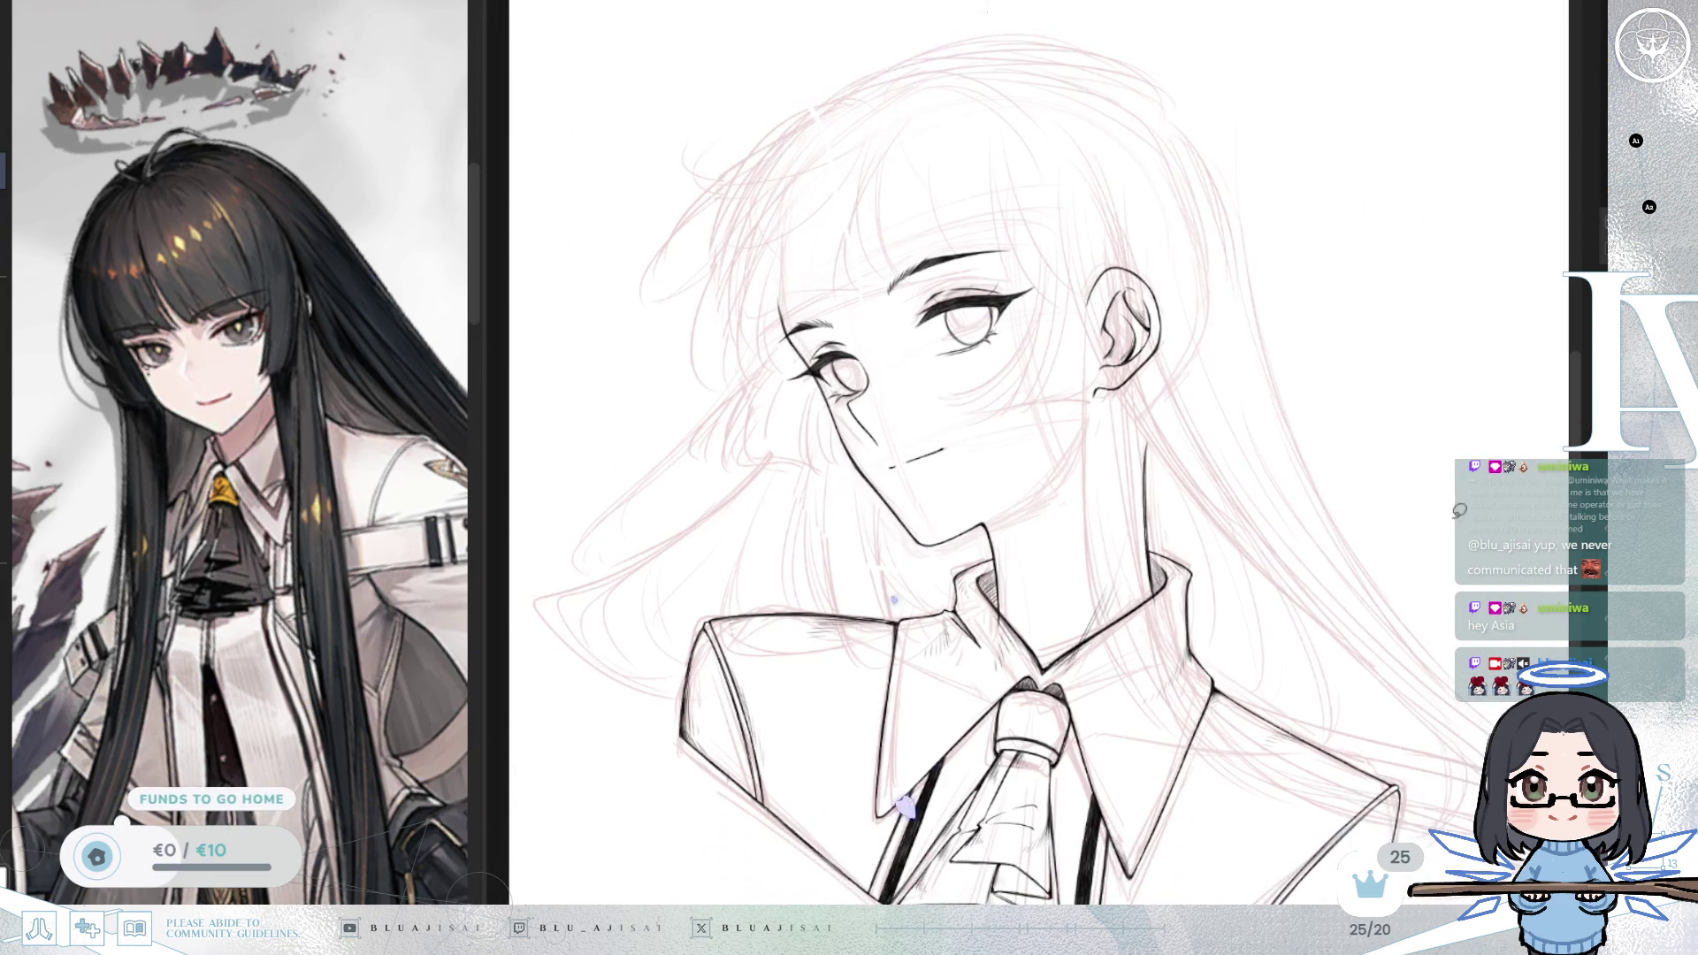
scroll(1200, 495, up, 6)
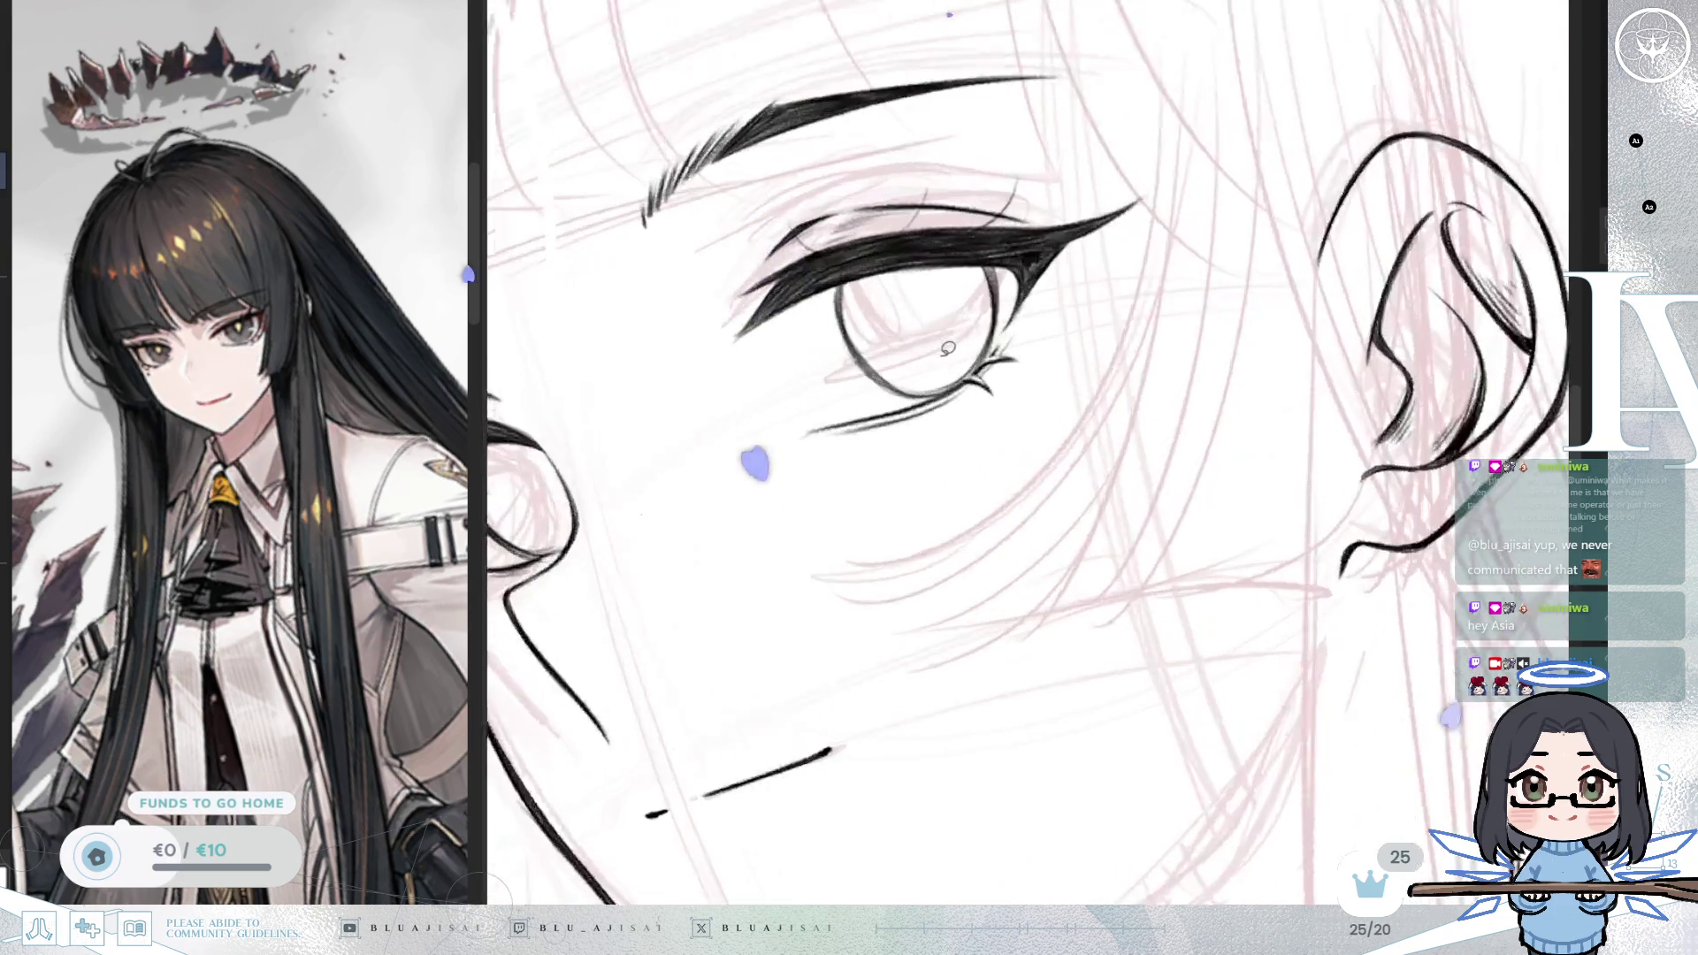
scroll(1200, 495, down, 2)
drag(1200, 496, 972, 482)
scroll(973, 482, up, 1)
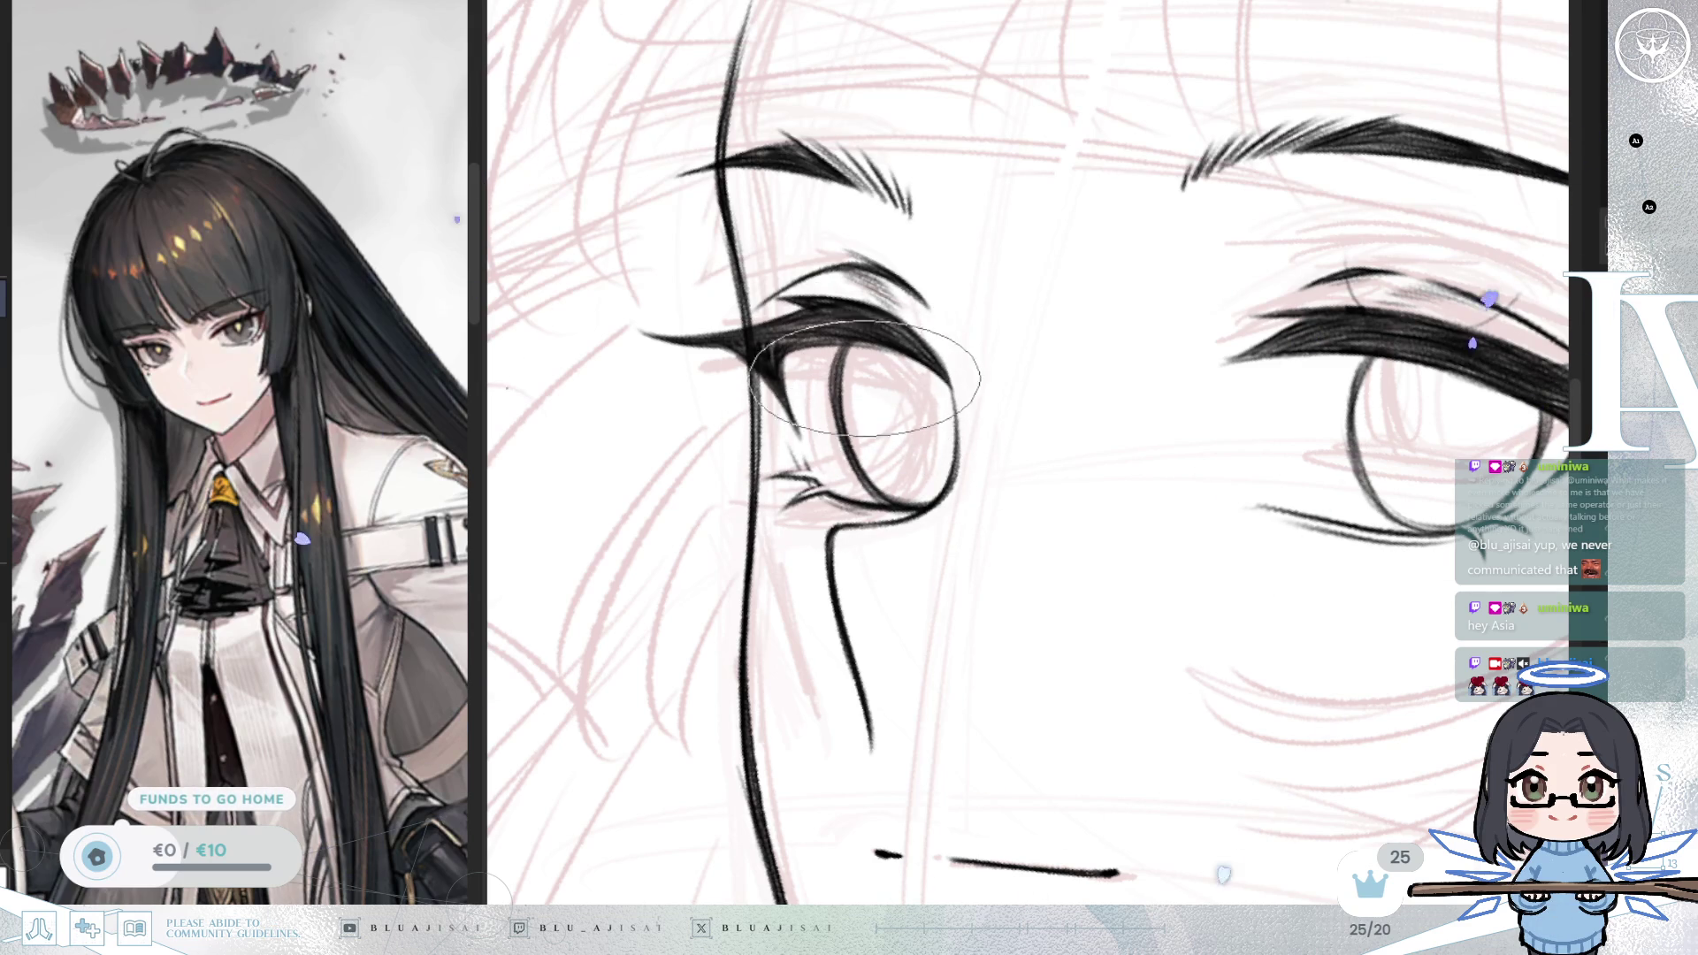
Step: Ink thicker, darker upper lash lines and brows on both eyes, tilting and mirroring the view
drag(1335, 603, 1274, 606)
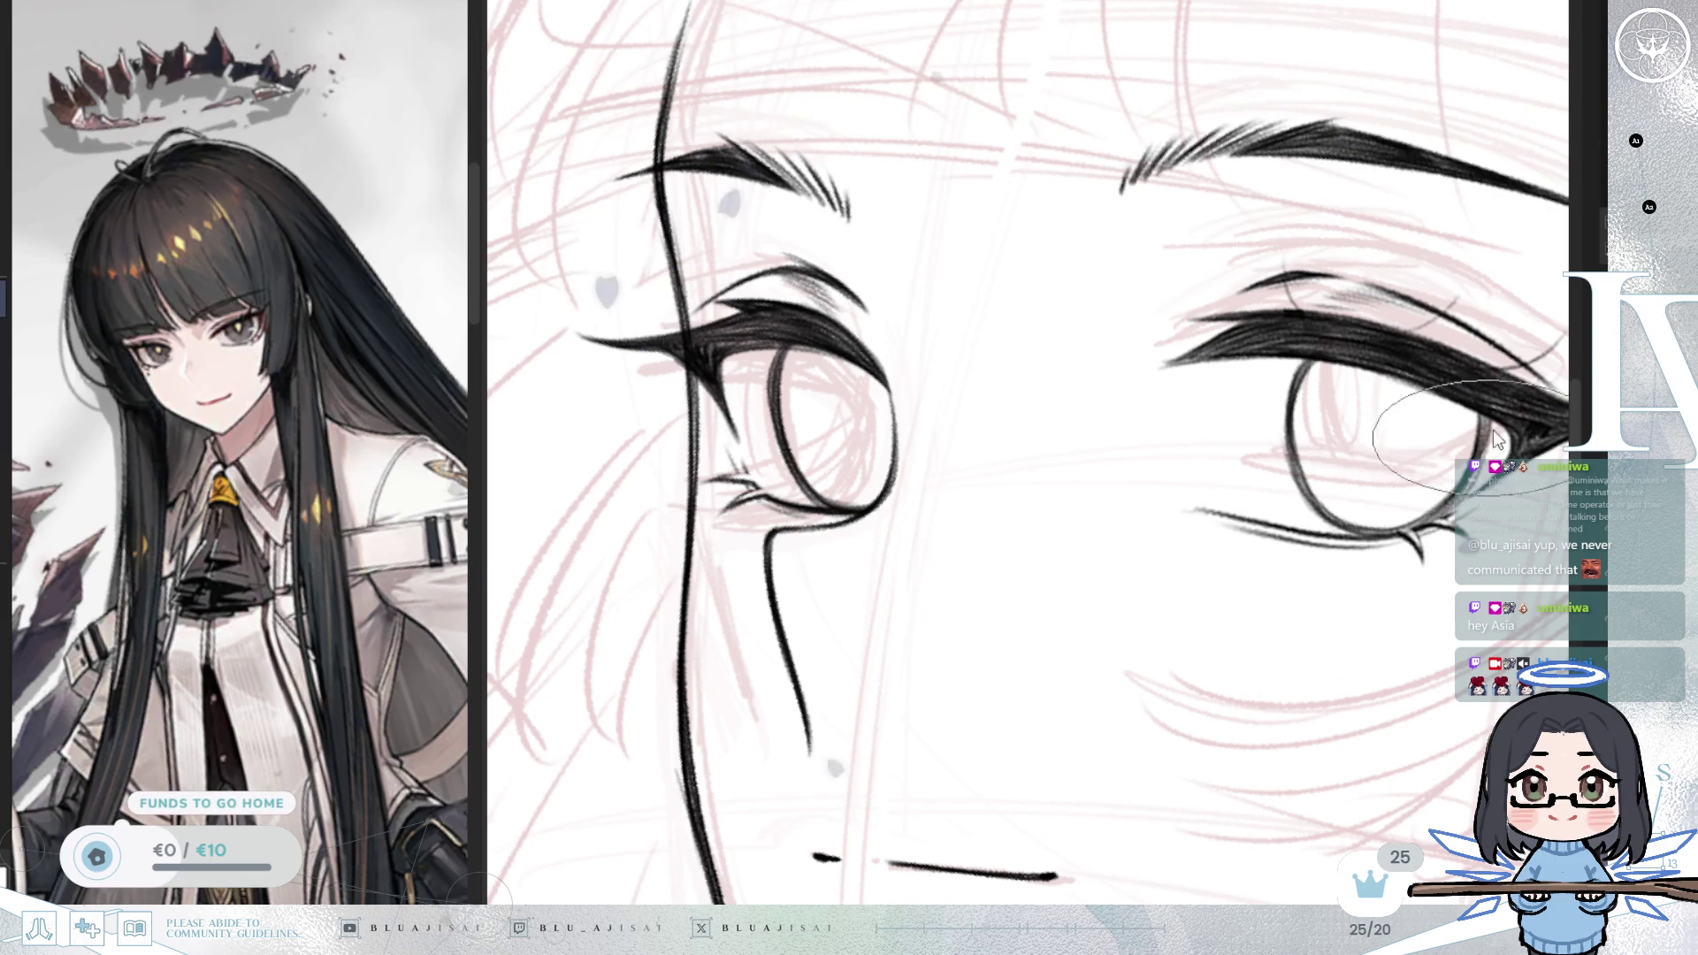
key(ctrl+minus)
key(ctrl+minus)
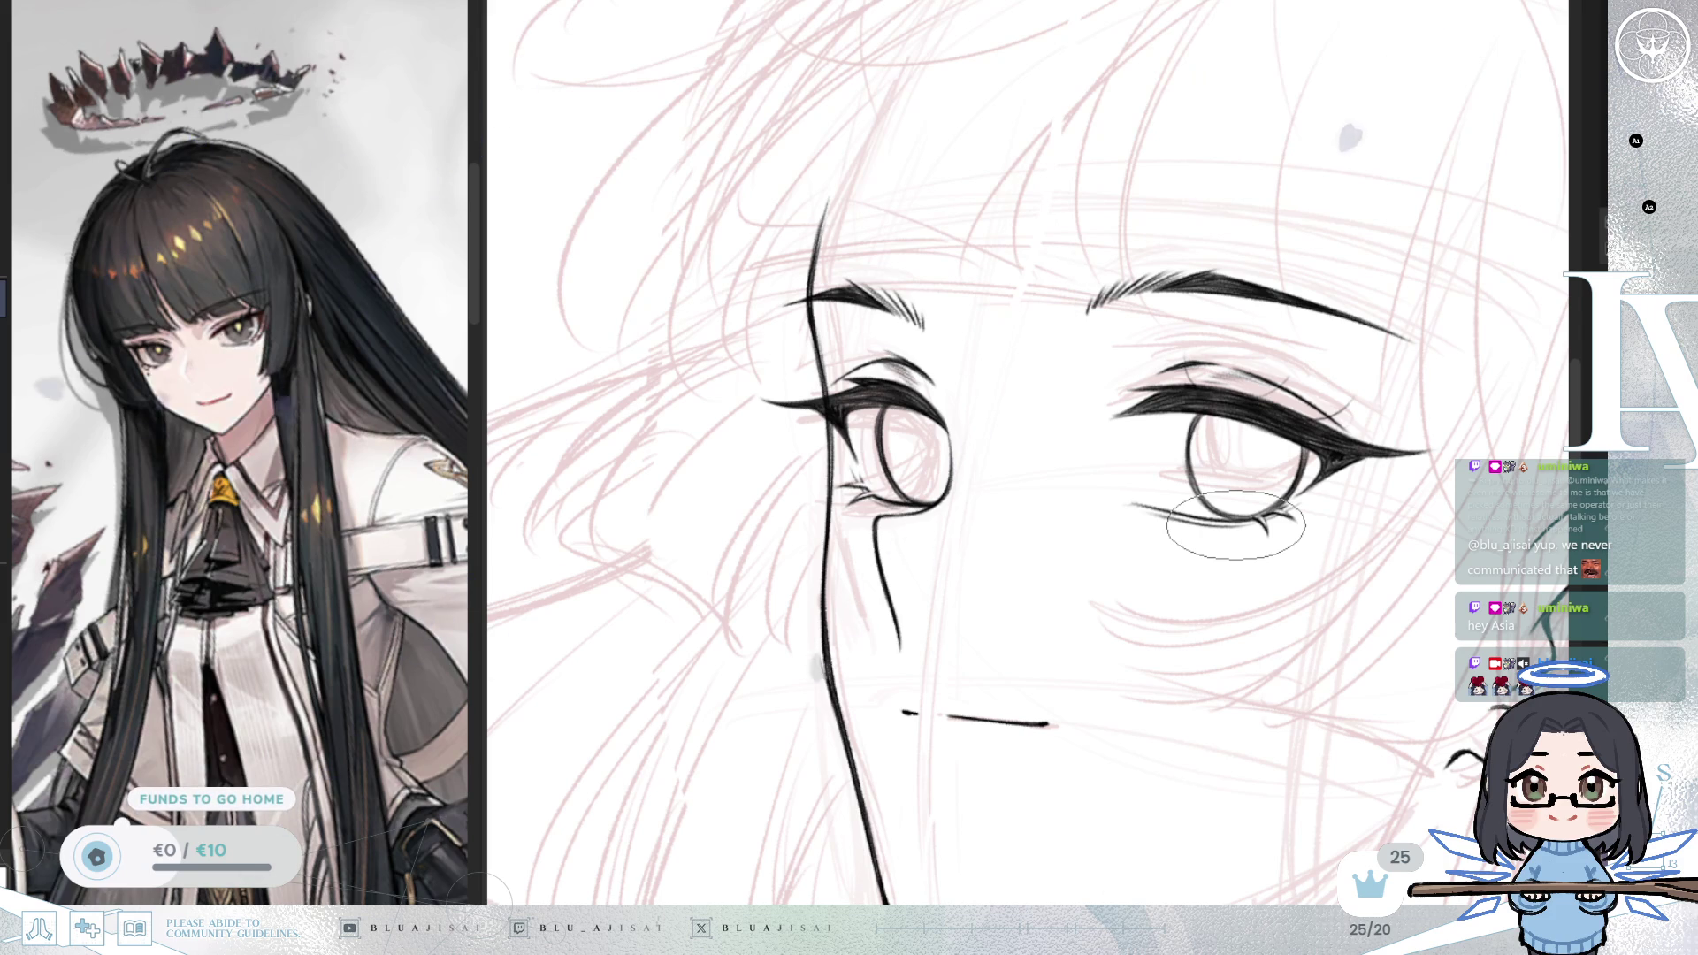
drag(1294, 459, 1150, 389)
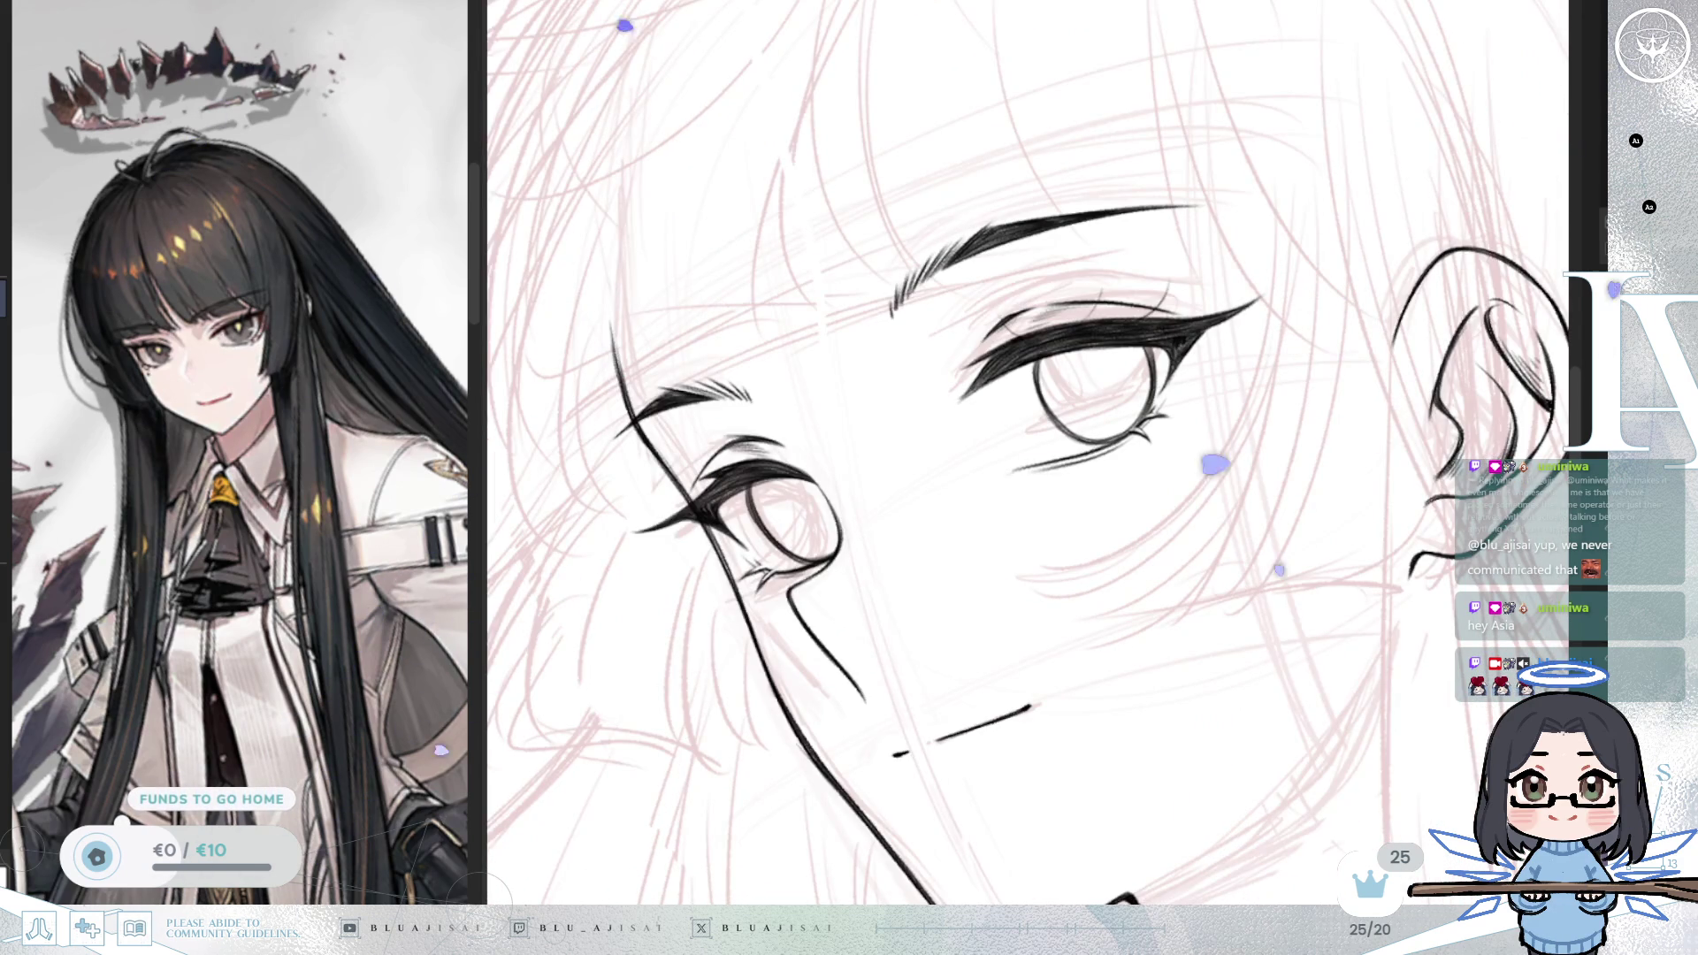
key(h)
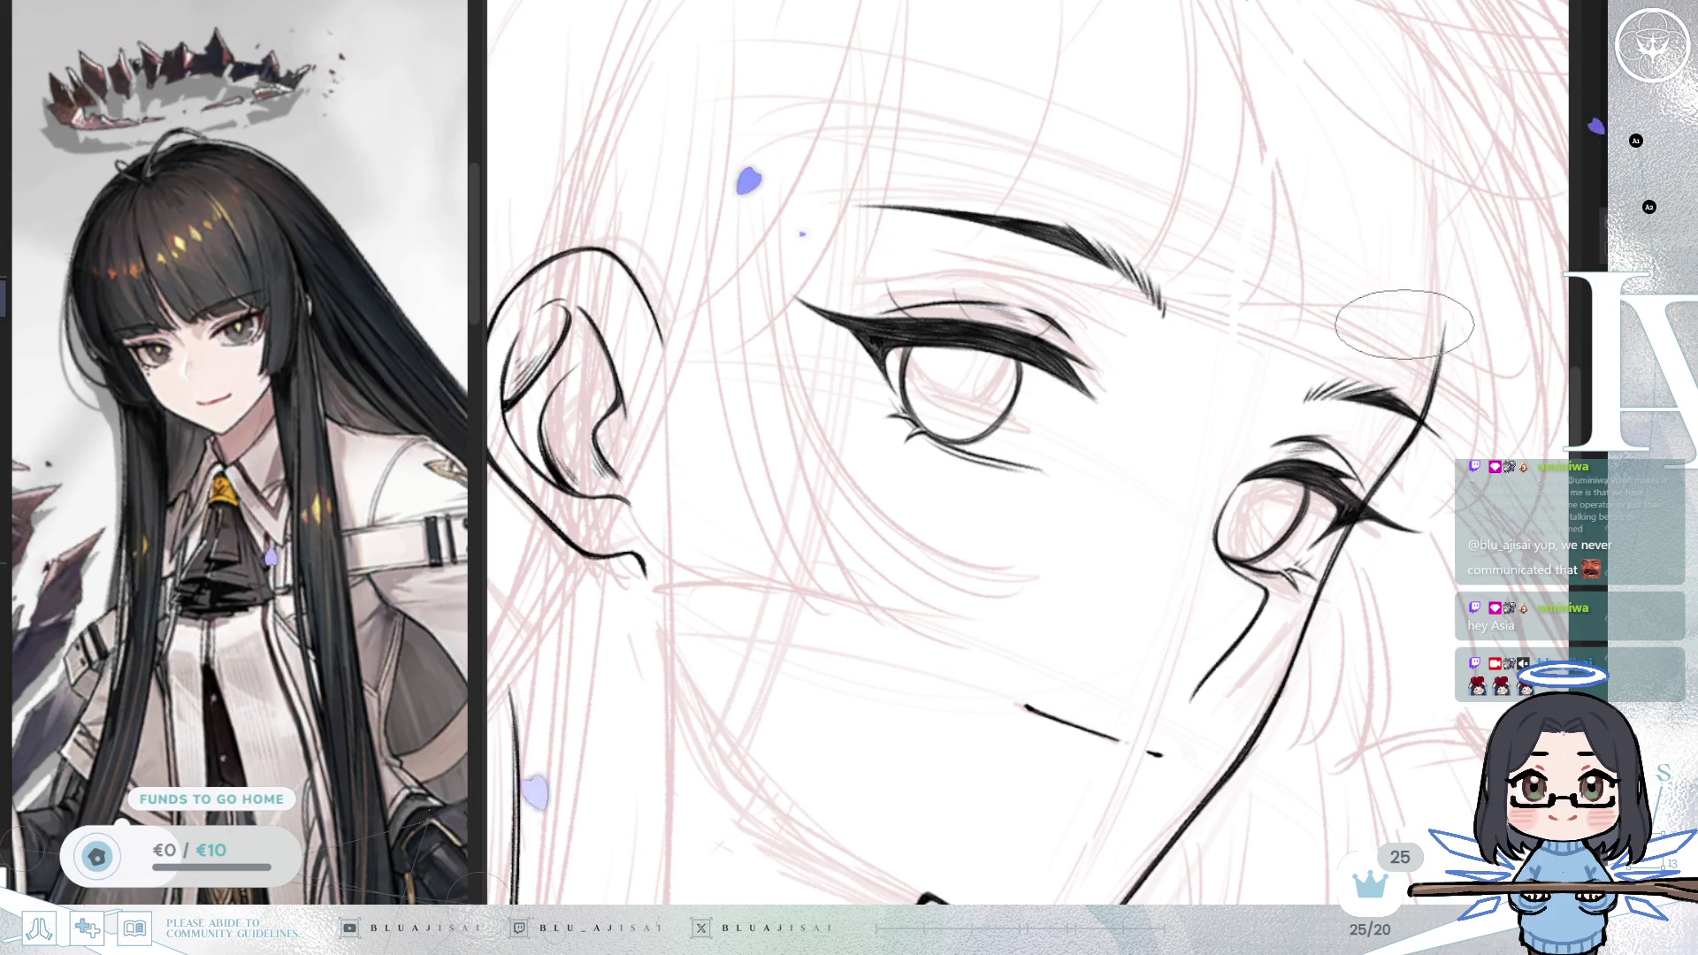
scroll(1229, 468, up, 3)
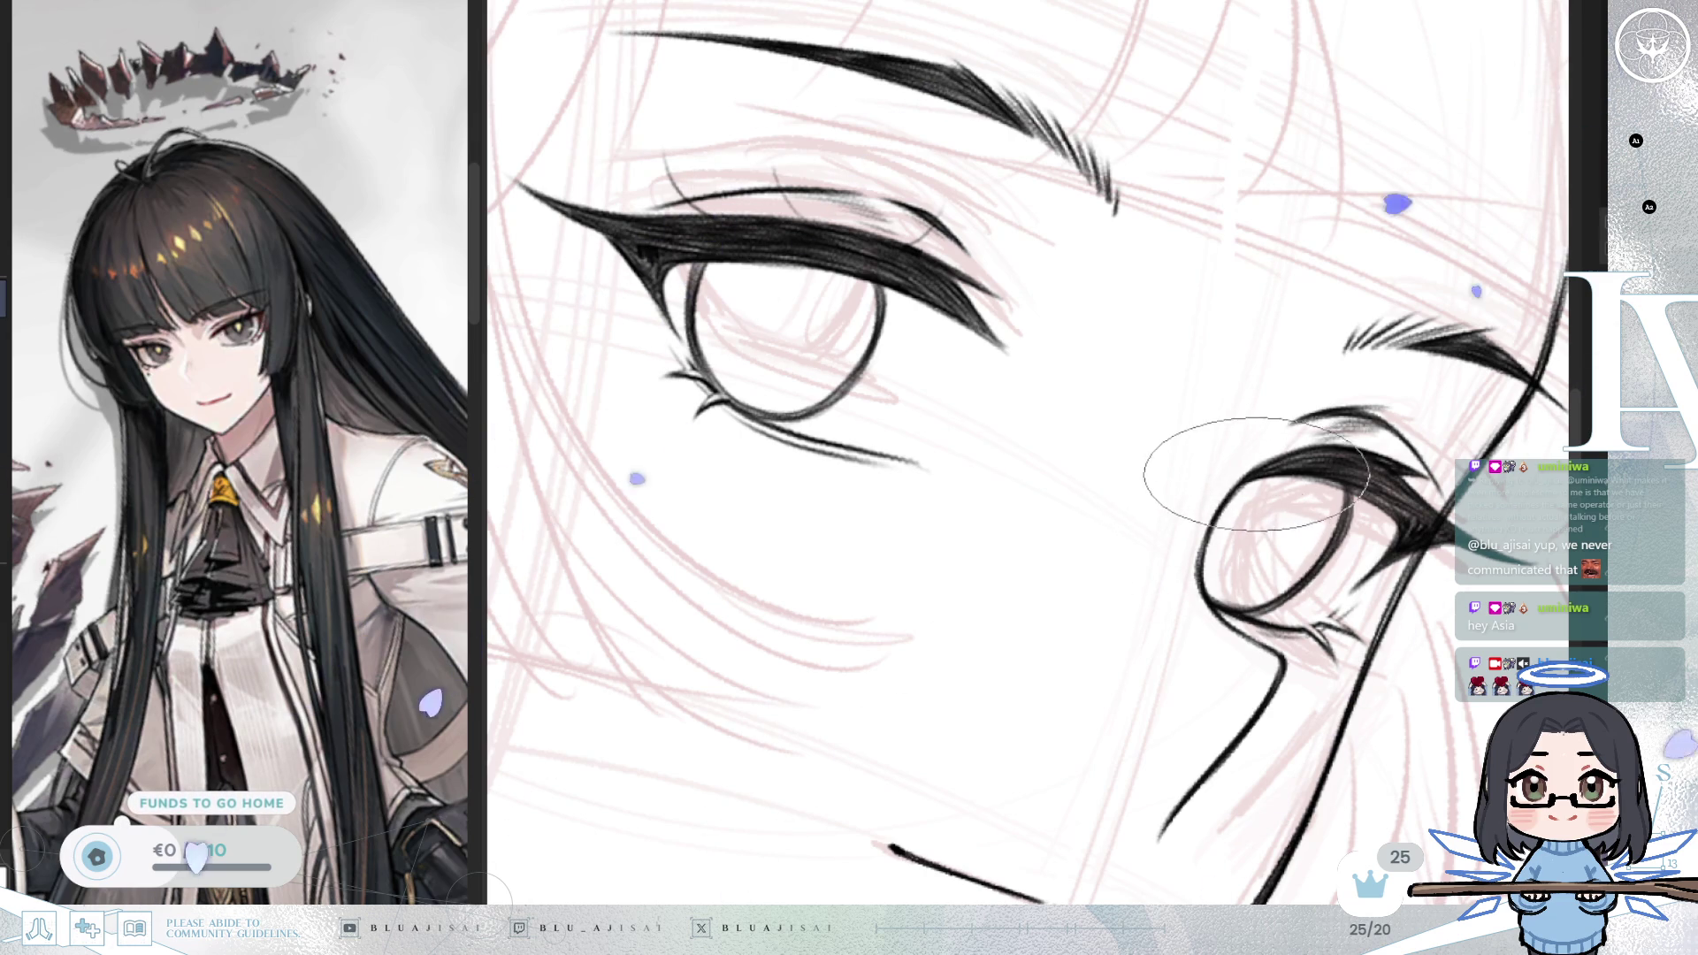
scroll(1256, 474, down, 5)
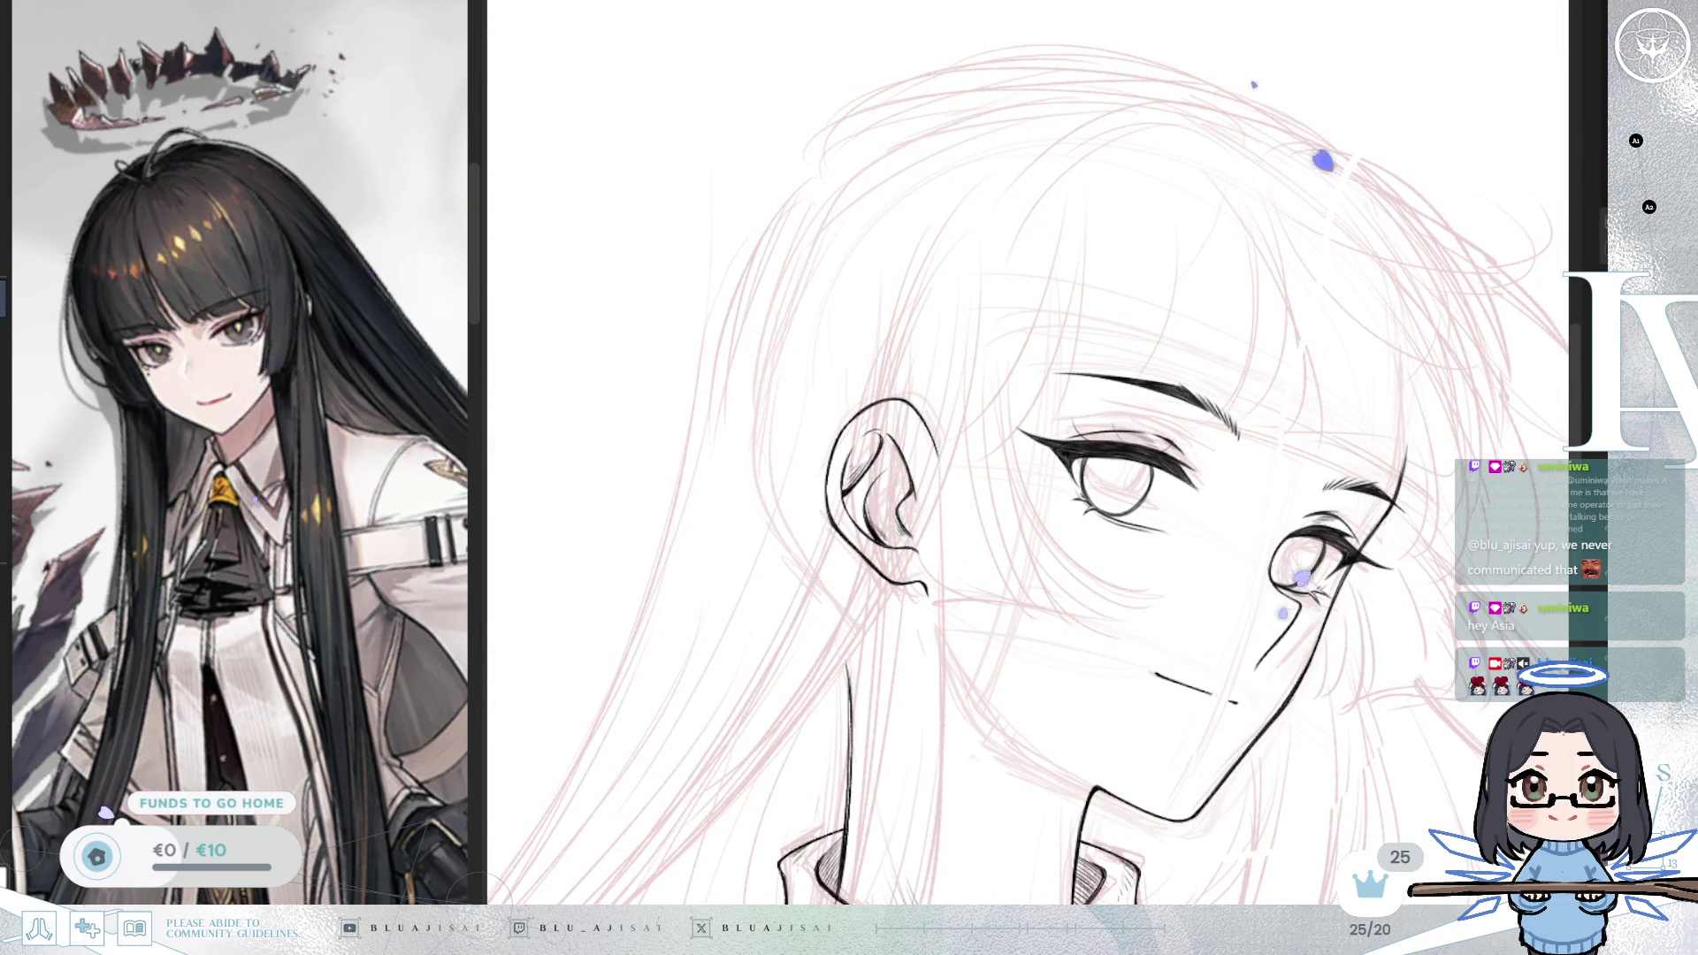
scroll(1309, 422, up, 5)
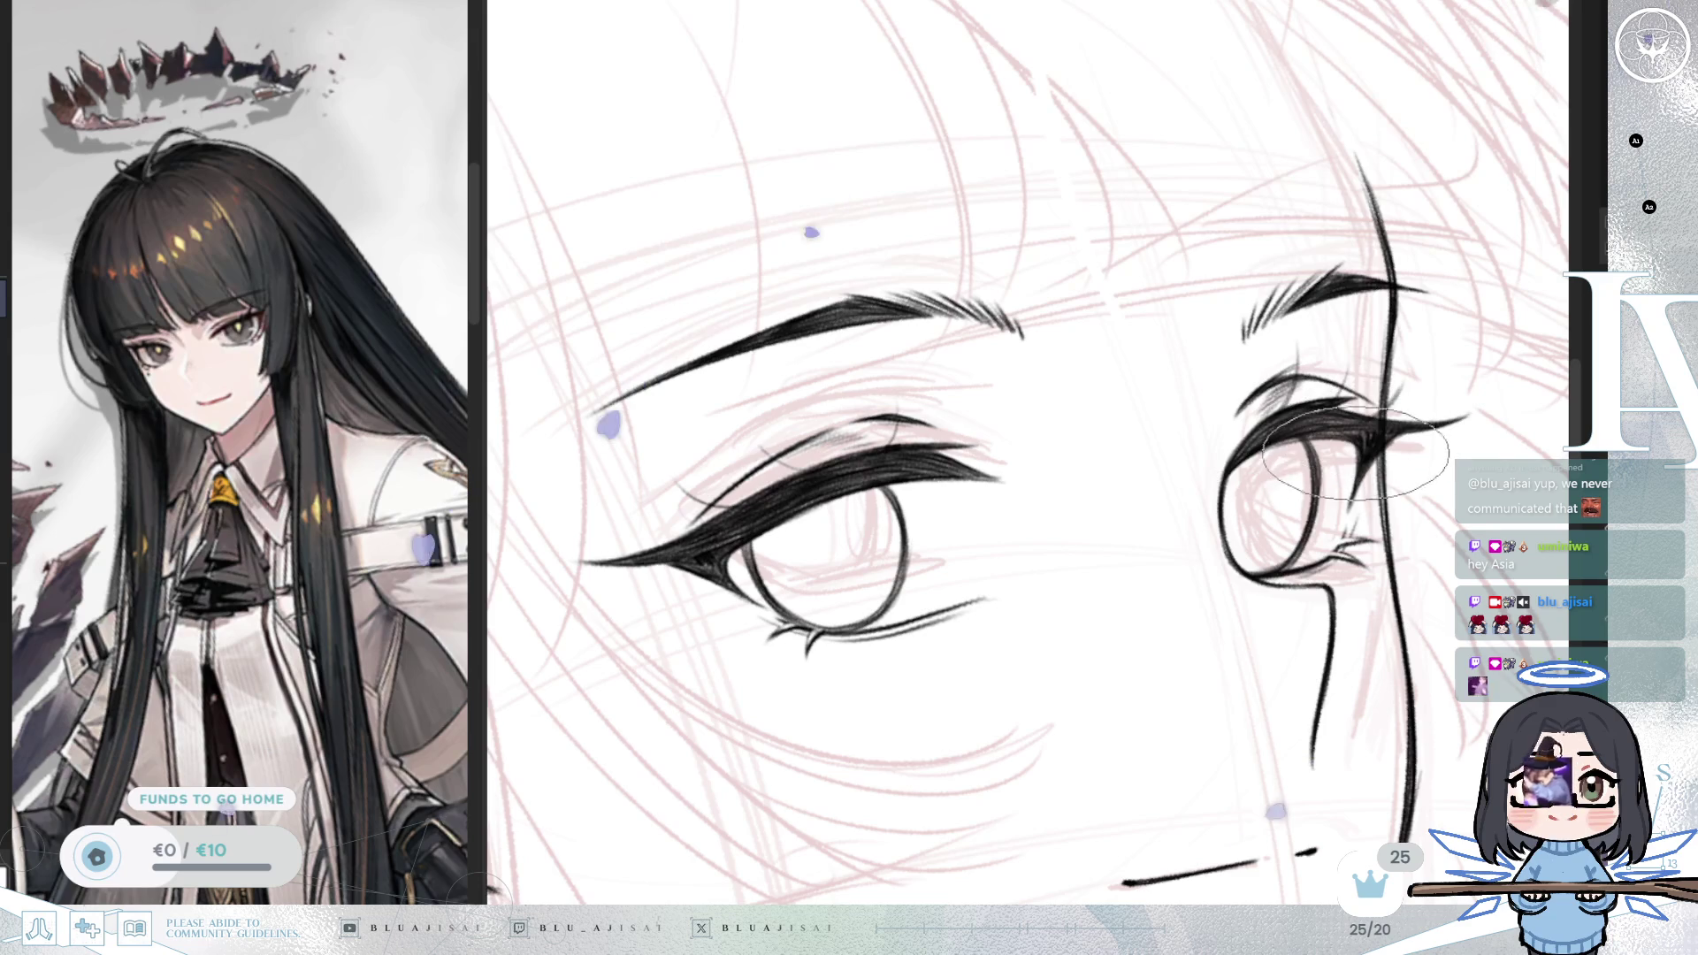
scroll(1273, 513, down, 5)
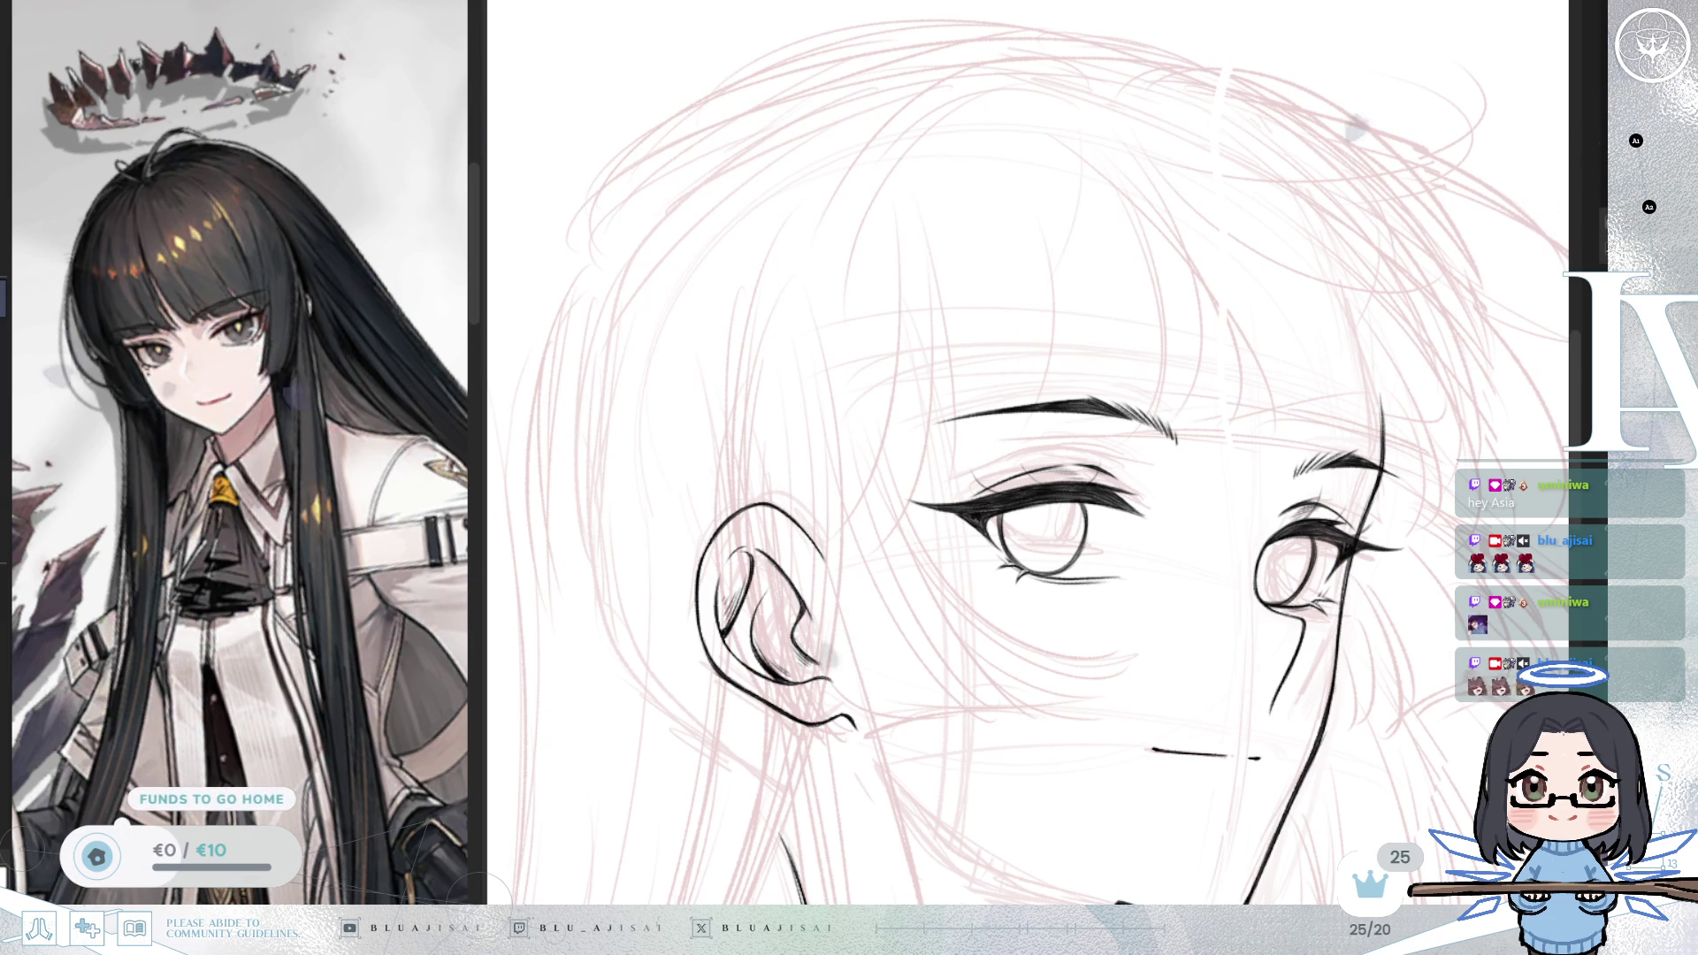
Step: Draw spiky individual lash flicks along both upper lash lines, rotating and flipping the view between strokes
scroll(1115, 654, up, 2)
key(h)
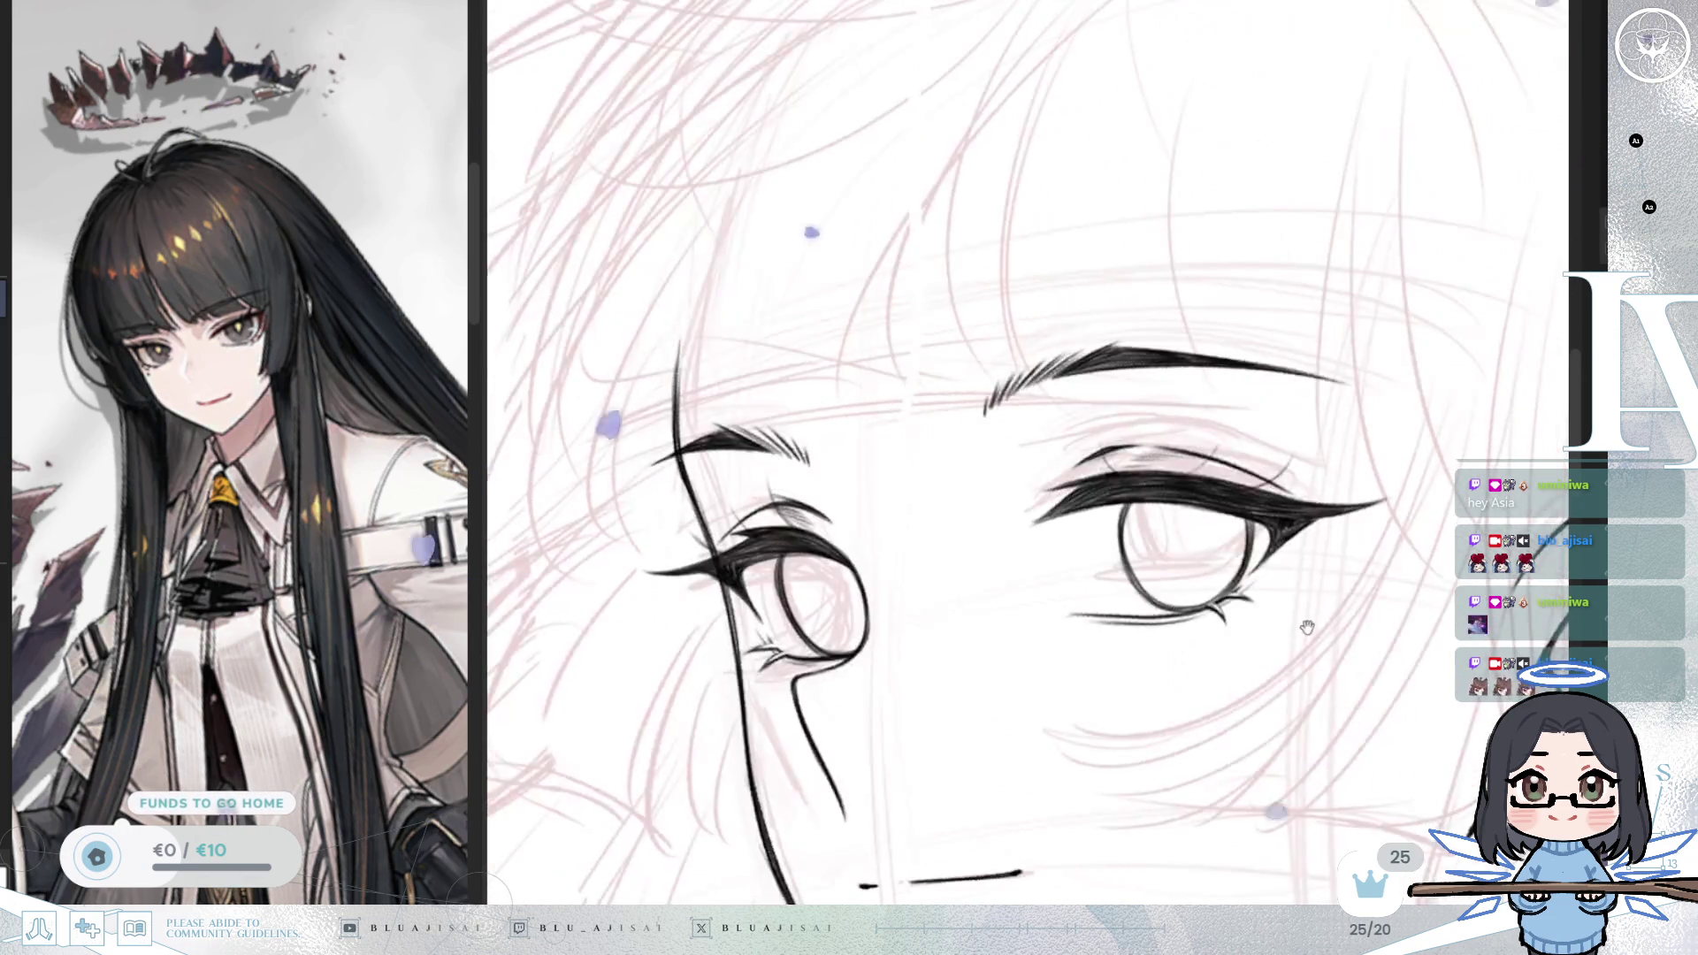
scroll(1096, 490, up, 2)
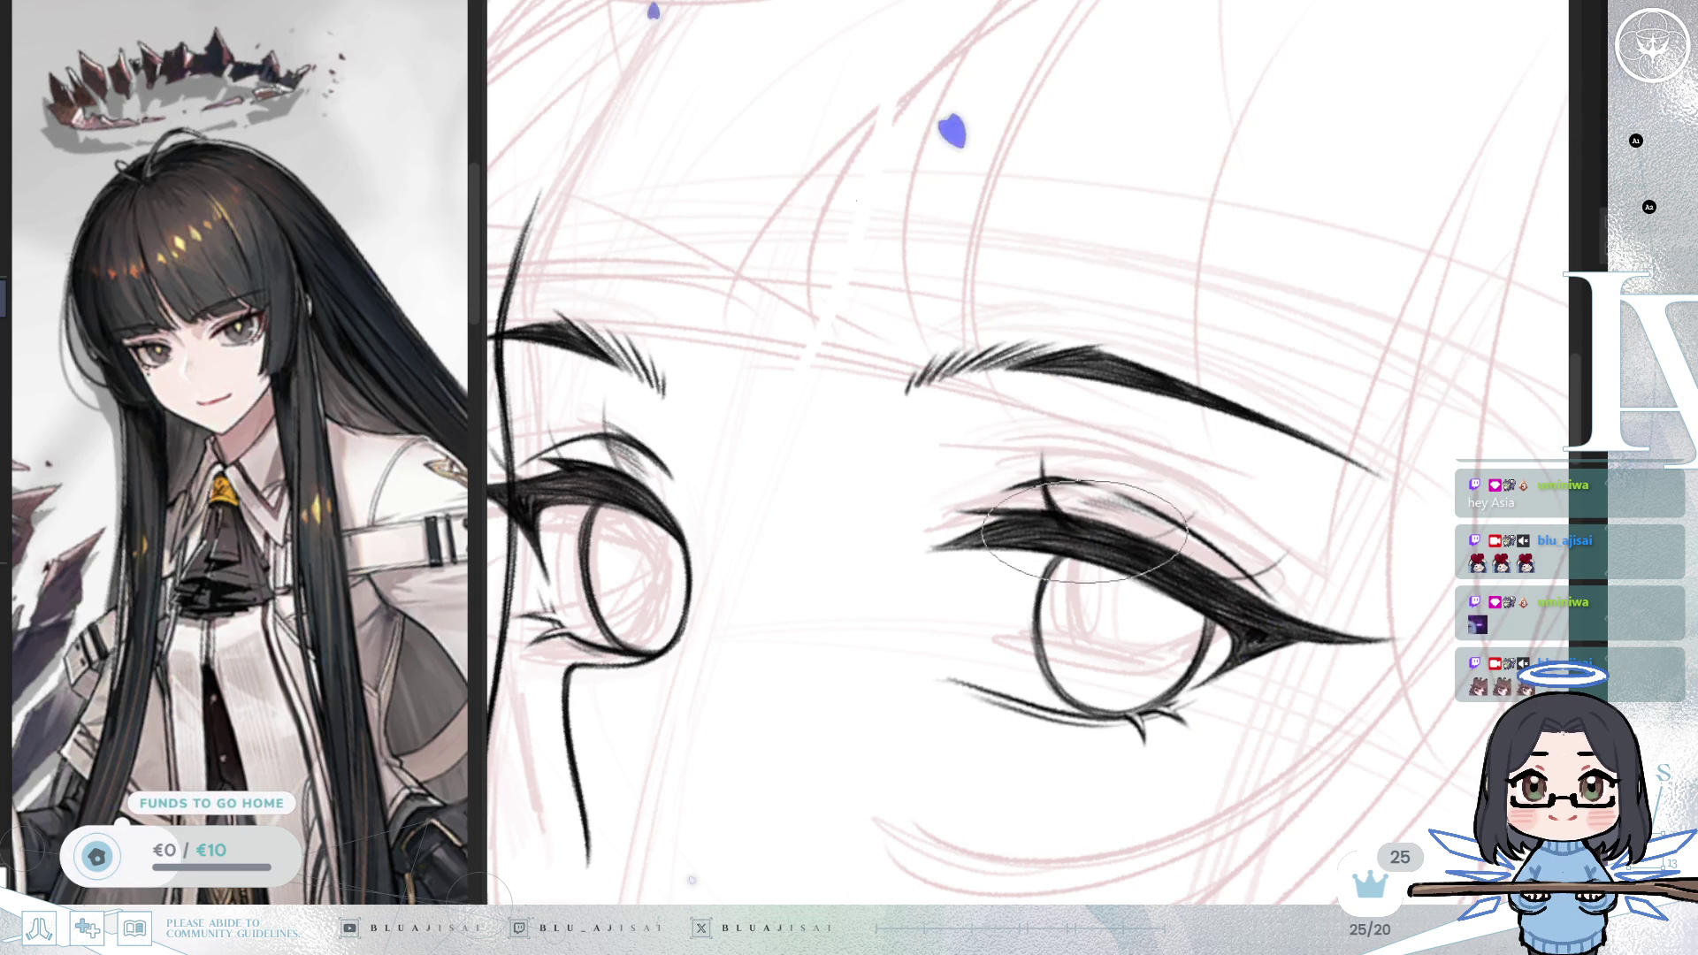
key(Delete)
key(Delete)
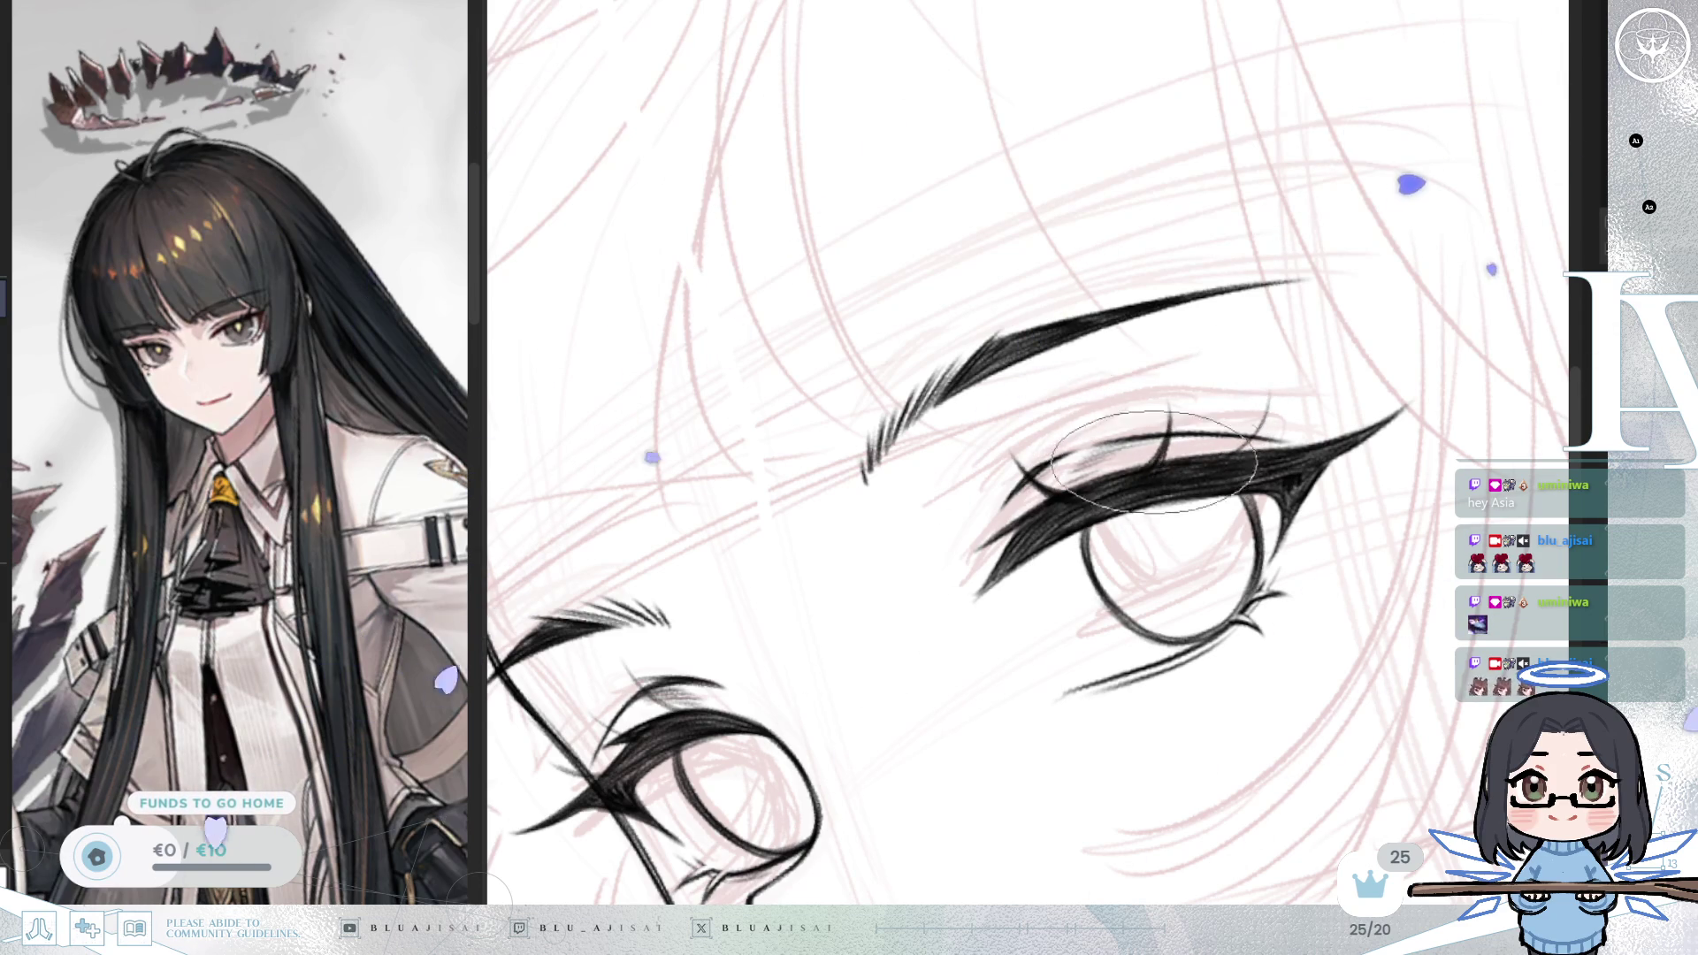
key(h)
key(^)
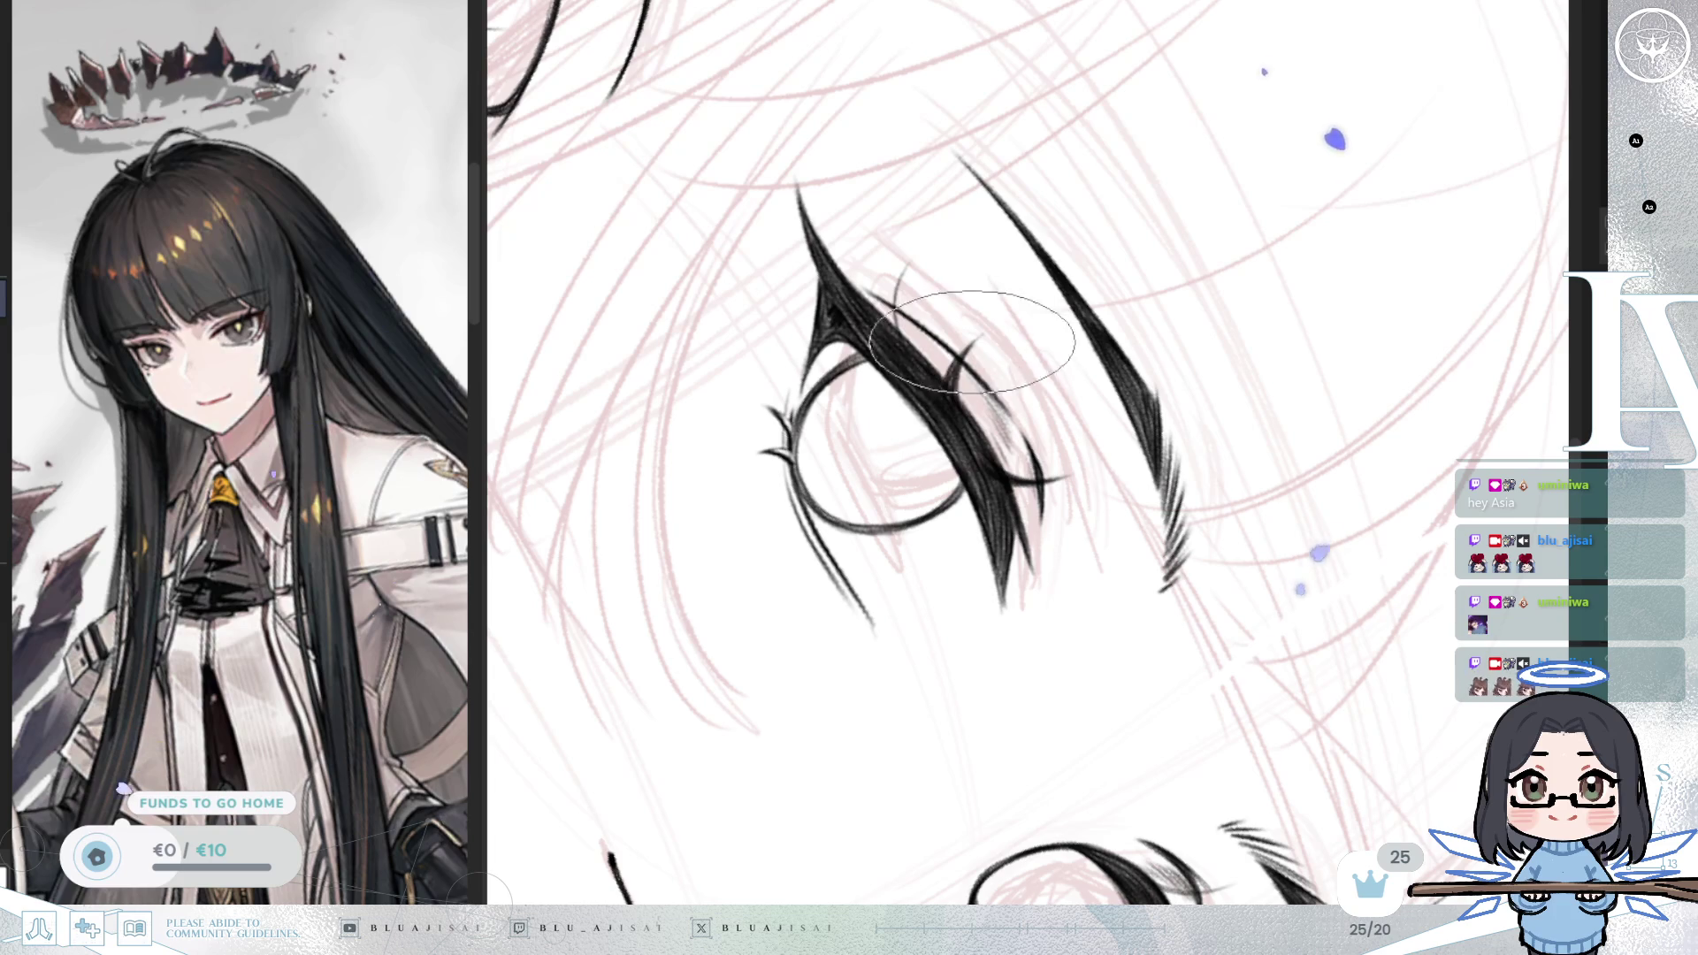
drag(986, 391, 1021, 488)
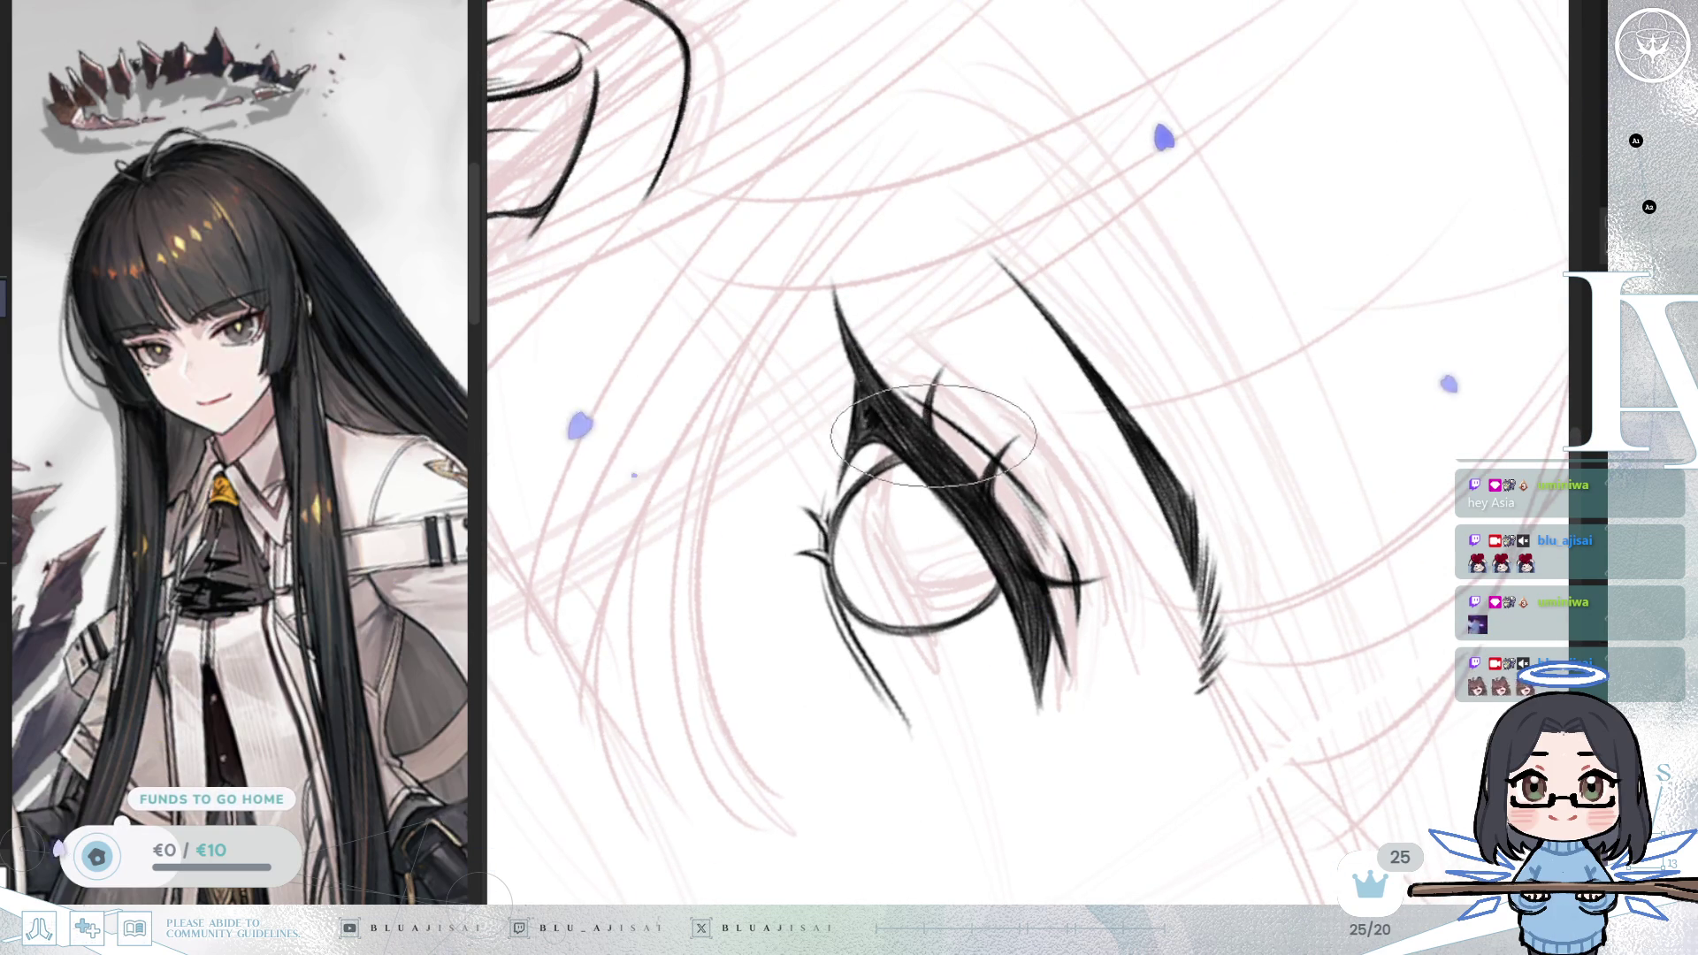
mouse_move(930, 438)
mouse_down()
mouse_move(1213, 481)
mouse_move(867, 572)
mouse_up()
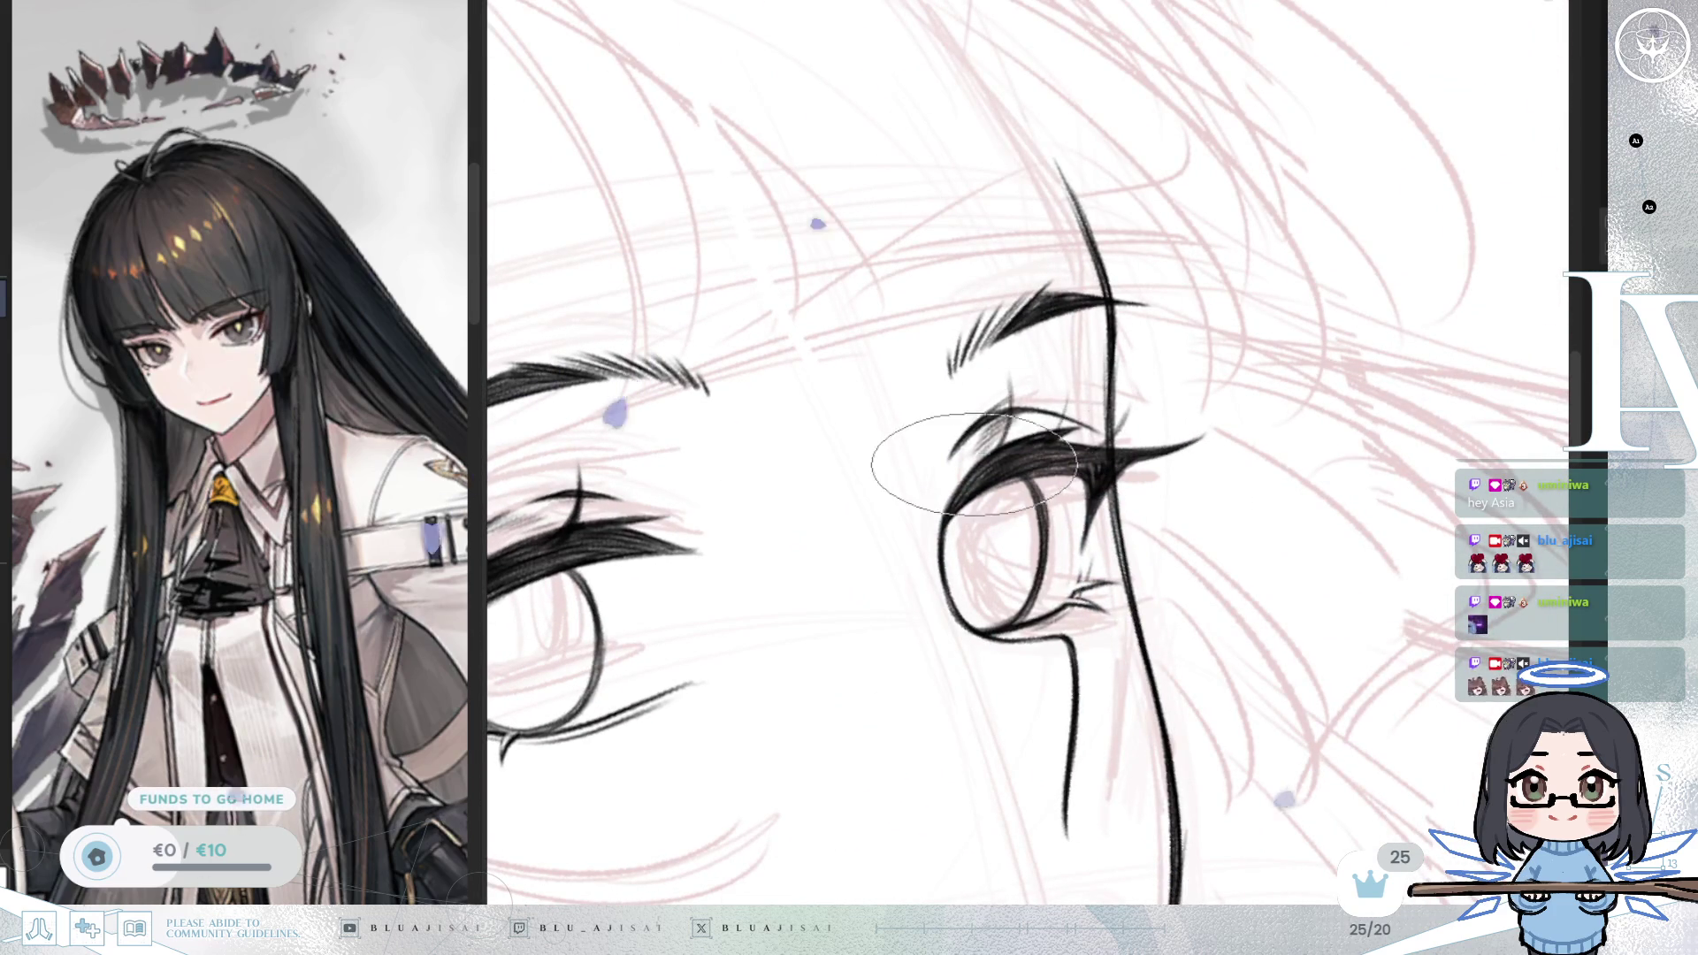
drag(999, 447, 1090, 392)
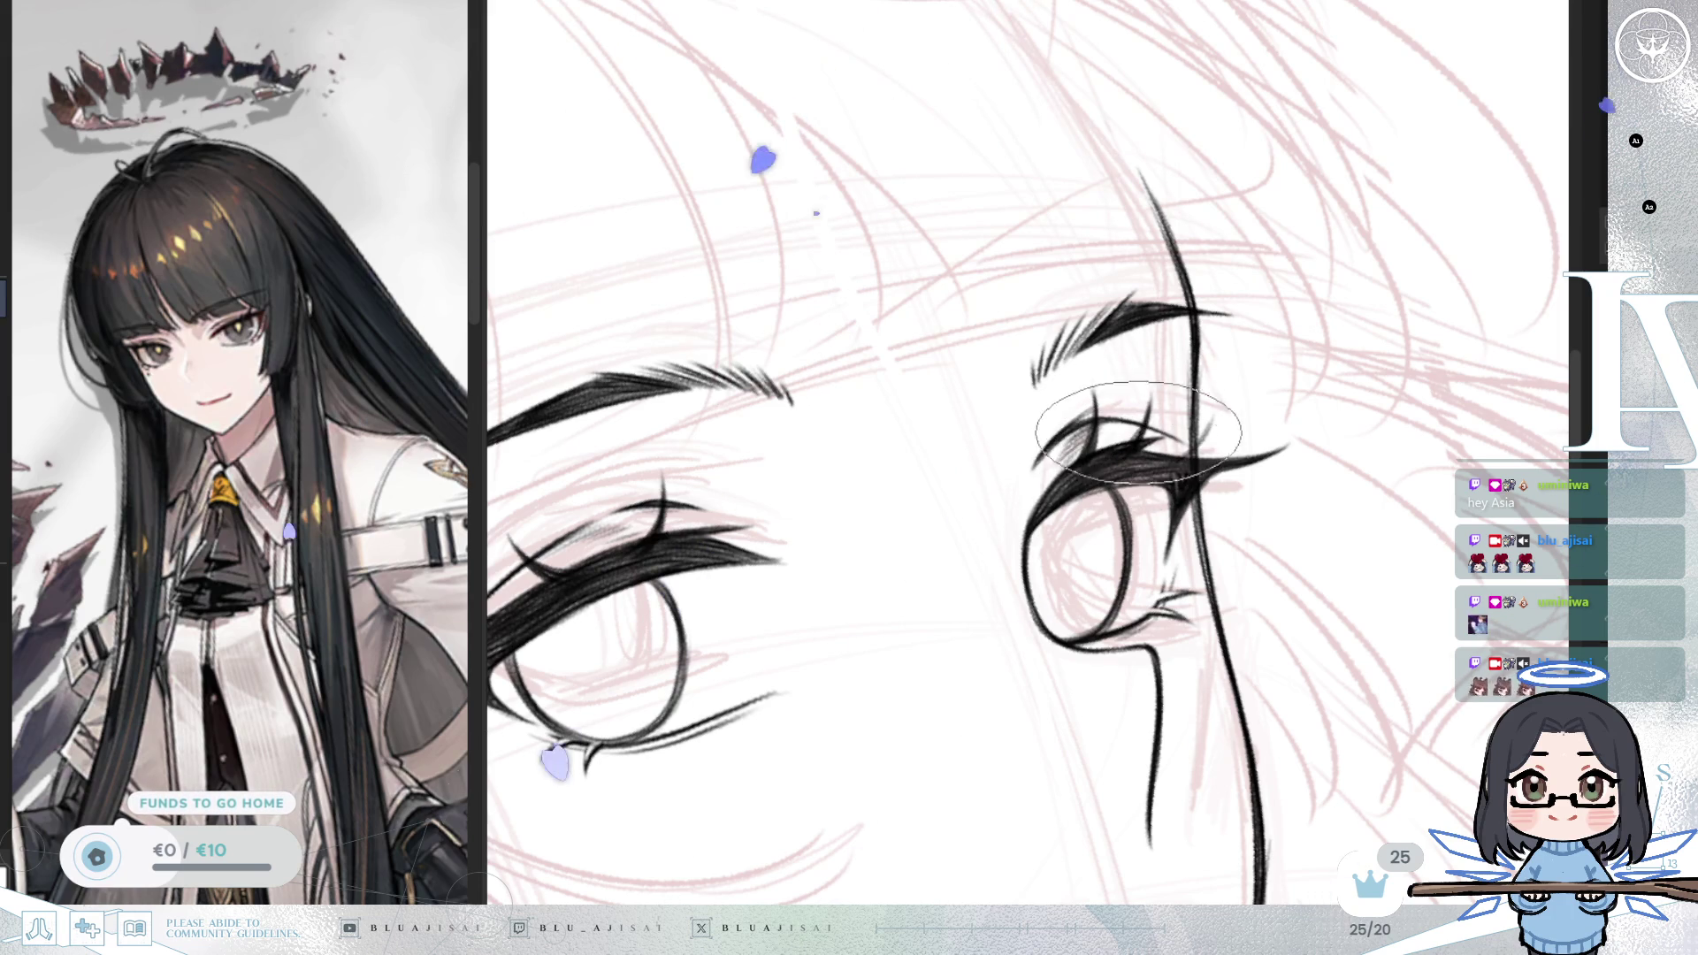
Step: Enlarge the brush and ink extra spiky lashes on the far eye, rotating the view to level it
key(m)
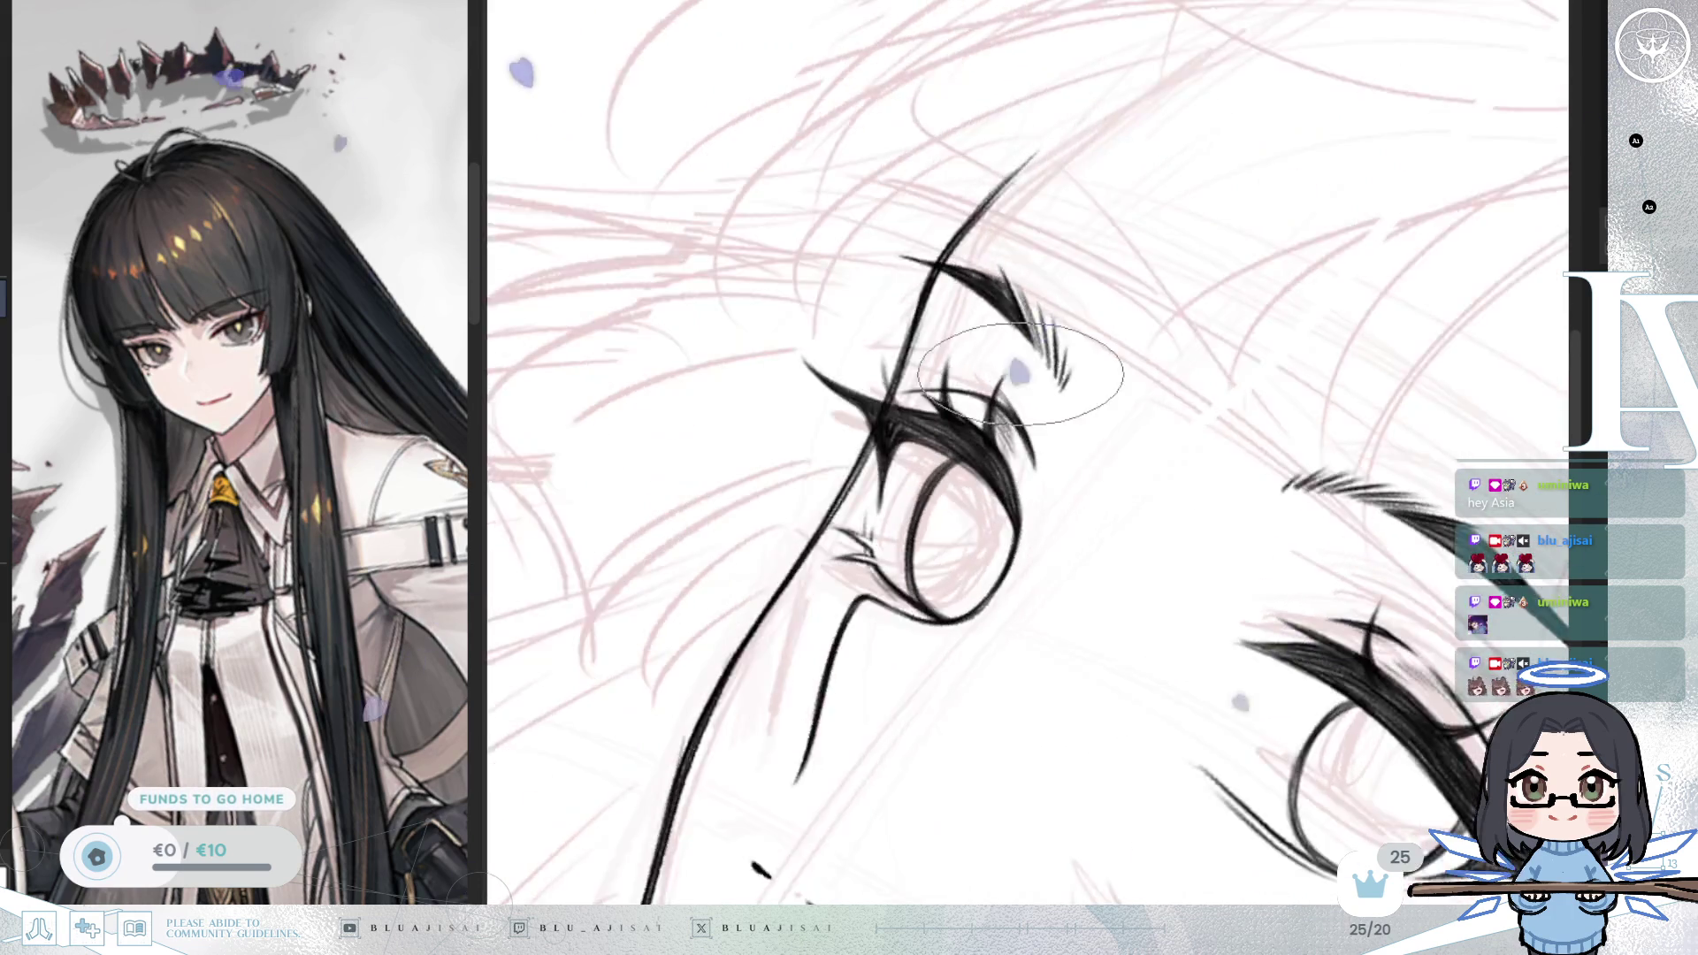
key(6)
key(6)
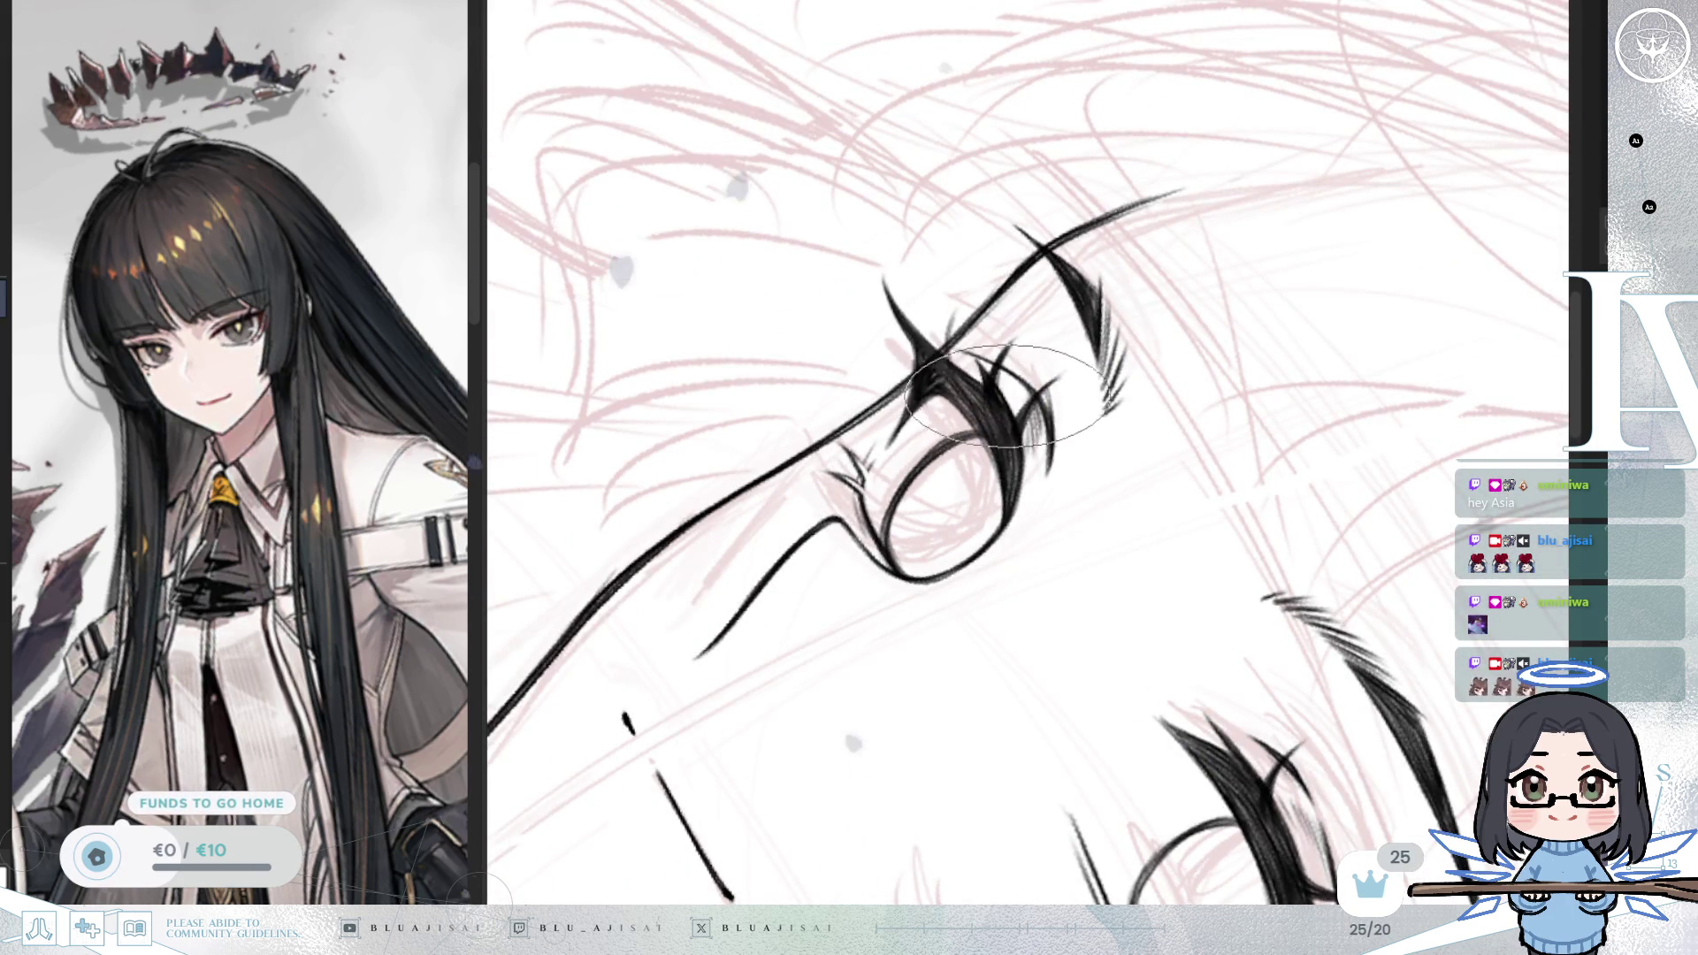
key(6)
key(6)
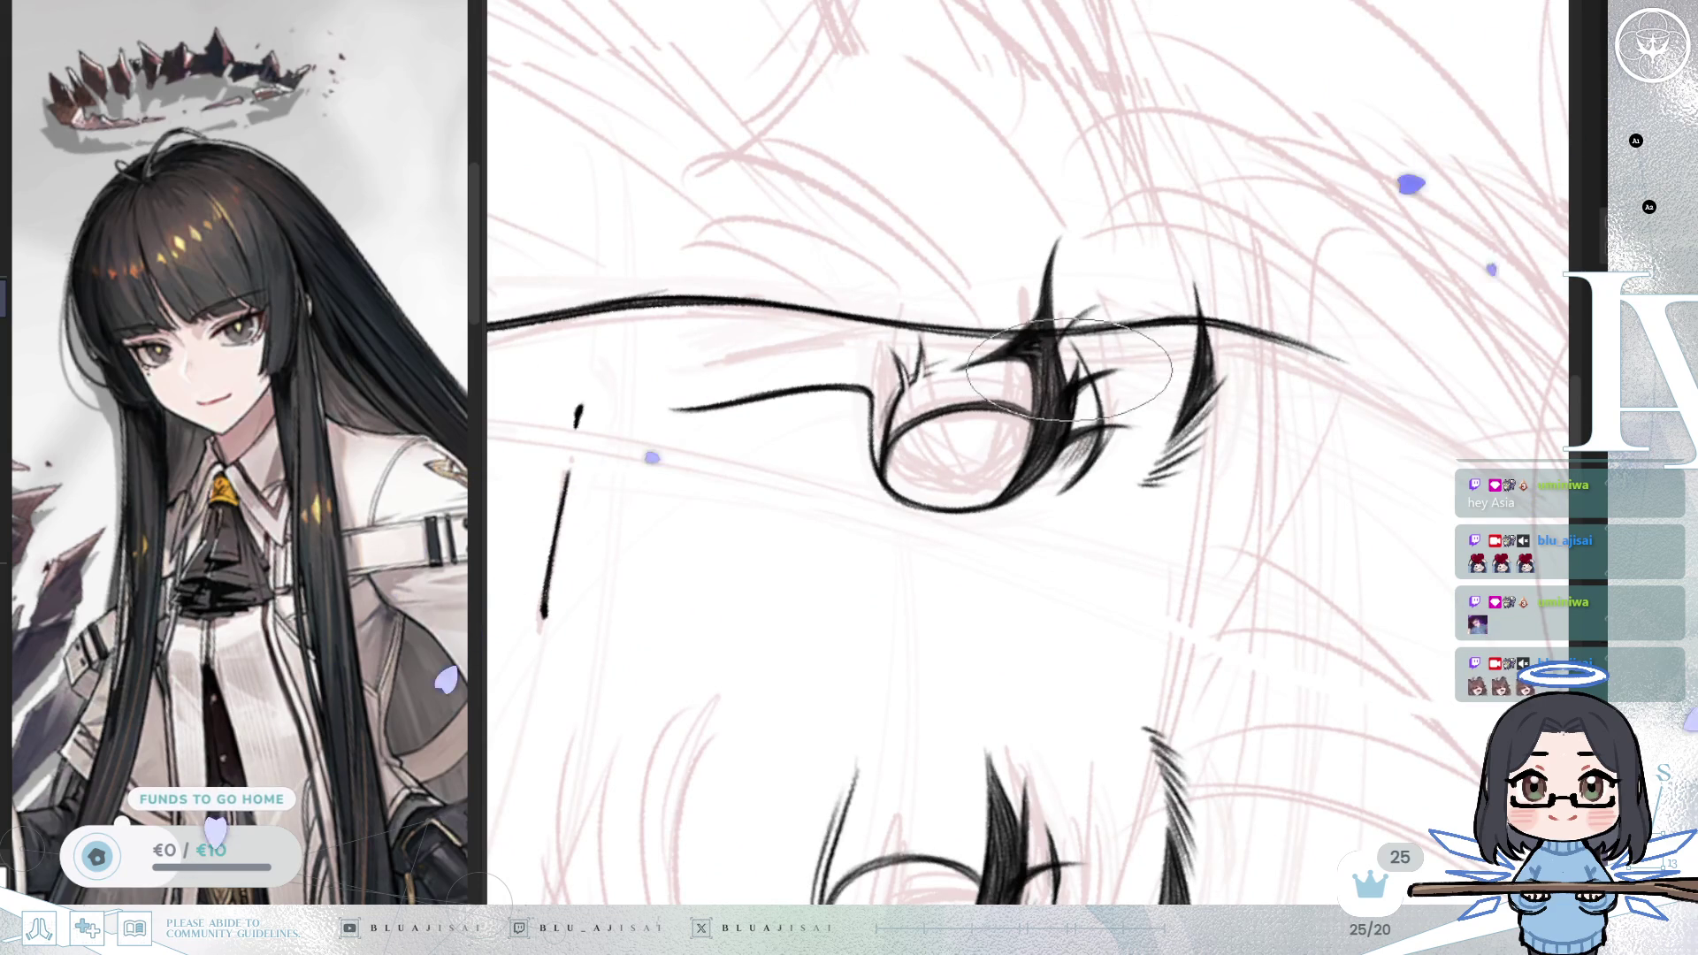
key(4)
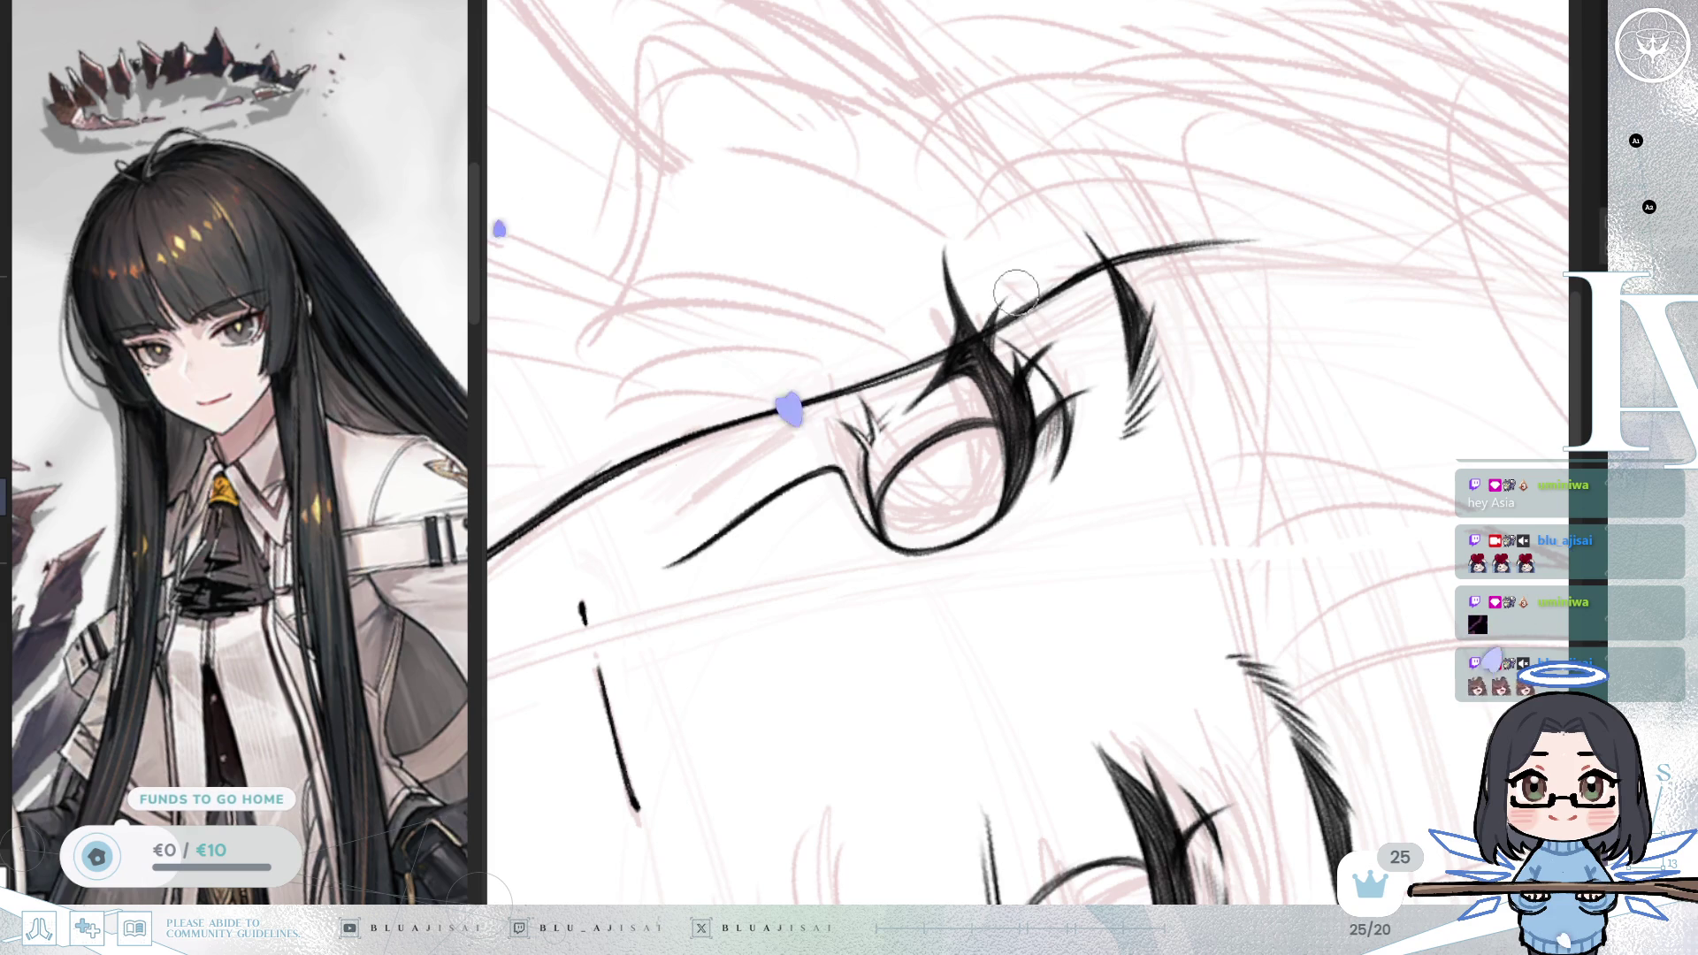
key(bracketright)
key(bracketright)
key(bracketright)
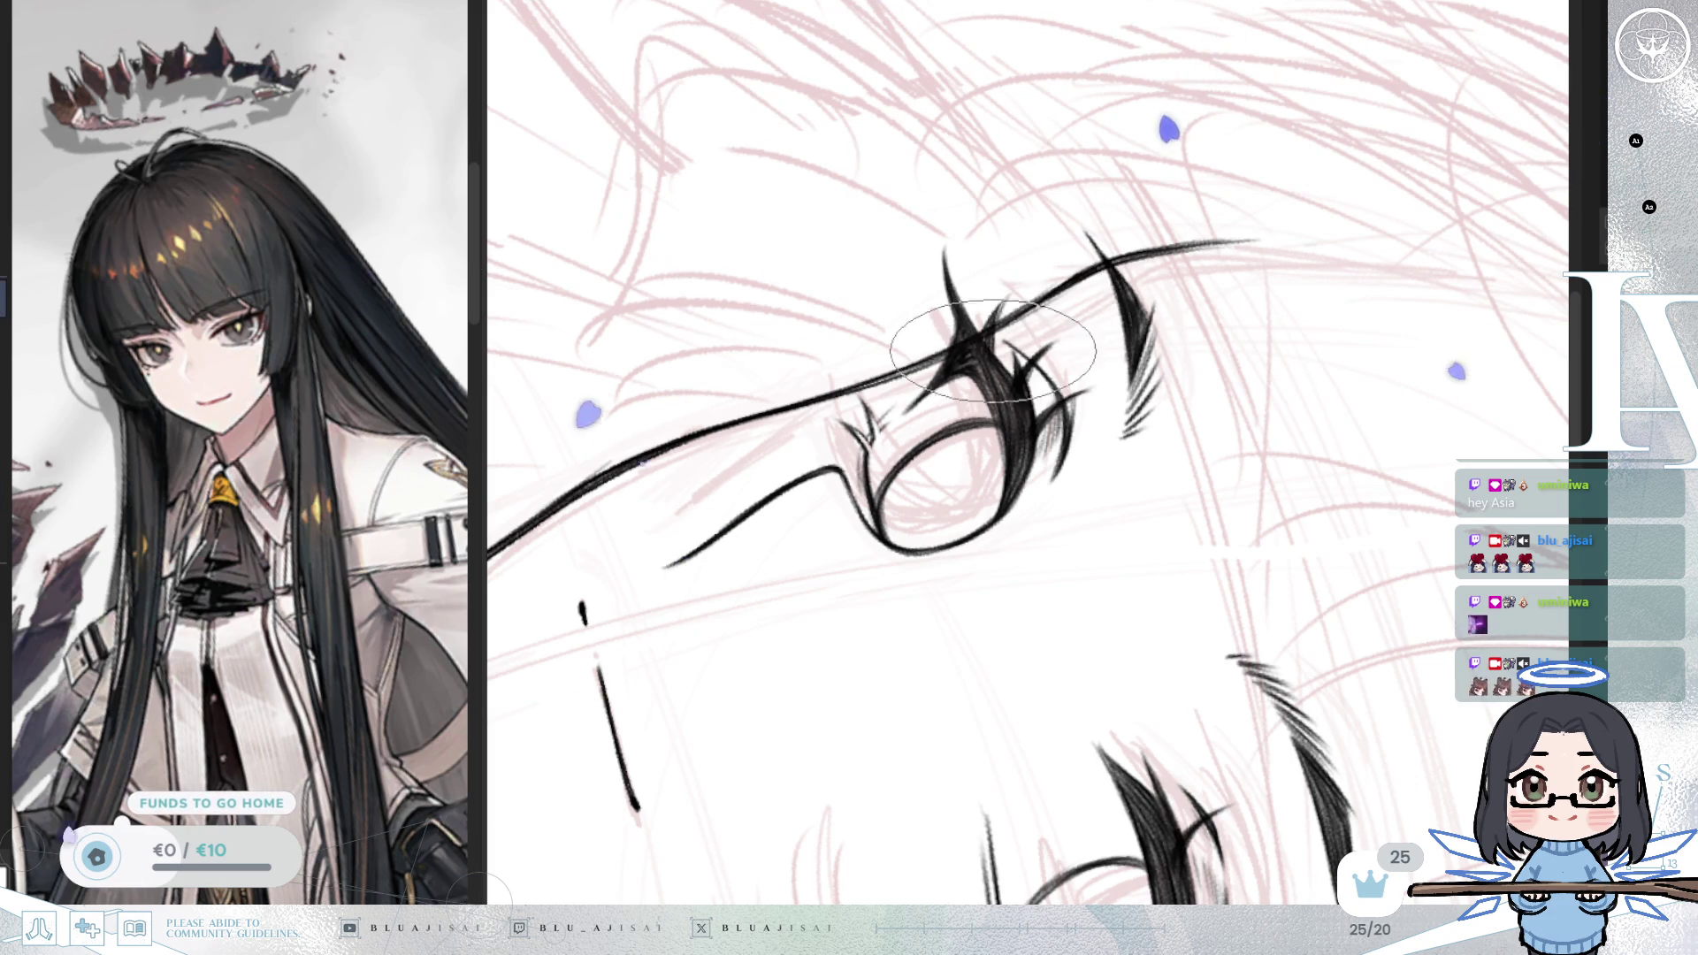
drag(1046, 356, 932, 470)
mouse_move(1342, 576)
mouse_down()
mouse_move(1254, 603)
mouse_move(1279, 437)
mouse_move(1182, 437)
mouse_move(1144, 364)
mouse_up()
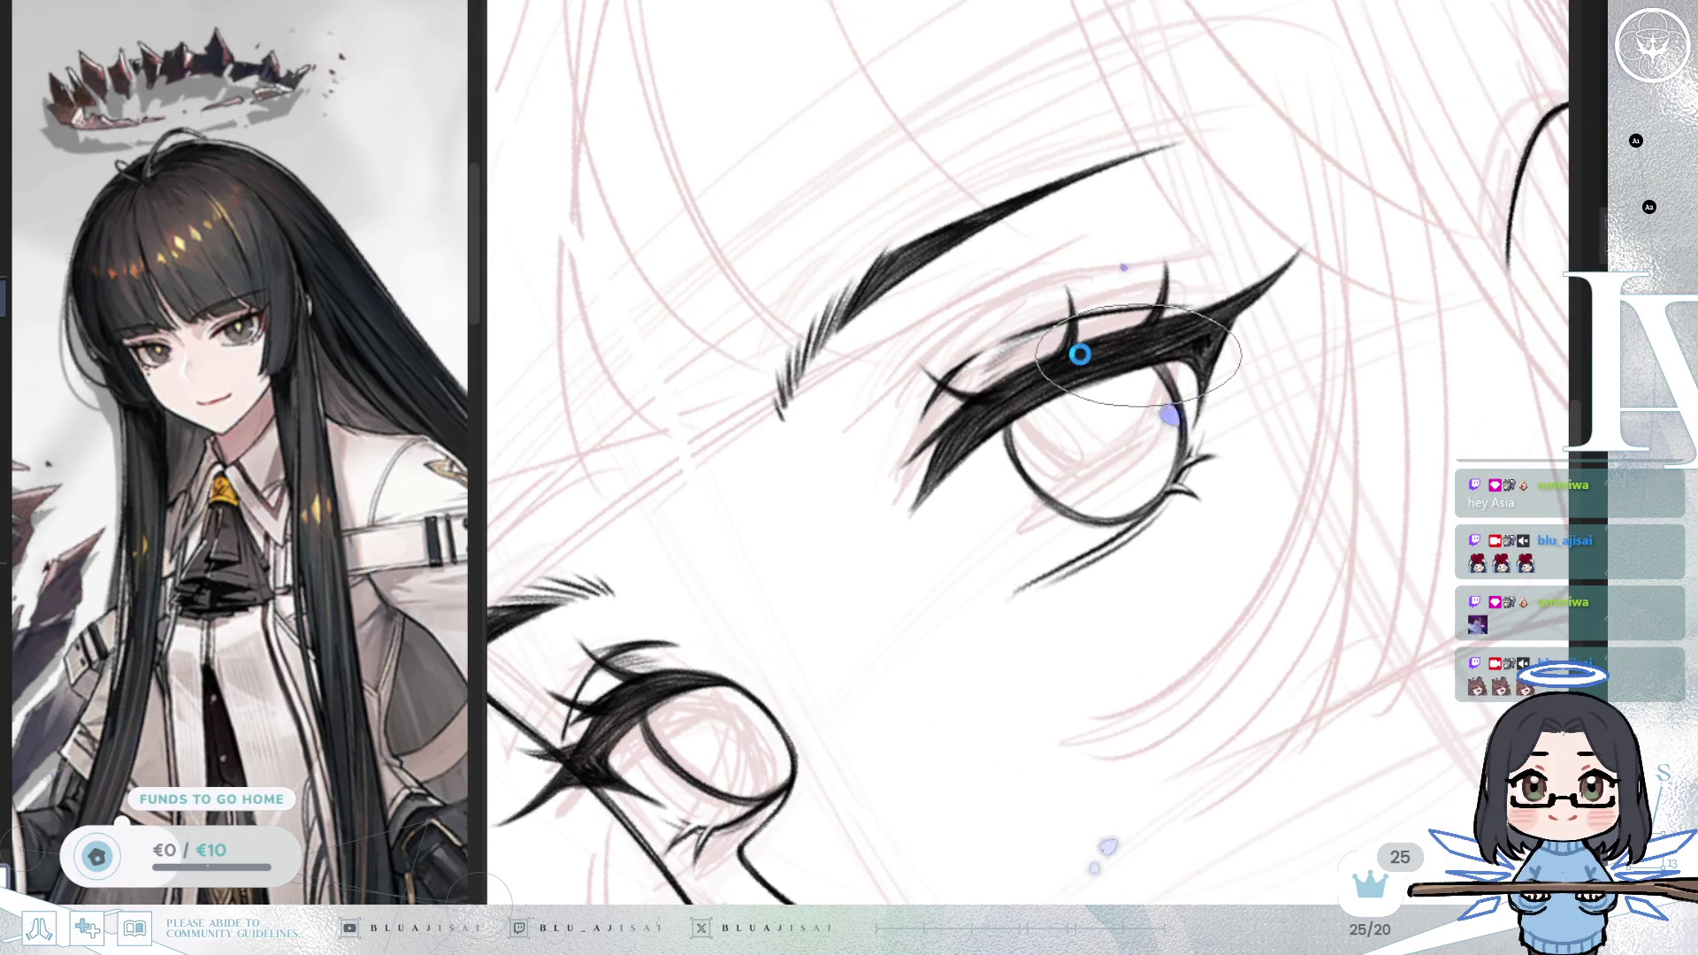
Step: Darken the near eye's upper eyelid line, rotating the view to keep the eye level
scroll(1017, 380, up, 2)
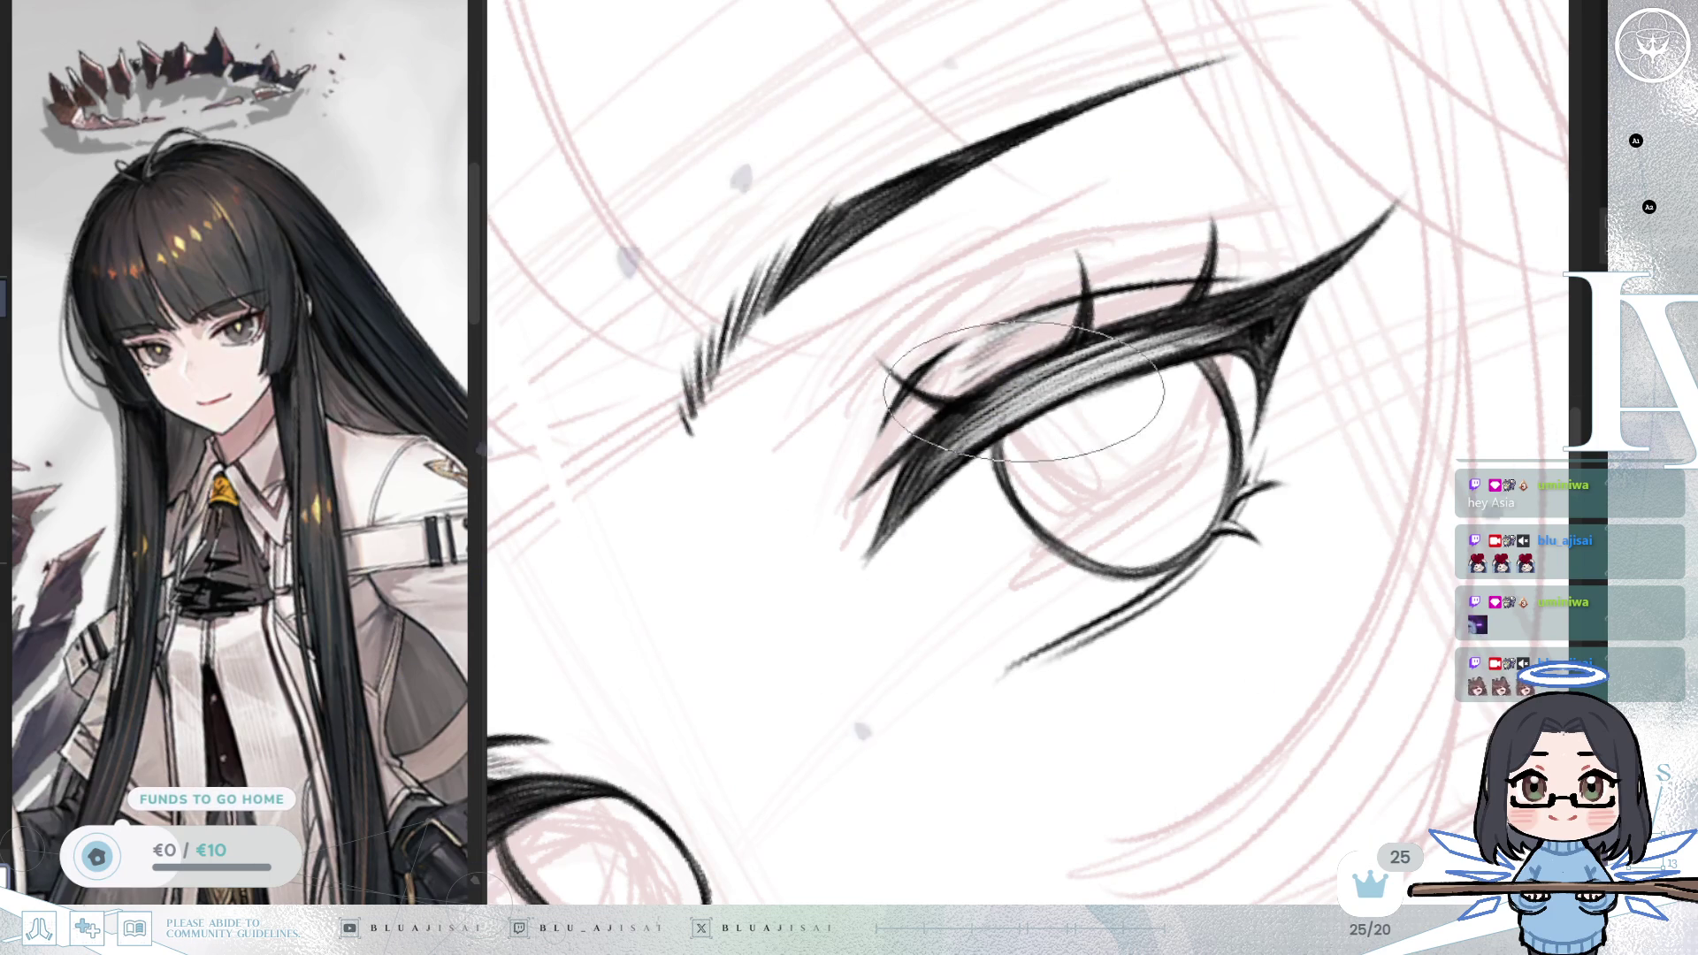
mouse_move(1076, 361)
mouse_down()
mouse_move(924, 446)
mouse_move(986, 429)
mouse_up()
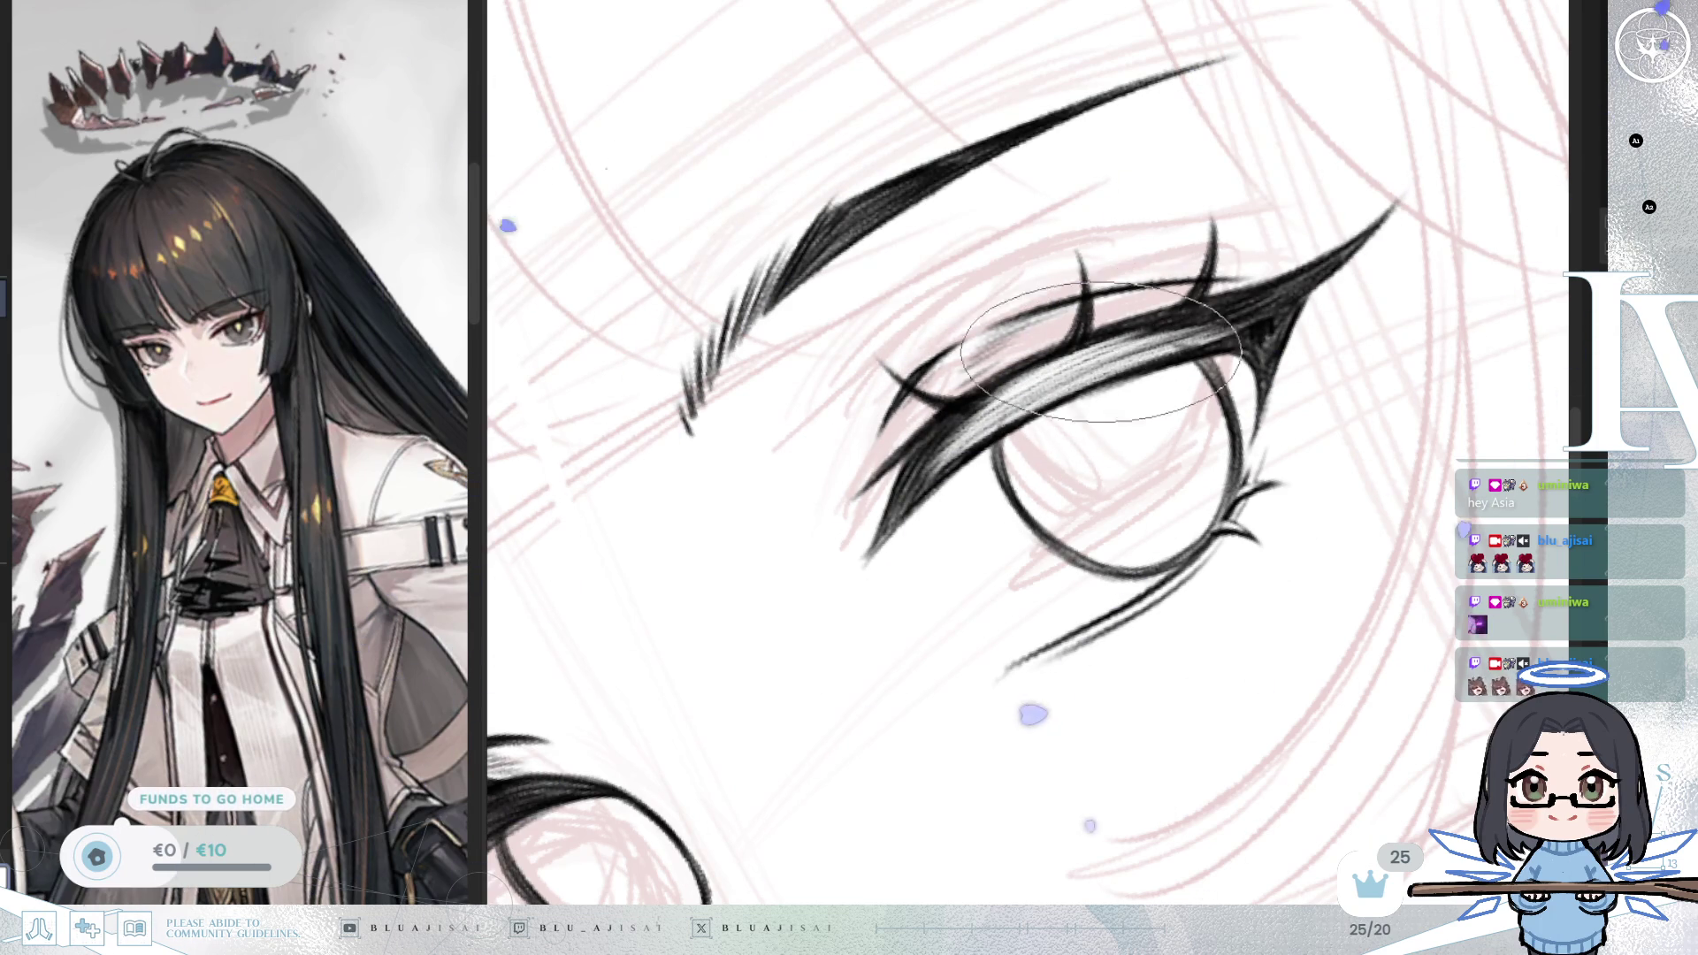
drag(1192, 421, 1181, 442)
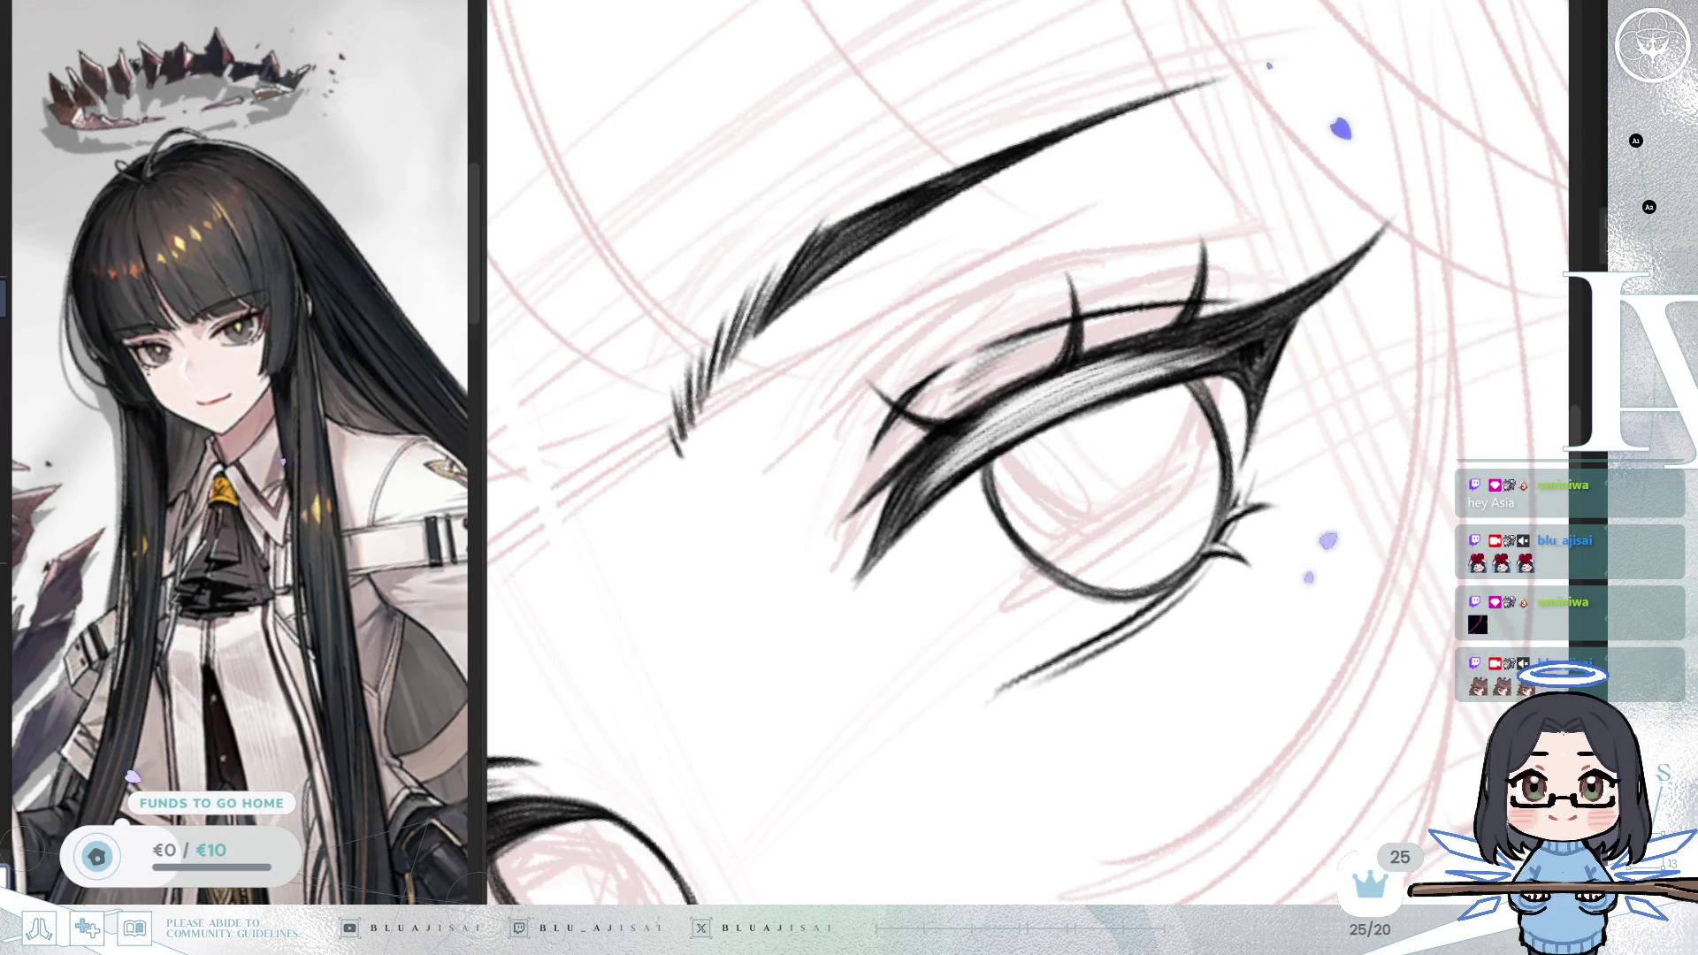
drag(1100, 363, 1147, 311)
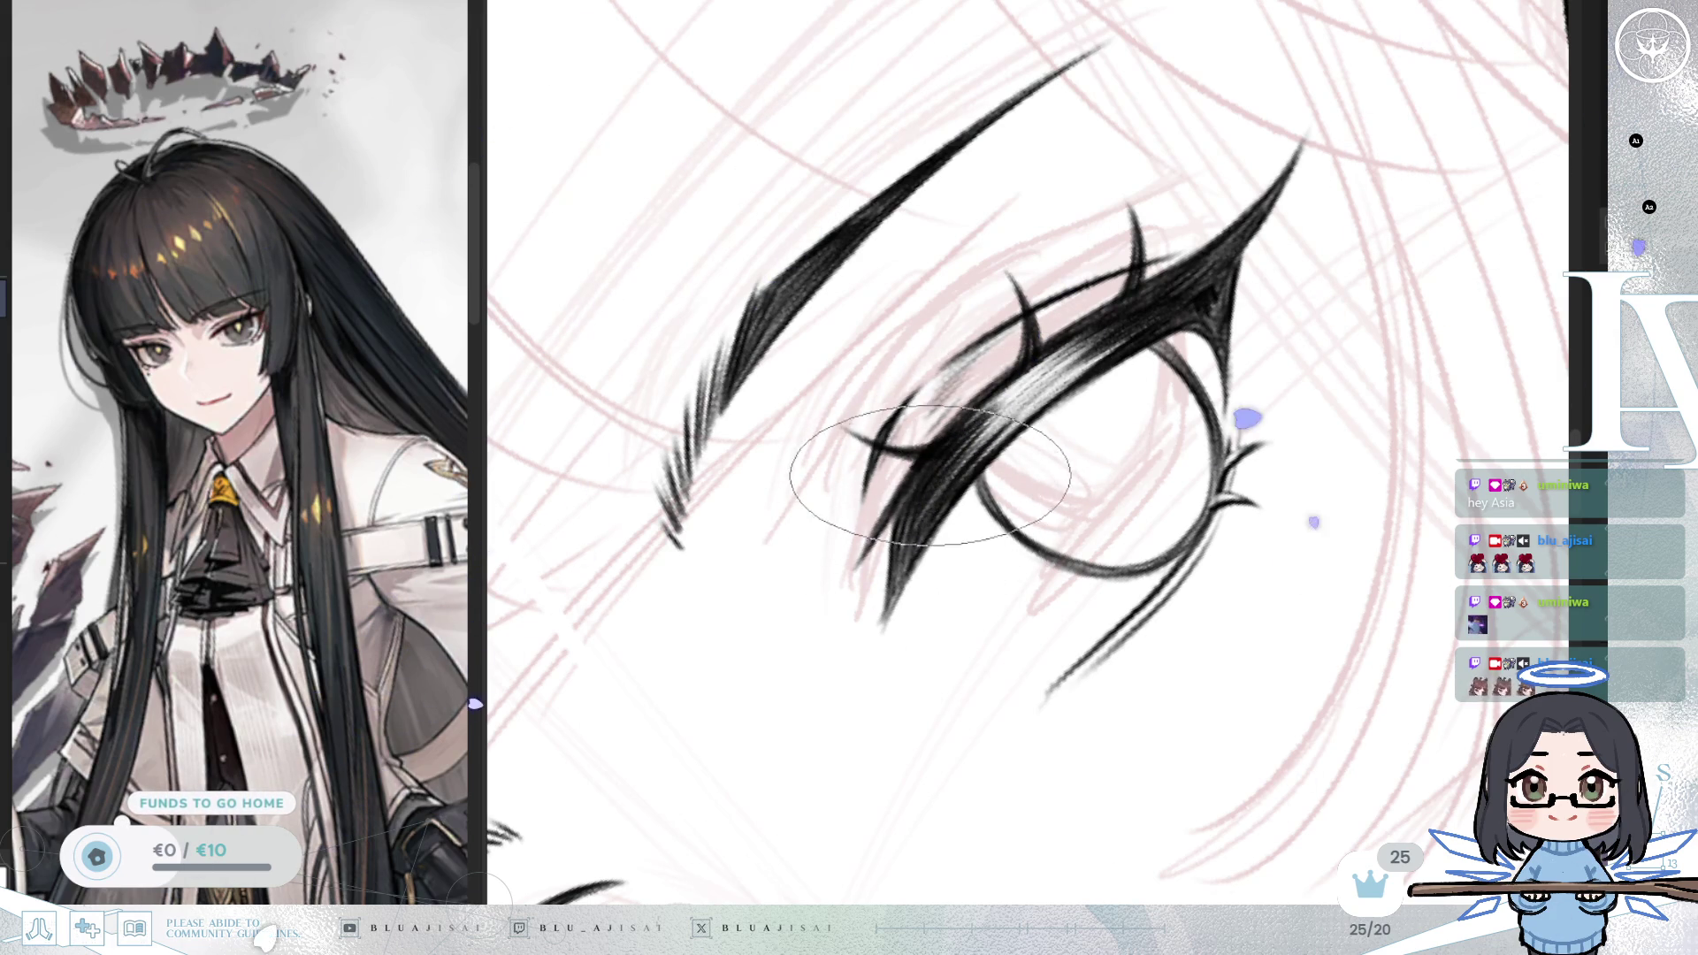
key(asciicircum)
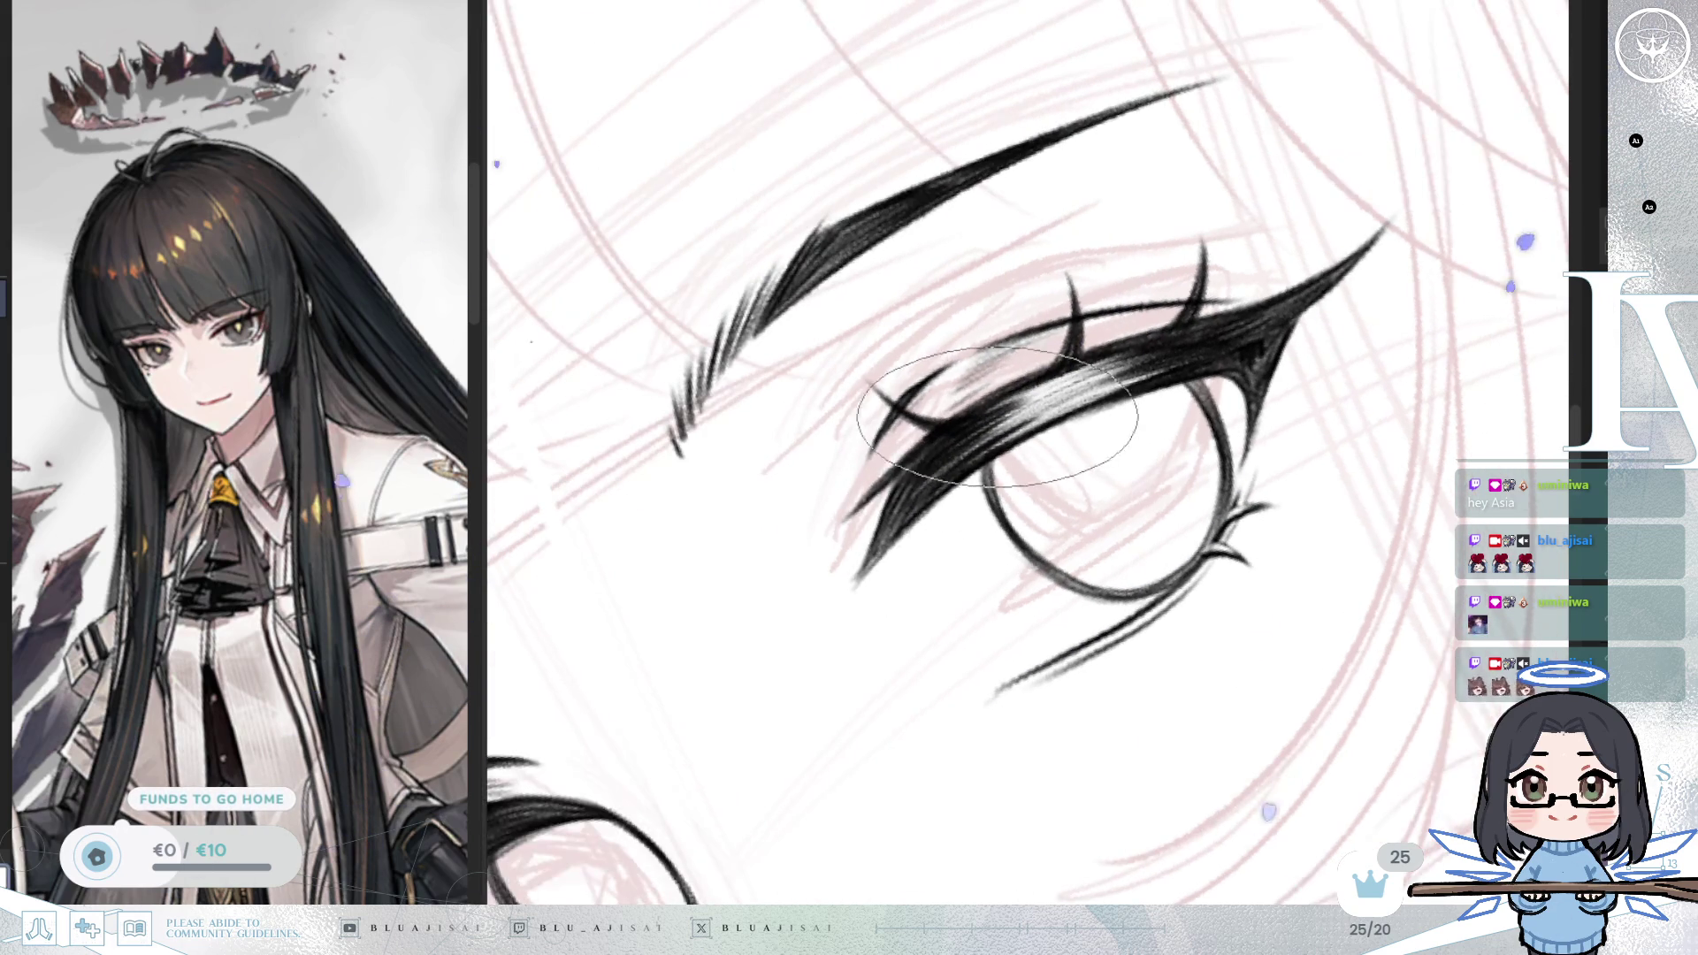
key(minus)
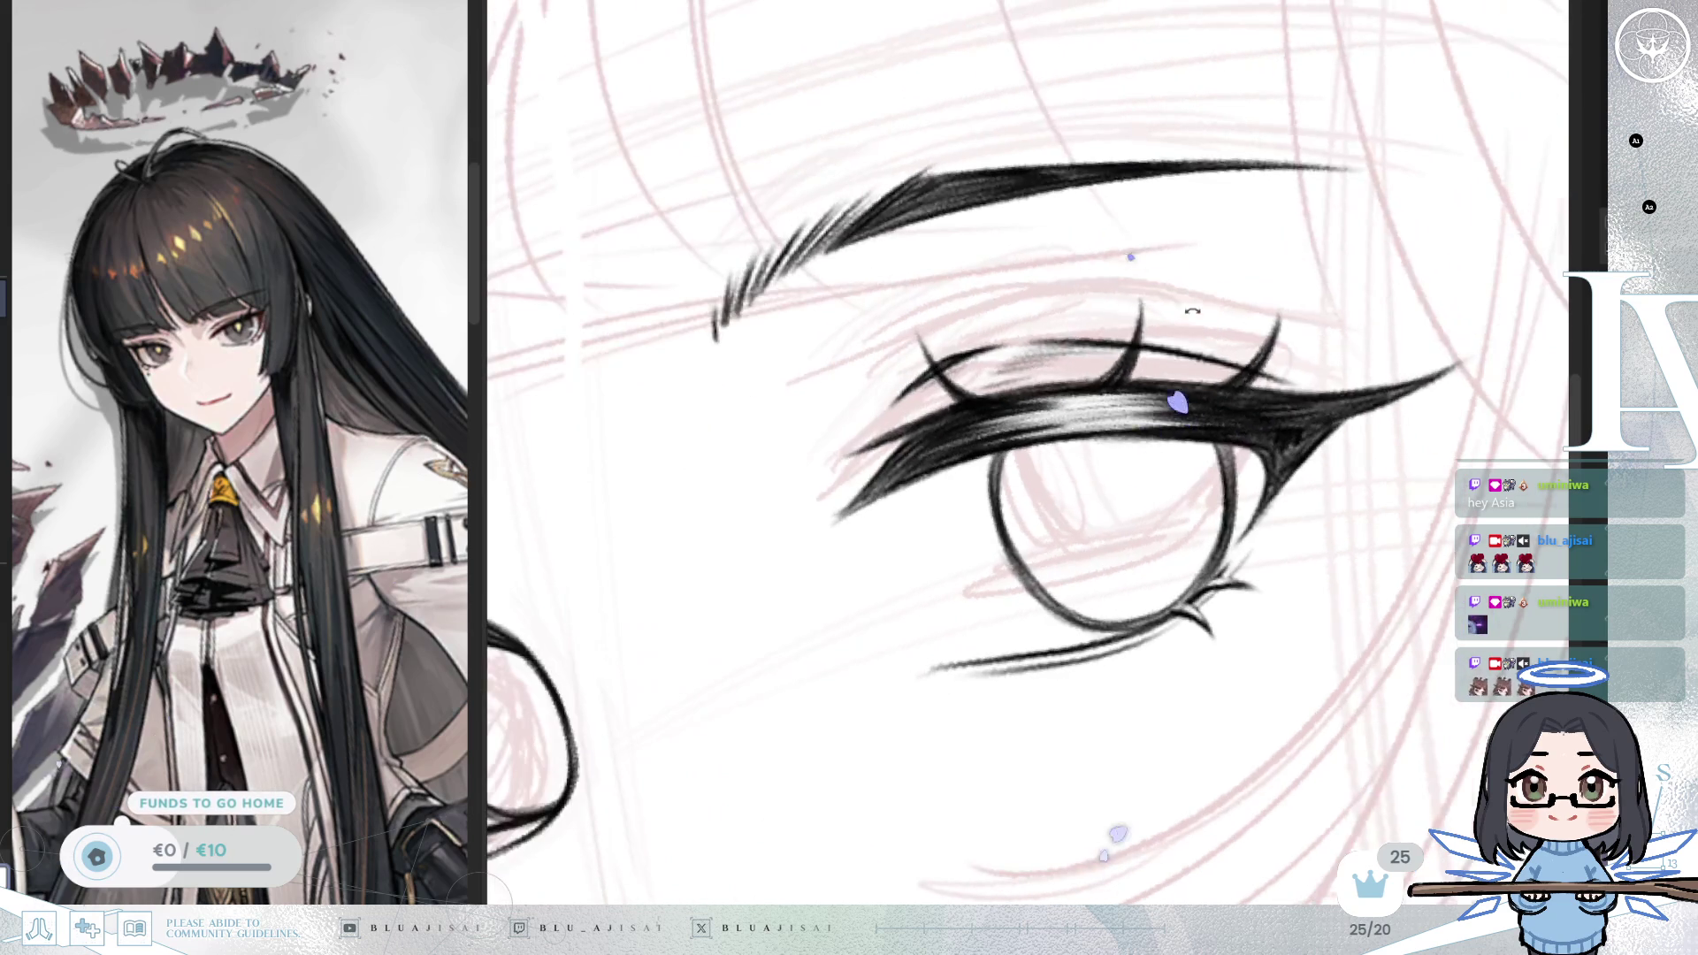
key(minus)
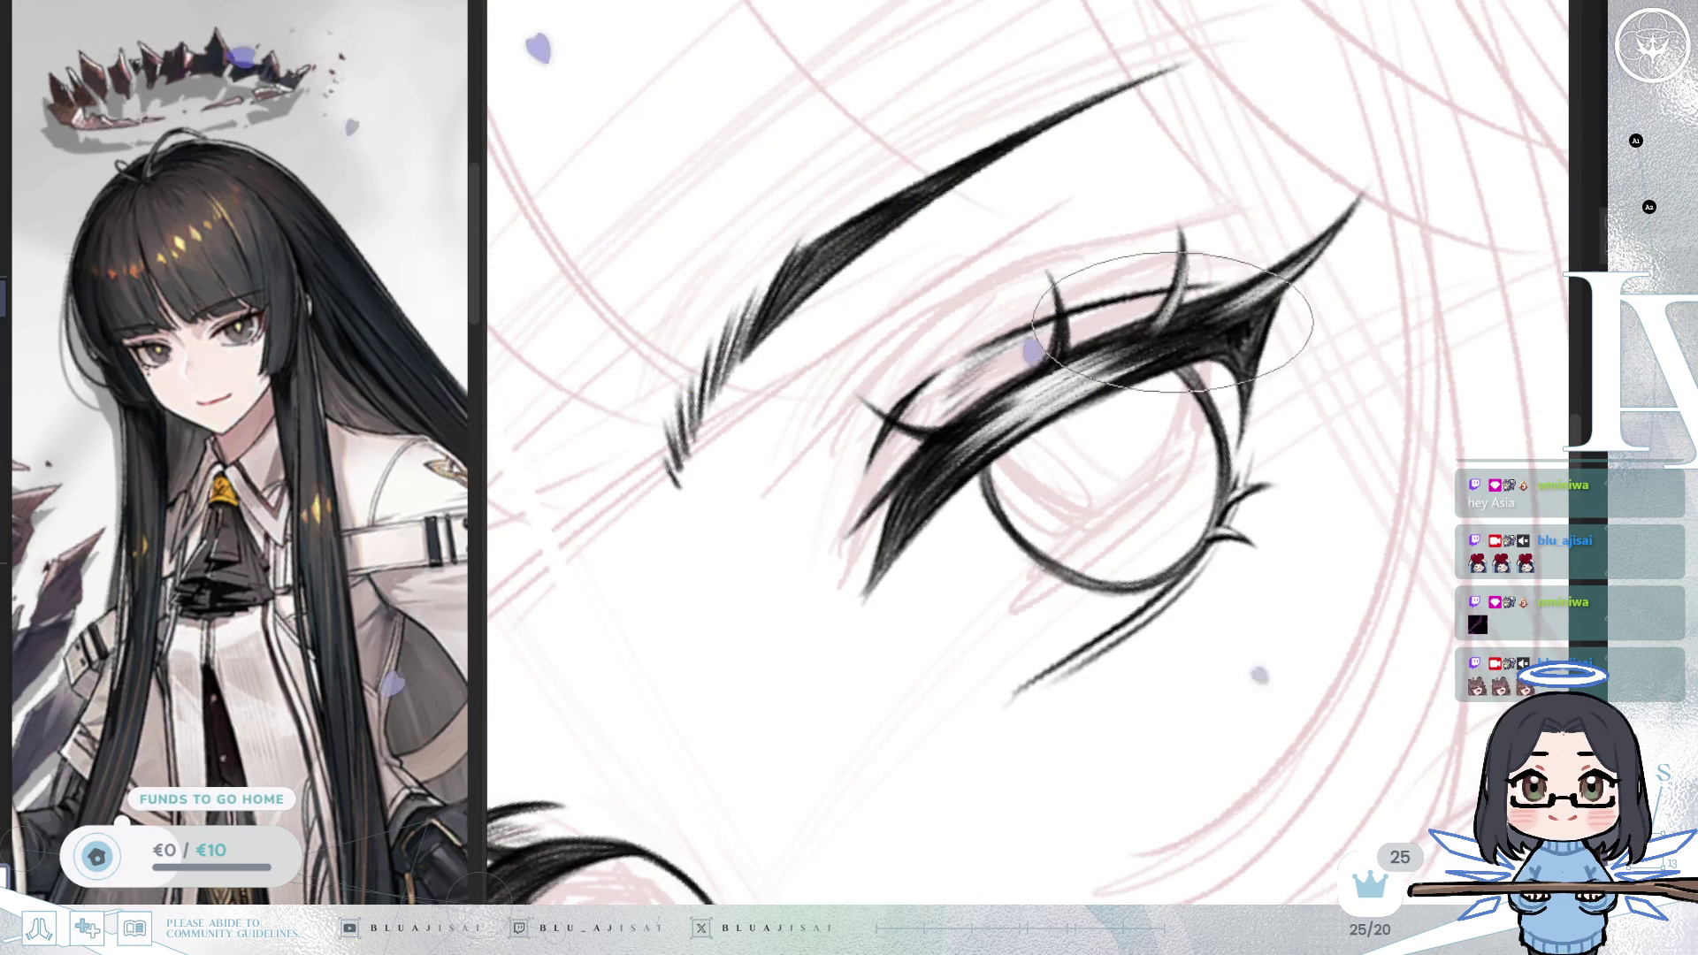
key(equal)
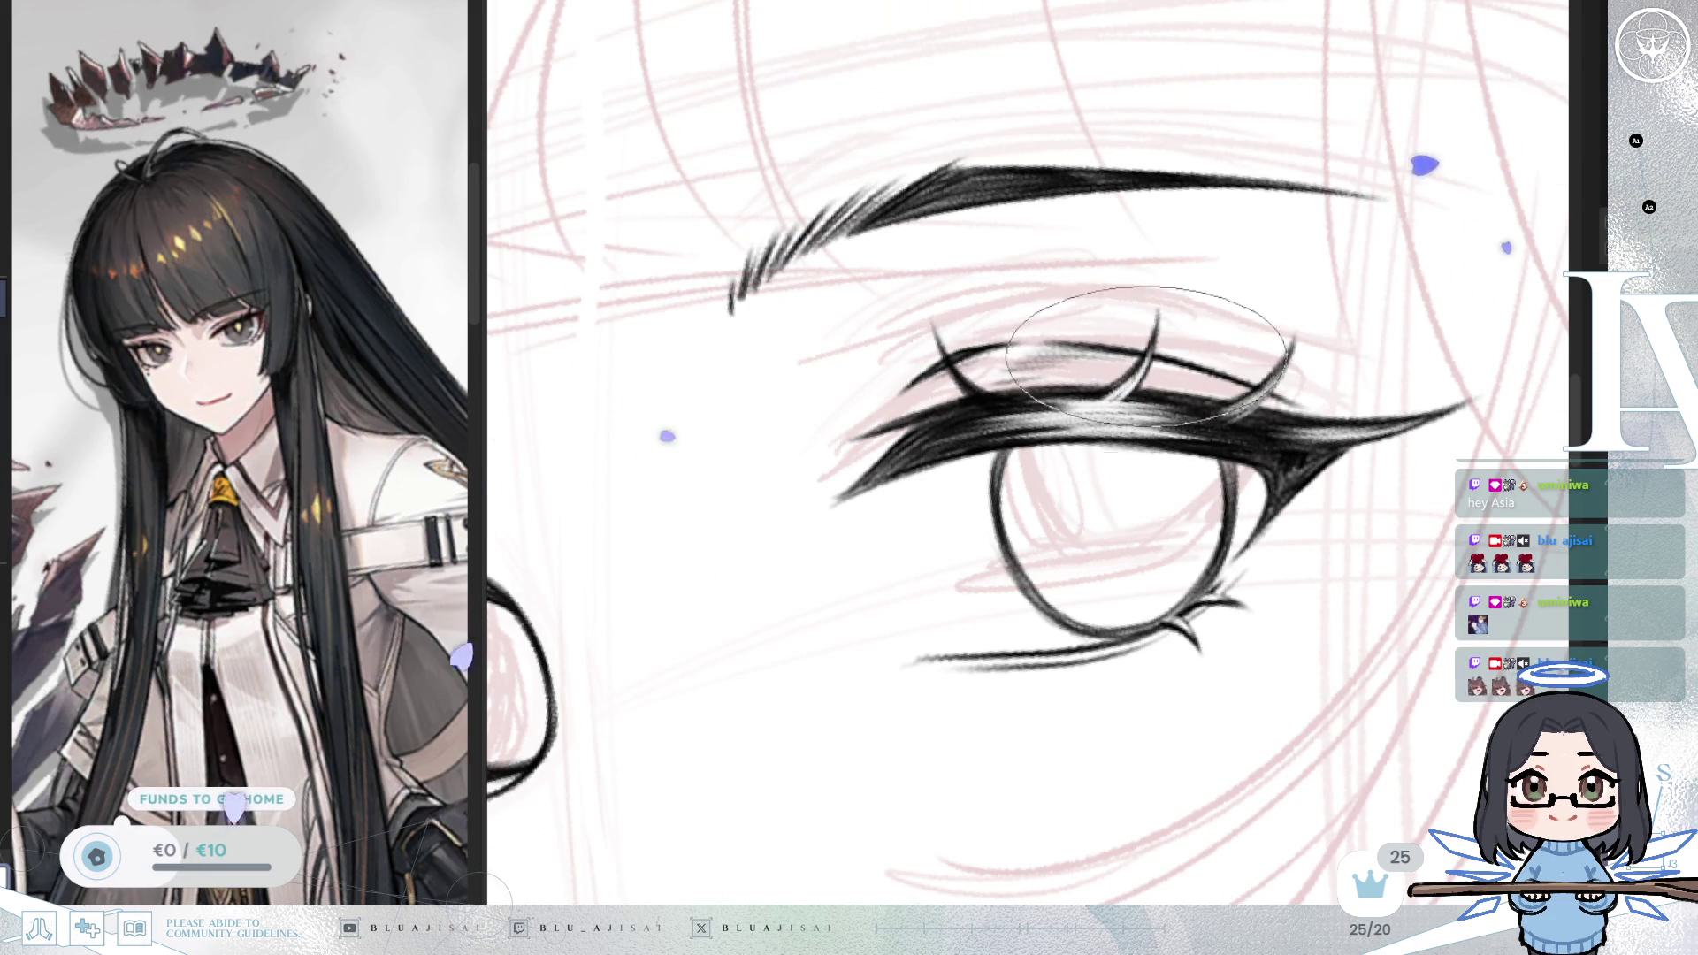
Step: Refine the near eye's lashes in a mirrored, tilted view, then level the view on both eyes
key(h)
key(minus)
key(minus)
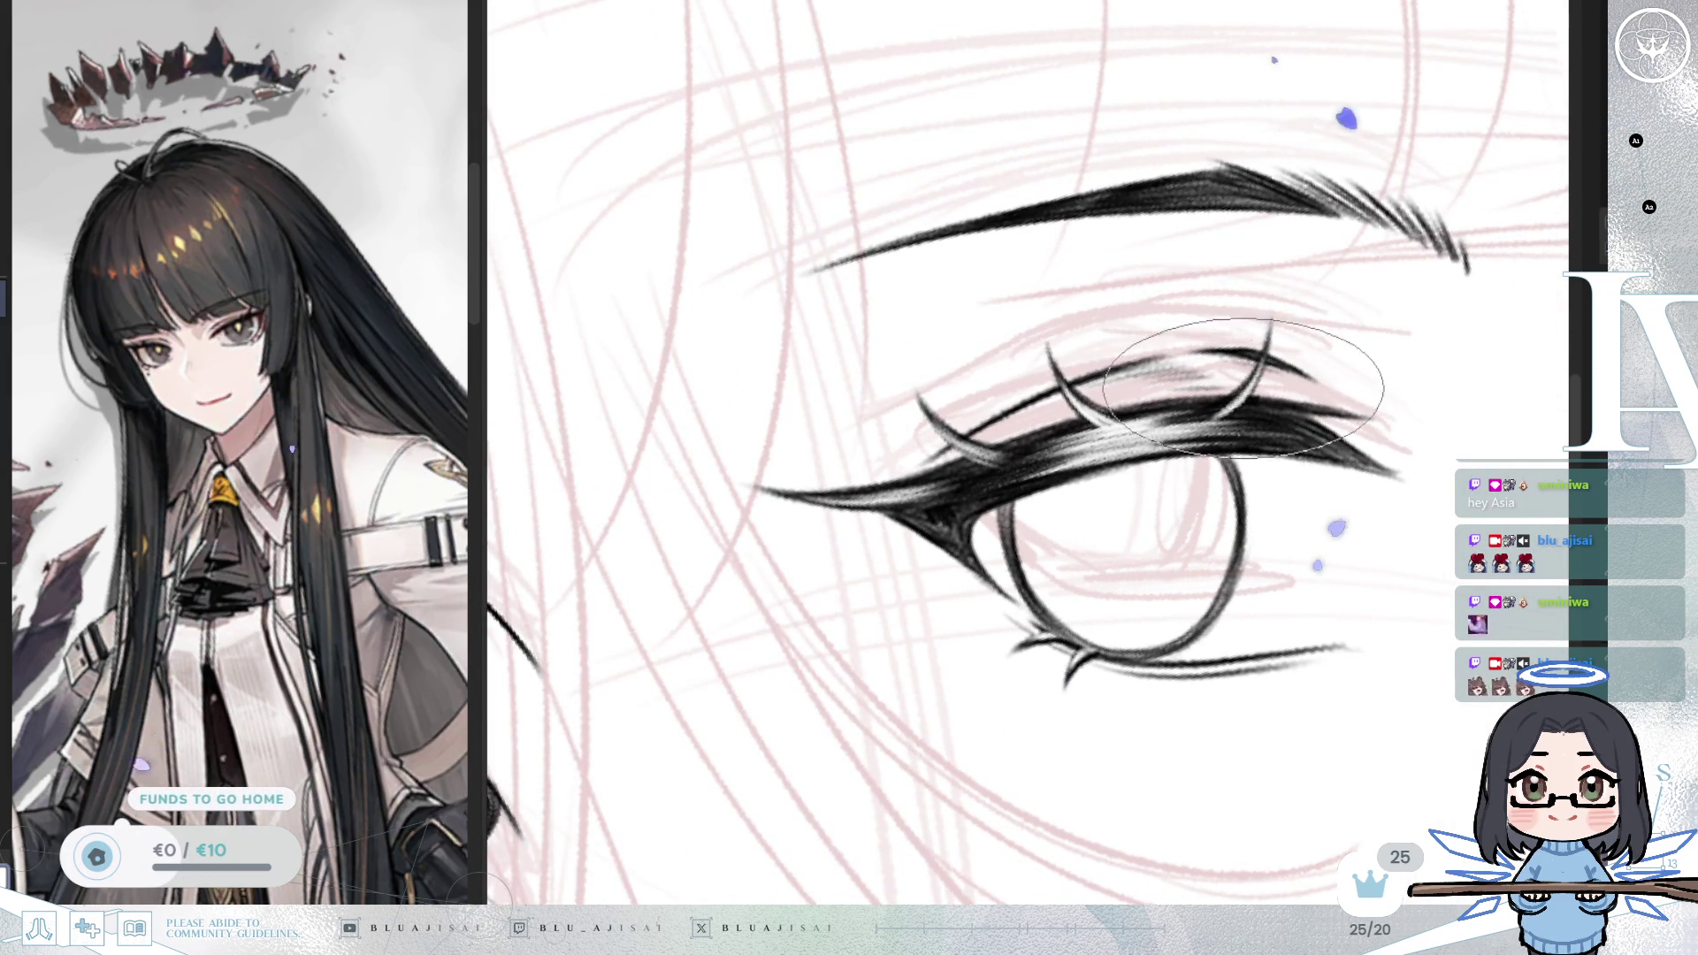
key(minus)
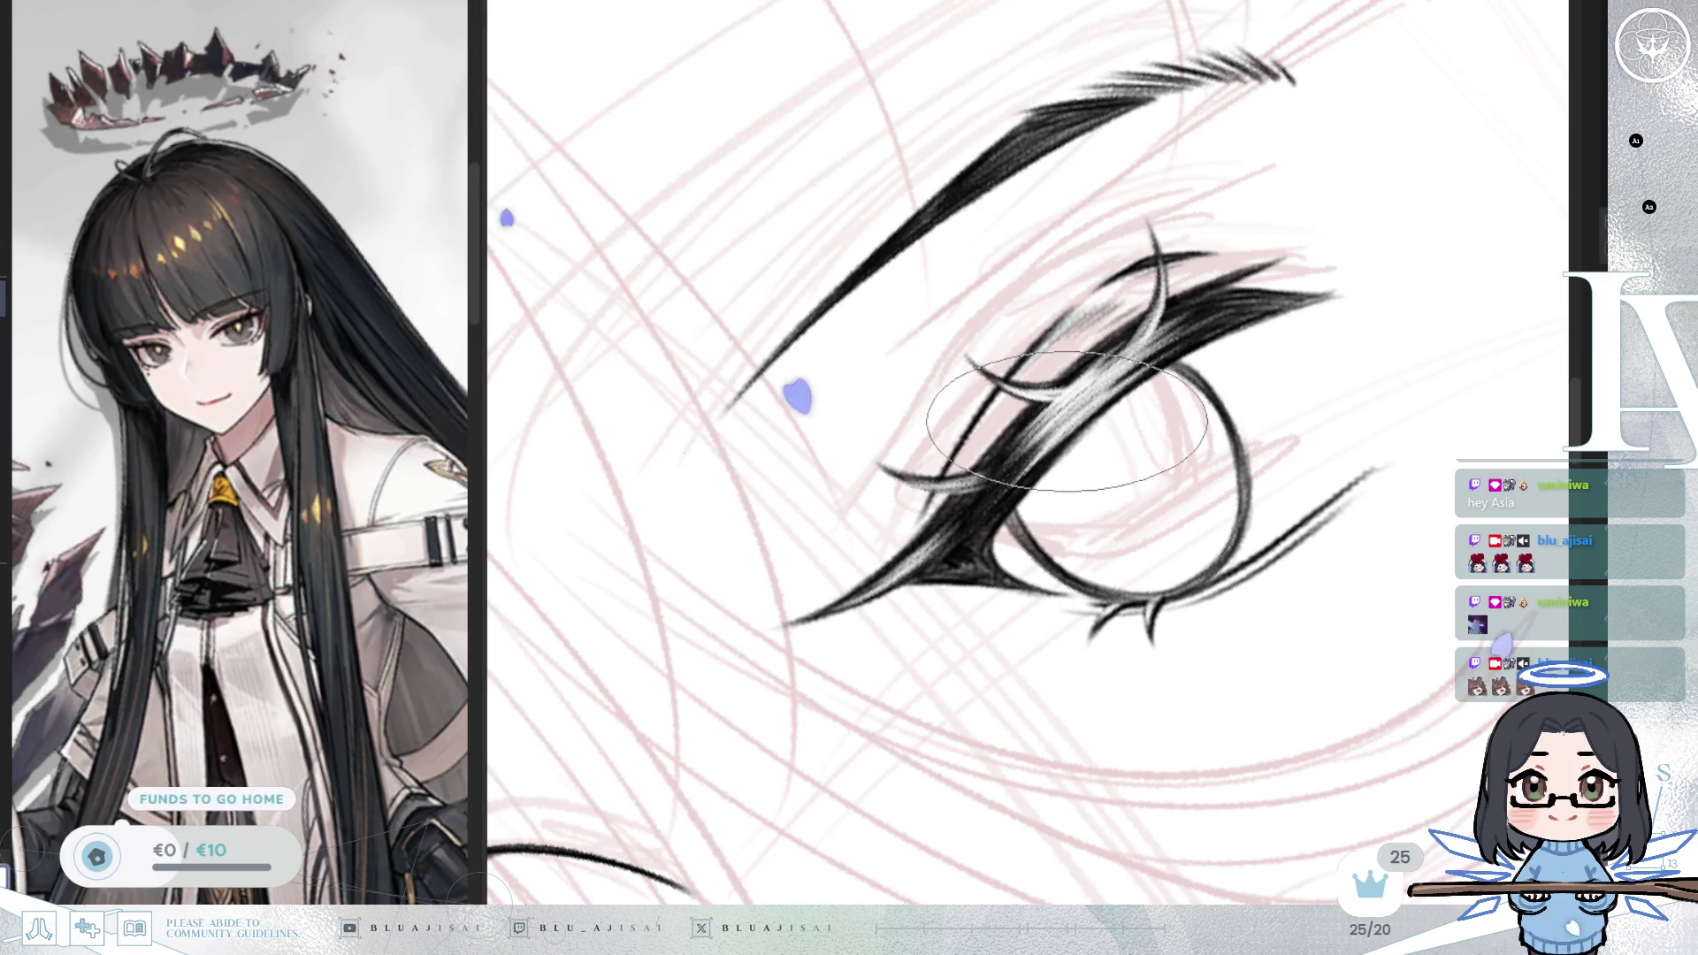
scroll(1326, 363, down, 2)
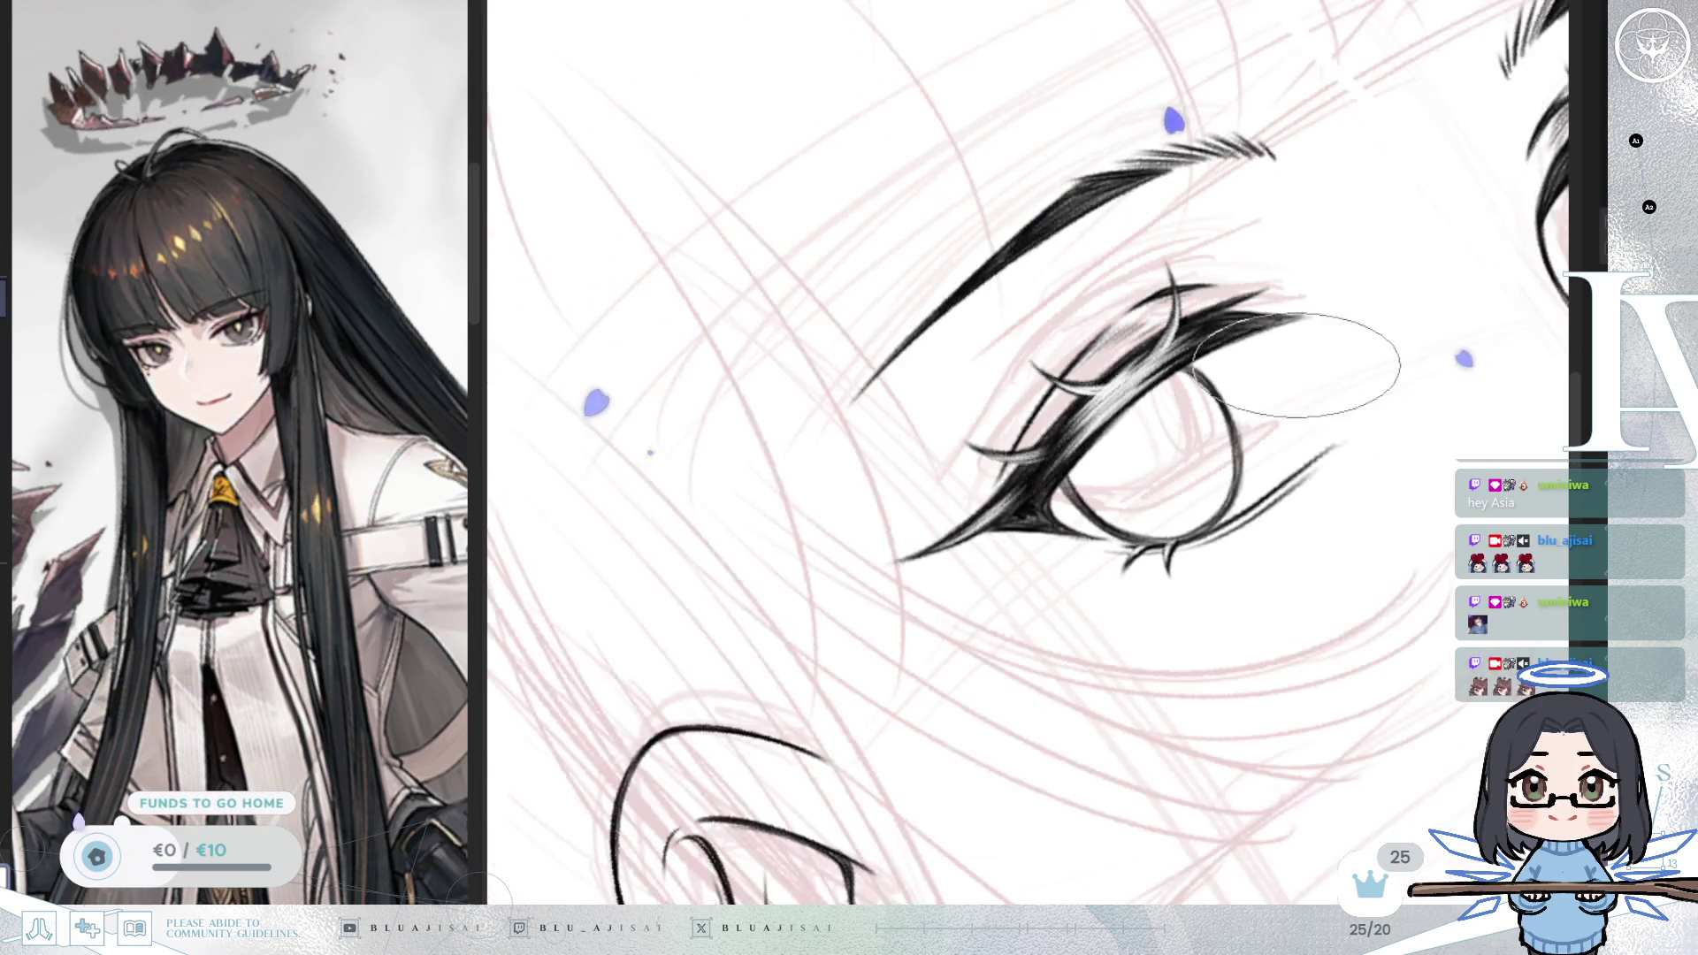
key(5)
scroll(1333, 455, up, 2)
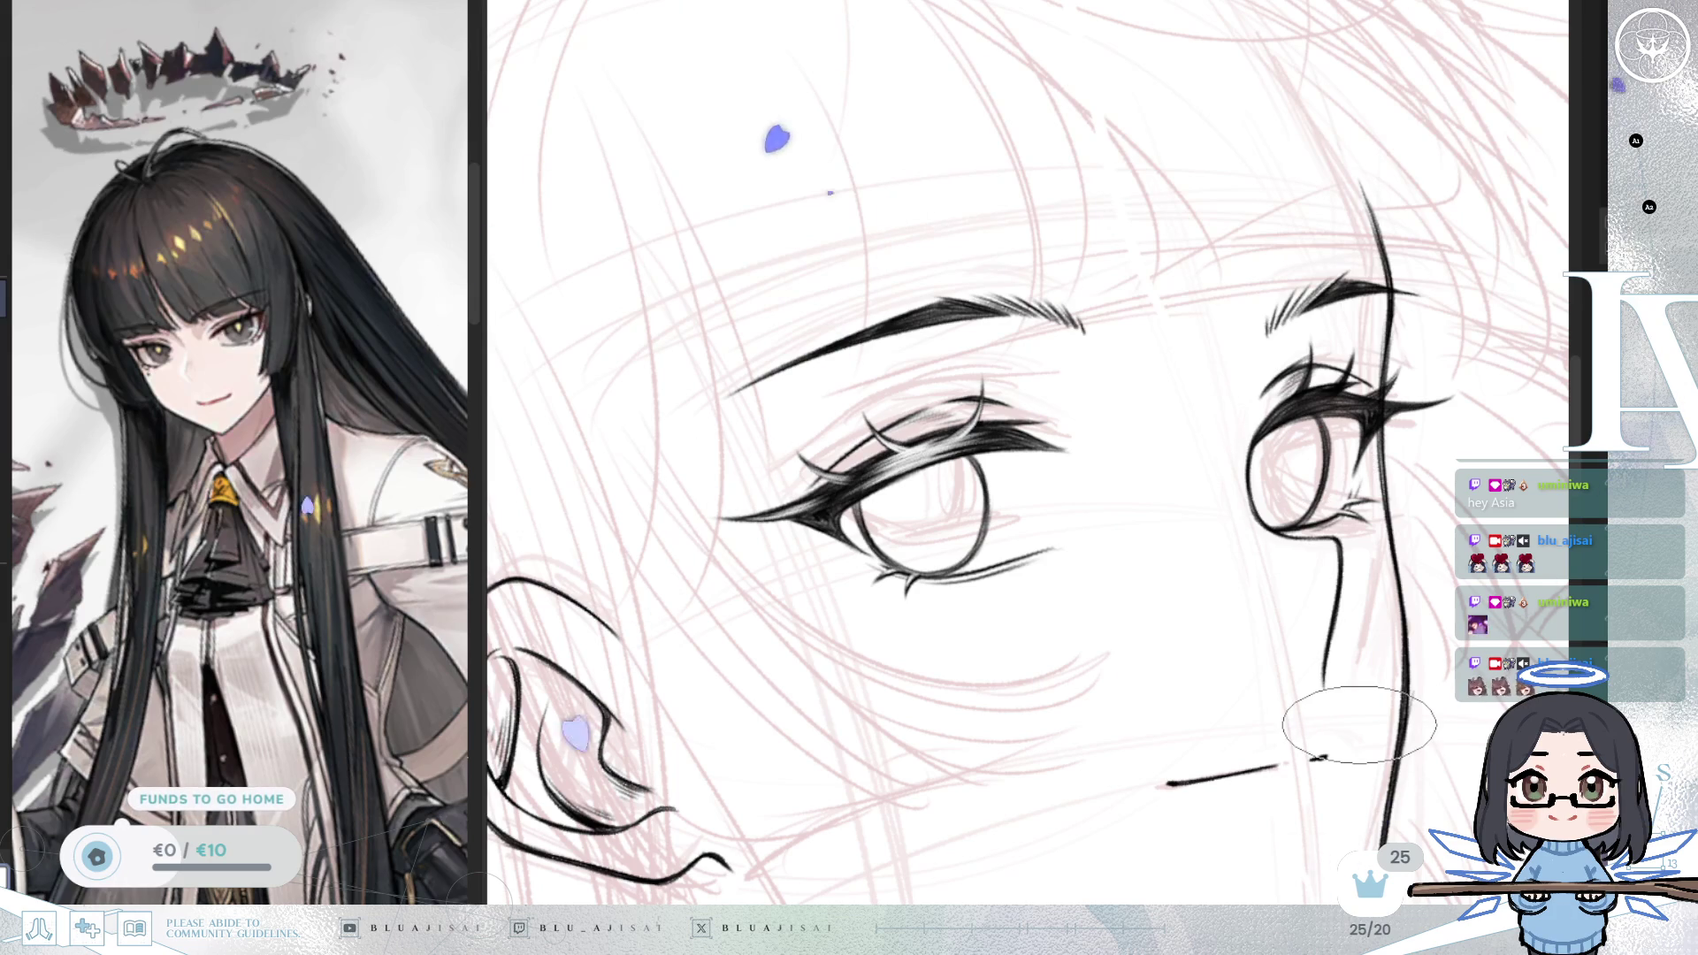
Step: Rotate and zoom the canvas around the far eye to ink fuller upper lashes
mouse_move(1363, 502)
mouse_down()
mouse_move(1081, 568)
mouse_move(1081, 493)
mouse_move(1290, 512)
mouse_move(1218, 309)
mouse_move(1160, 362)
mouse_up()
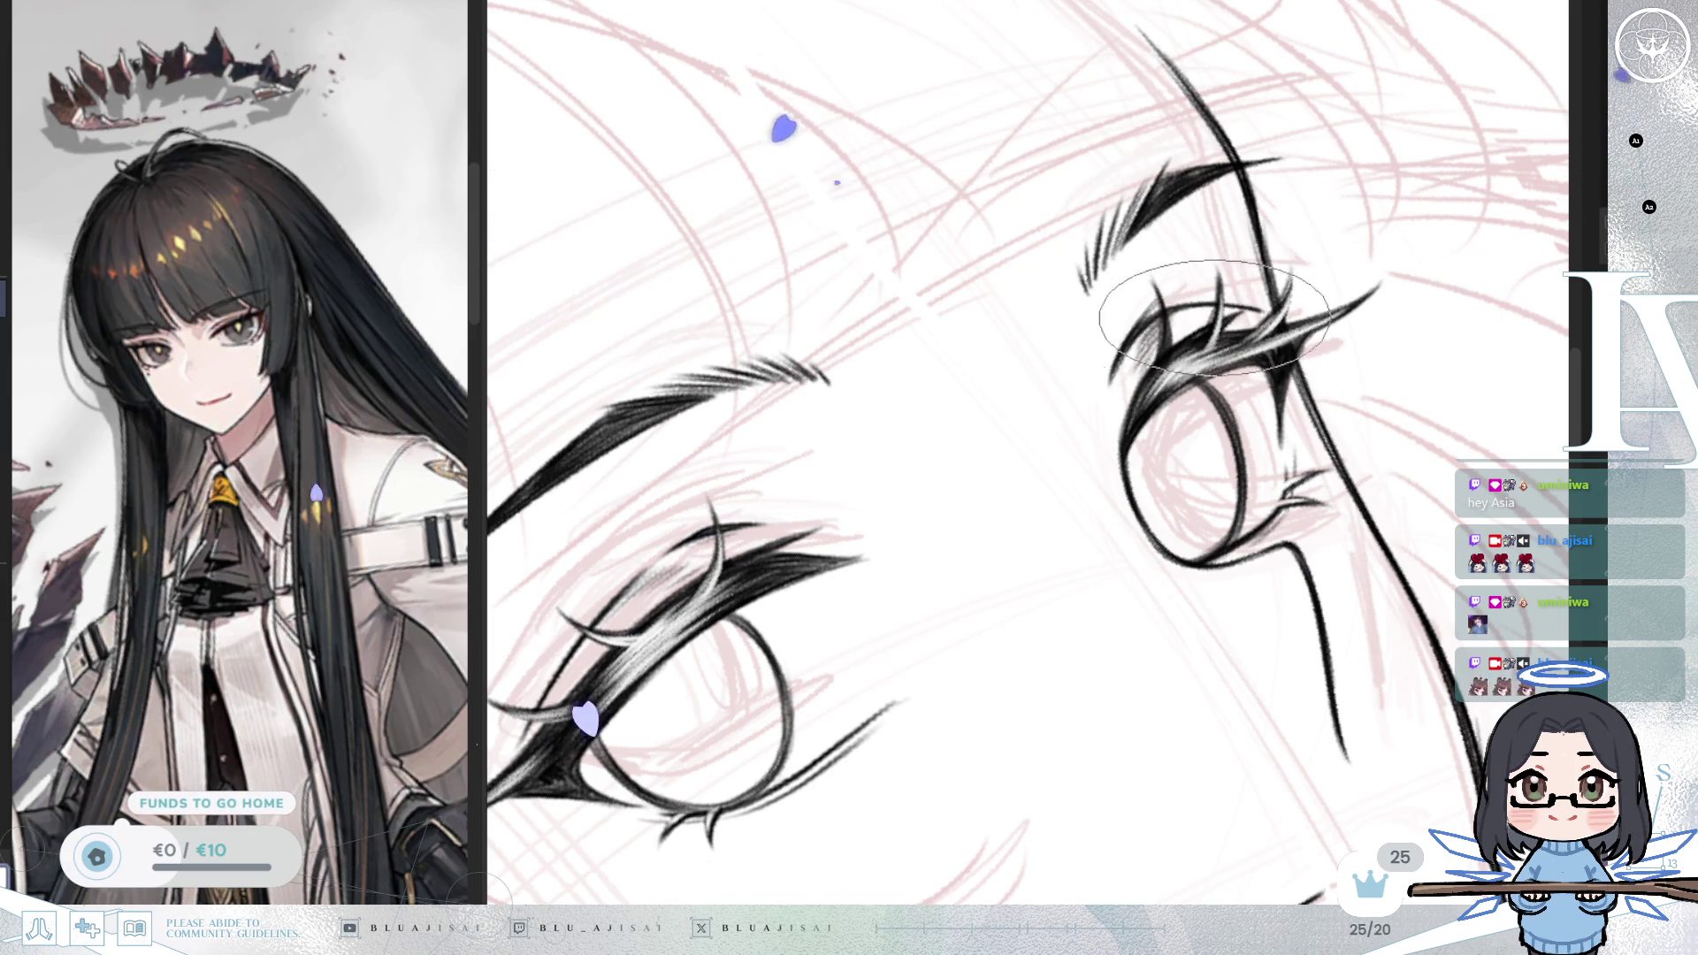
drag(1205, 334, 1198, 345)
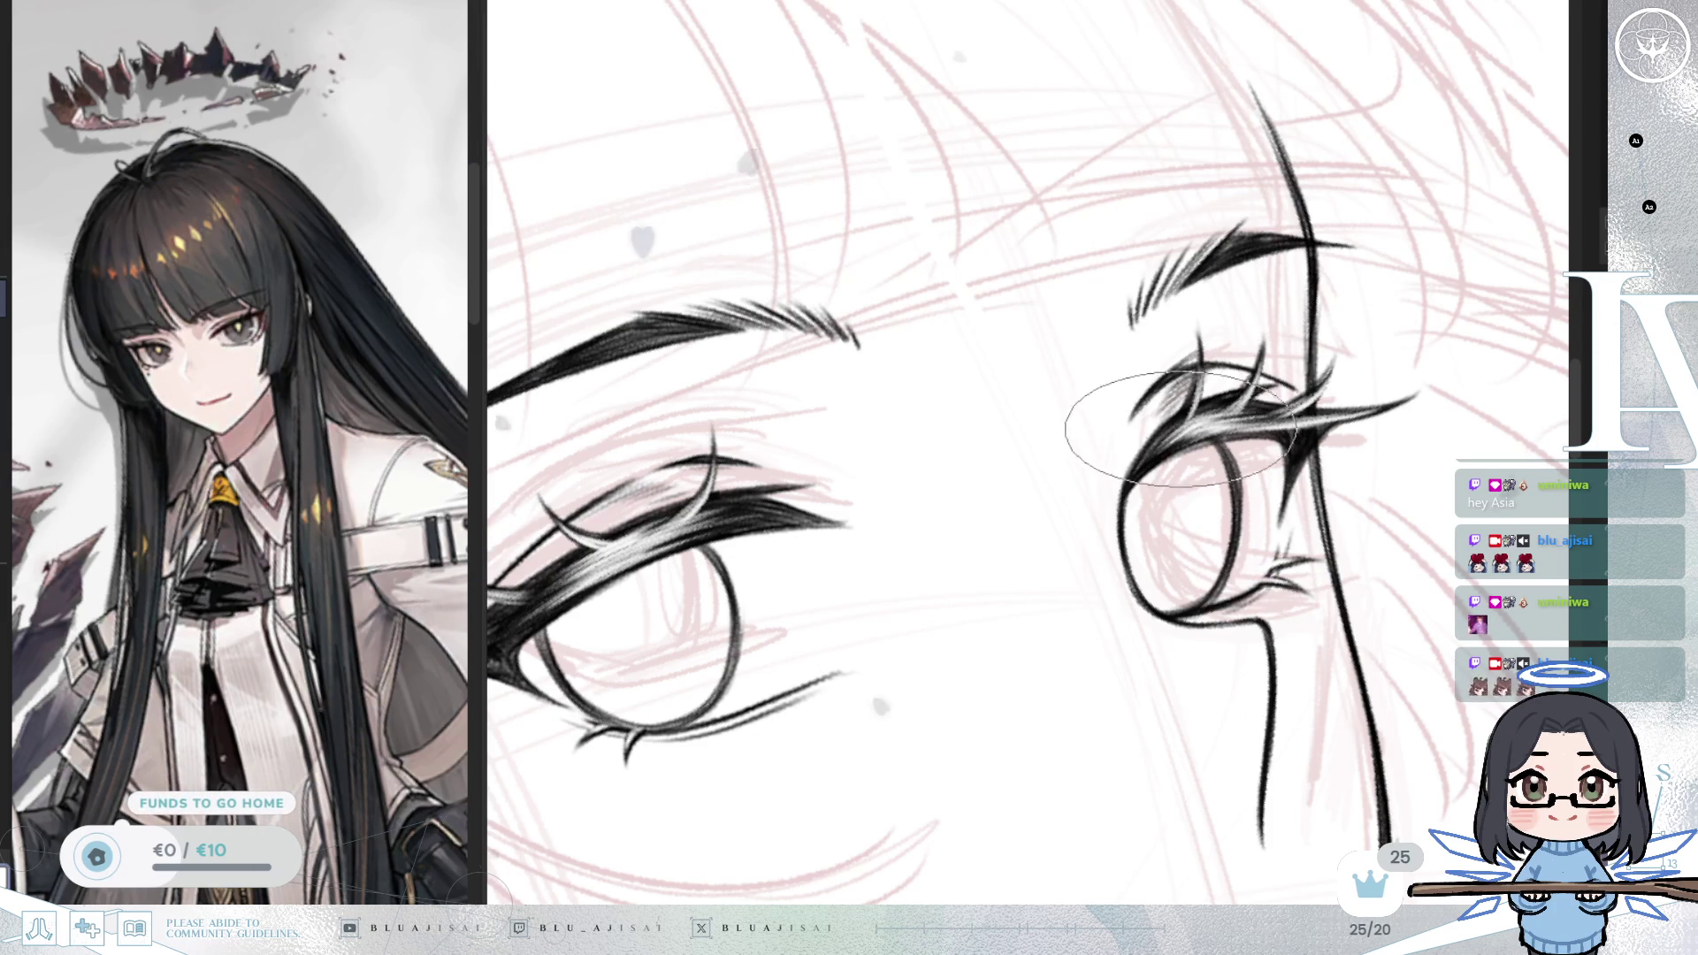
drag(1171, 426, 1183, 373)
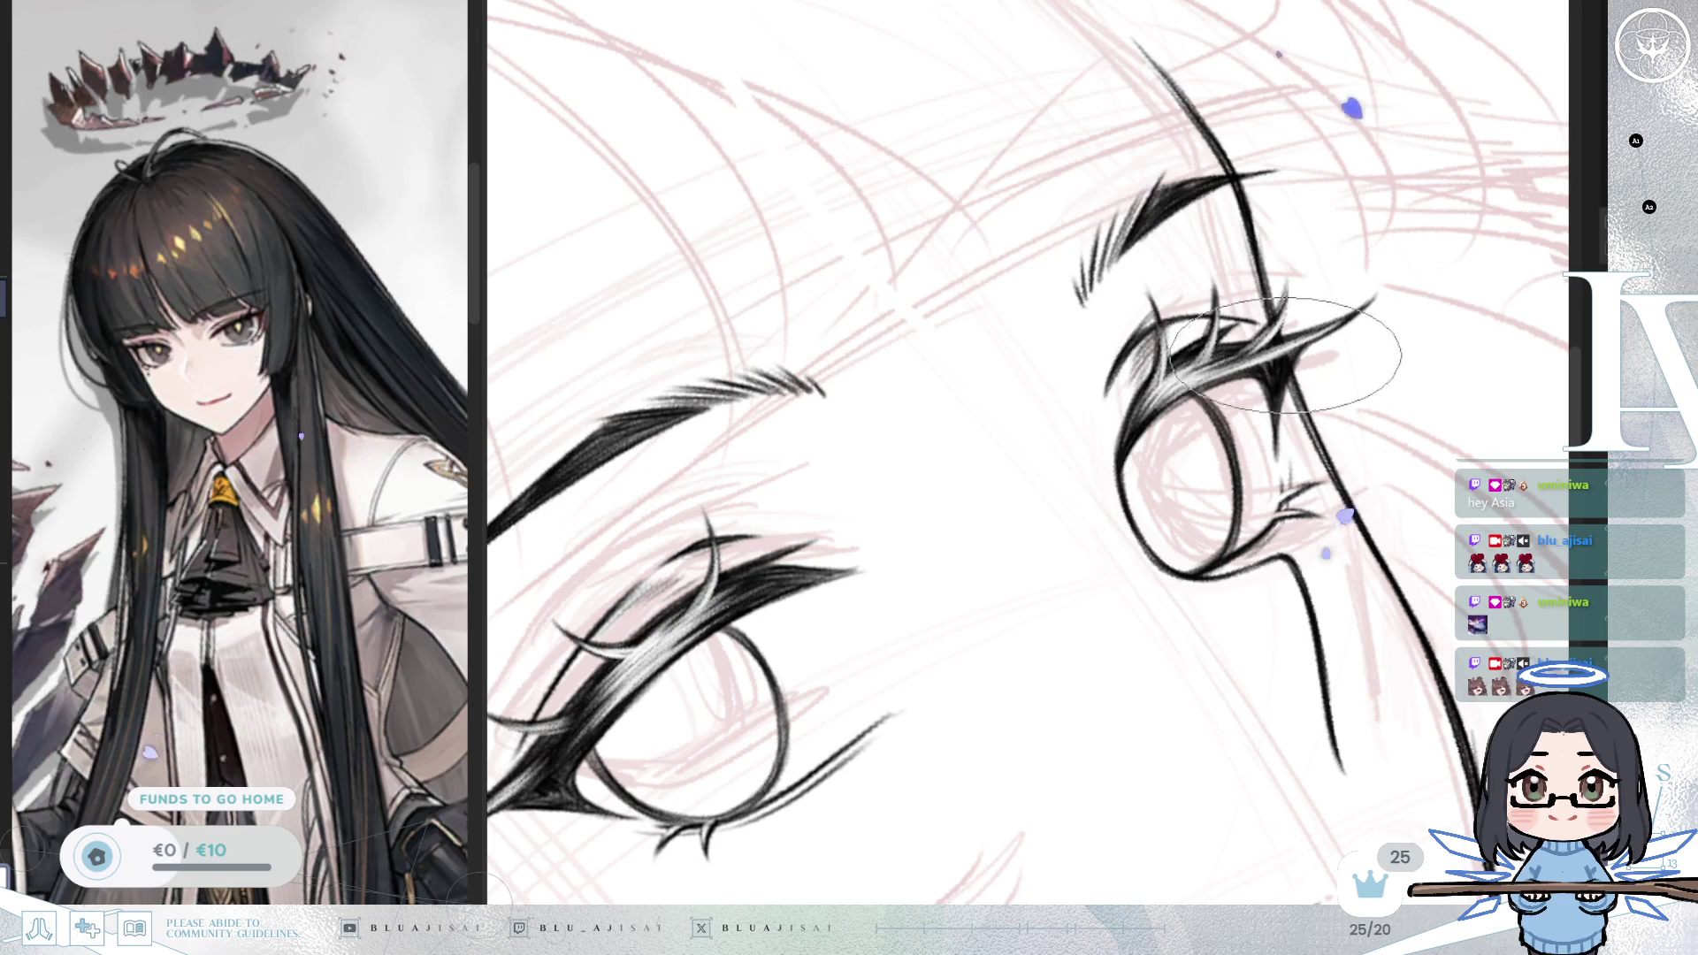
drag(1575, 315, 1494, 307)
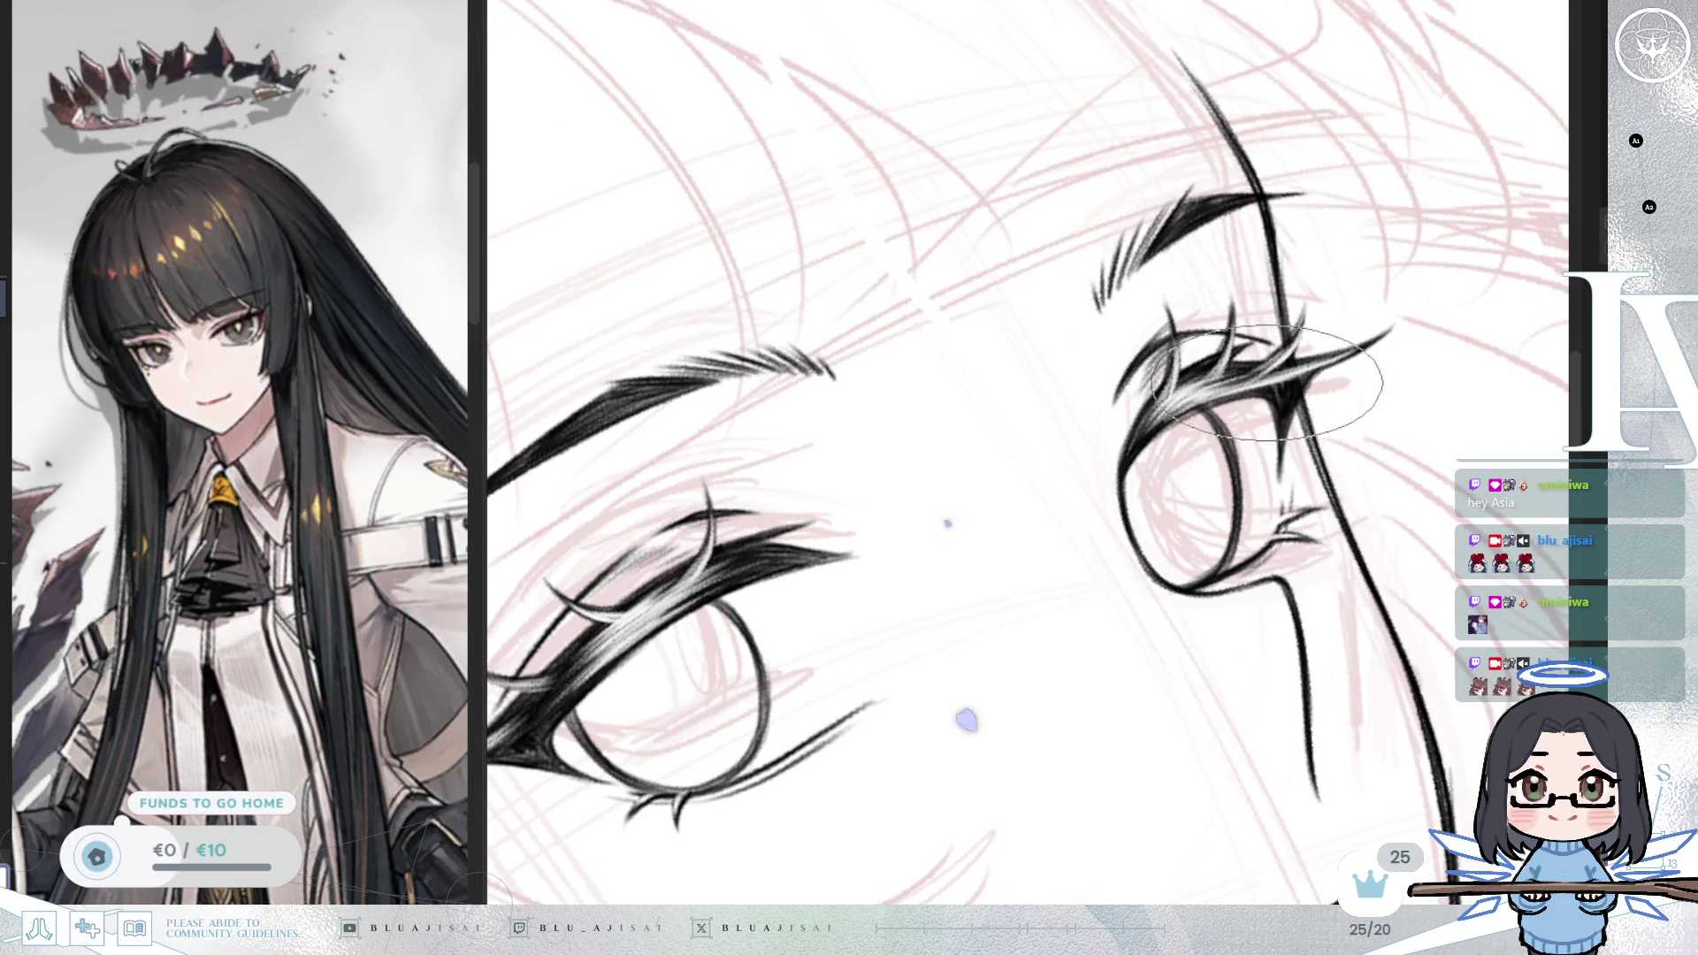
scroll(1331, 357, down, 5)
drag(1331, 357, 1384, 522)
scroll(1386, 516, up, 5)
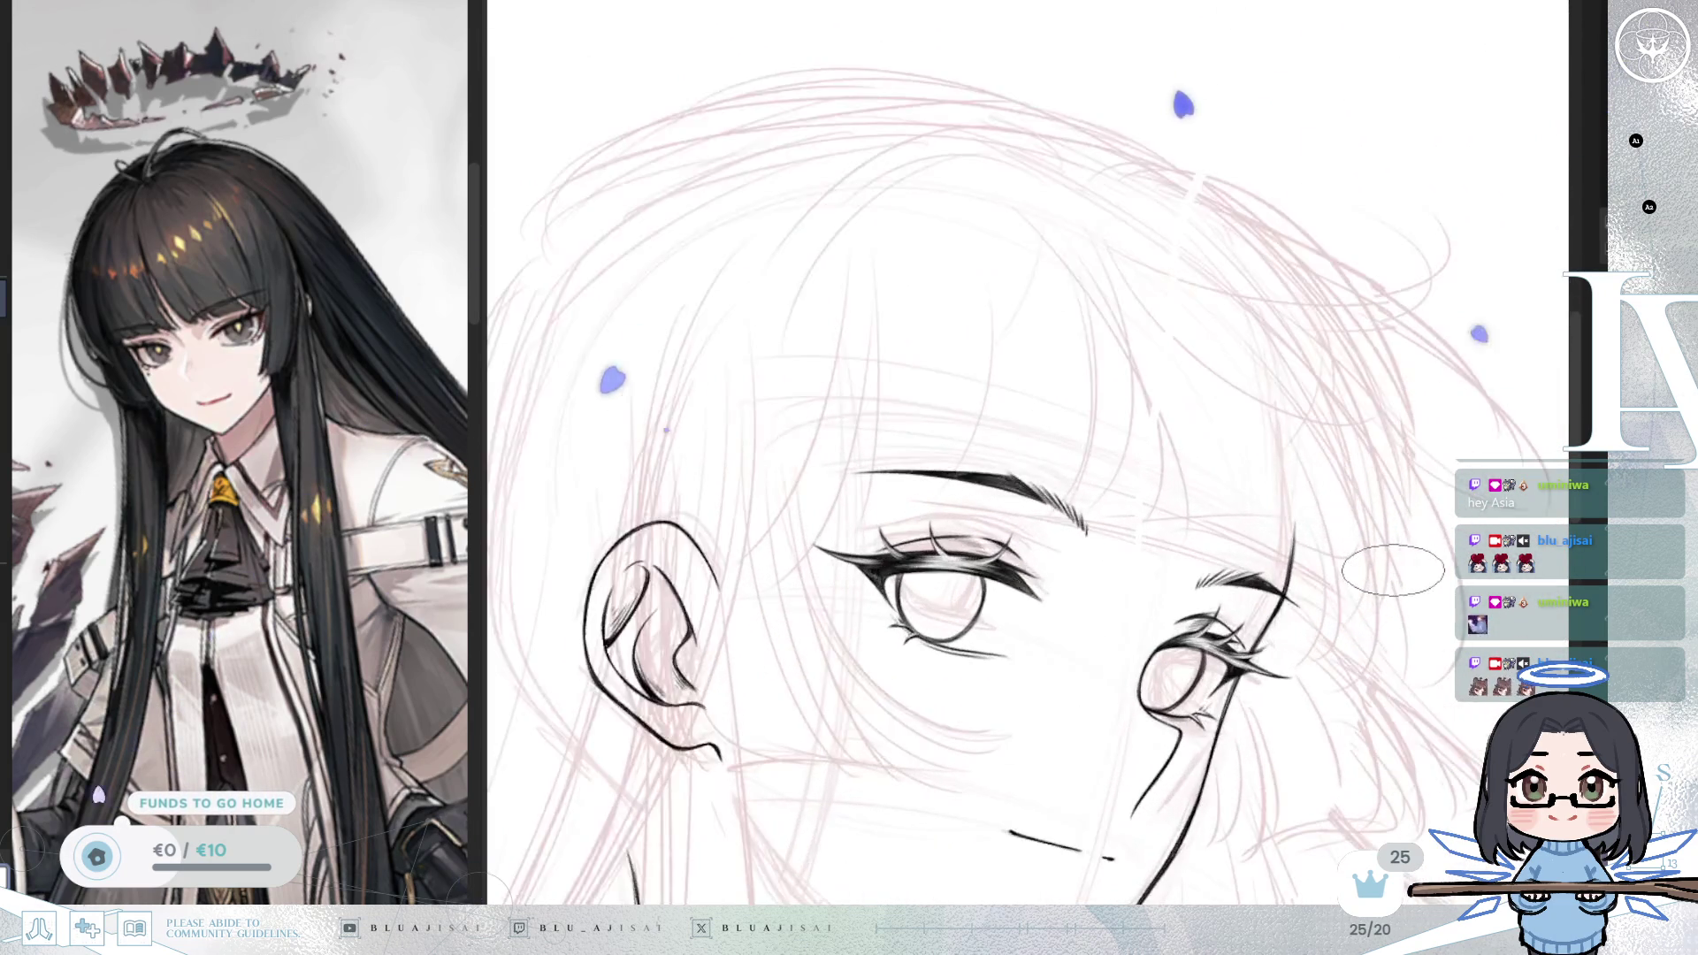
Step: Zoom and tilt the view over the far eye while adding more spiky lash strokes
scroll(1385, 515, up, 6)
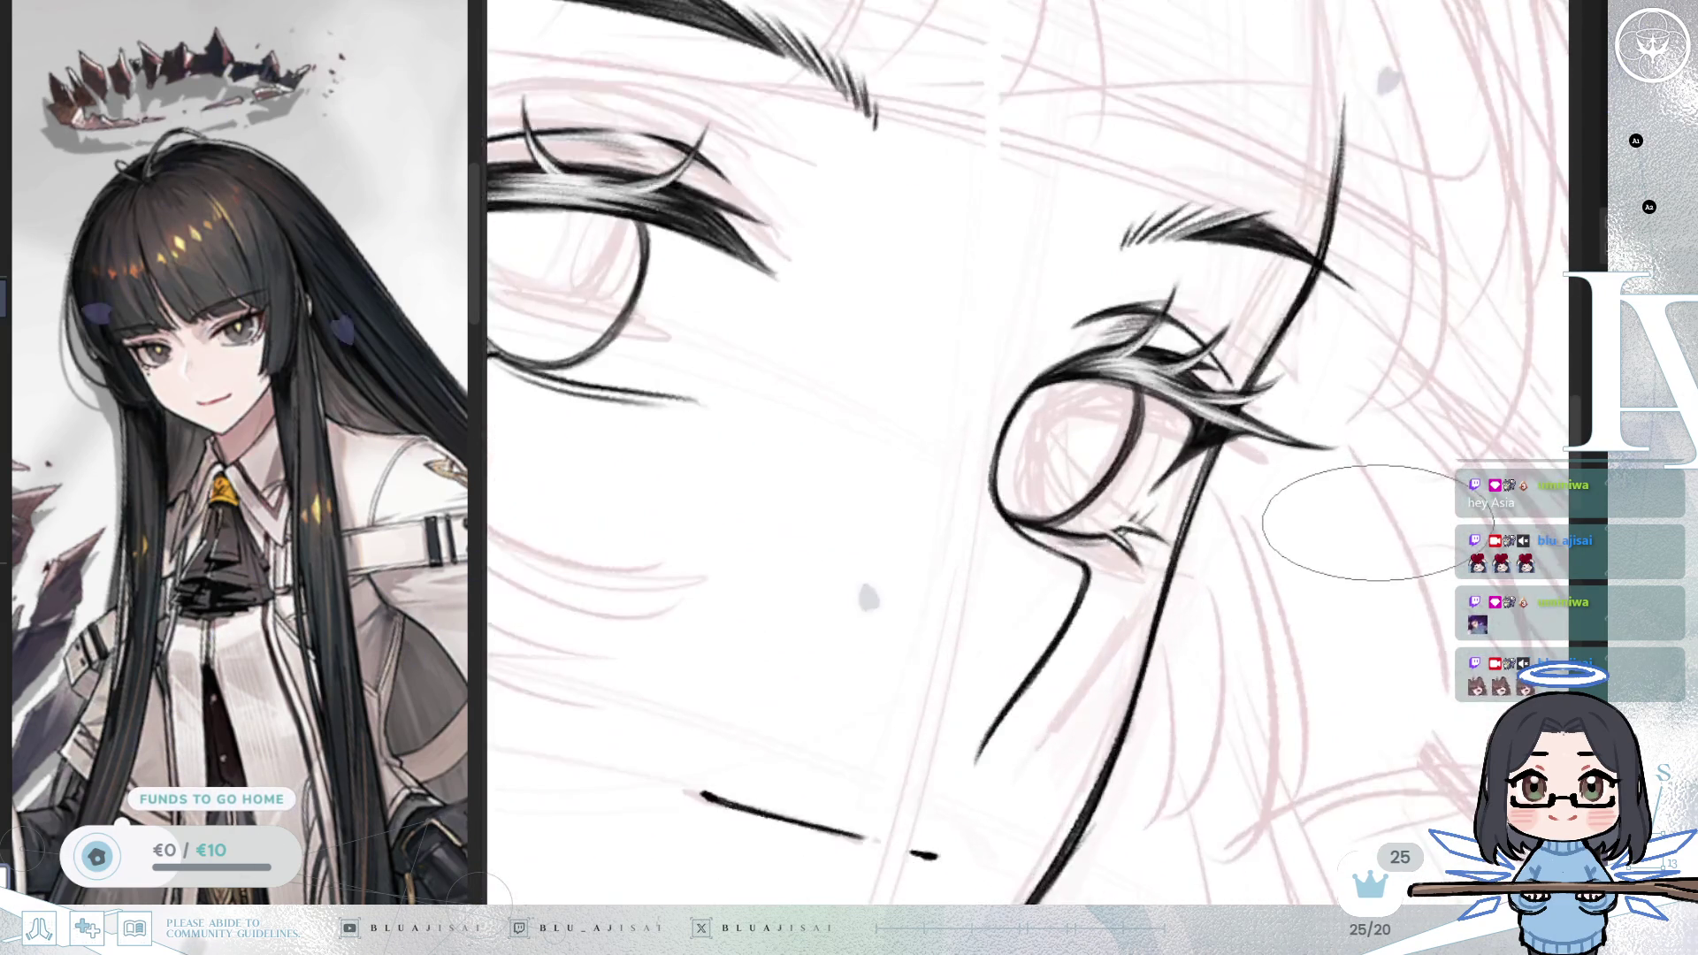
drag(1146, 469, 1208, 514)
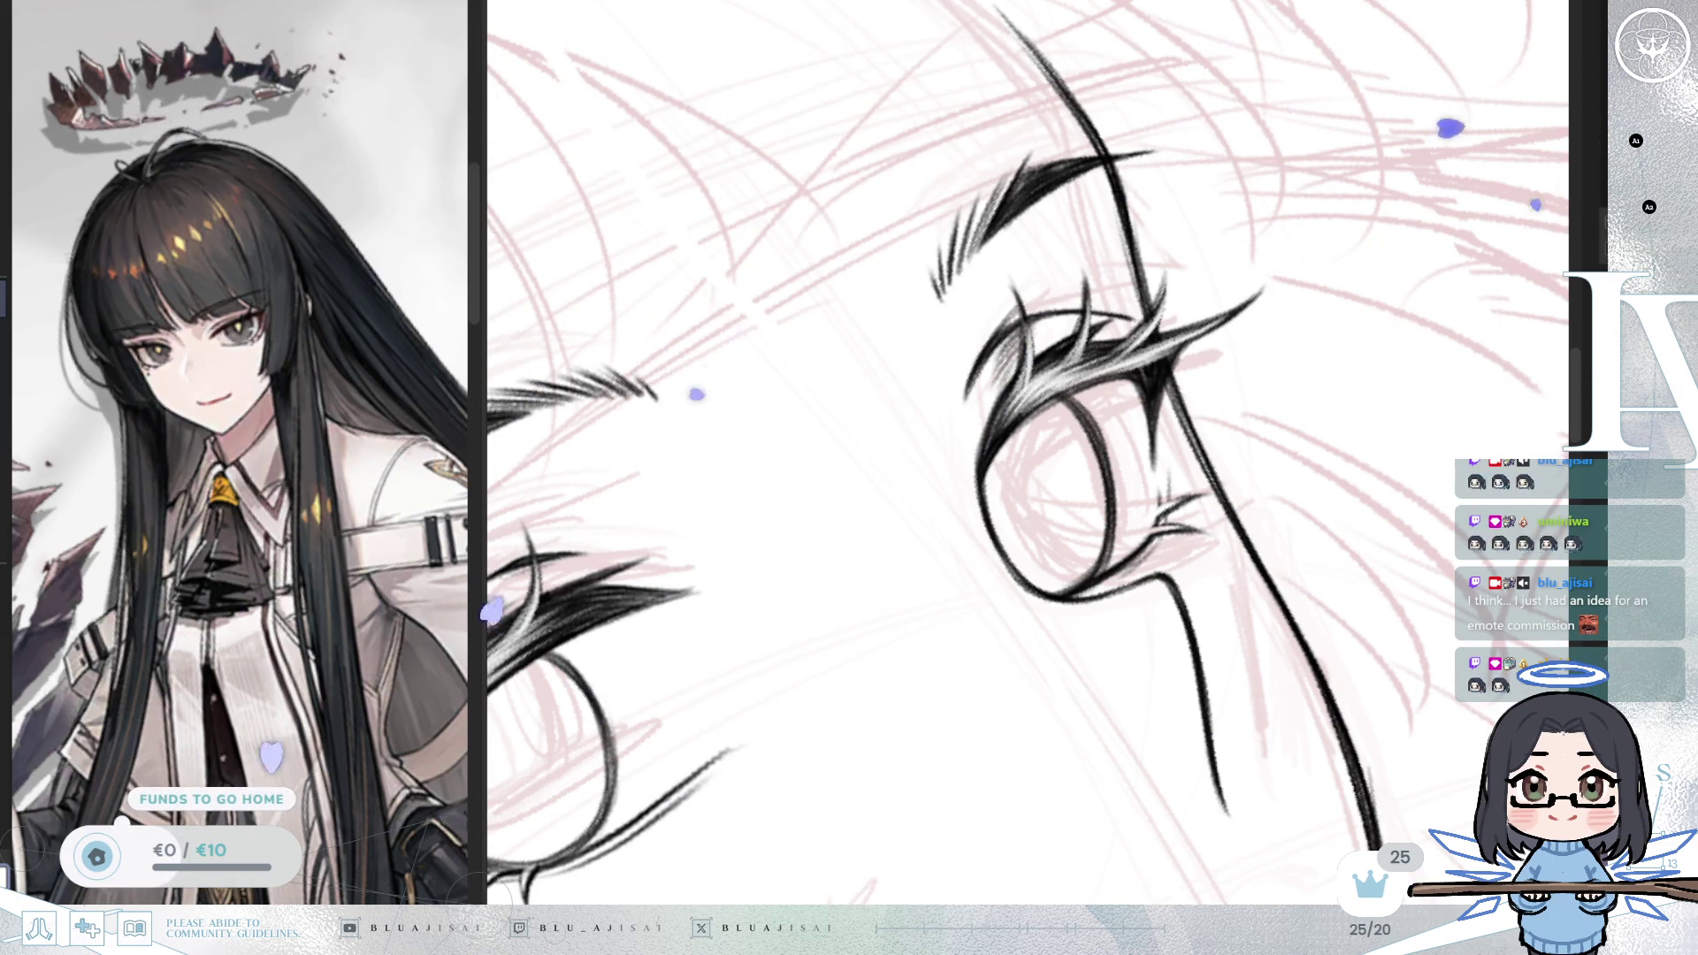
scroll(1025, 468, up, 1)
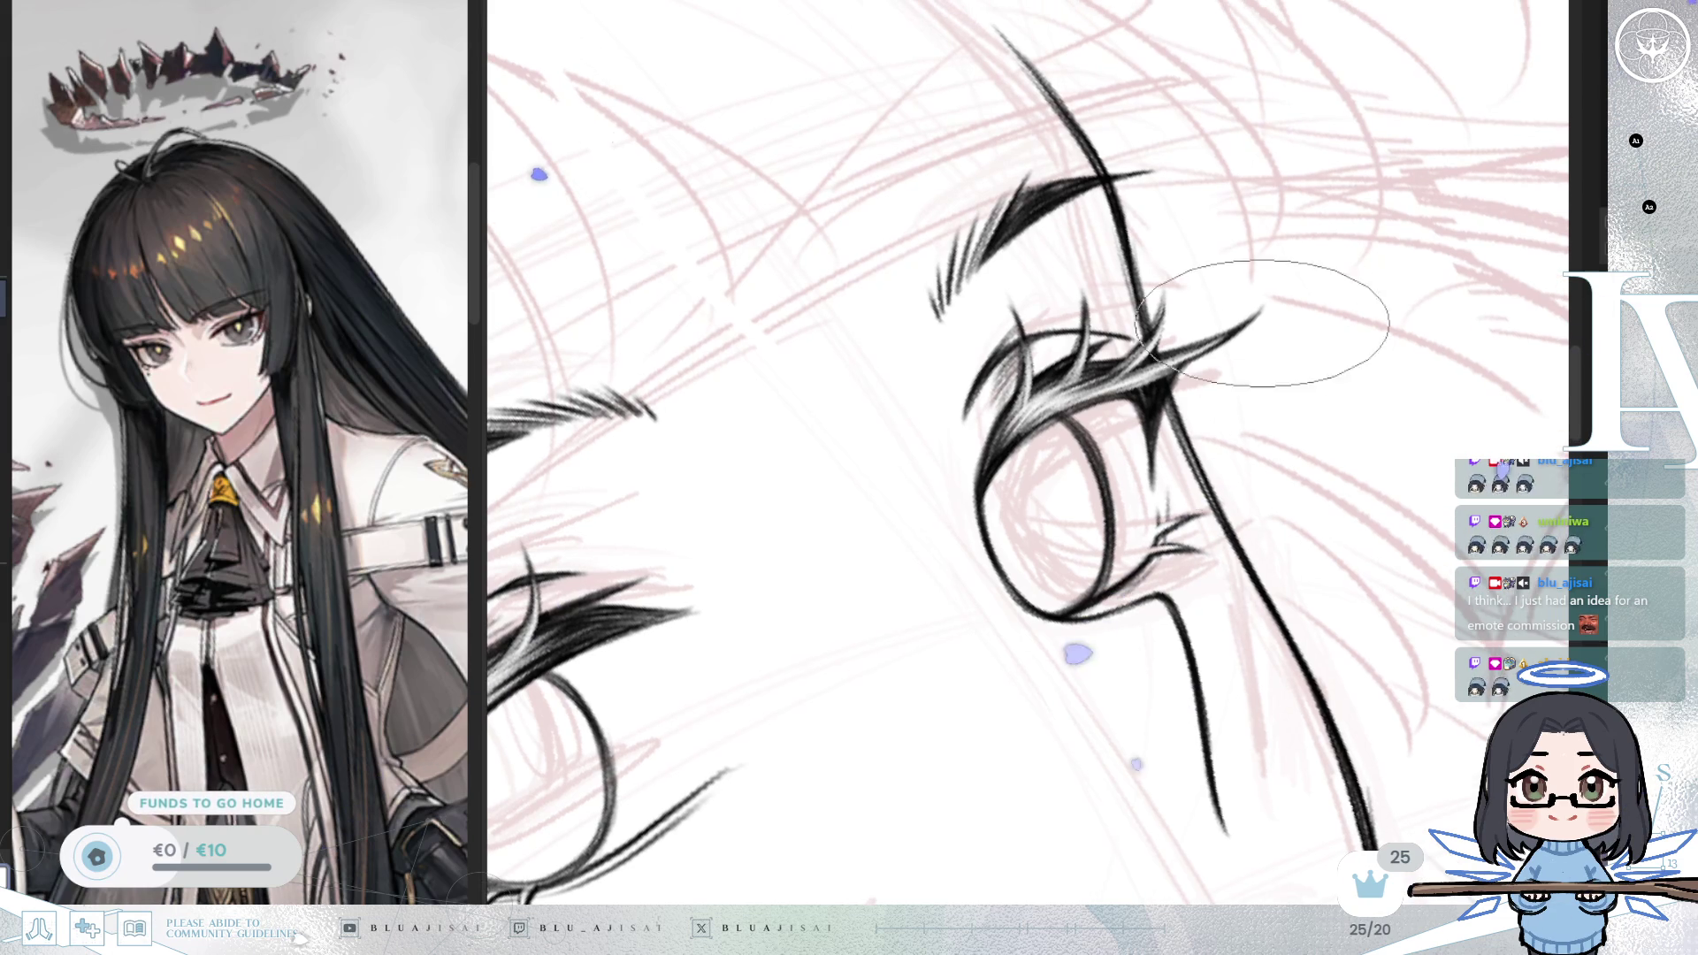
key(minus)
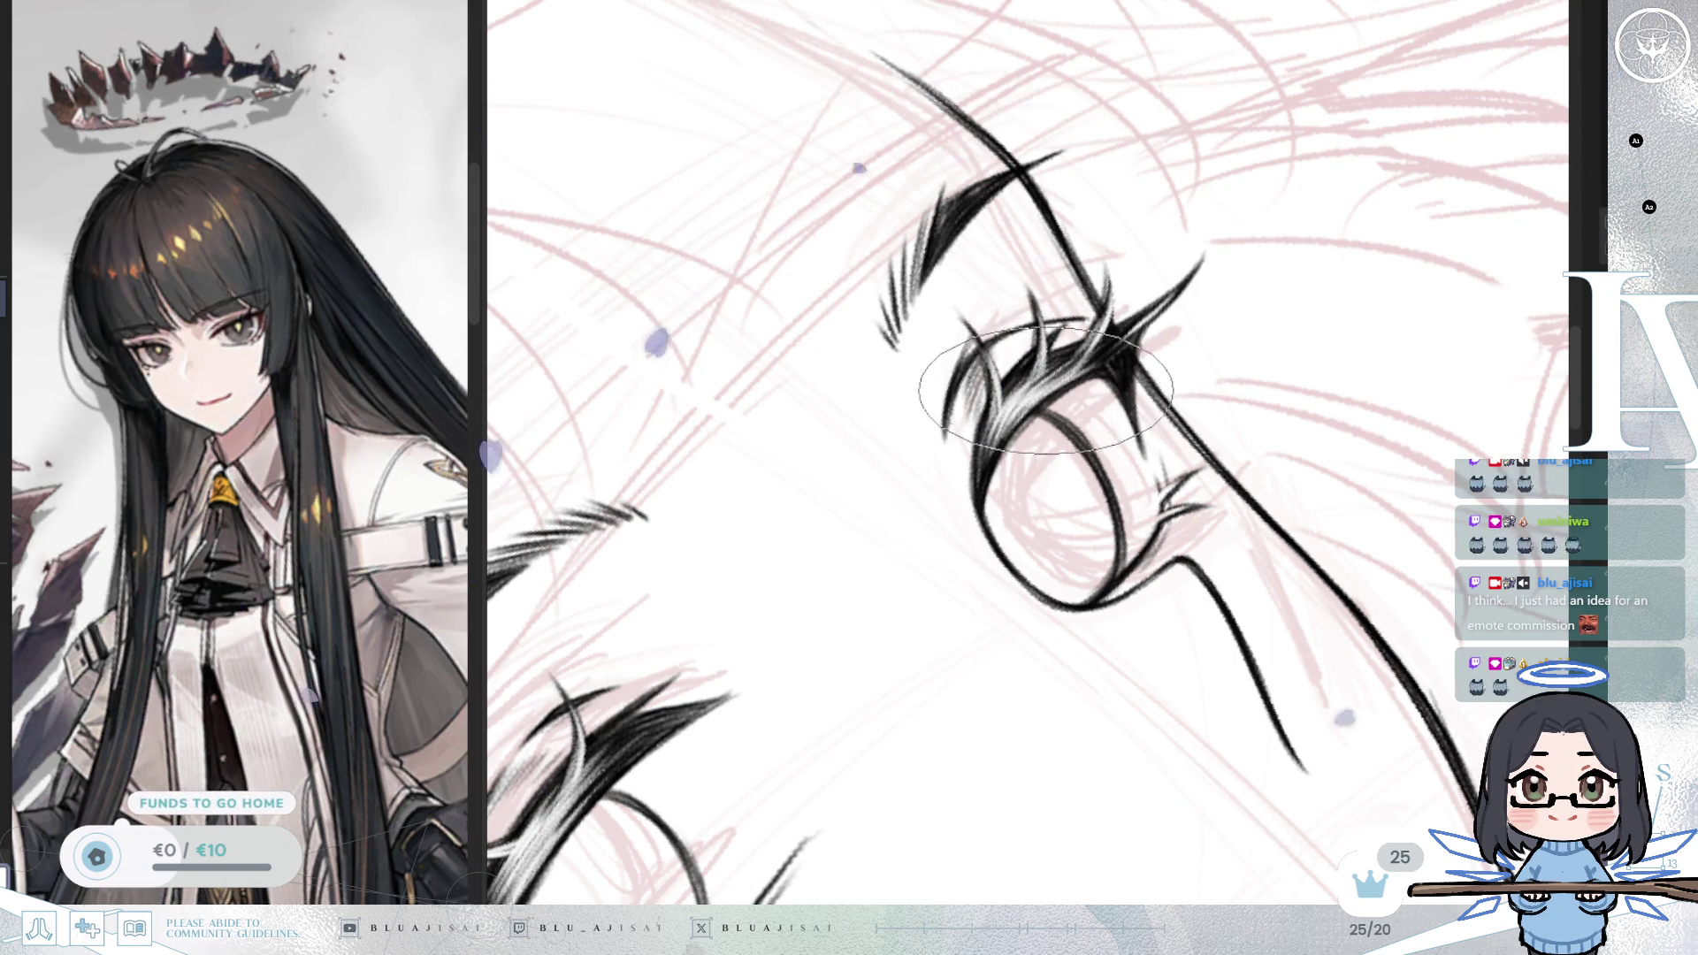
scroll(1069, 377, down, 5)
scroll(1389, 341, down, 6)
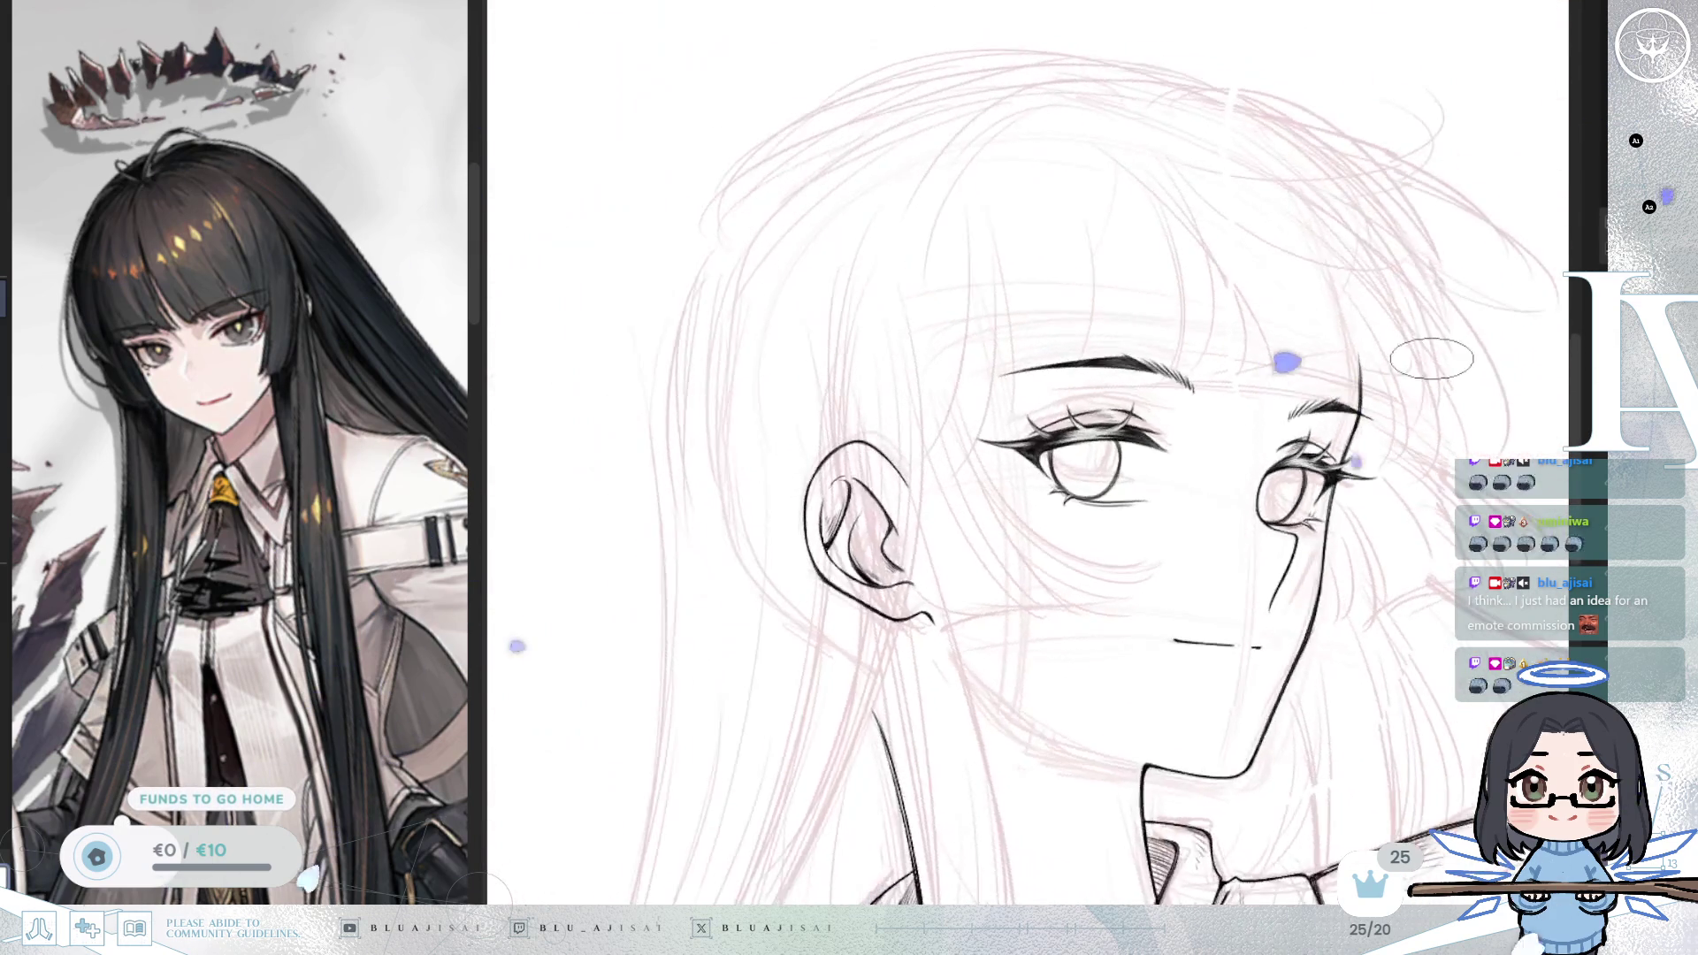
Step: Lasso the far eye and skew it slightly from the top-right transform handle
scroll(1428, 358, down, 2)
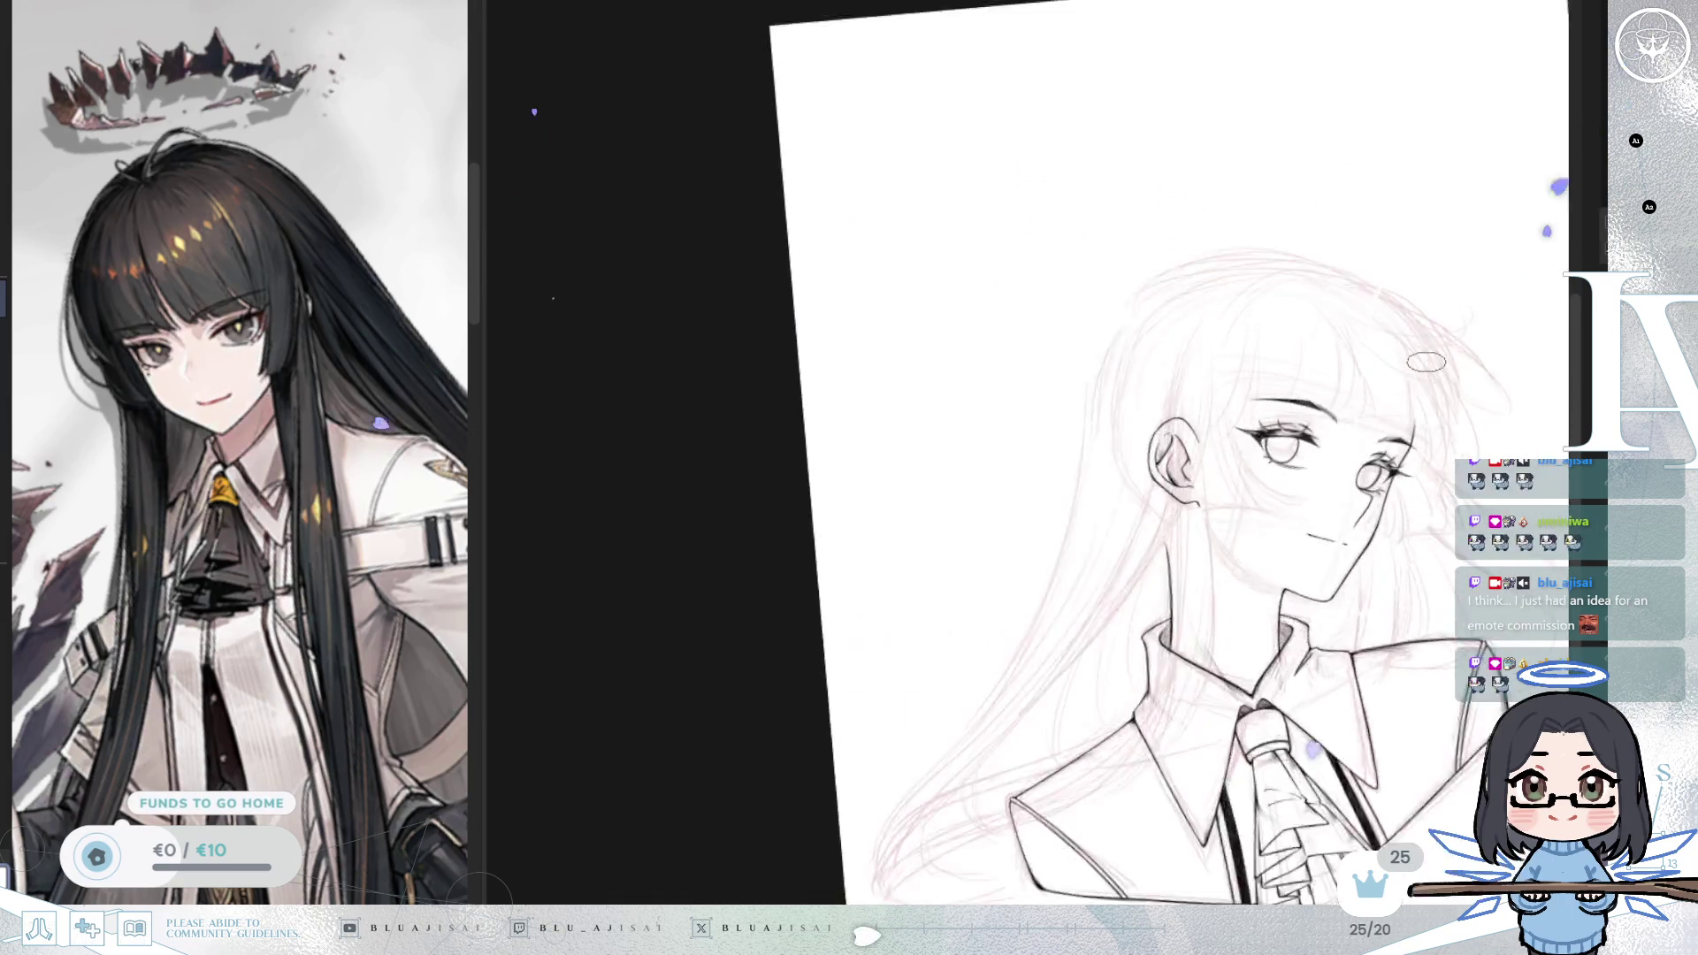
scroll(1406, 353, up, 7)
scroll(1295, 409, down, 2)
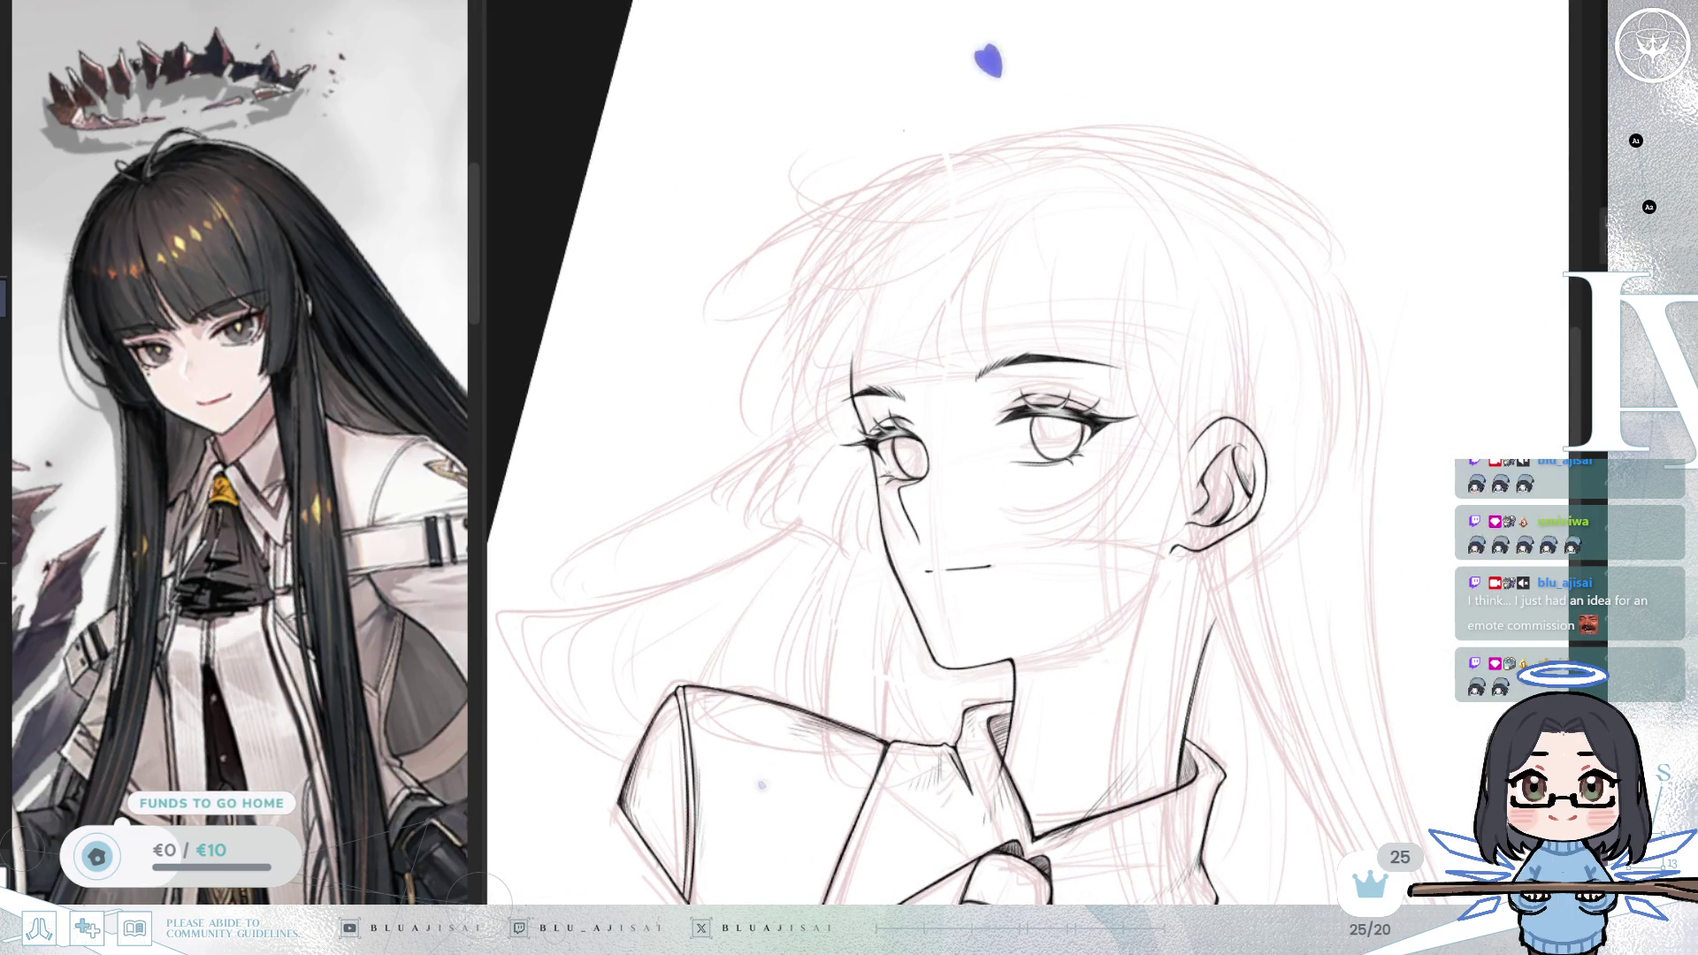
scroll(678, 682, up, 6)
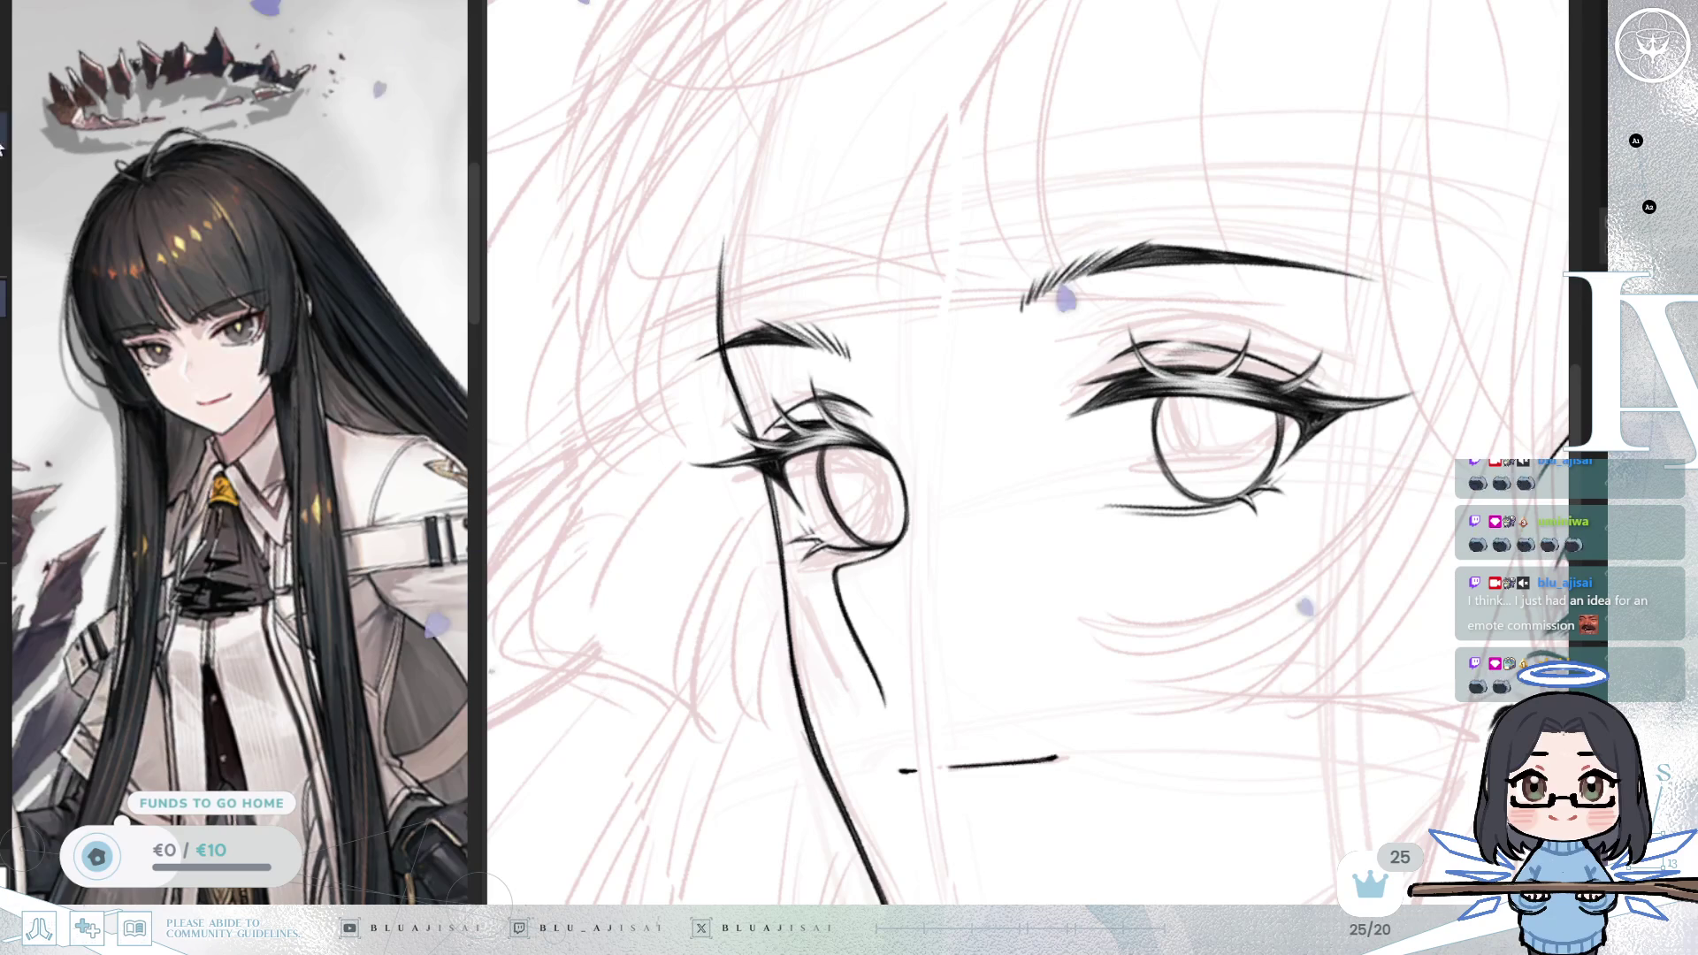
scroll(789, 400, down, 2)
drag(790, 399, 780, 442)
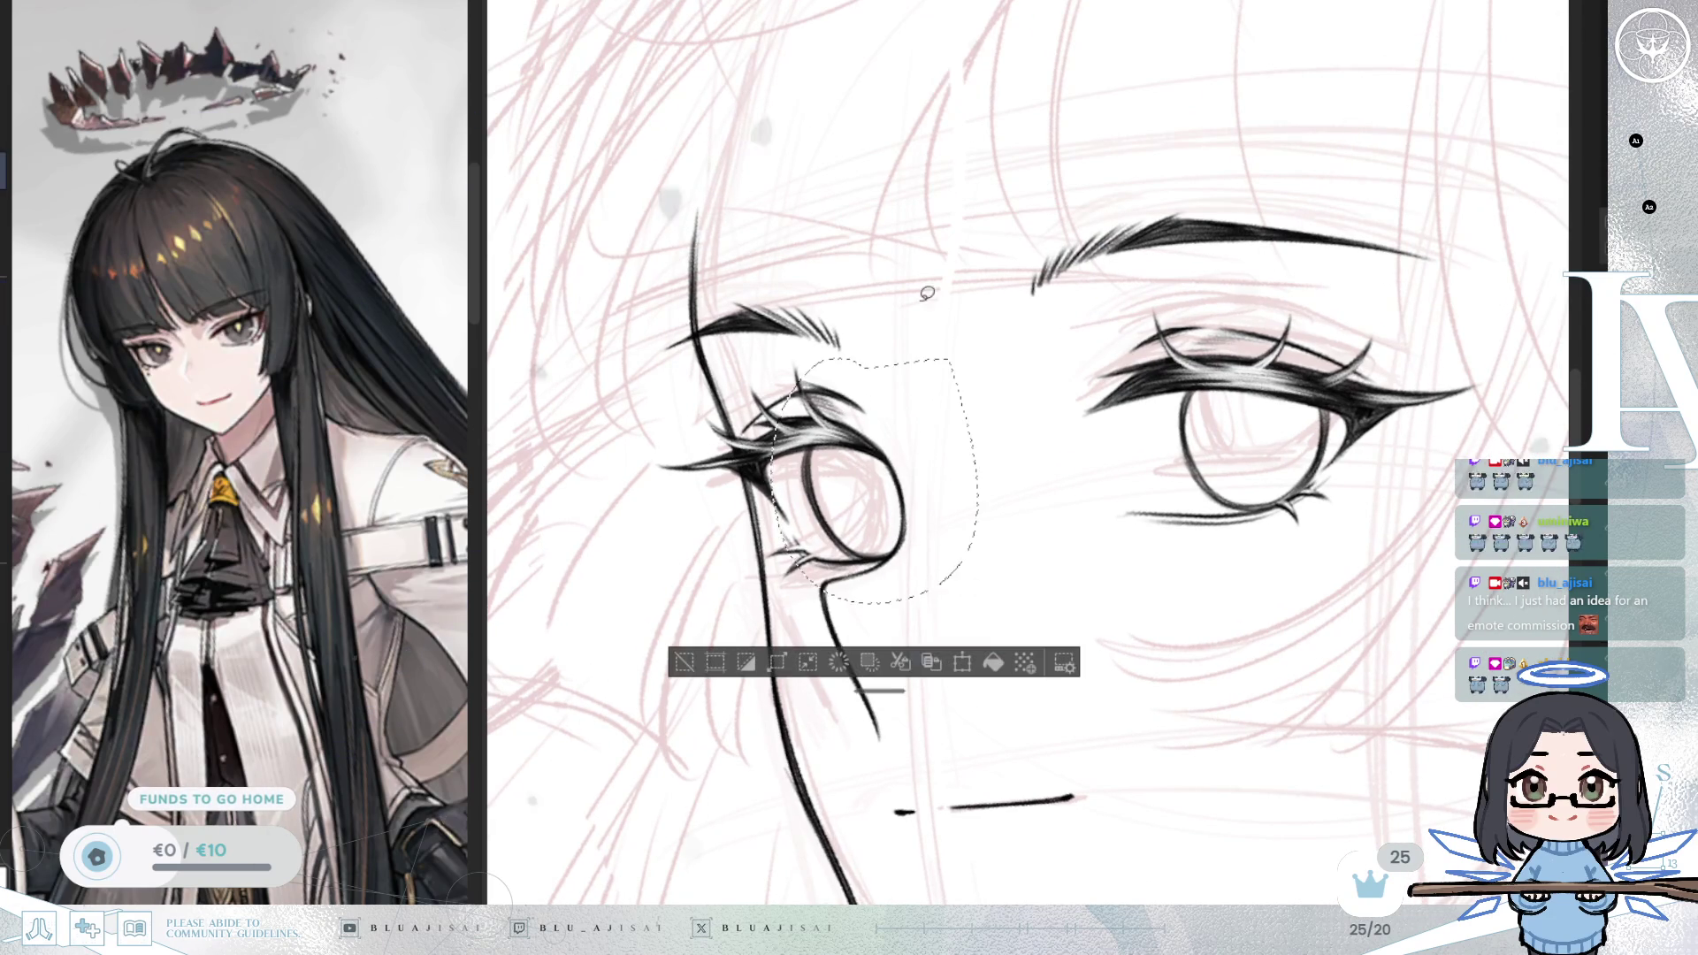
key(ctrl+t)
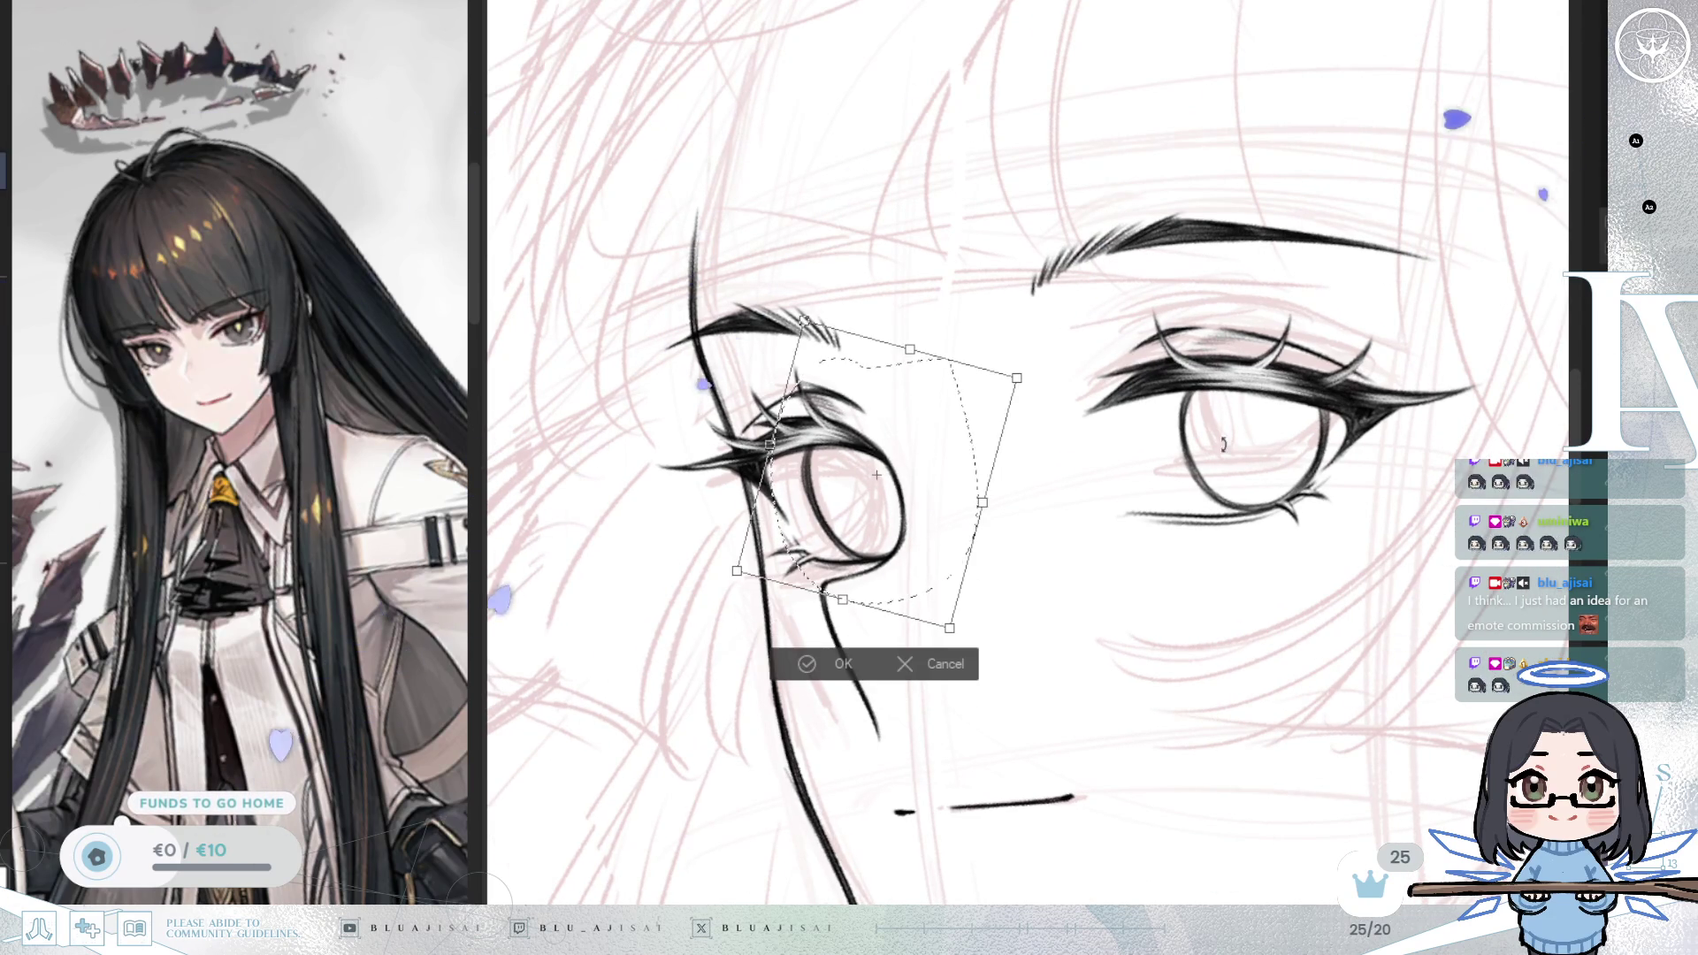
key(h)
drag(1252, 320, 1229, 332)
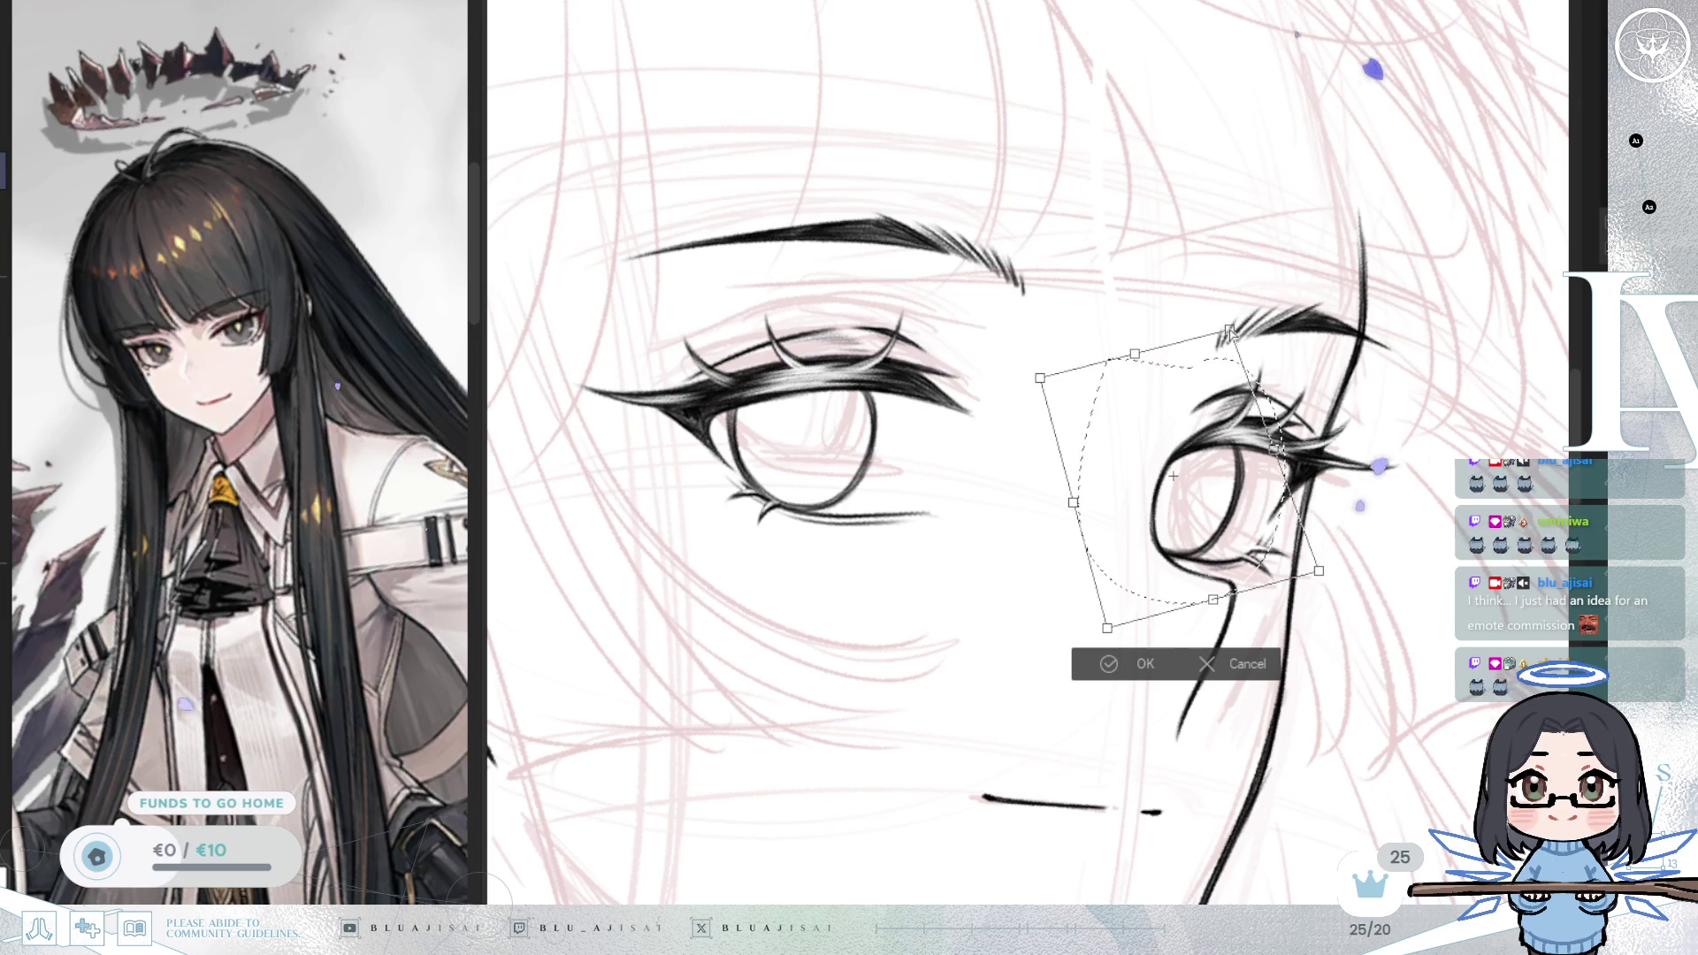
click(1096, 661)
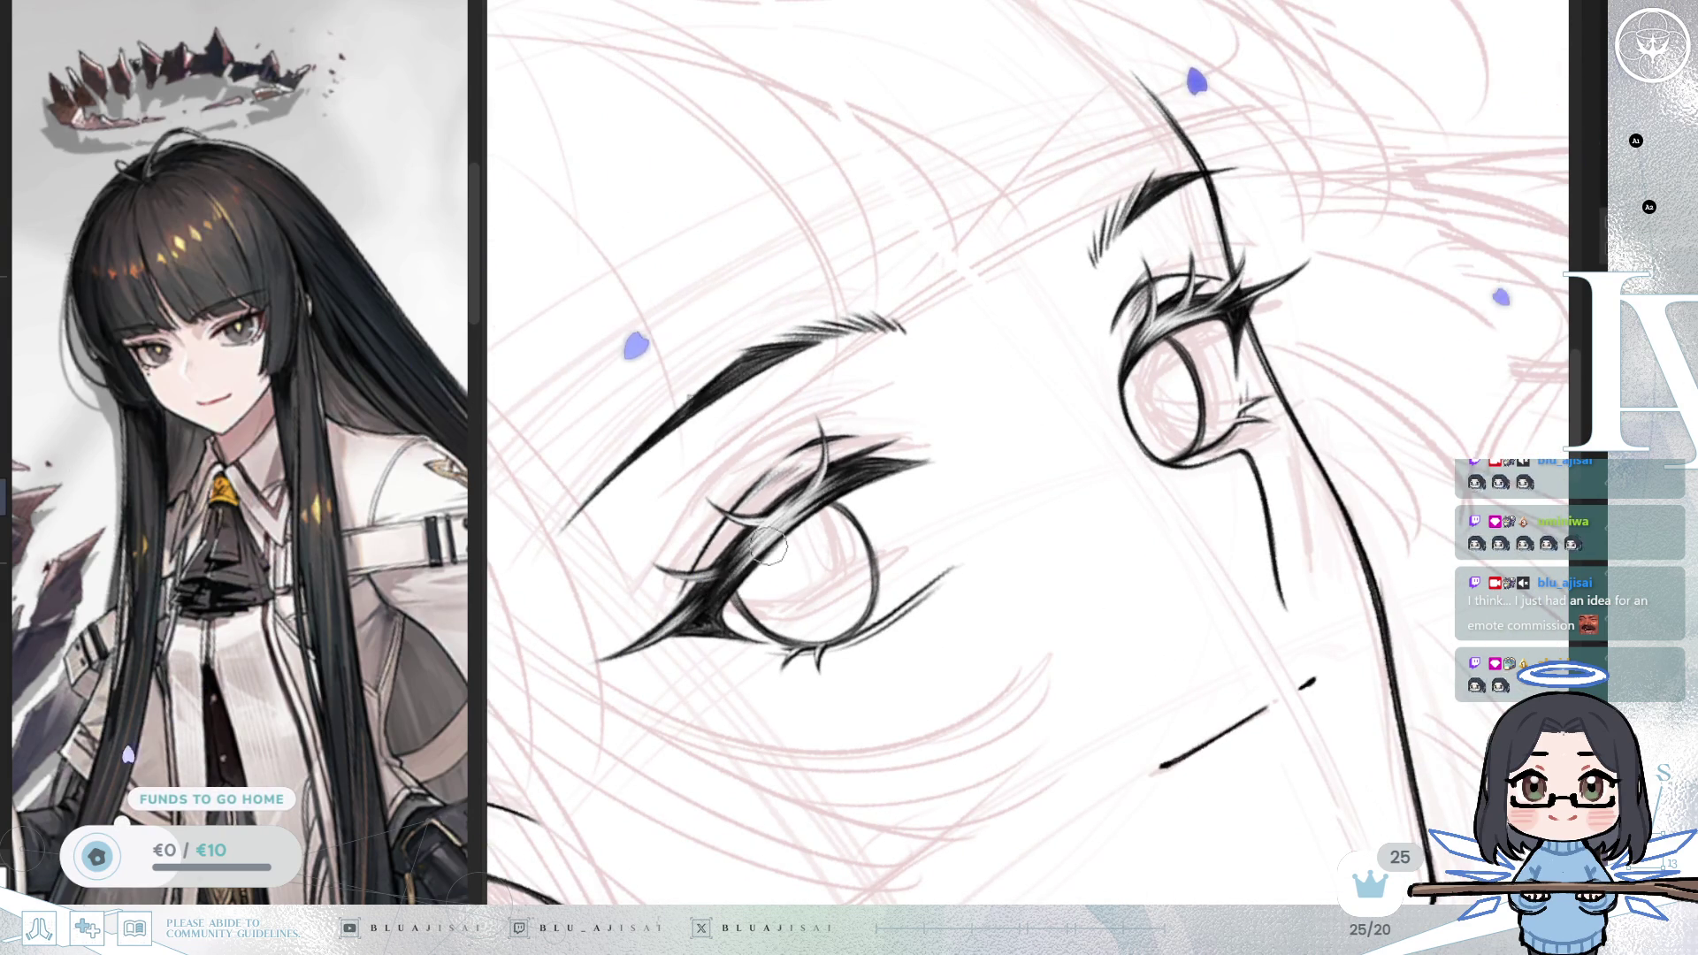
key(e)
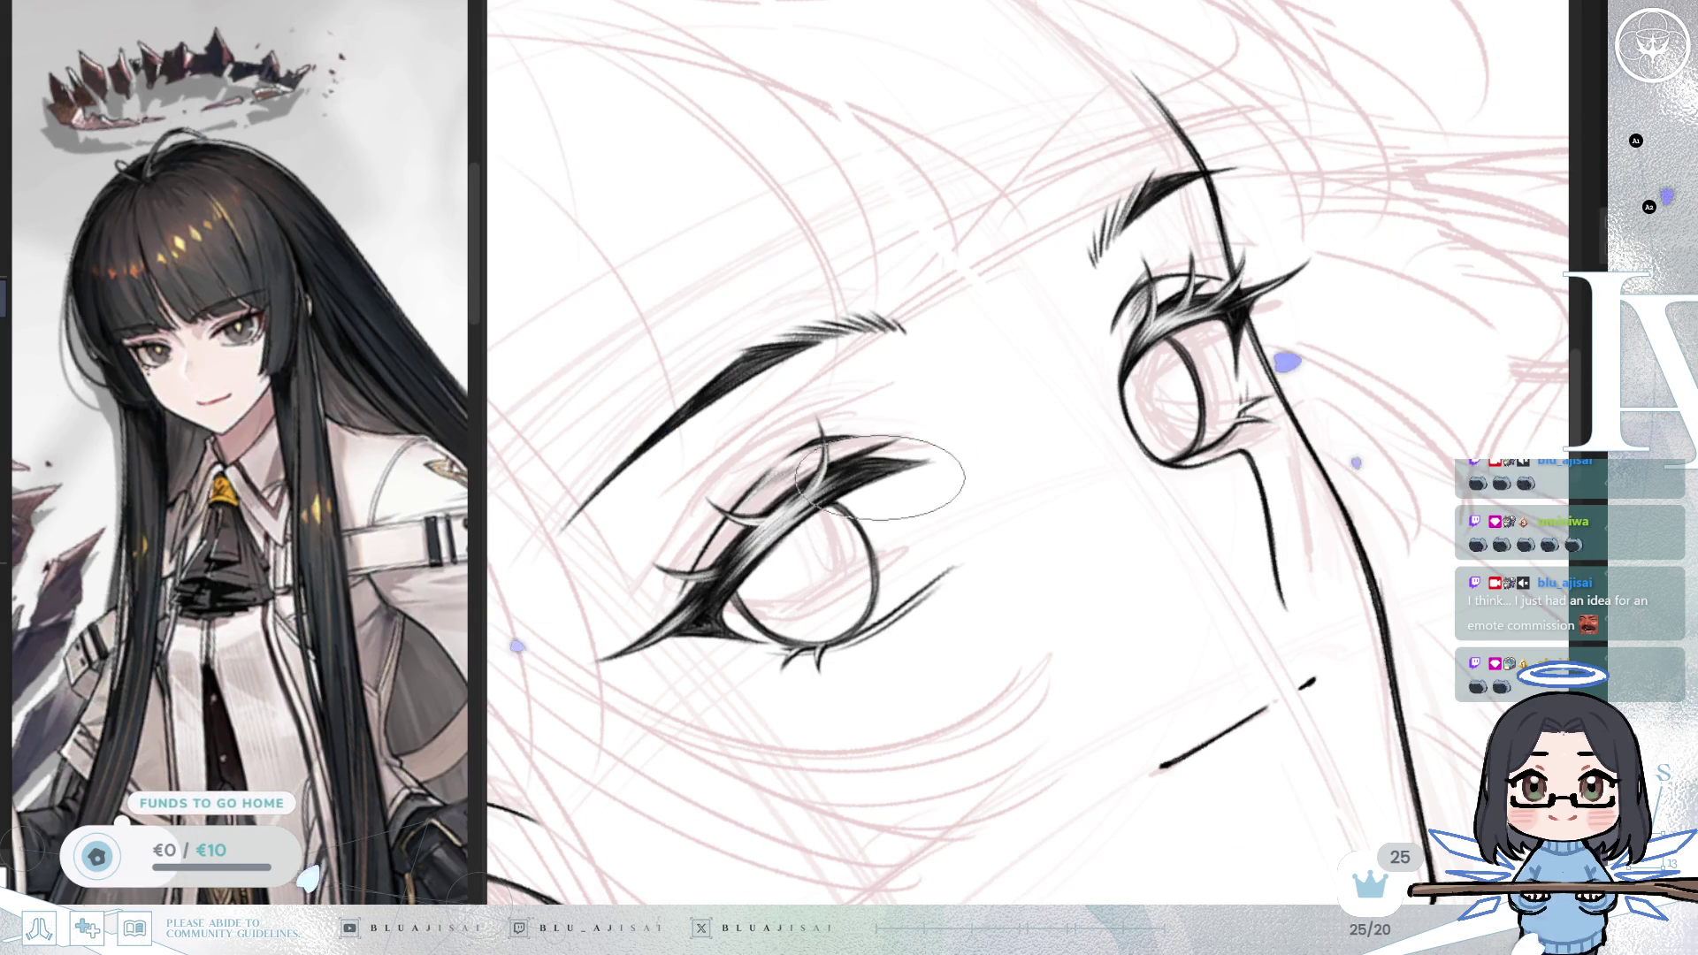
scroll(1074, 496, down, 2)
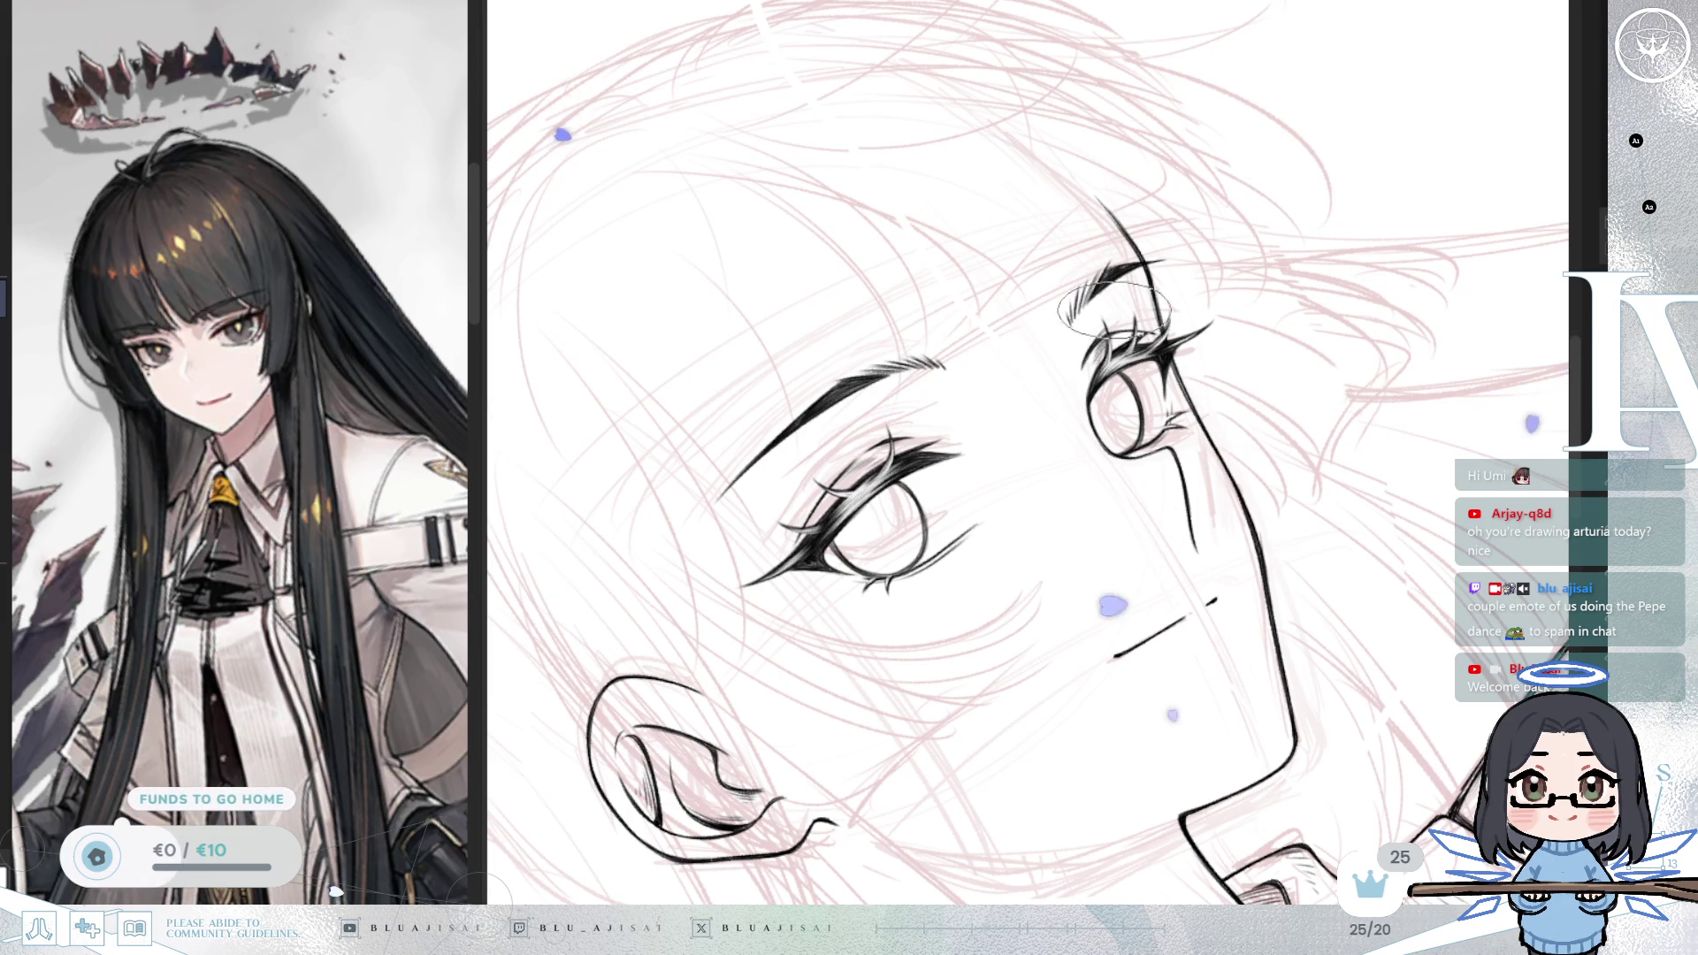
Step: Reset, rotate and mirror the canvas, then hatch the left iris horizontally
key(ctrl+0)
scroll(1065, 553, up, 3)
mouse_move(1061, 562)
mouse_down()
mouse_move(1107, 549)
mouse_move(1092, 513)
mouse_move(1120, 430)
mouse_up()
key(ctrl+0)
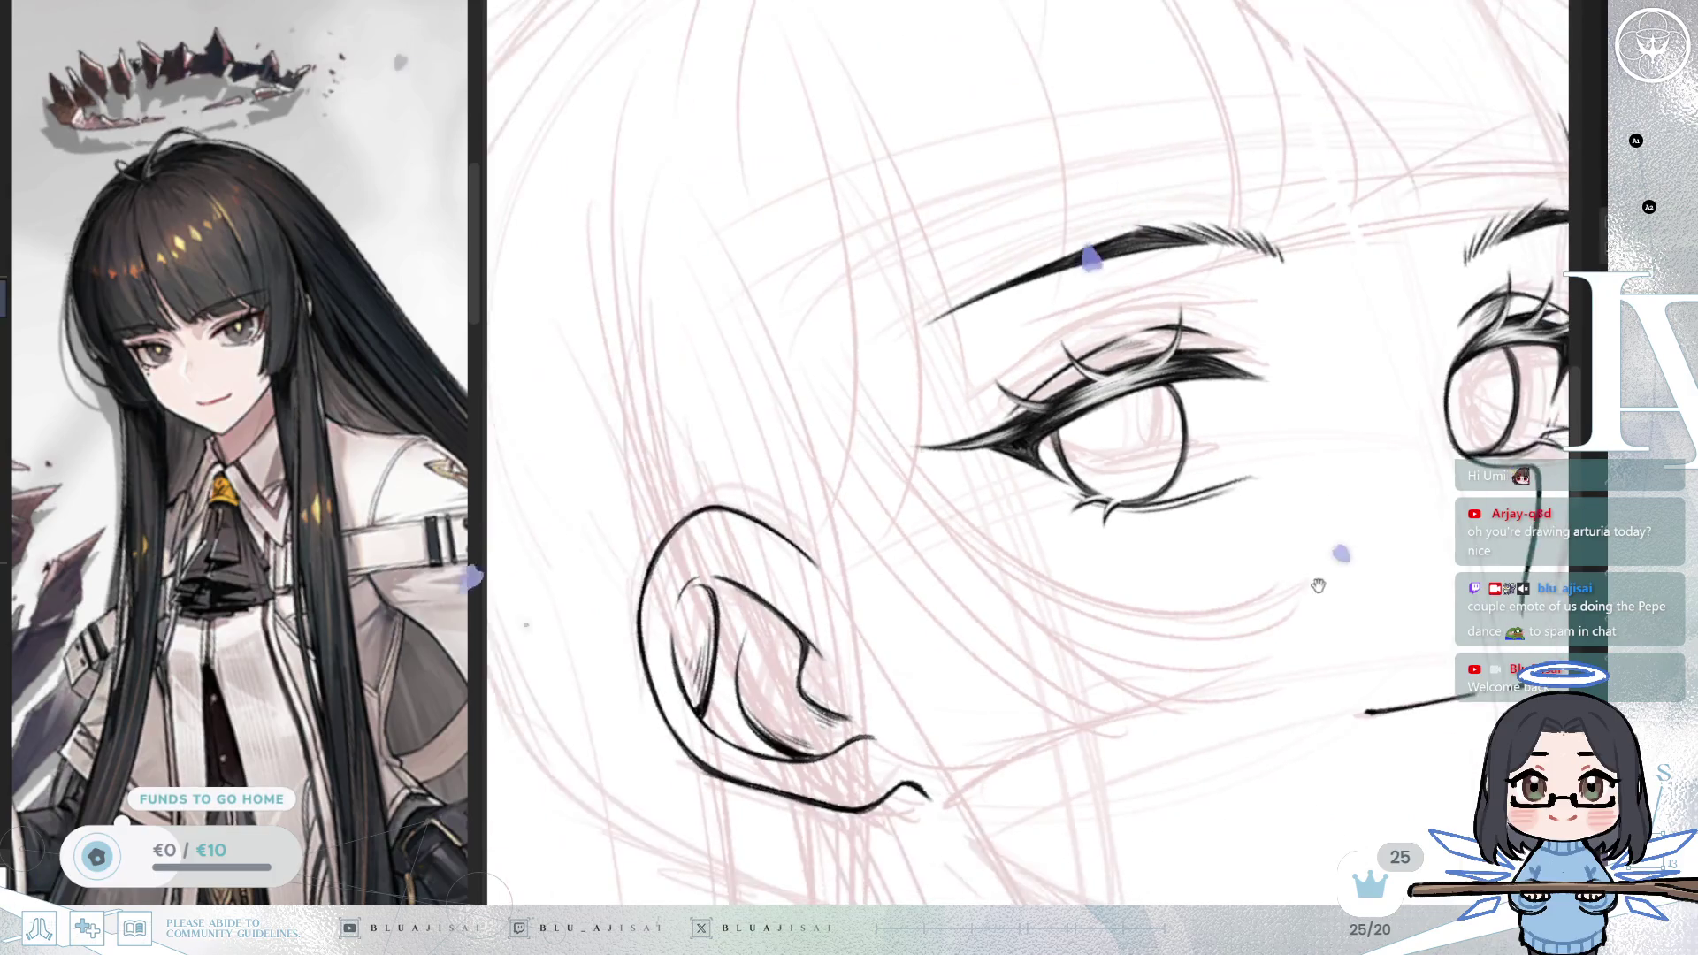
scroll(1123, 495, up, 2)
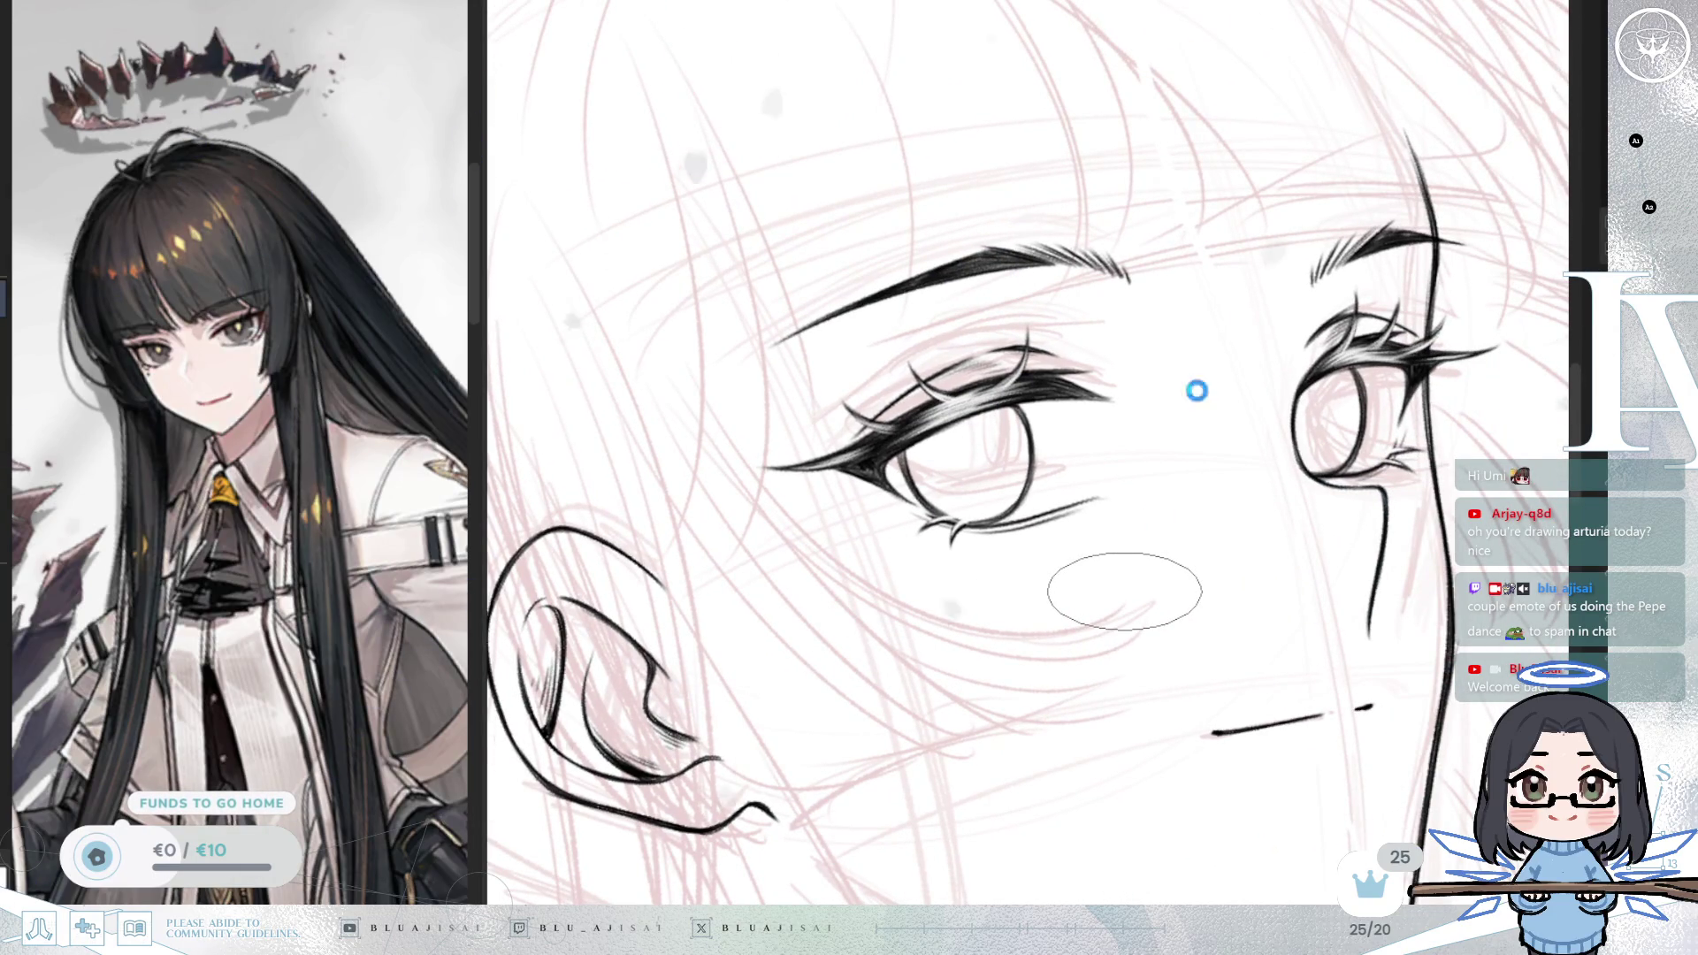
drag(1181, 493, 1221, 539)
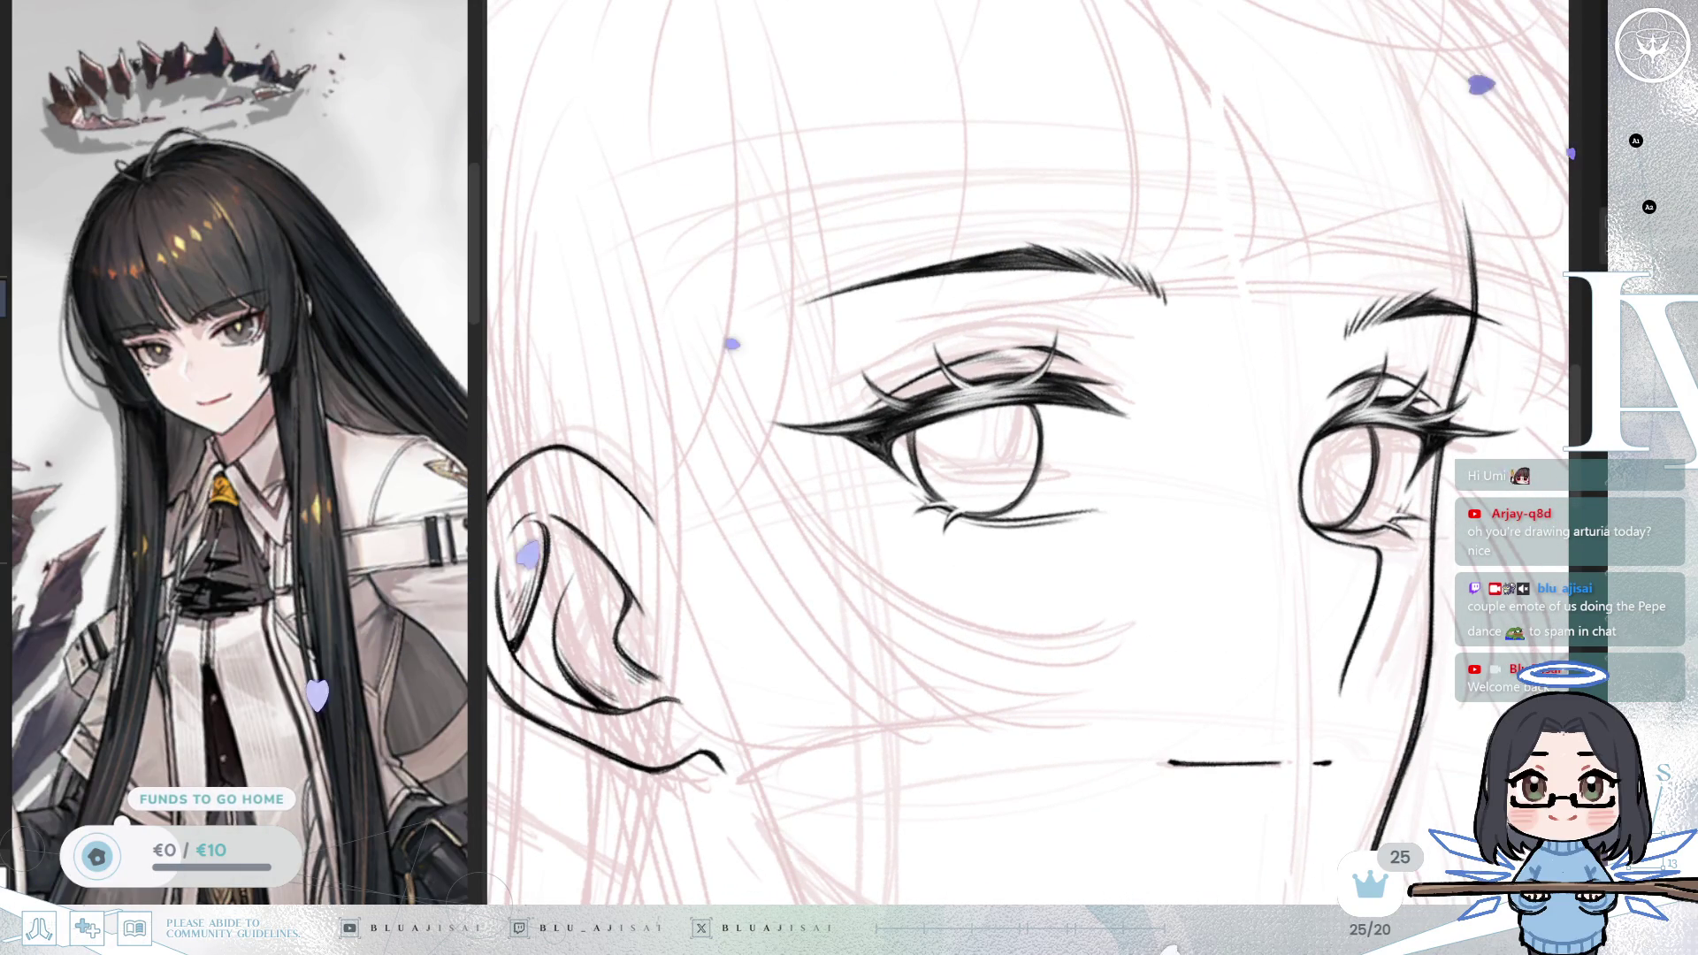
key(h)
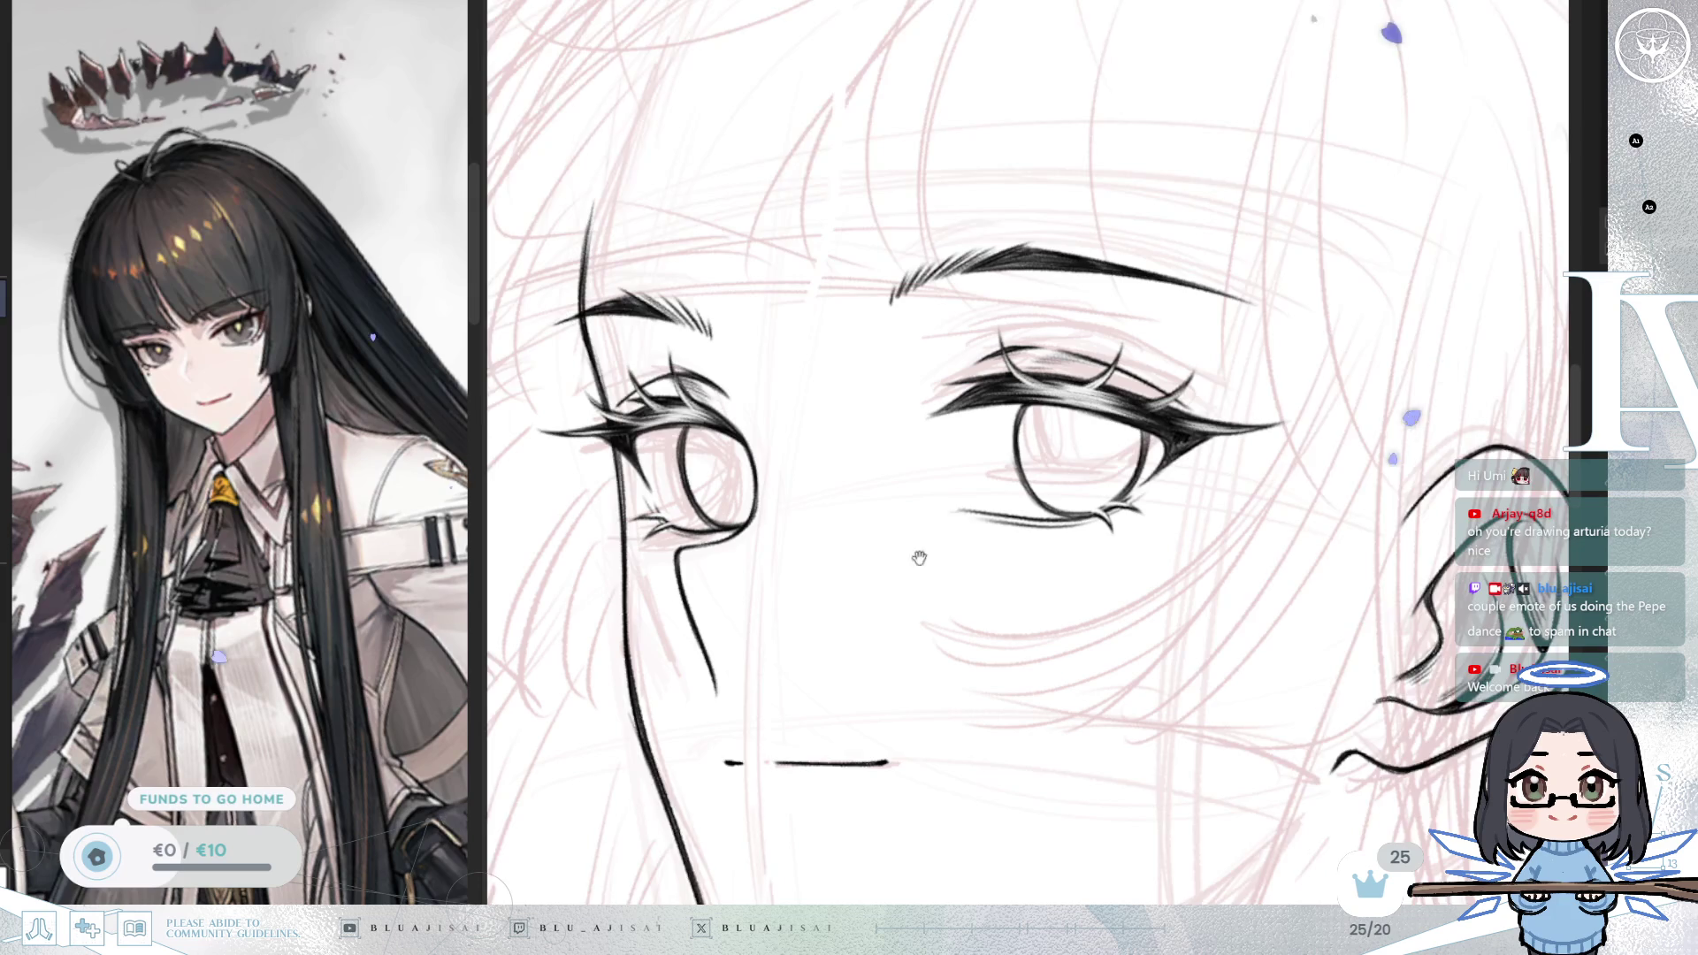
drag(916, 560, 1062, 549)
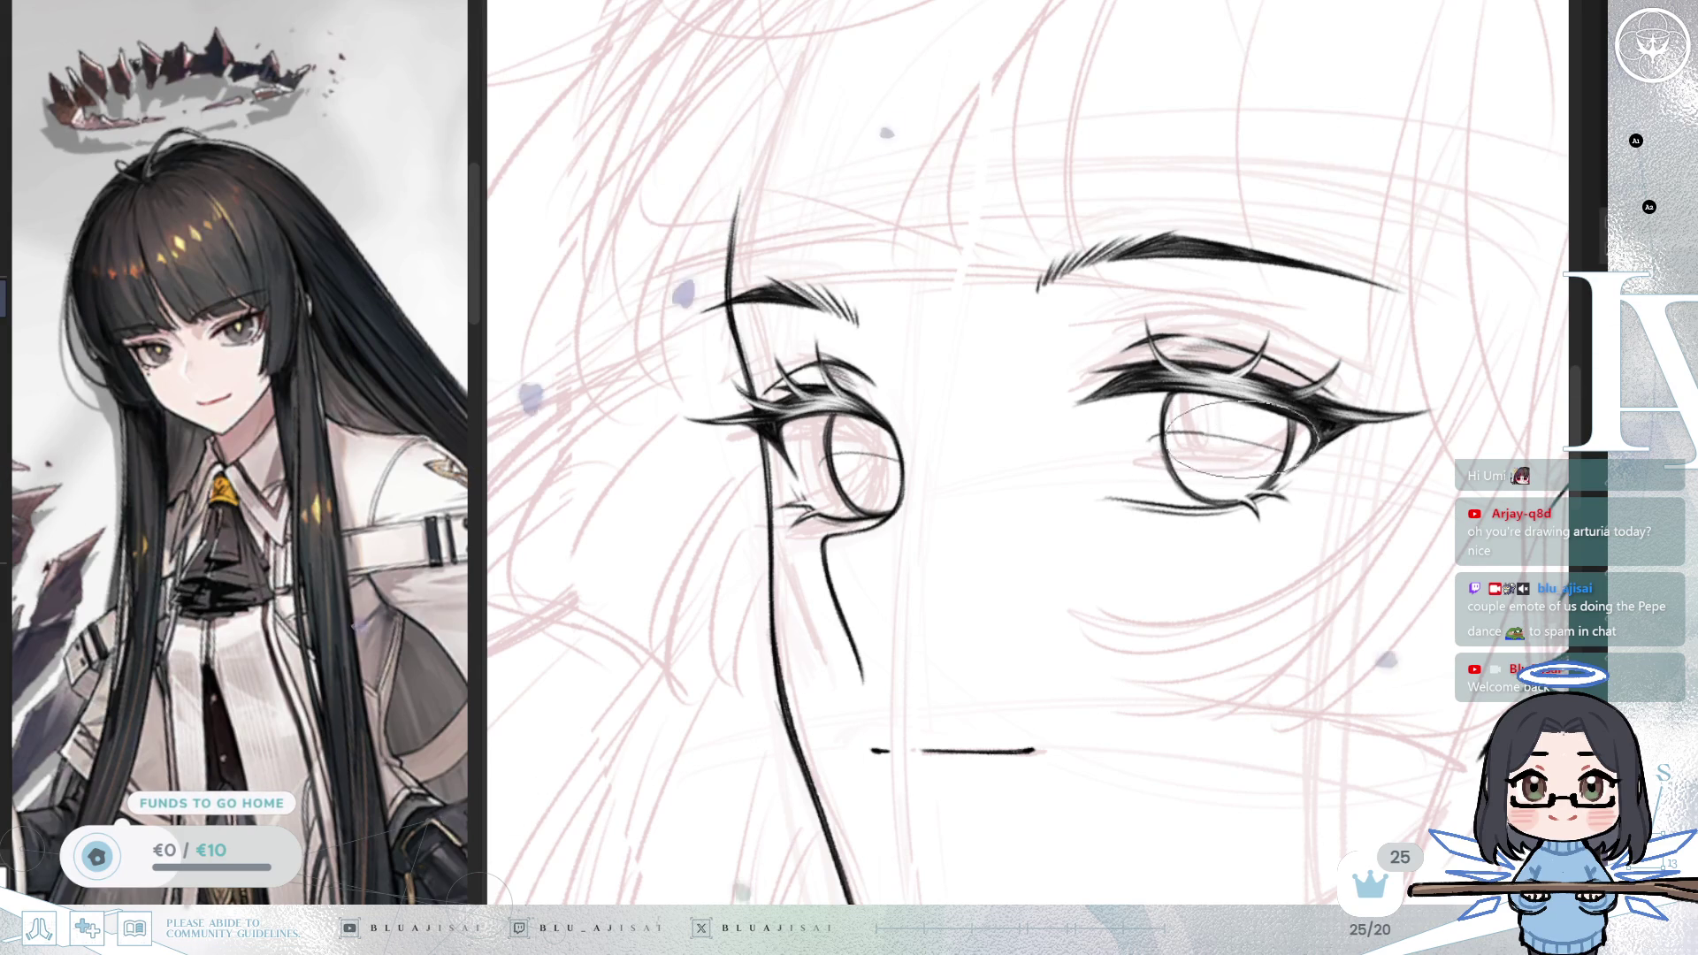
drag(1236, 514, 1217, 524)
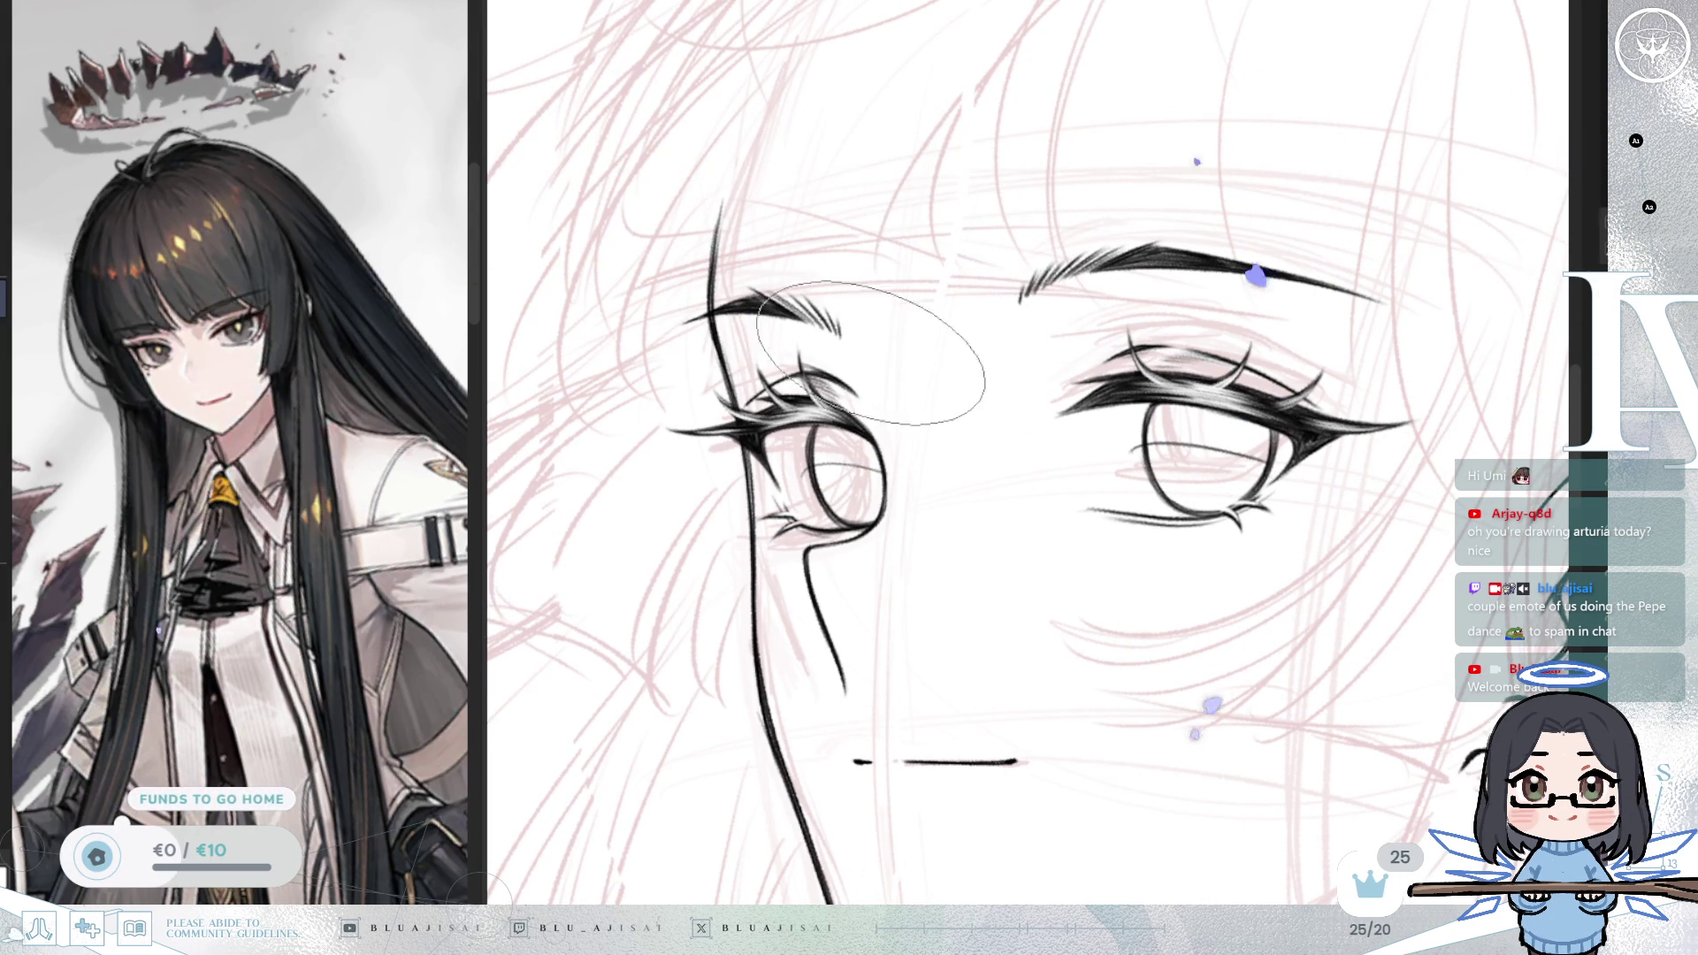
drag(861, 435, 809, 421)
Step: Settle the left iris hatching and cover the right iris with dense horizontal hatching
key(ctrl+z)
key(ctrl+z)
mouse_move(919, 438)
mouse_down()
mouse_move(840, 437)
mouse_move(854, 446)
mouse_up()
key(ctrl+z)
key(ctrl+z)
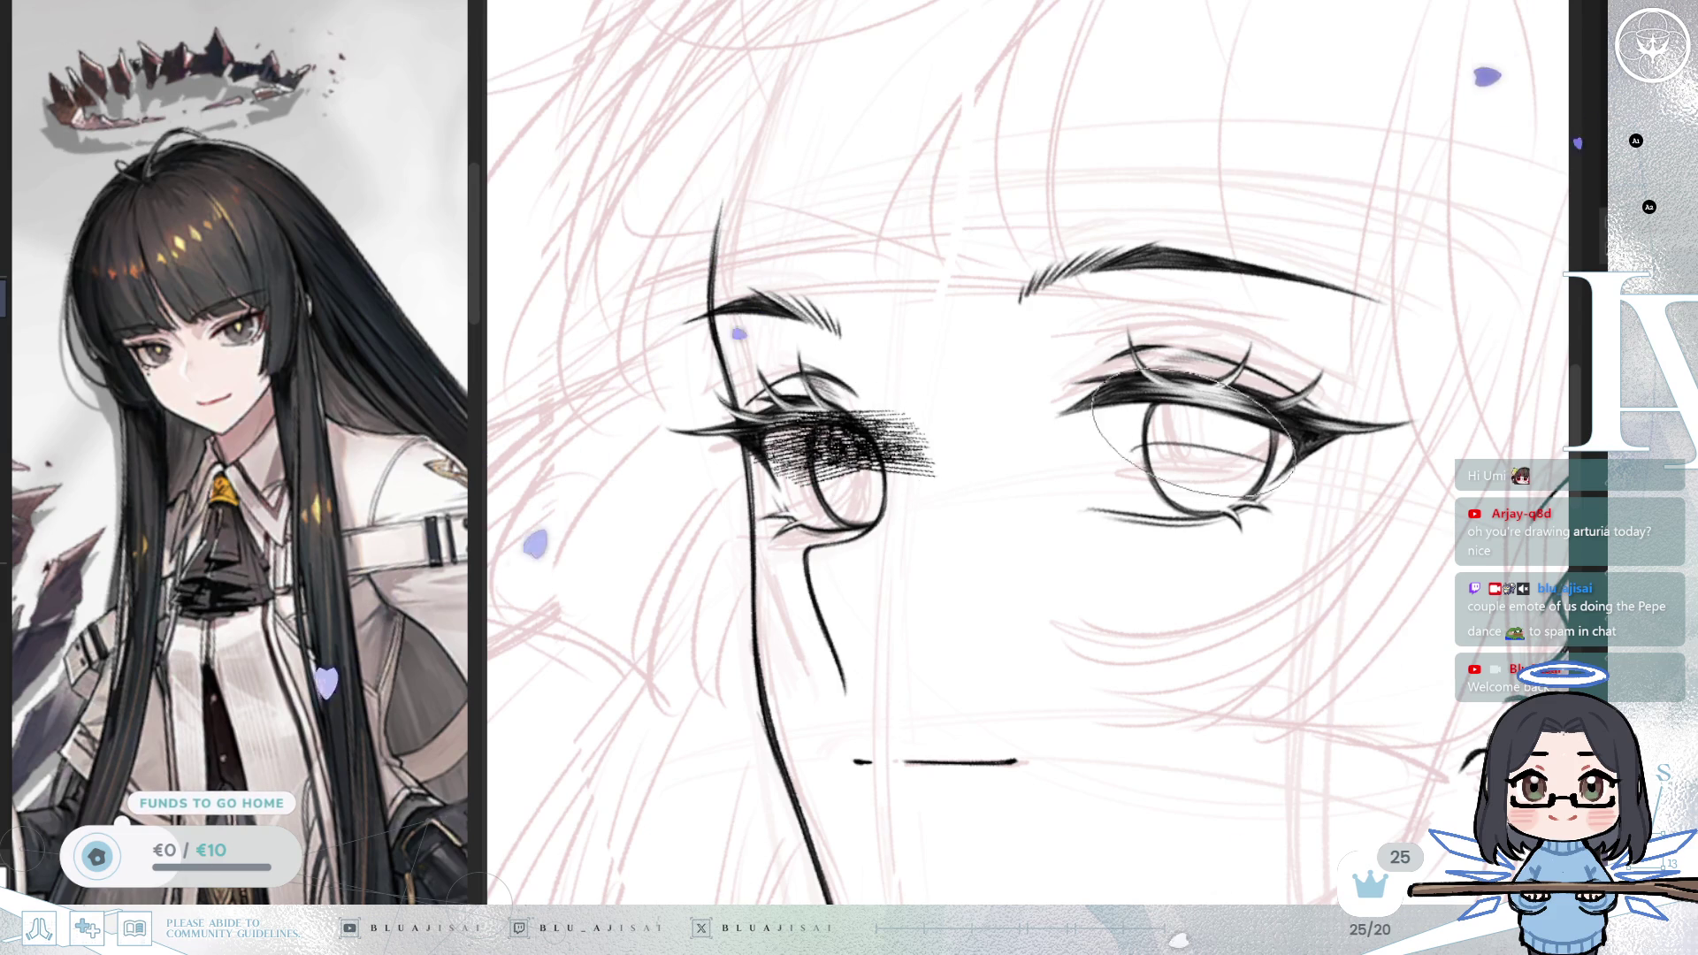
drag(1256, 416, 1149, 424)
key(ctrl+z)
mouse_move(1309, 424)
mouse_down()
mouse_move(1132, 415)
mouse_move(1114, 434)
mouse_move(1173, 418)
mouse_move(1265, 429)
mouse_up()
drag(1149, 416, 1260, 440)
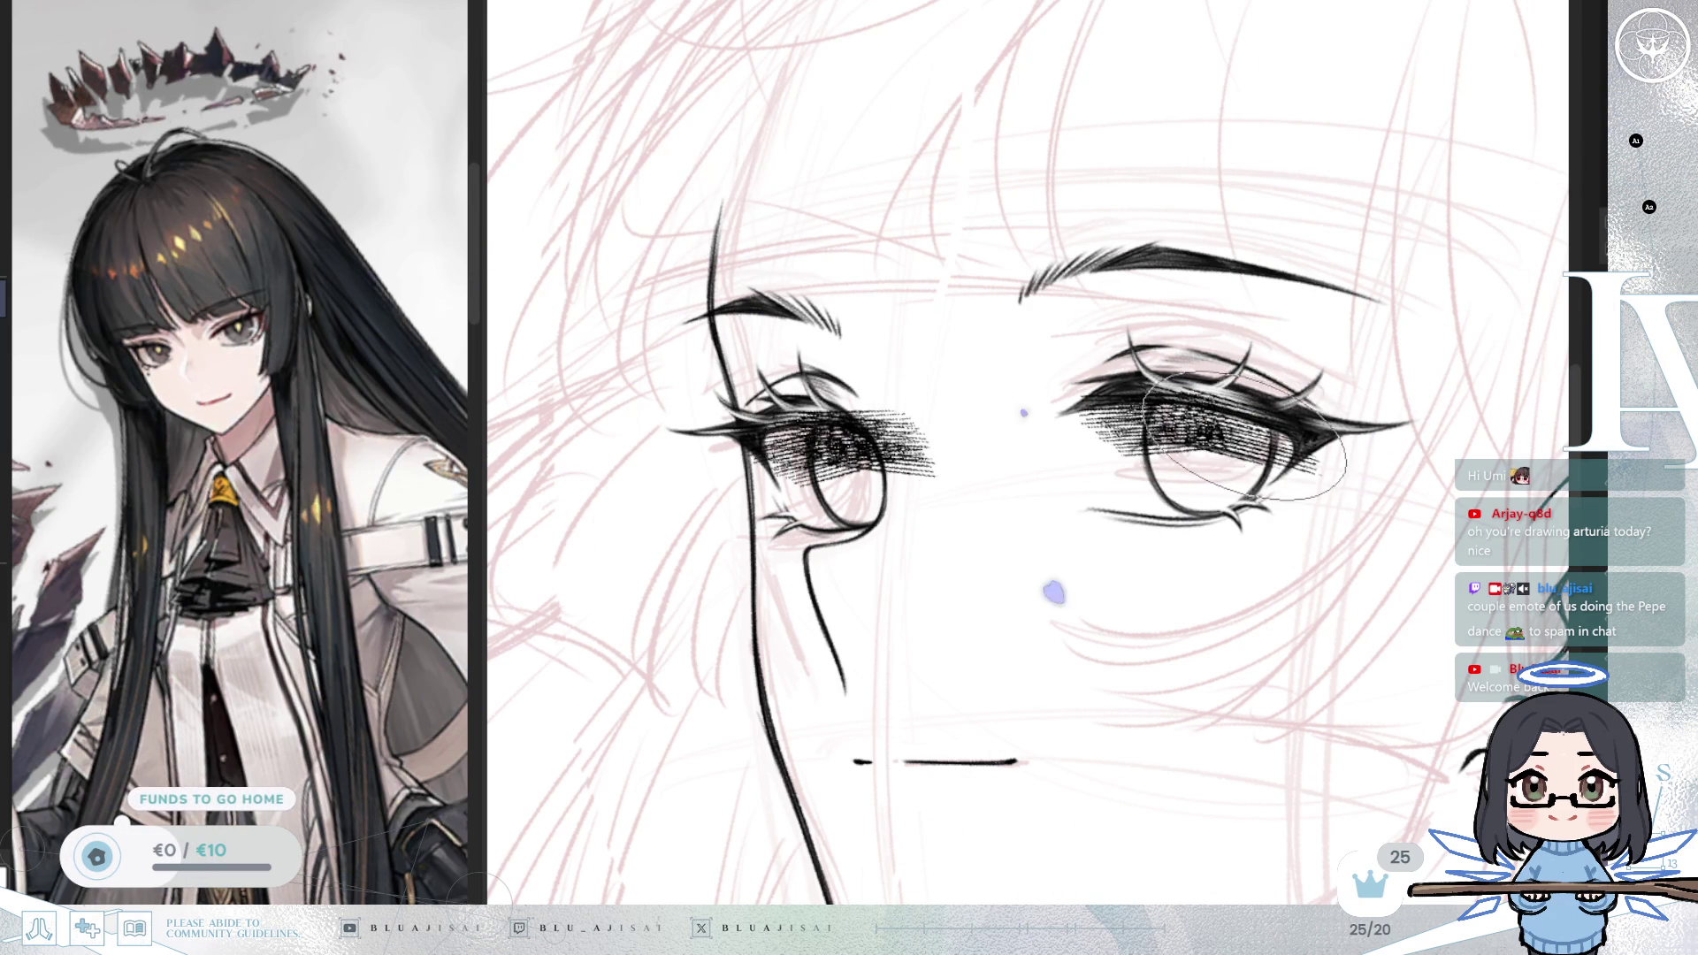
mouse_move(1149, 424)
mouse_down()
mouse_move(1309, 442)
mouse_move(1226, 396)
mouse_move(1158, 420)
mouse_move(1238, 424)
mouse_up()
drag(1080, 358, 1256, 442)
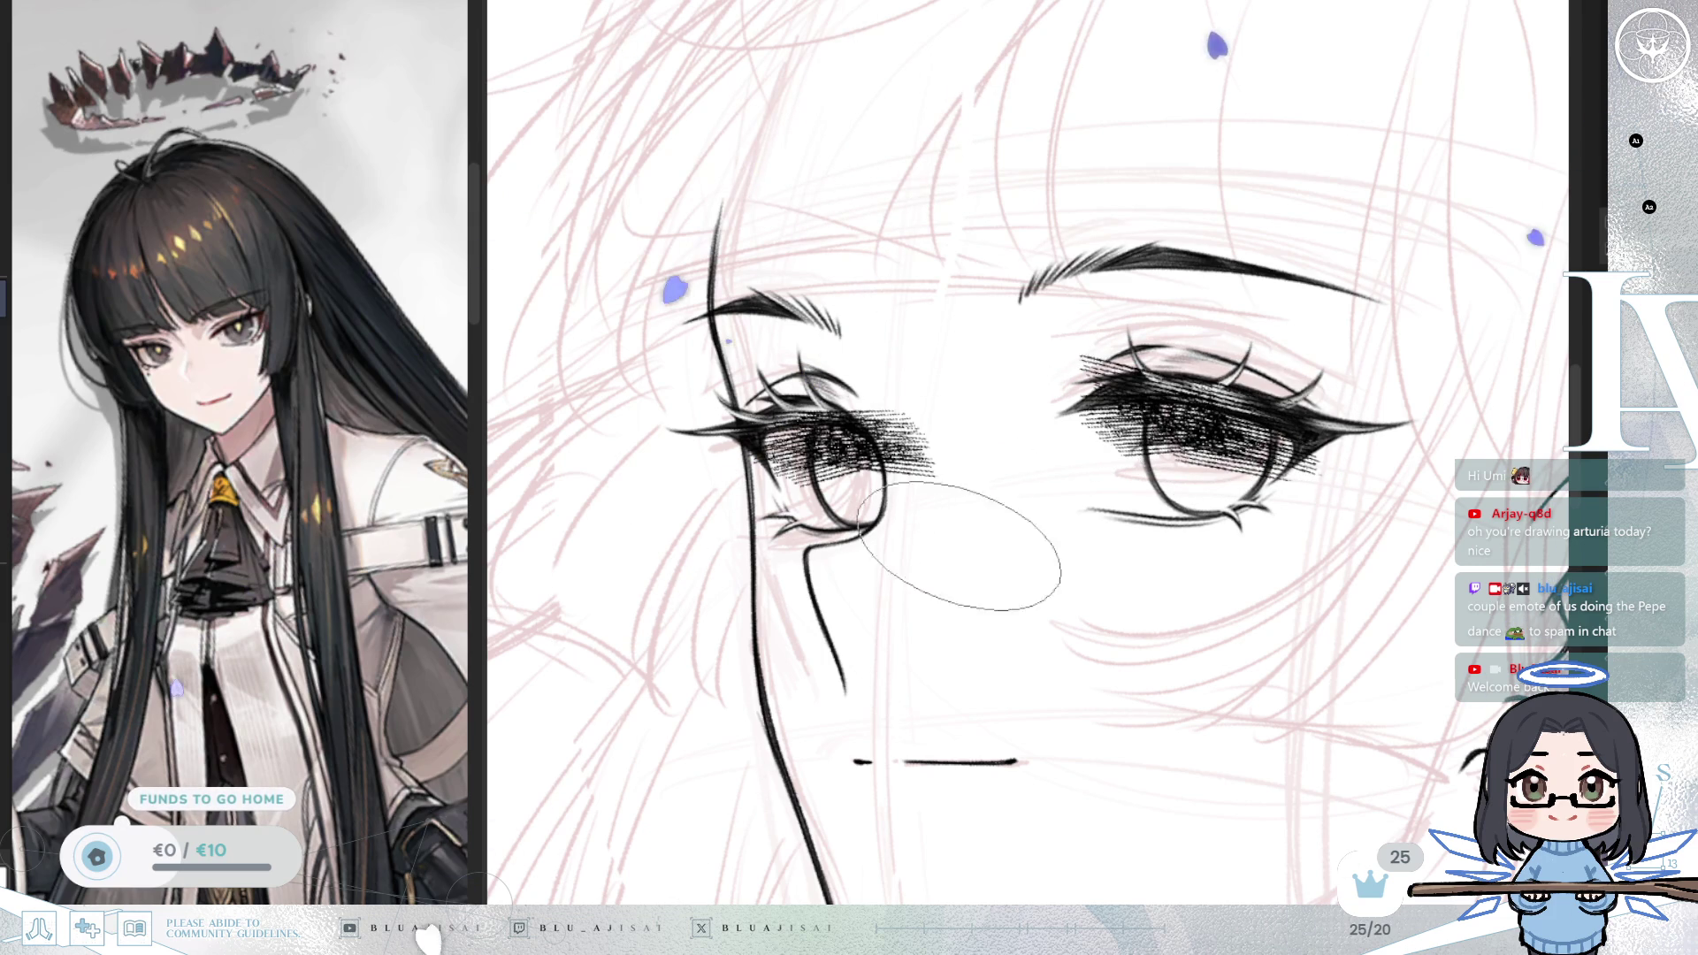
Step: Zoom in and erase the hatching spilling past the left iris
scroll(880, 354, up, 3)
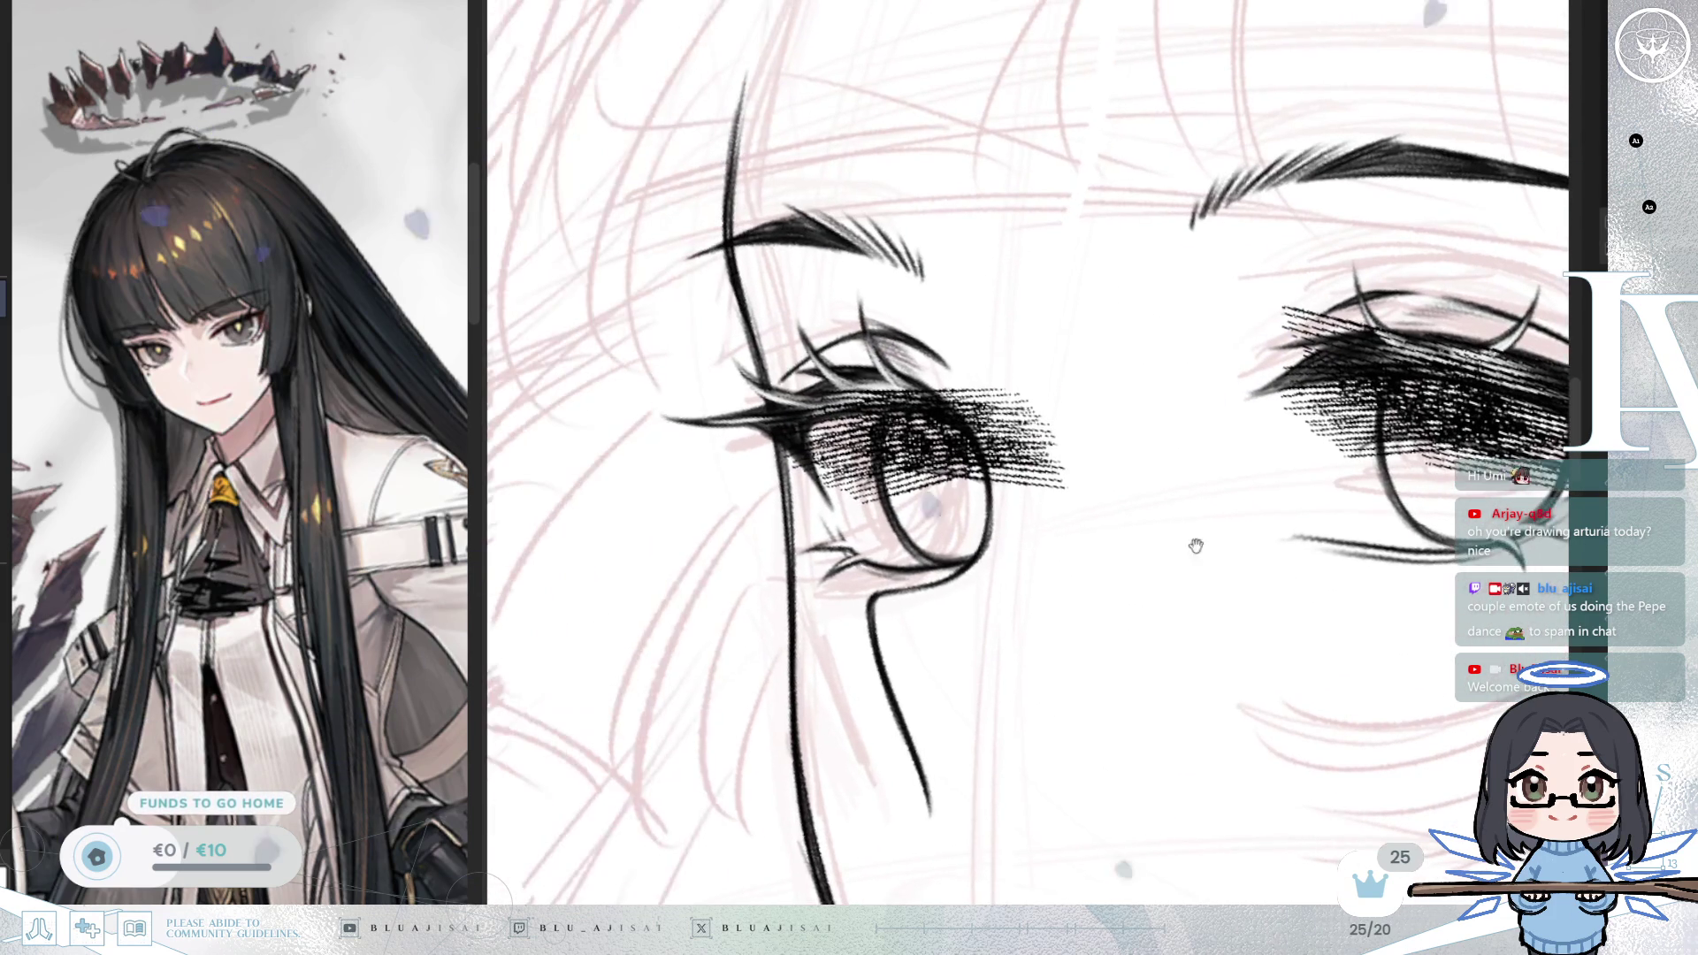
mouse_move(873, 429)
mouse_down()
mouse_move(836, 465)
mouse_move(849, 433)
mouse_move(831, 485)
mouse_move(805, 447)
mouse_move(919, 380)
mouse_move(896, 389)
mouse_up()
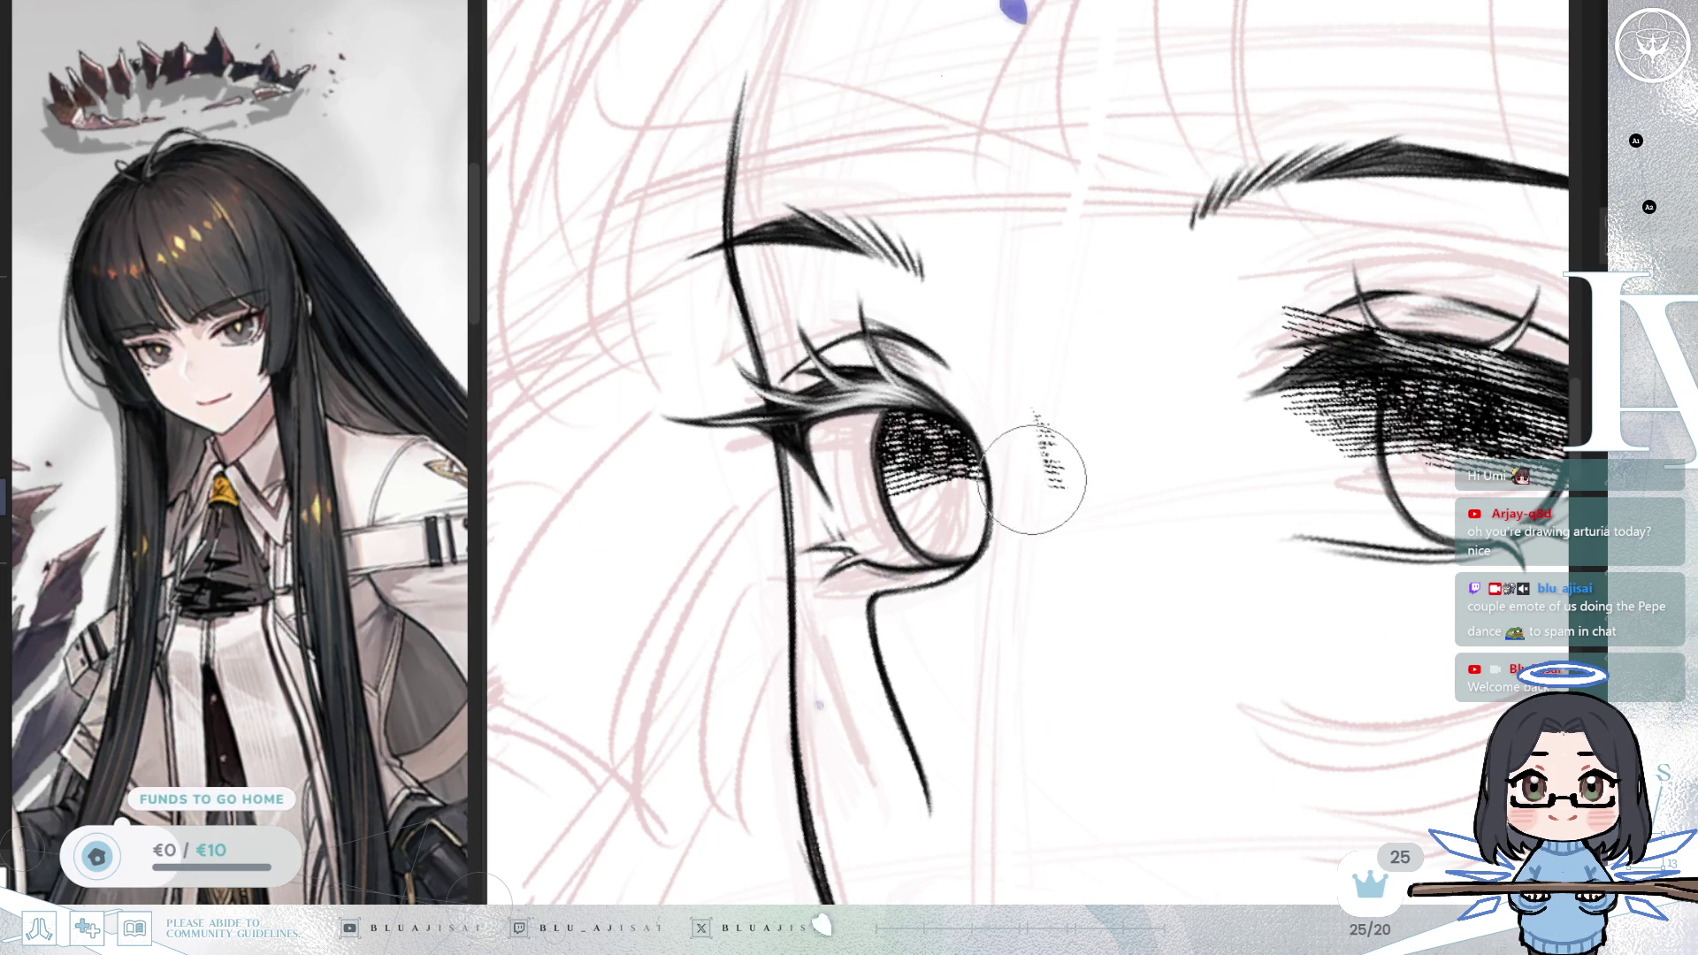
mouse_move(1129, 466)
mouse_down()
mouse_move(1220, 496)
mouse_move(1189, 601)
mouse_move(1238, 504)
mouse_move(1211, 514)
mouse_move(1256, 451)
mouse_move(1180, 478)
mouse_move(1152, 579)
mouse_up()
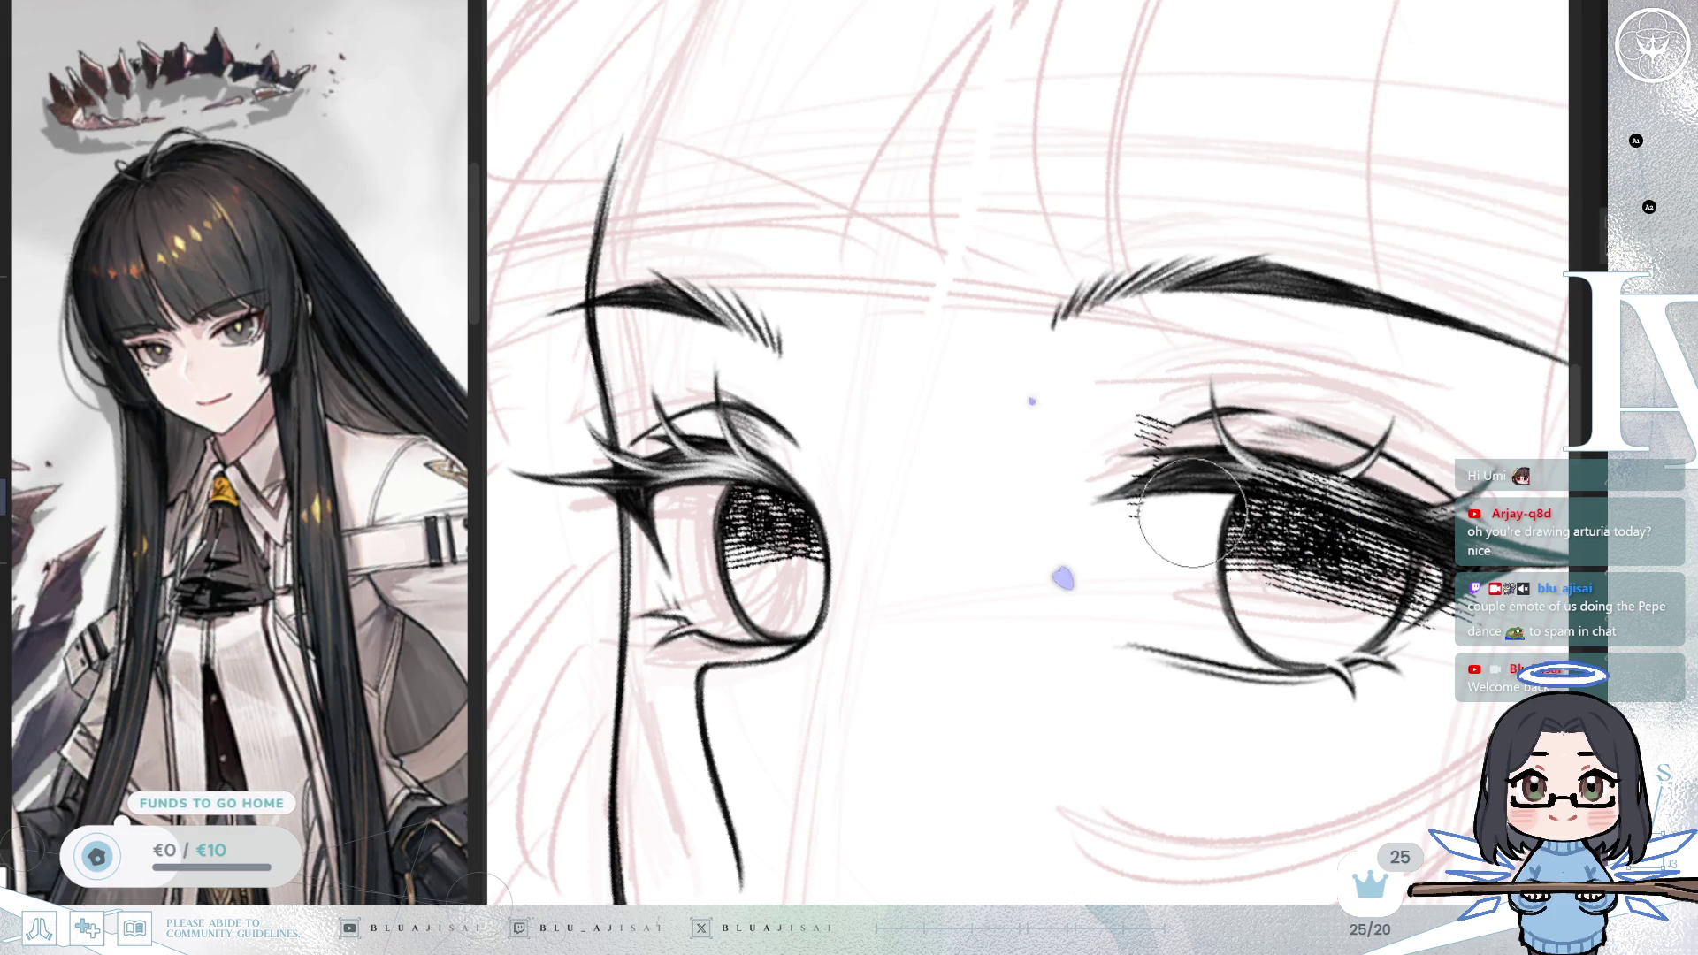
Step: Zoom onto the right eye and erase stray hatching outside its outline
drag(1131, 524, 1238, 336)
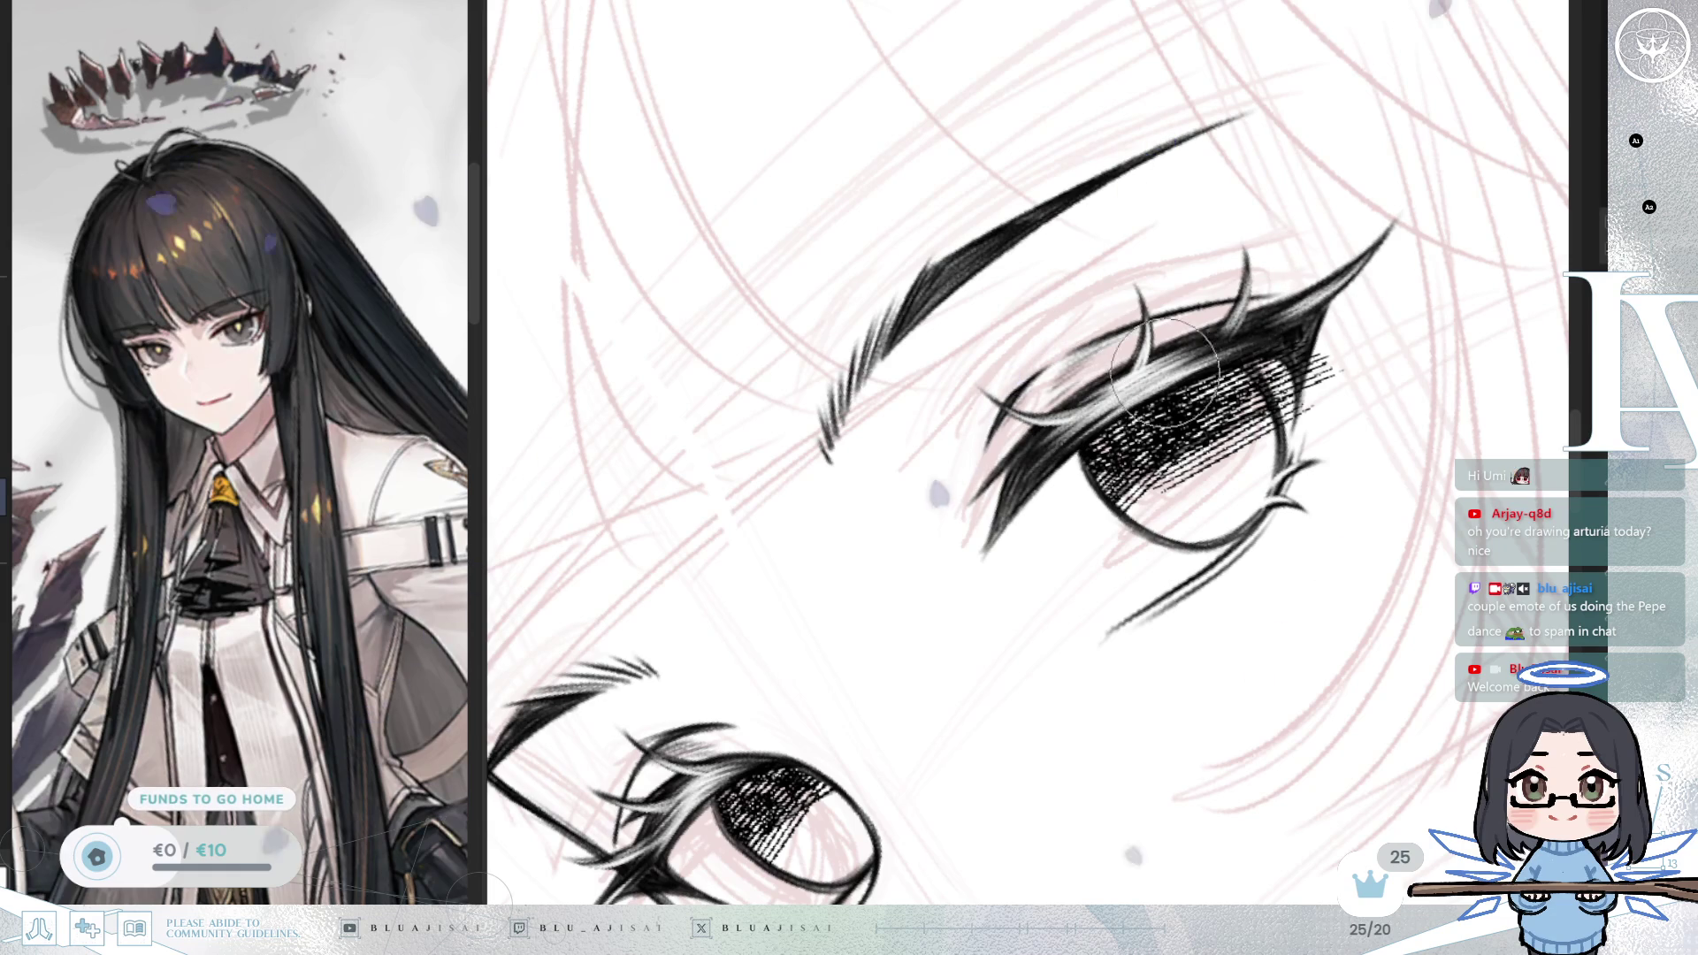
drag(1125, 408, 1369, 343)
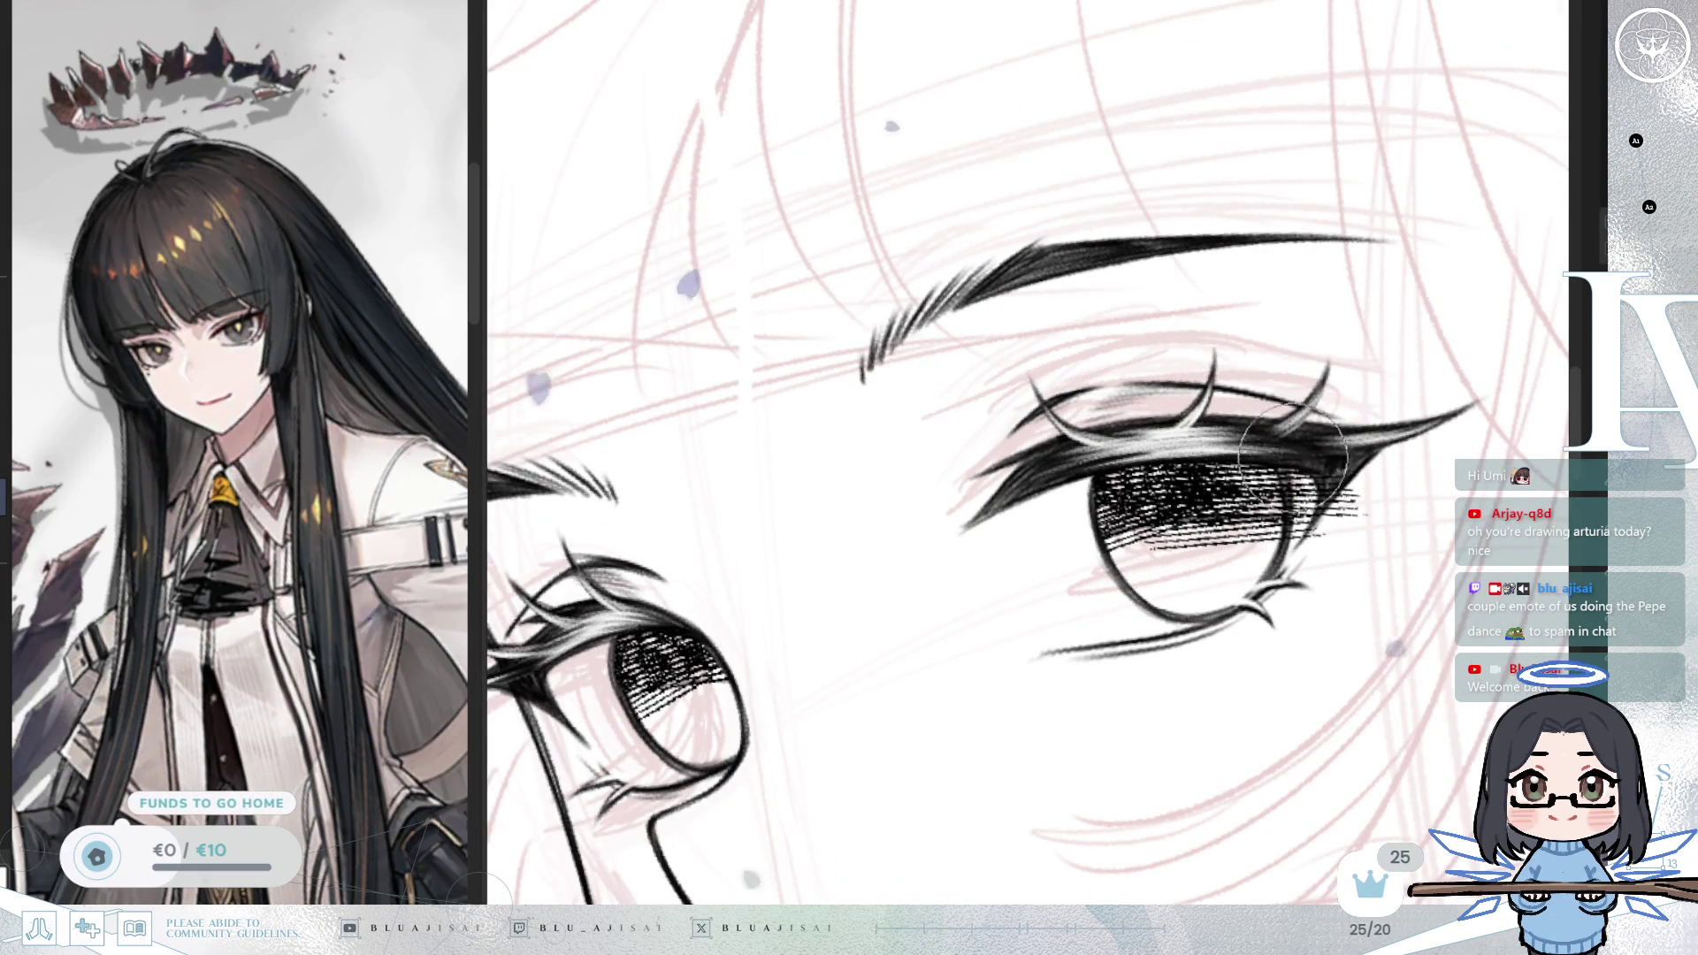
mouse_move(1302, 566)
mouse_down()
mouse_move(1329, 467)
mouse_move(1382, 429)
mouse_up()
drag(1345, 535, 1333, 513)
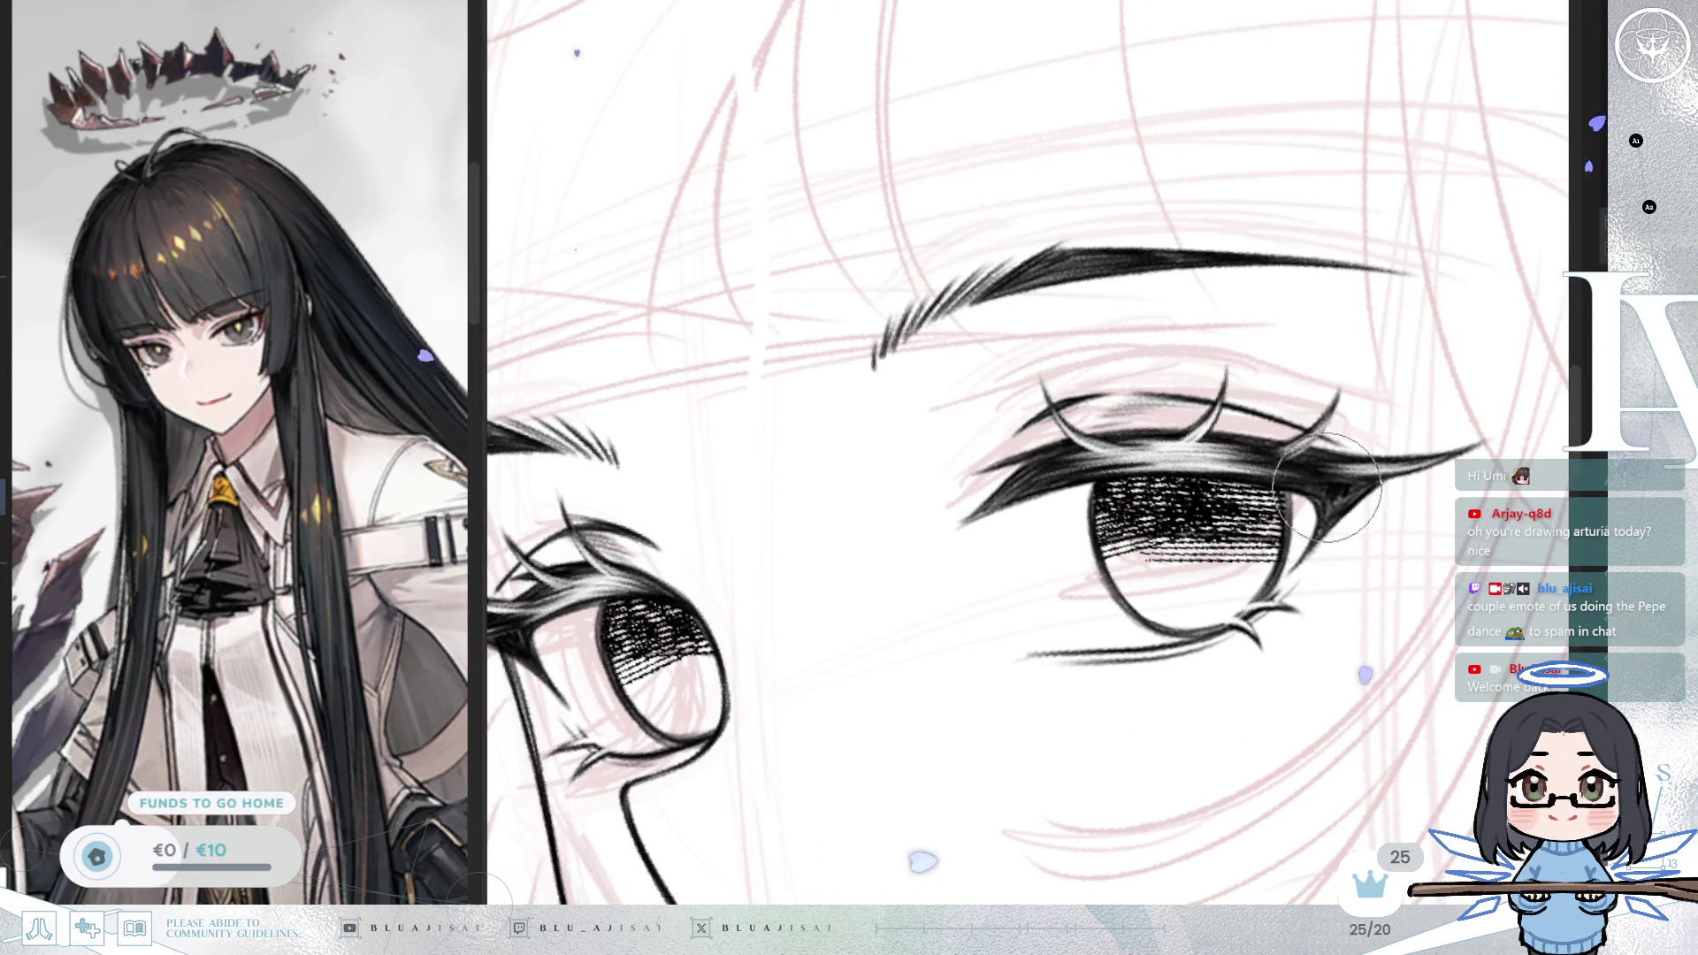
mouse_move(1293, 575)
mouse_down()
mouse_move(1210, 543)
mouse_move(1408, 495)
mouse_up()
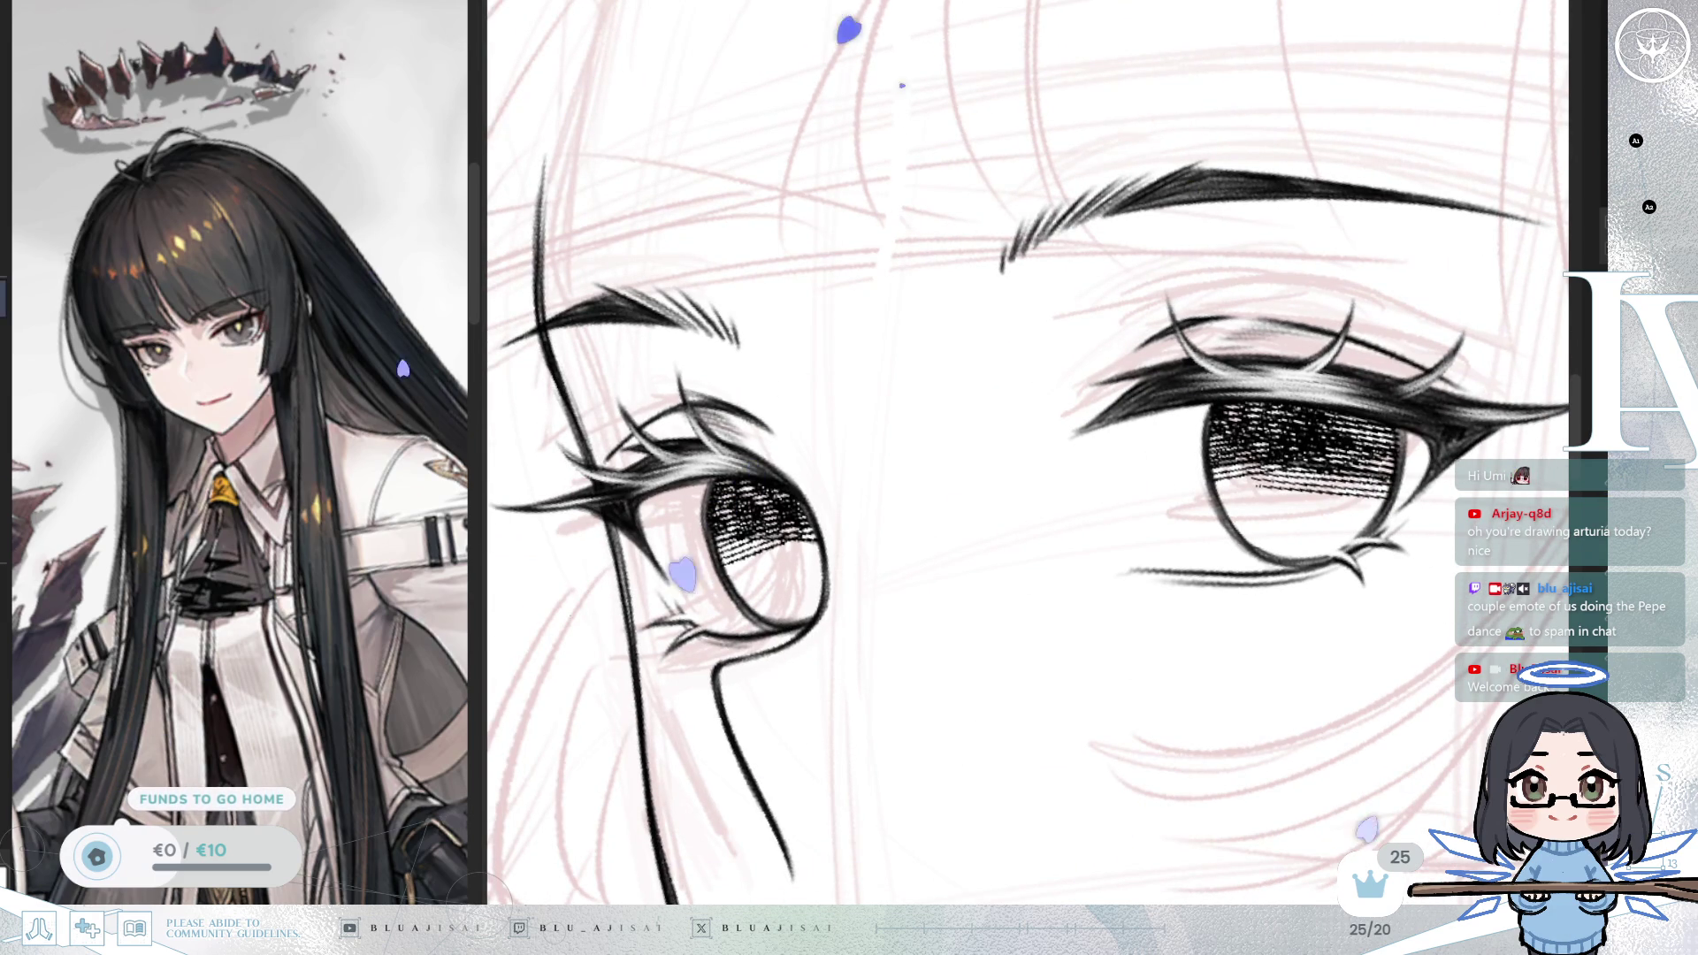
drag(778, 548, 796, 519)
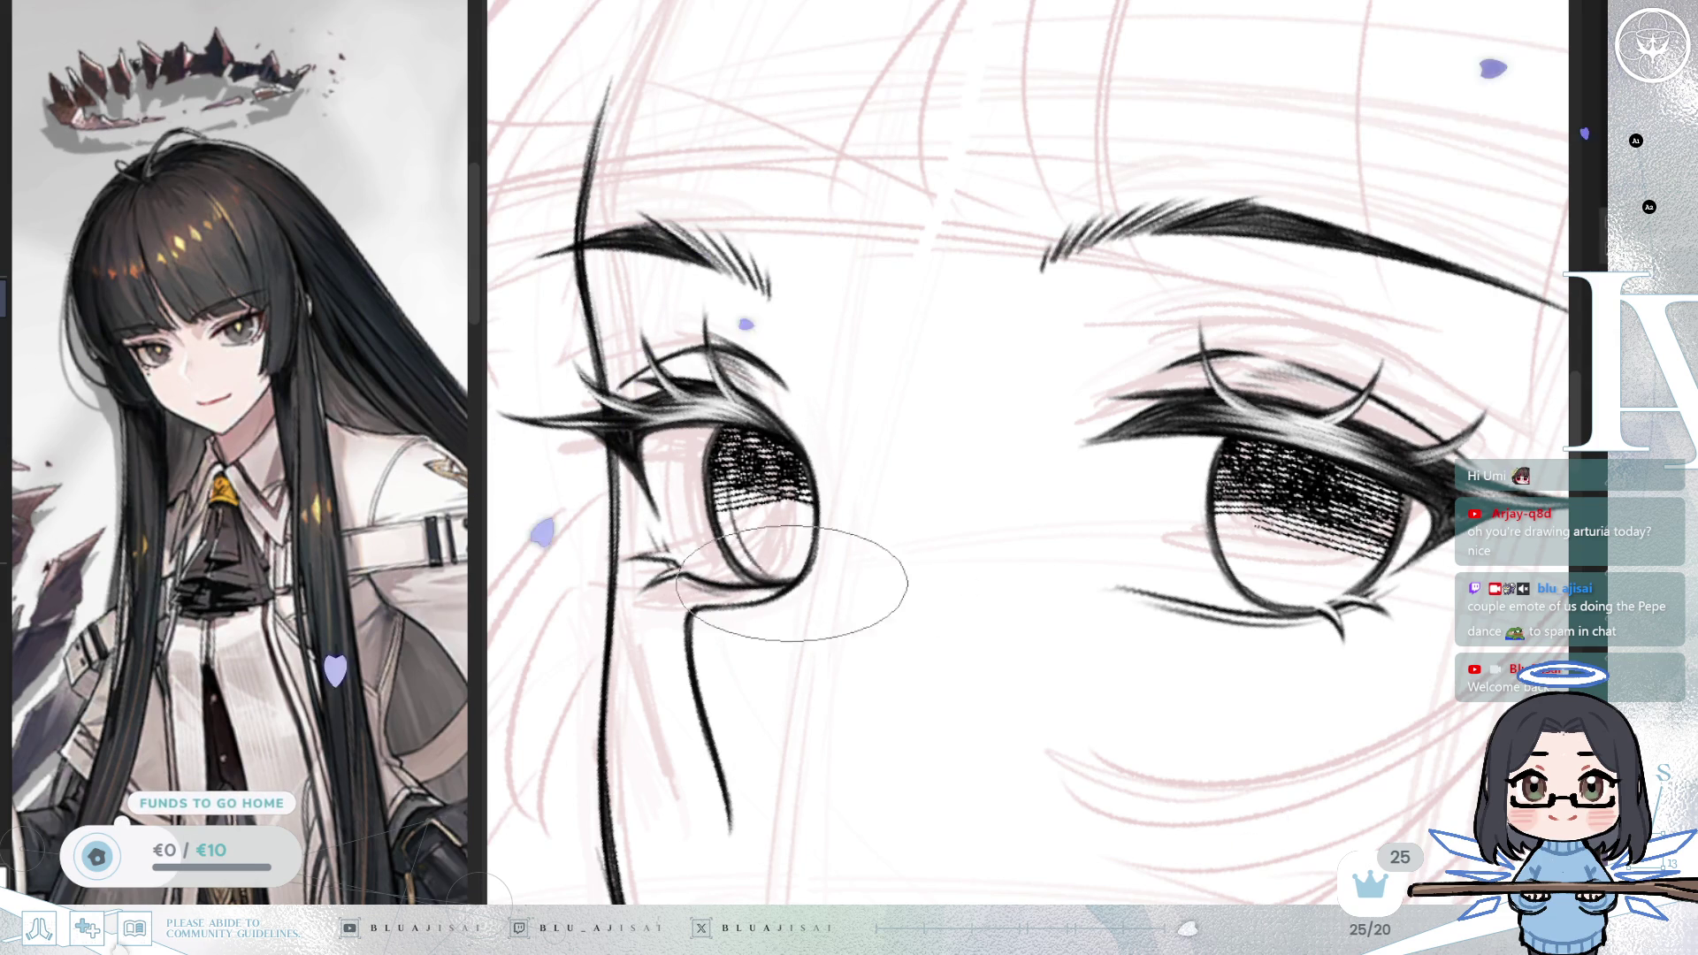
drag(766, 559, 788, 334)
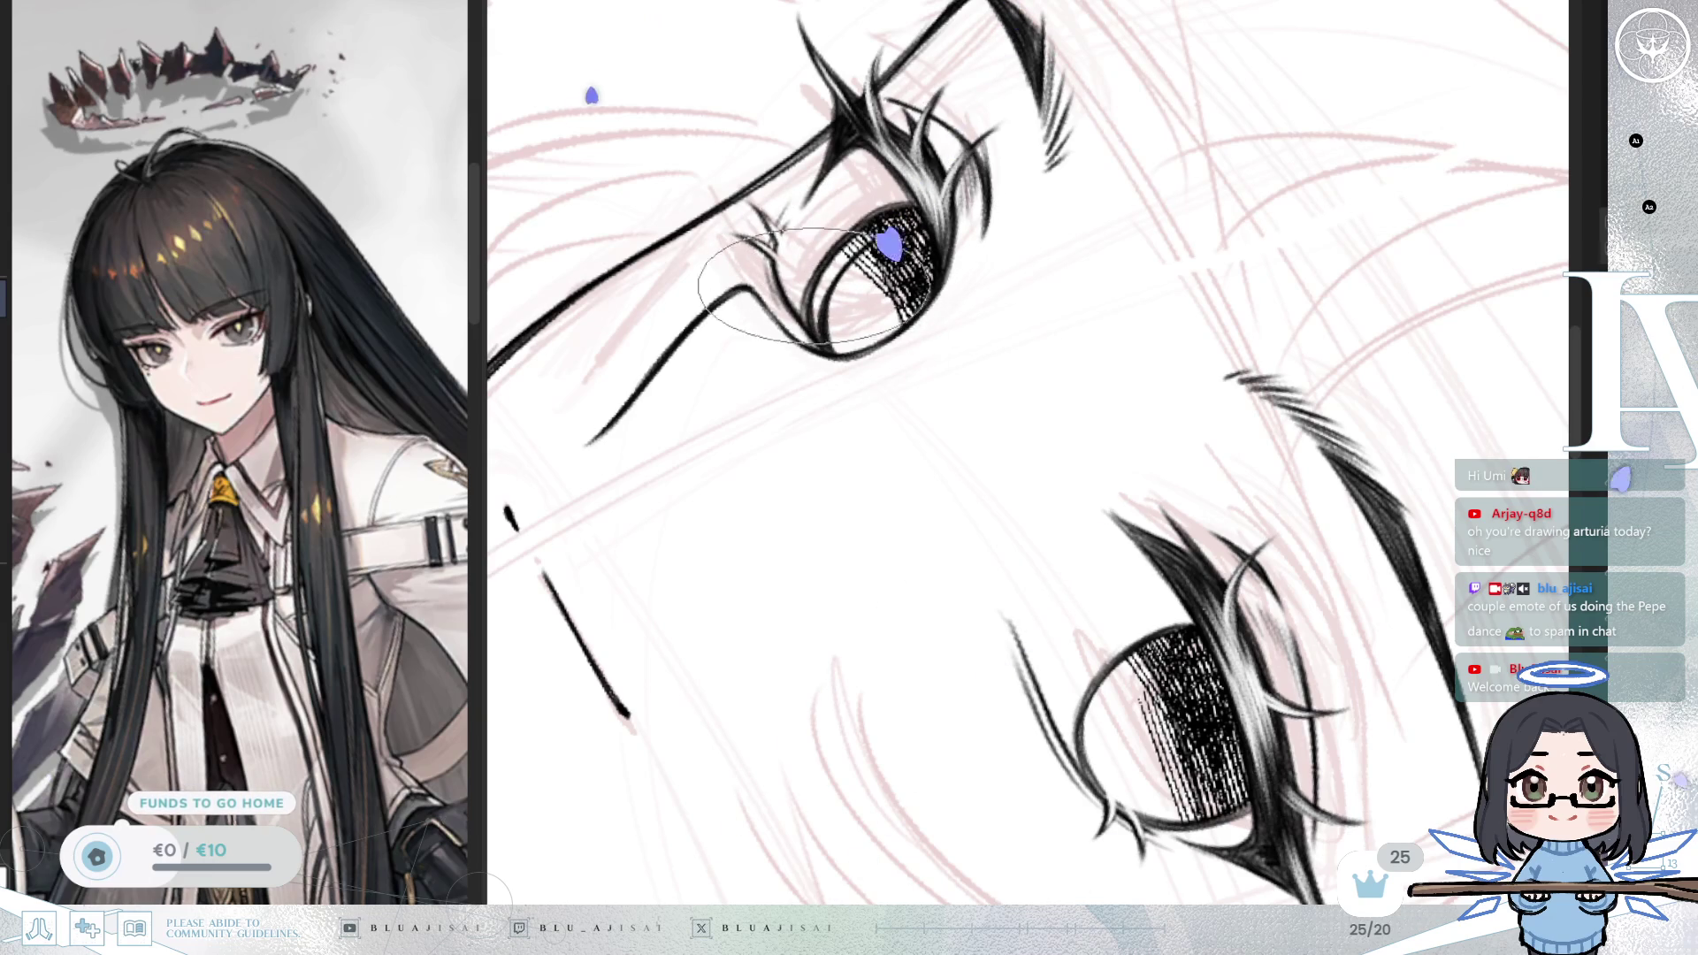
mouse_move(828, 336)
mouse_down()
mouse_move(1268, 291)
mouse_move(1256, 336)
mouse_move(1105, 389)
mouse_up()
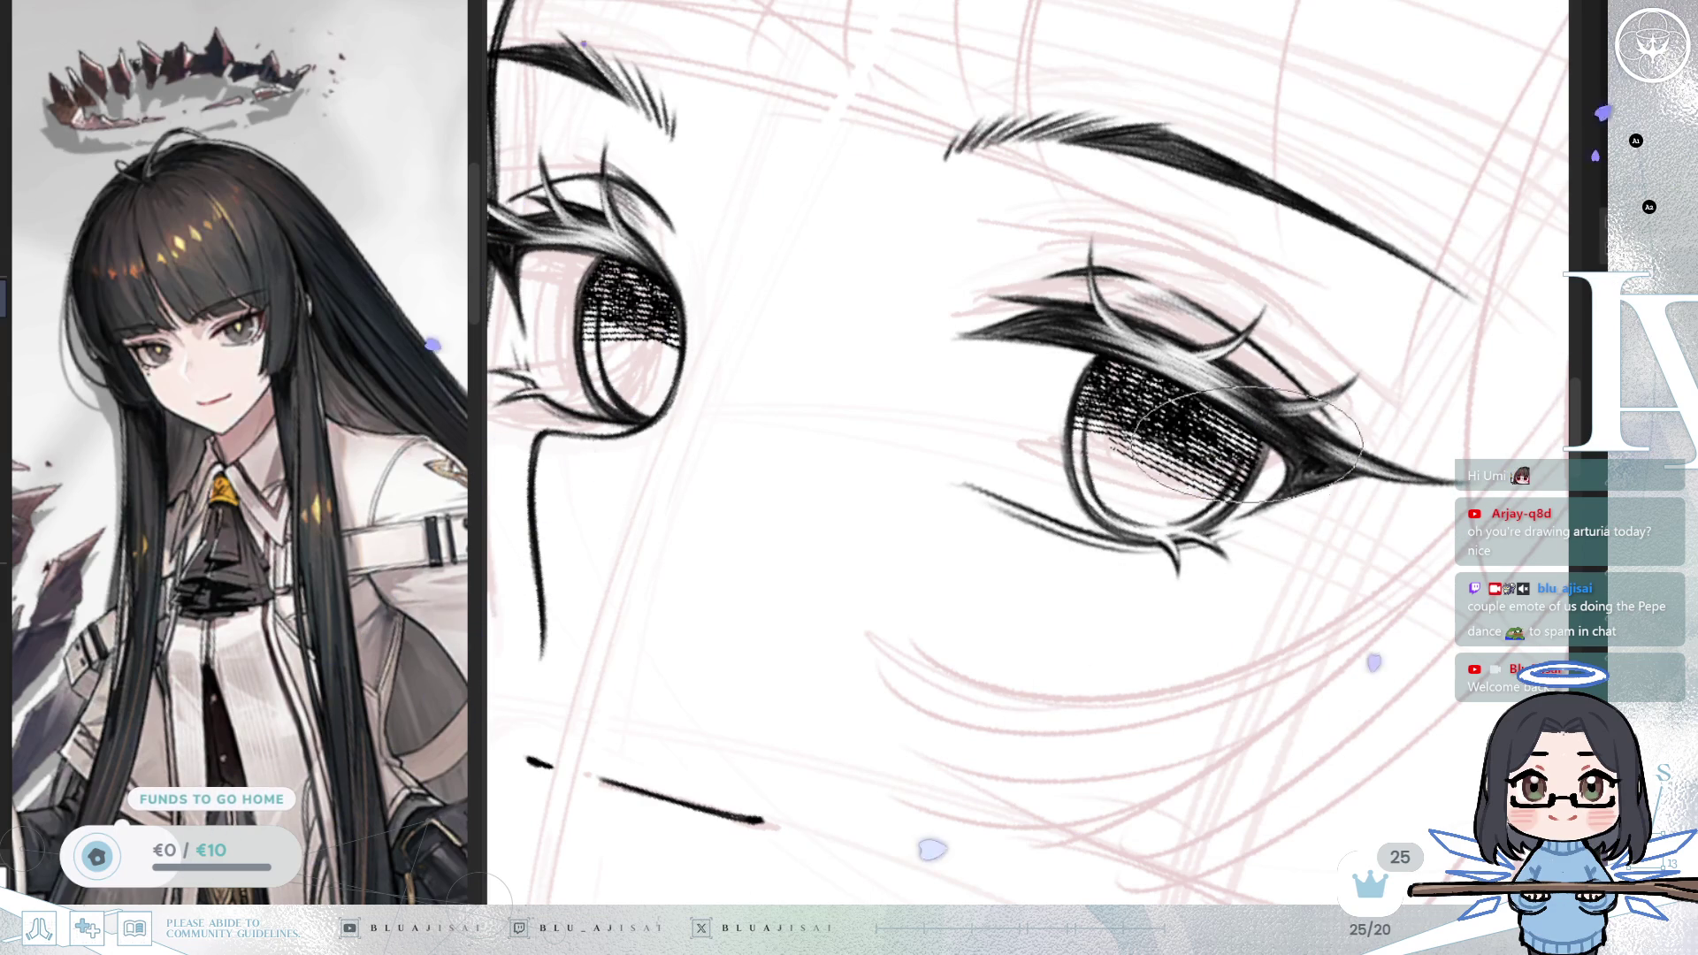
mouse_move(1135, 411)
mouse_down()
mouse_move(1159, 424)
mouse_move(1109, 431)
mouse_move(1109, 446)
mouse_up()
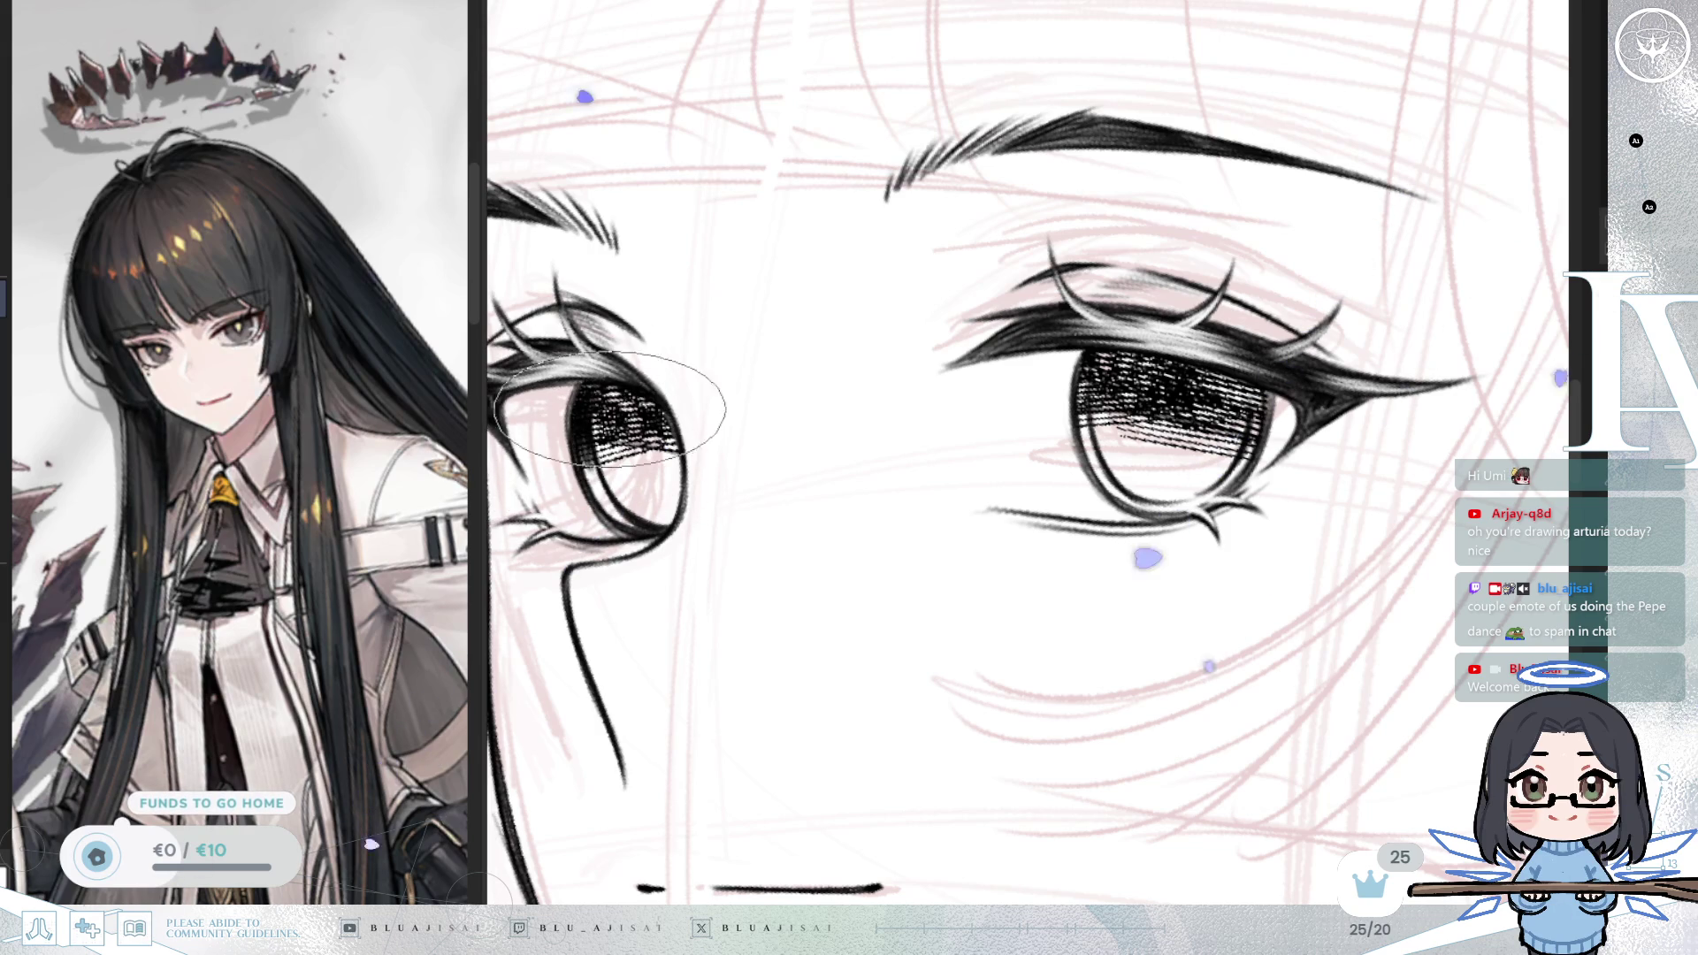
scroll(1218, 465, right, 2)
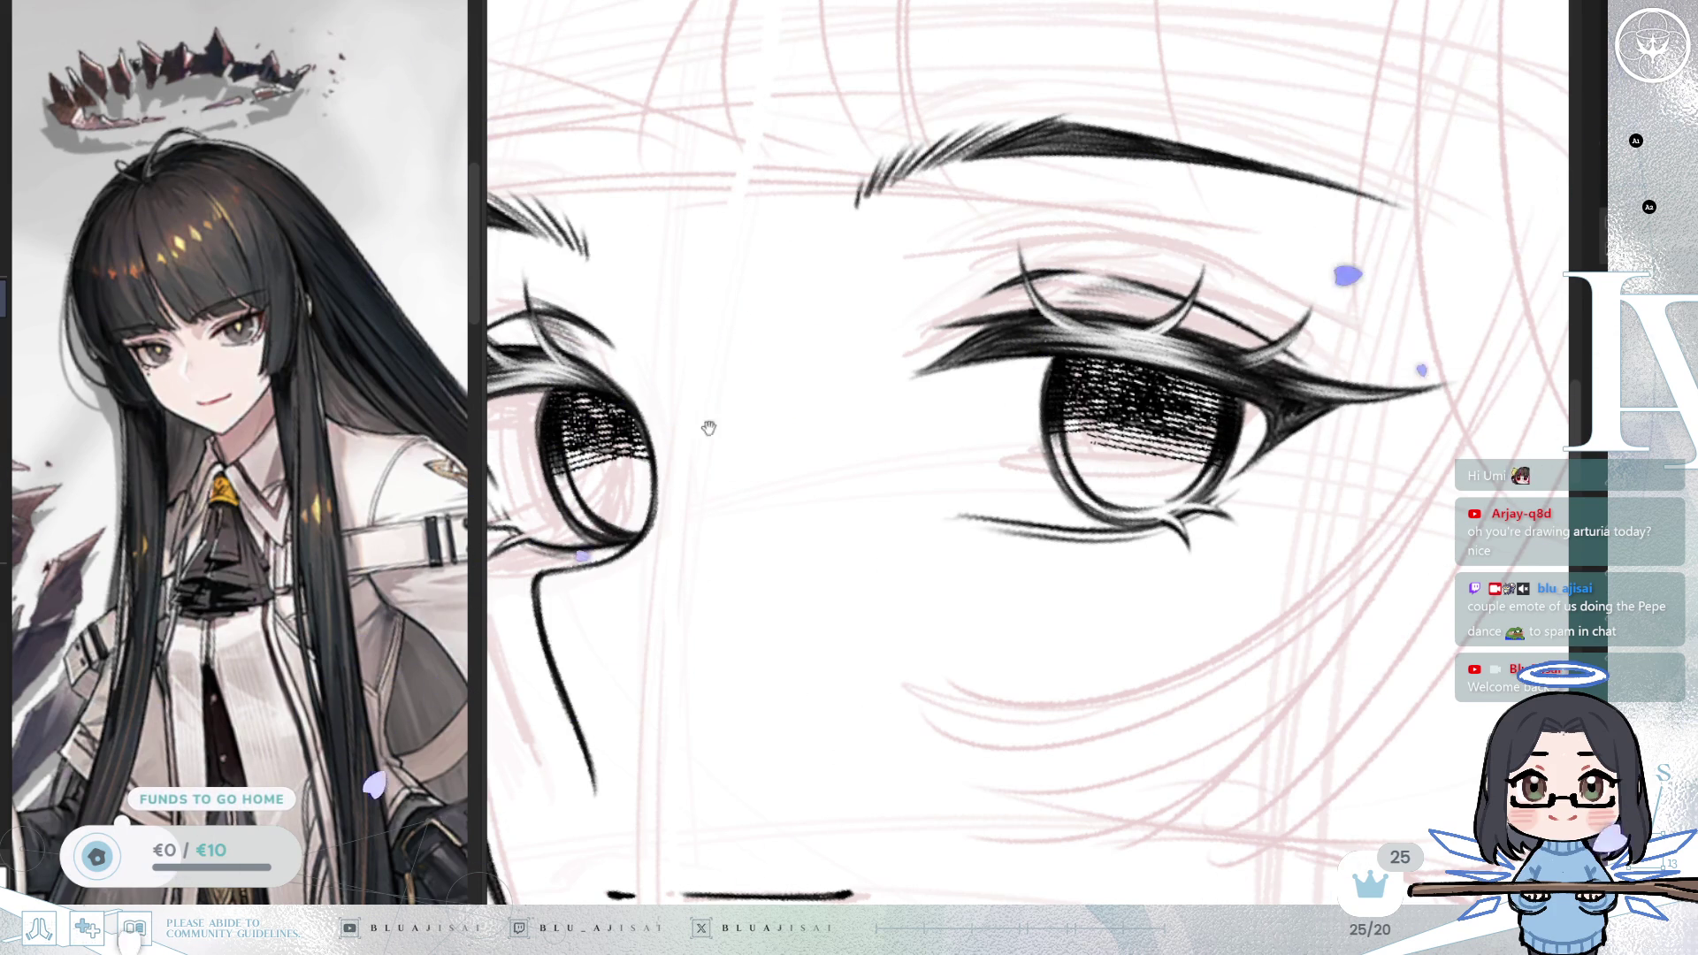
Step: Fill the left pupil solid black and select it with the ellipse selection
drag(557, 391, 745, 380)
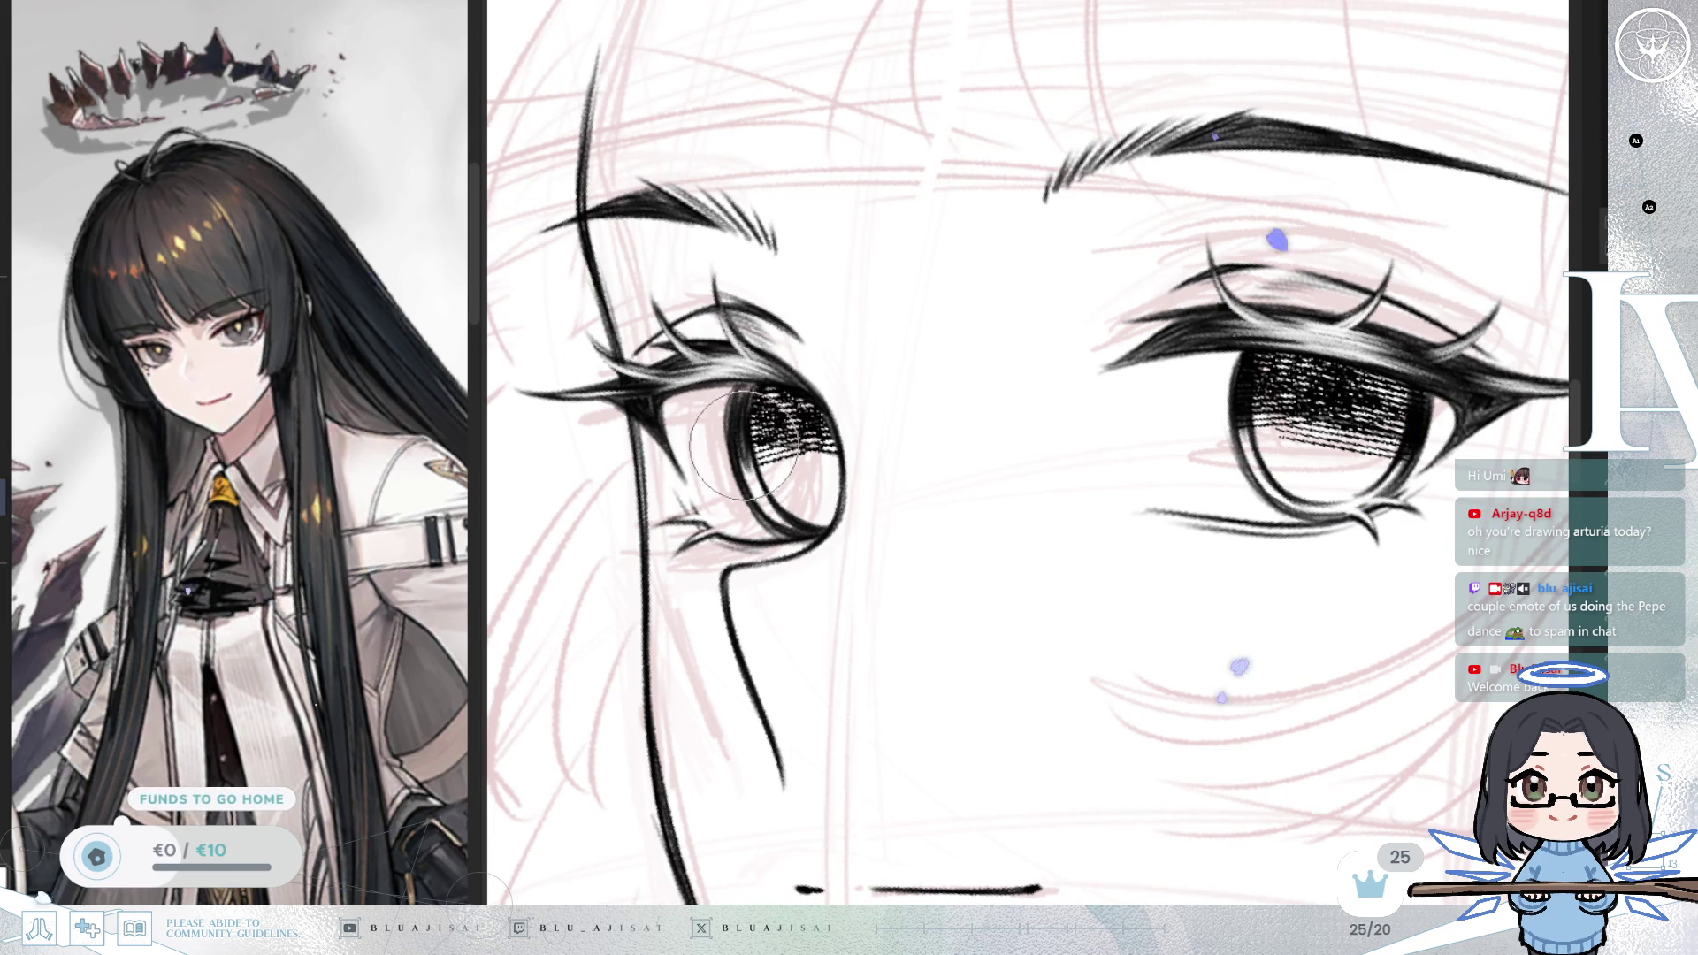
scroll(970, 349, right, 2)
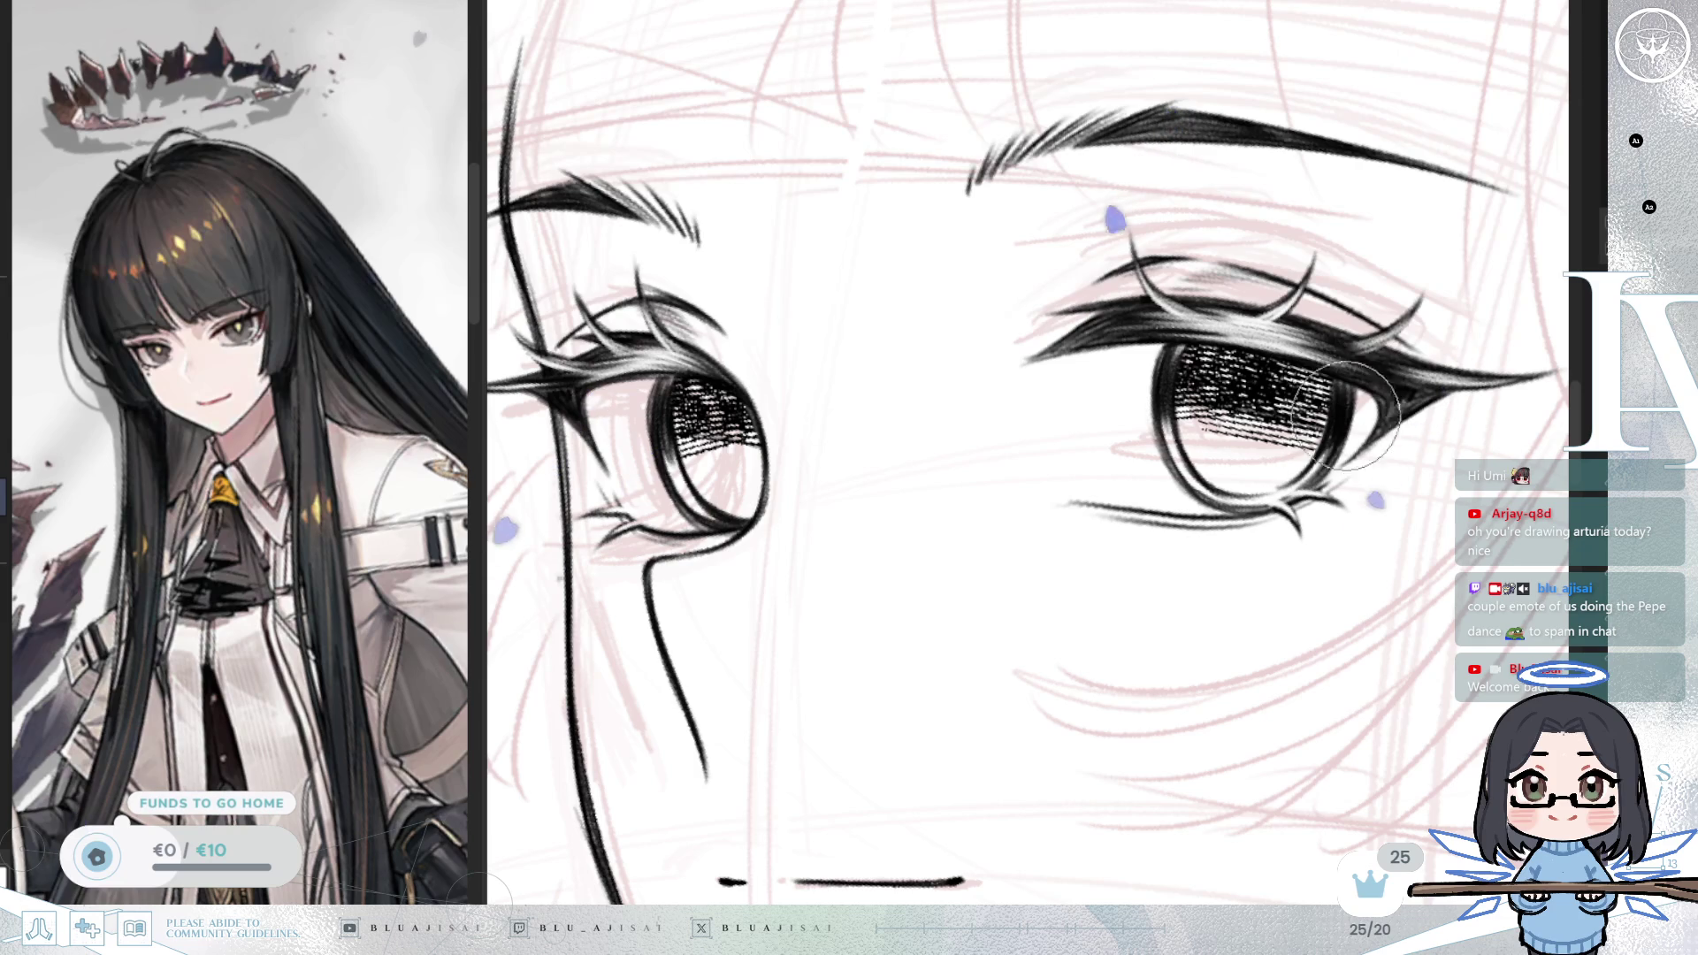
drag(1350, 367, 1350, 371)
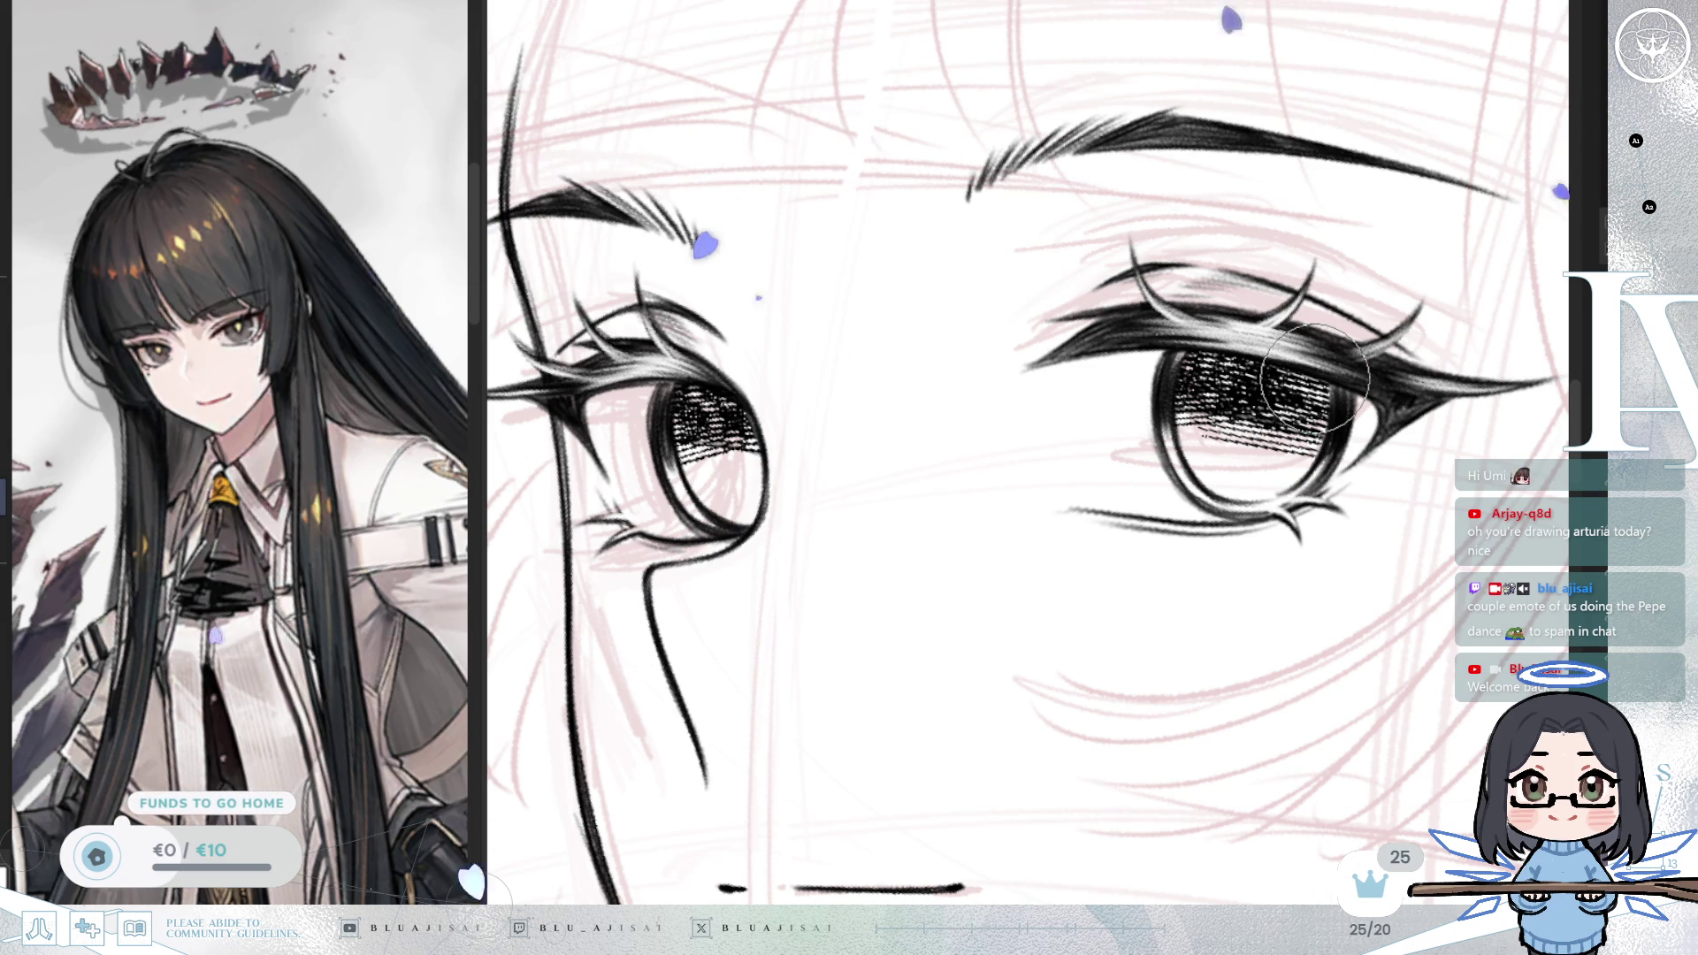
drag(1377, 413, 1439, 391)
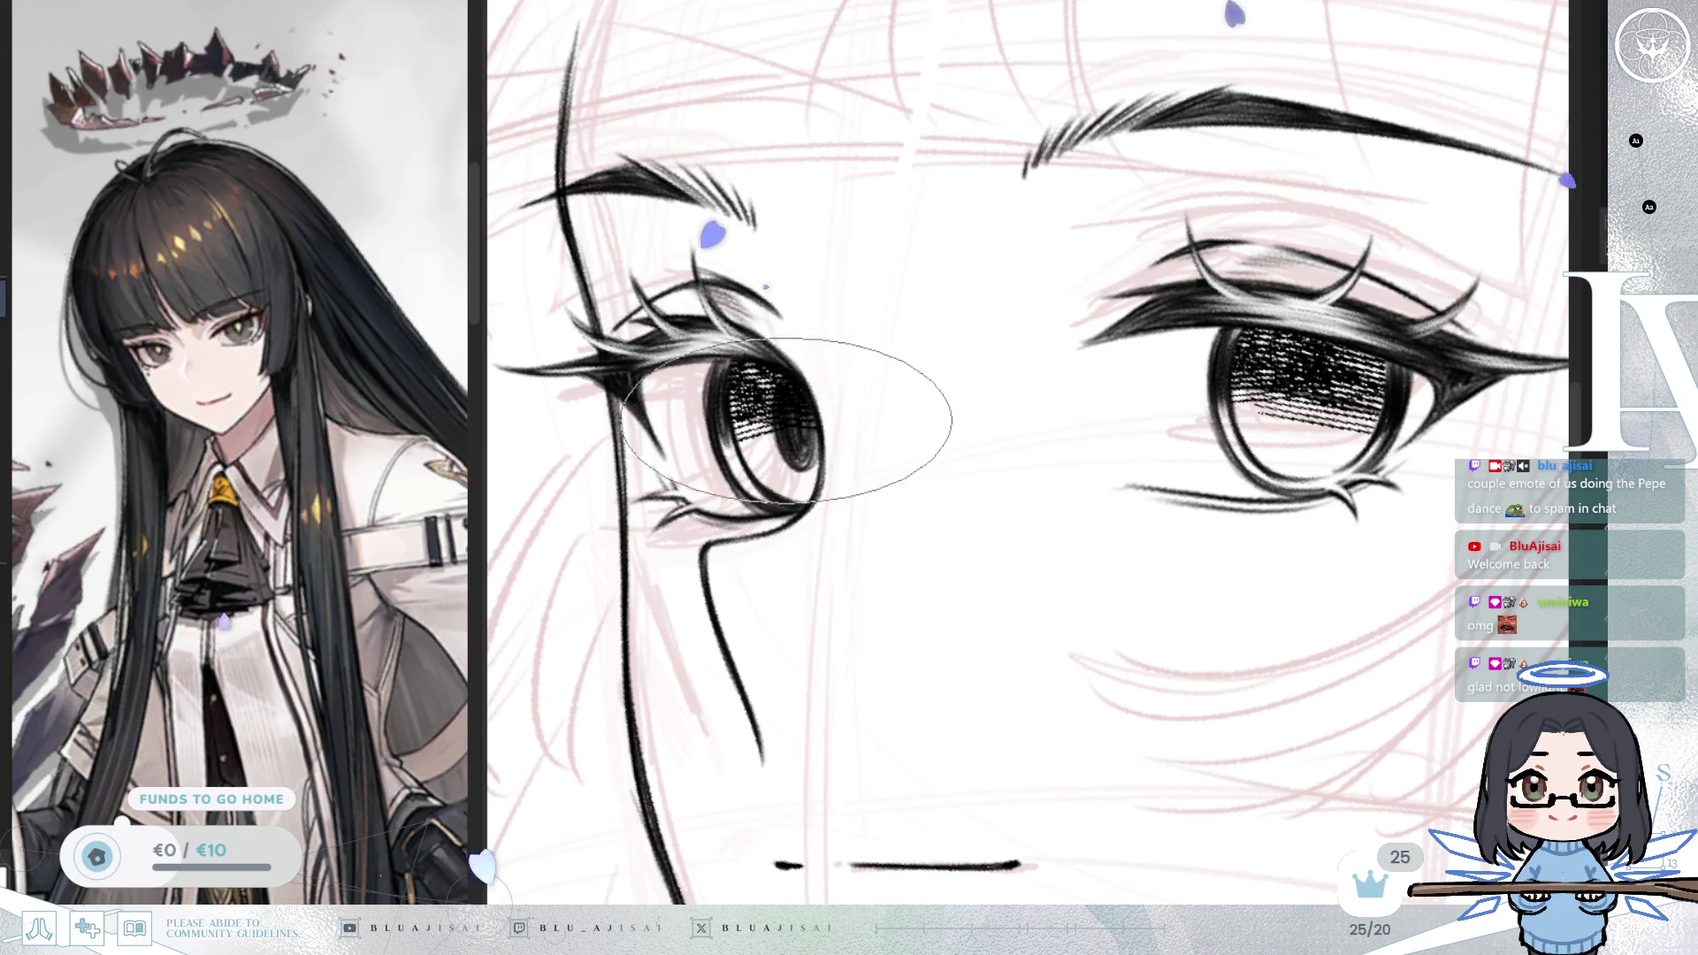
key(asciicircum)
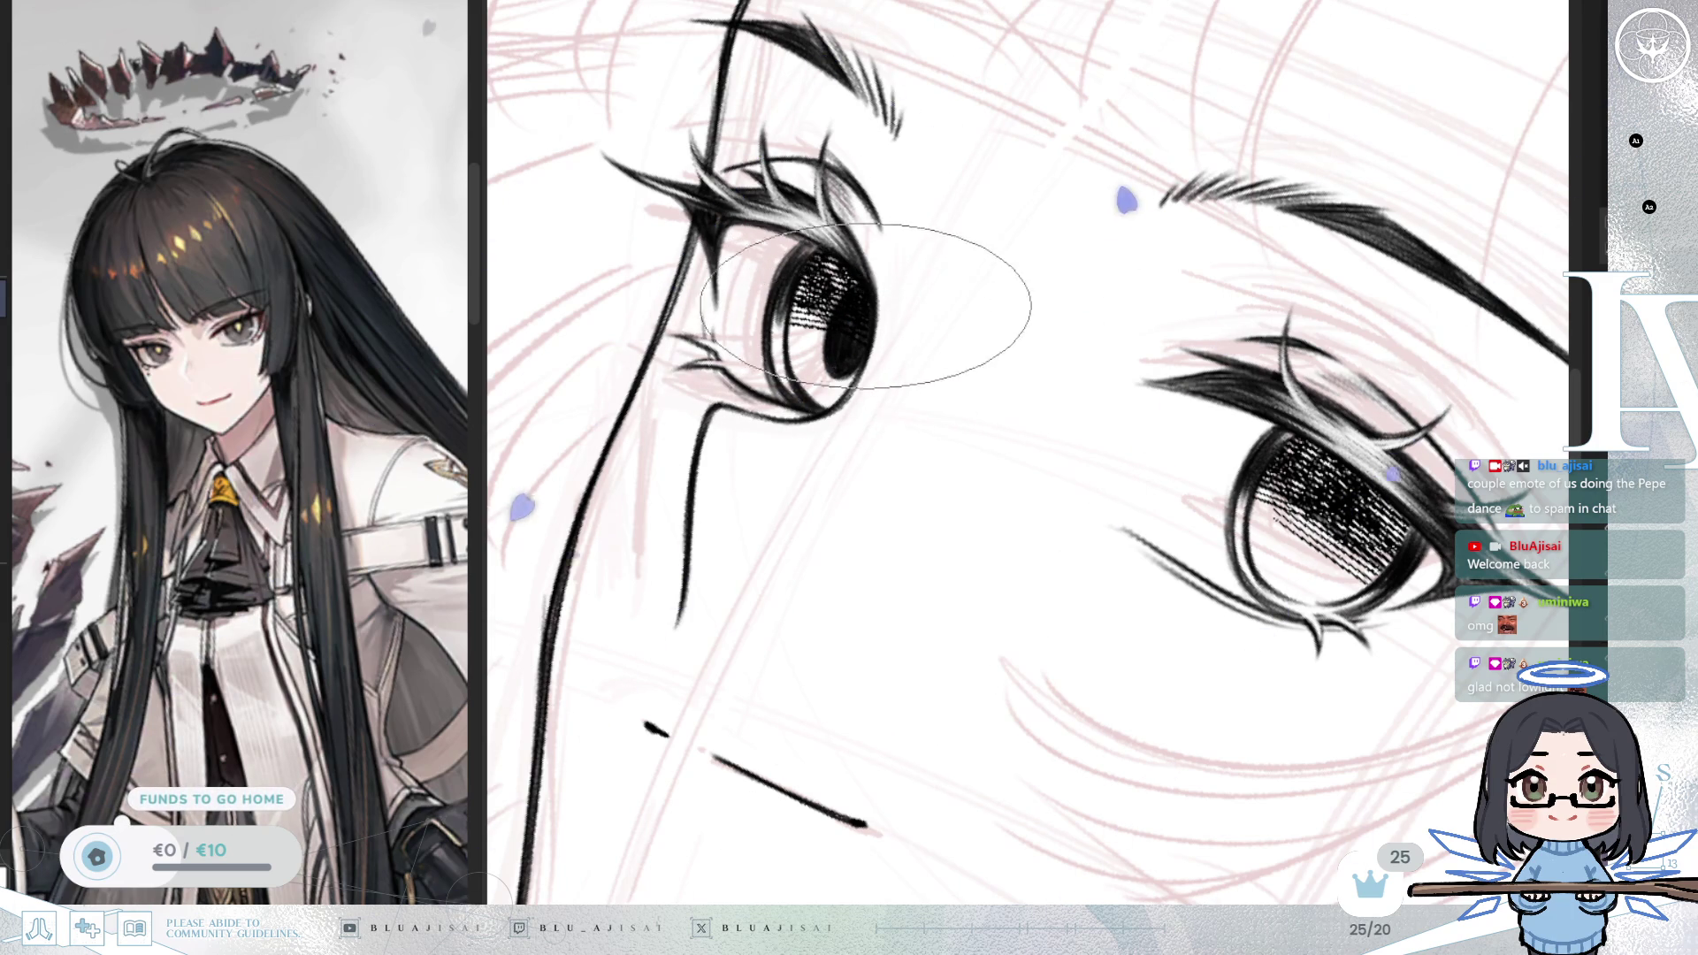
key(Delete)
key(Delete)
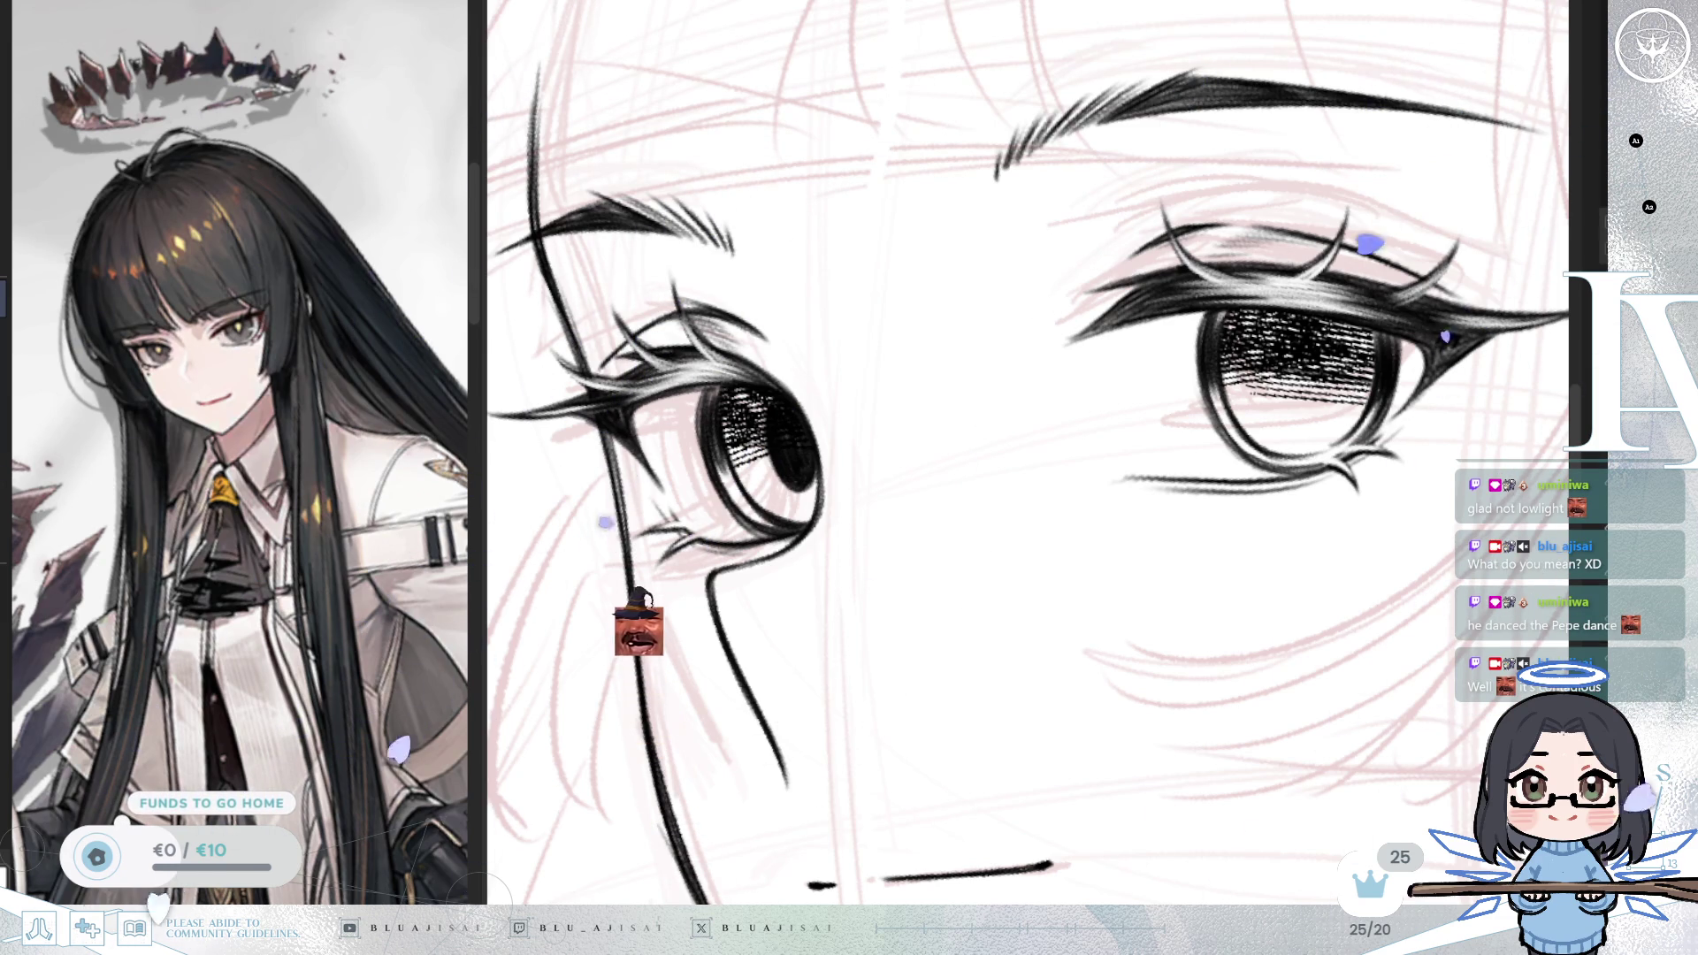
mouse_move(831, 266)
mouse_down()
mouse_move(937, 416)
mouse_move(929, 531)
mouse_move(931, 496)
mouse_up()
mouse_move(765, 457)
mouse_down()
mouse_move(818, 433)
mouse_move(967, 472)
mouse_move(1022, 598)
mouse_move(1006, 584)
mouse_up()
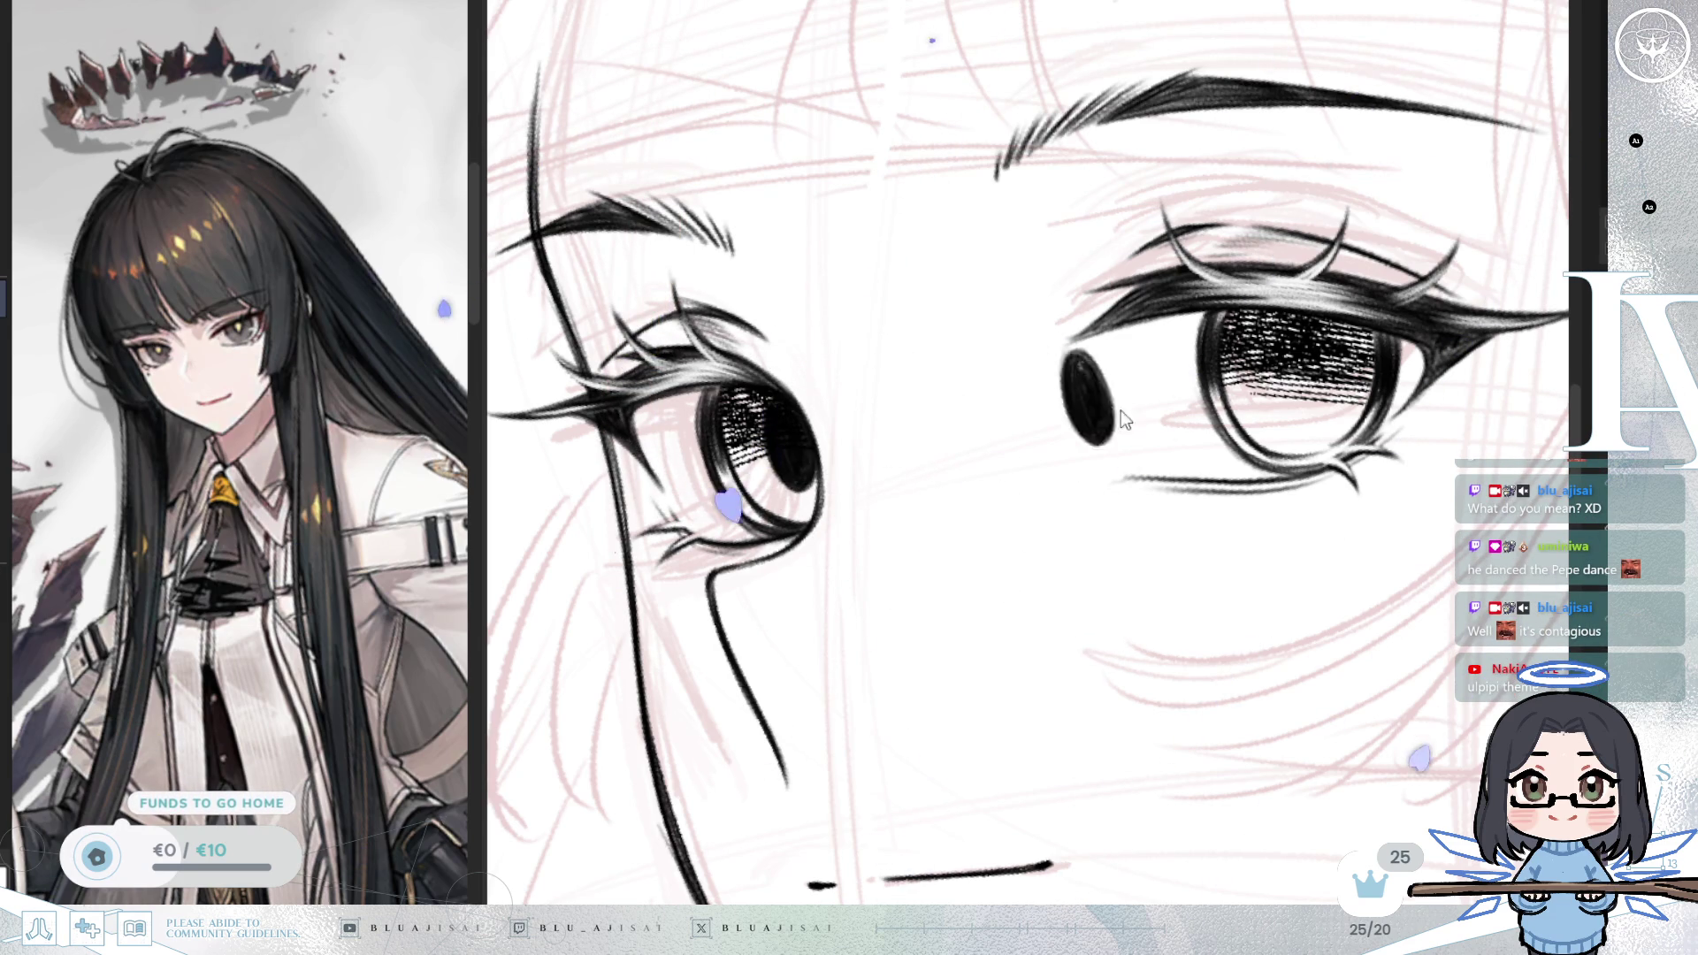
Step: Paste the copied pupil into the right eye, then undo that first placement
drag(1076, 411, 1335, 408)
key(ctrl+t)
drag(1450, 425, 1430, 404)
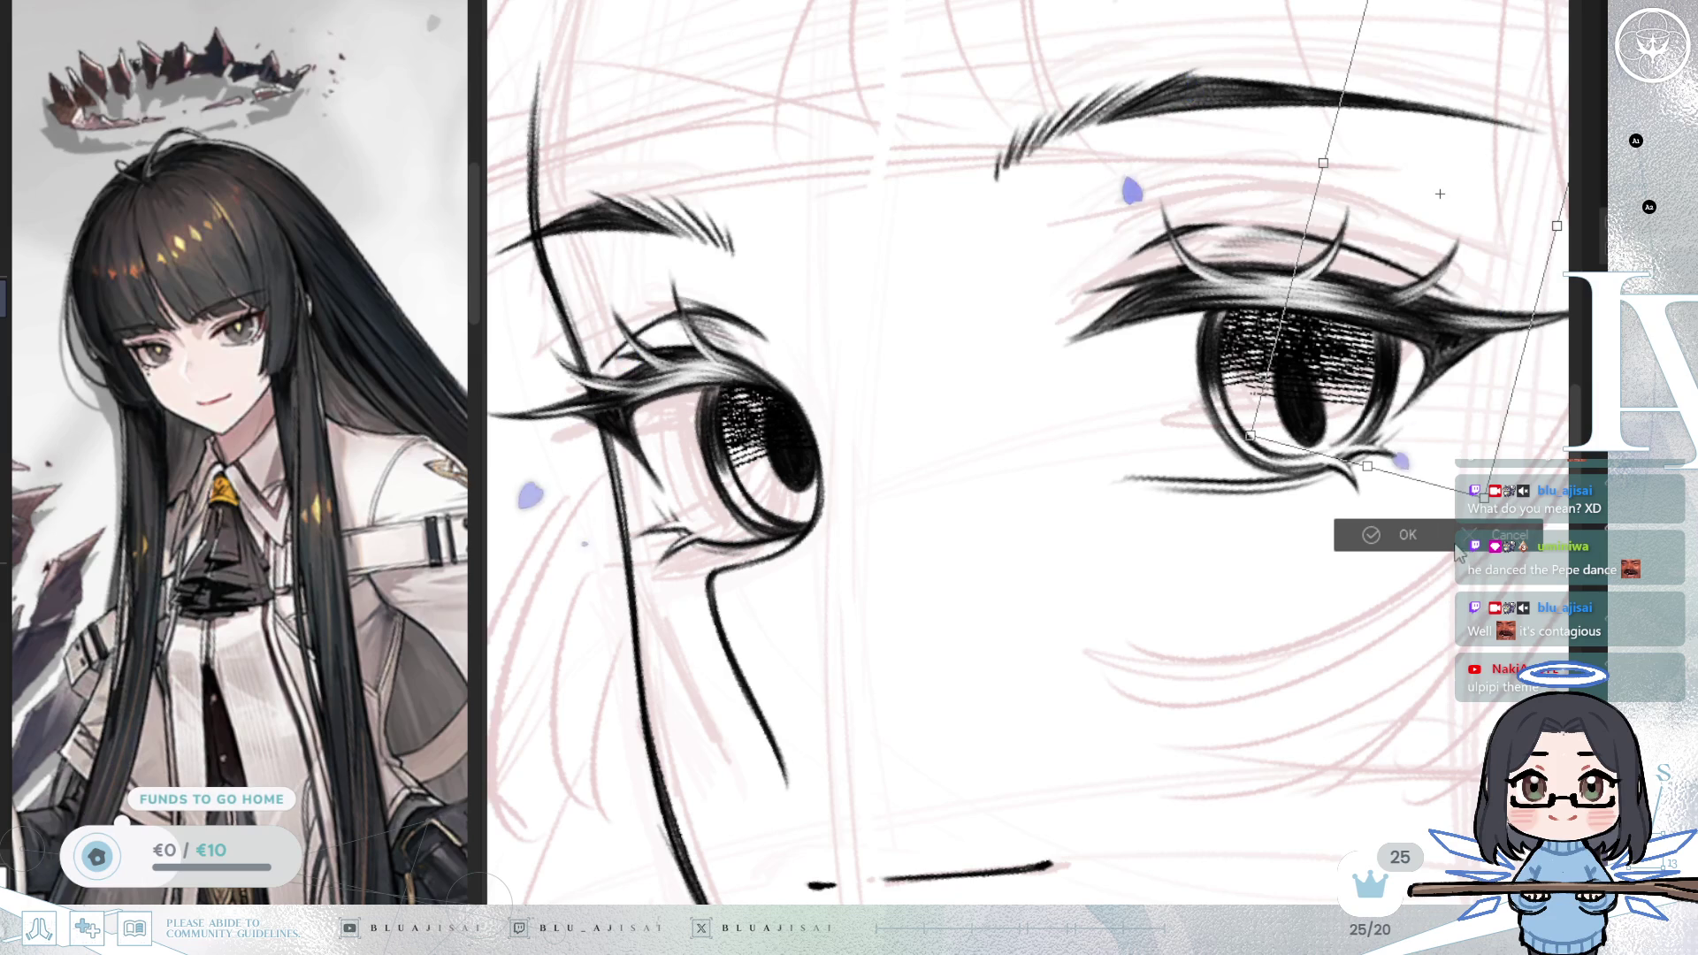
scroll(1440, 194, down, 3)
scroll(1439, 194, up, 3)
key(Return)
drag(1496, 454, 1347, 514)
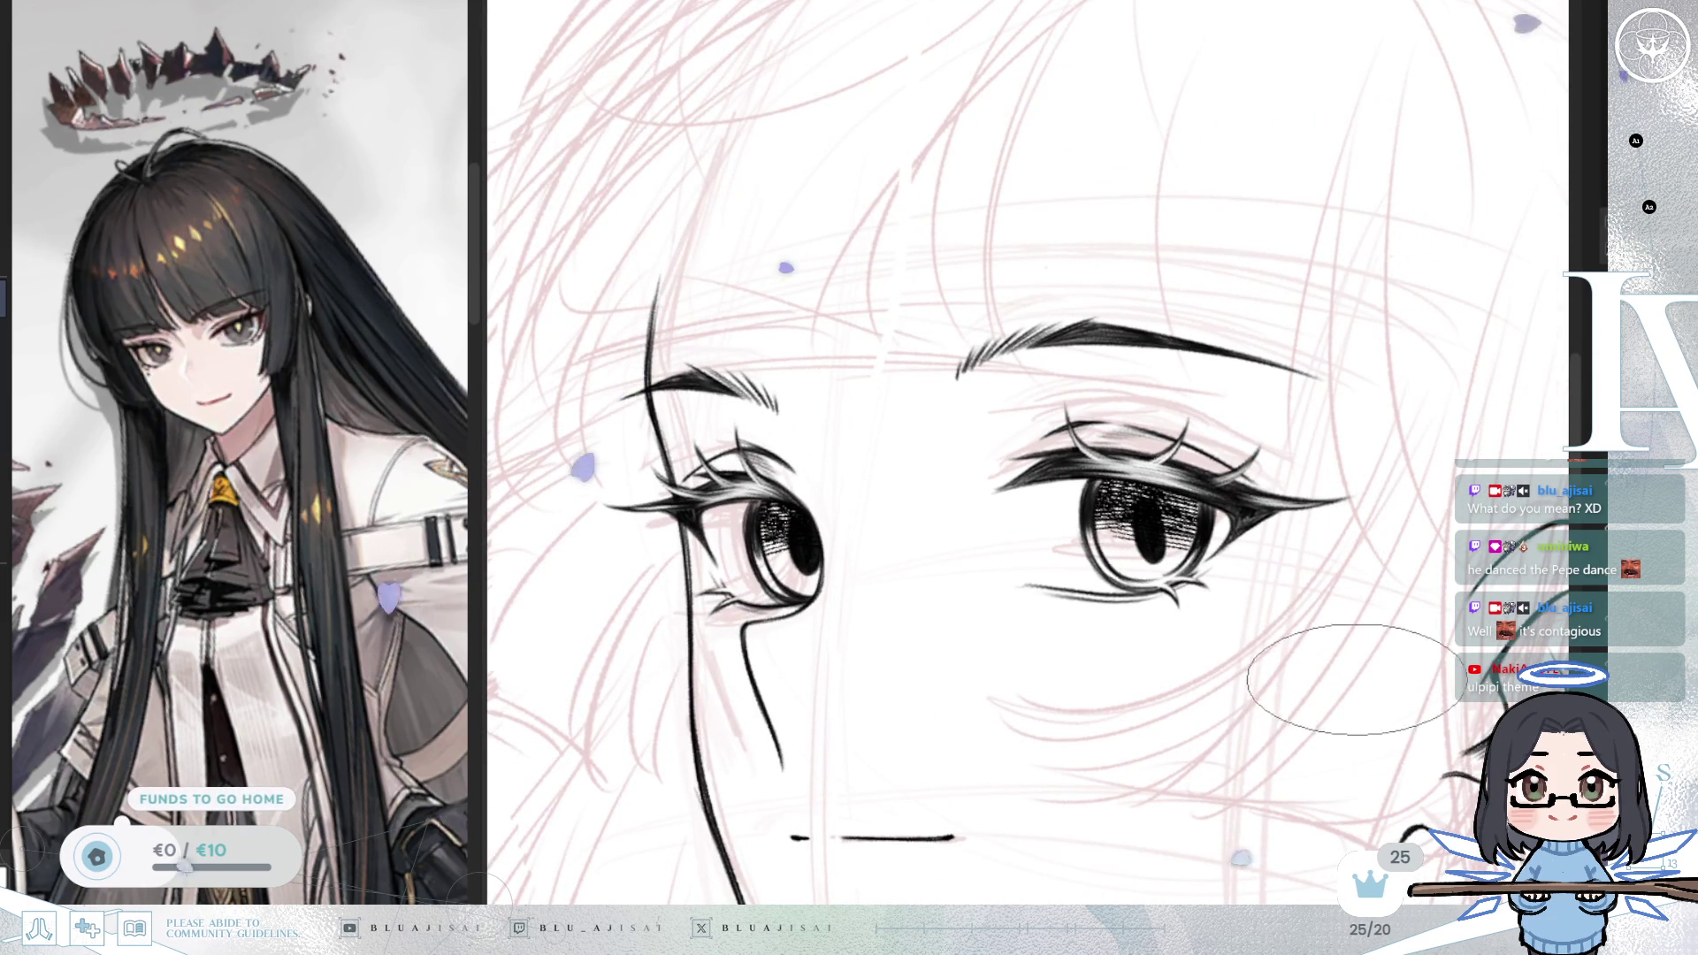
key(Delete)
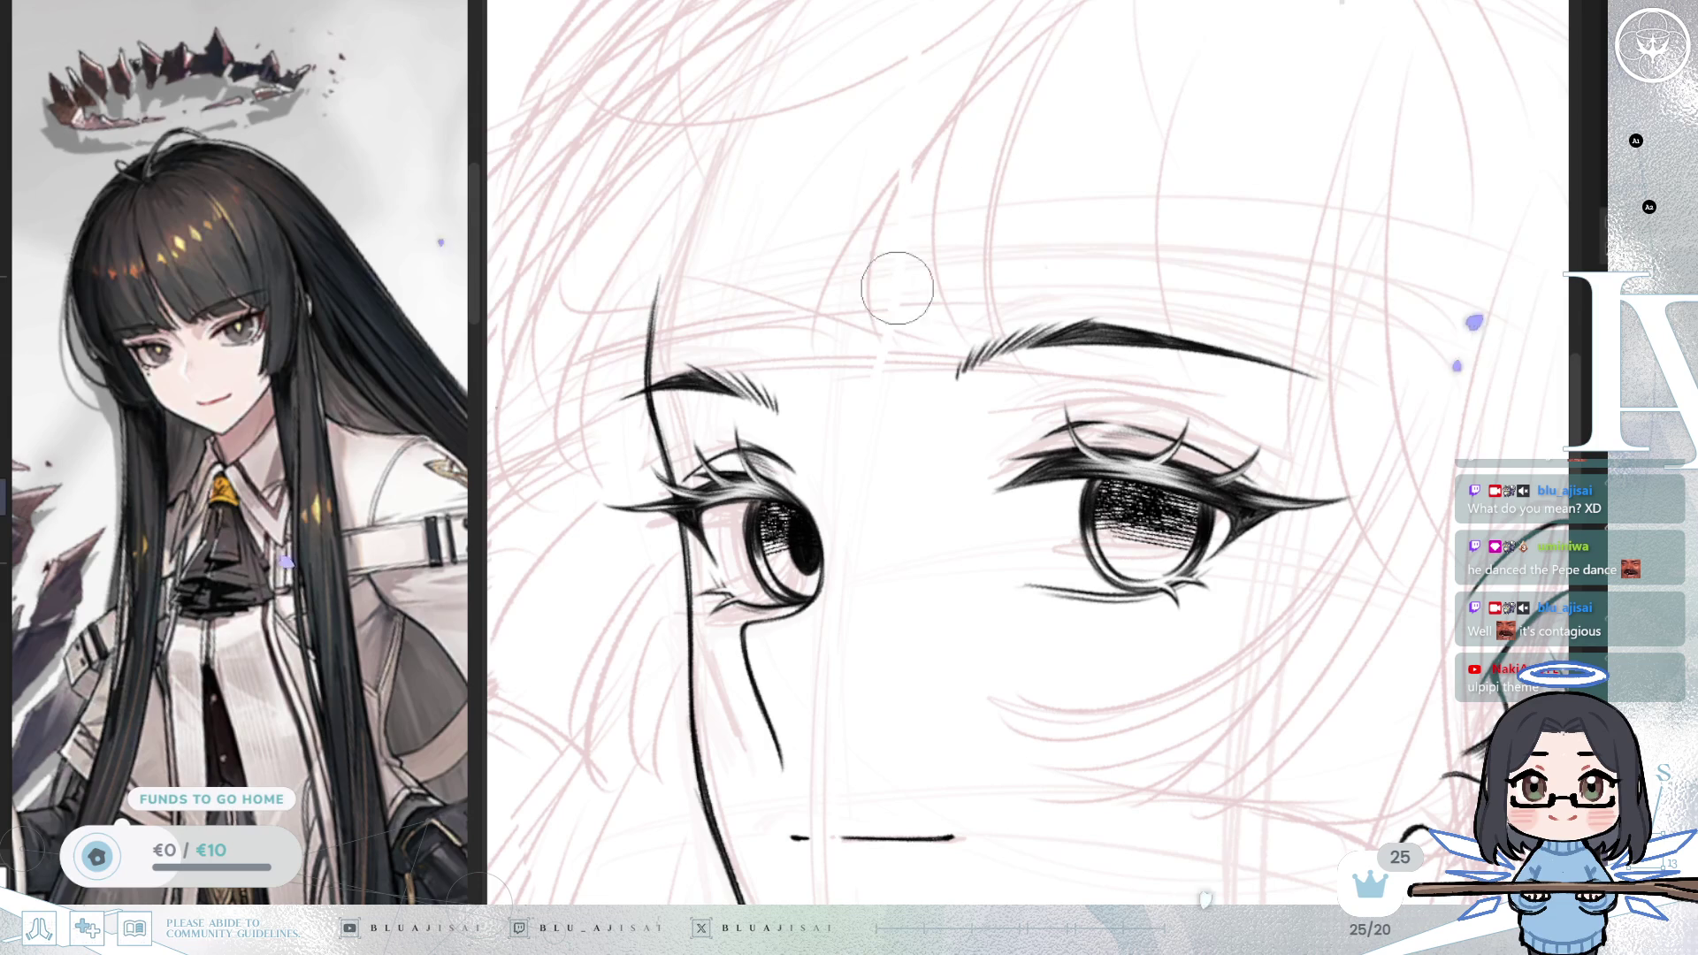
Step: Paste the pupil again, move it into the right iris and nudge it into place
key(e)
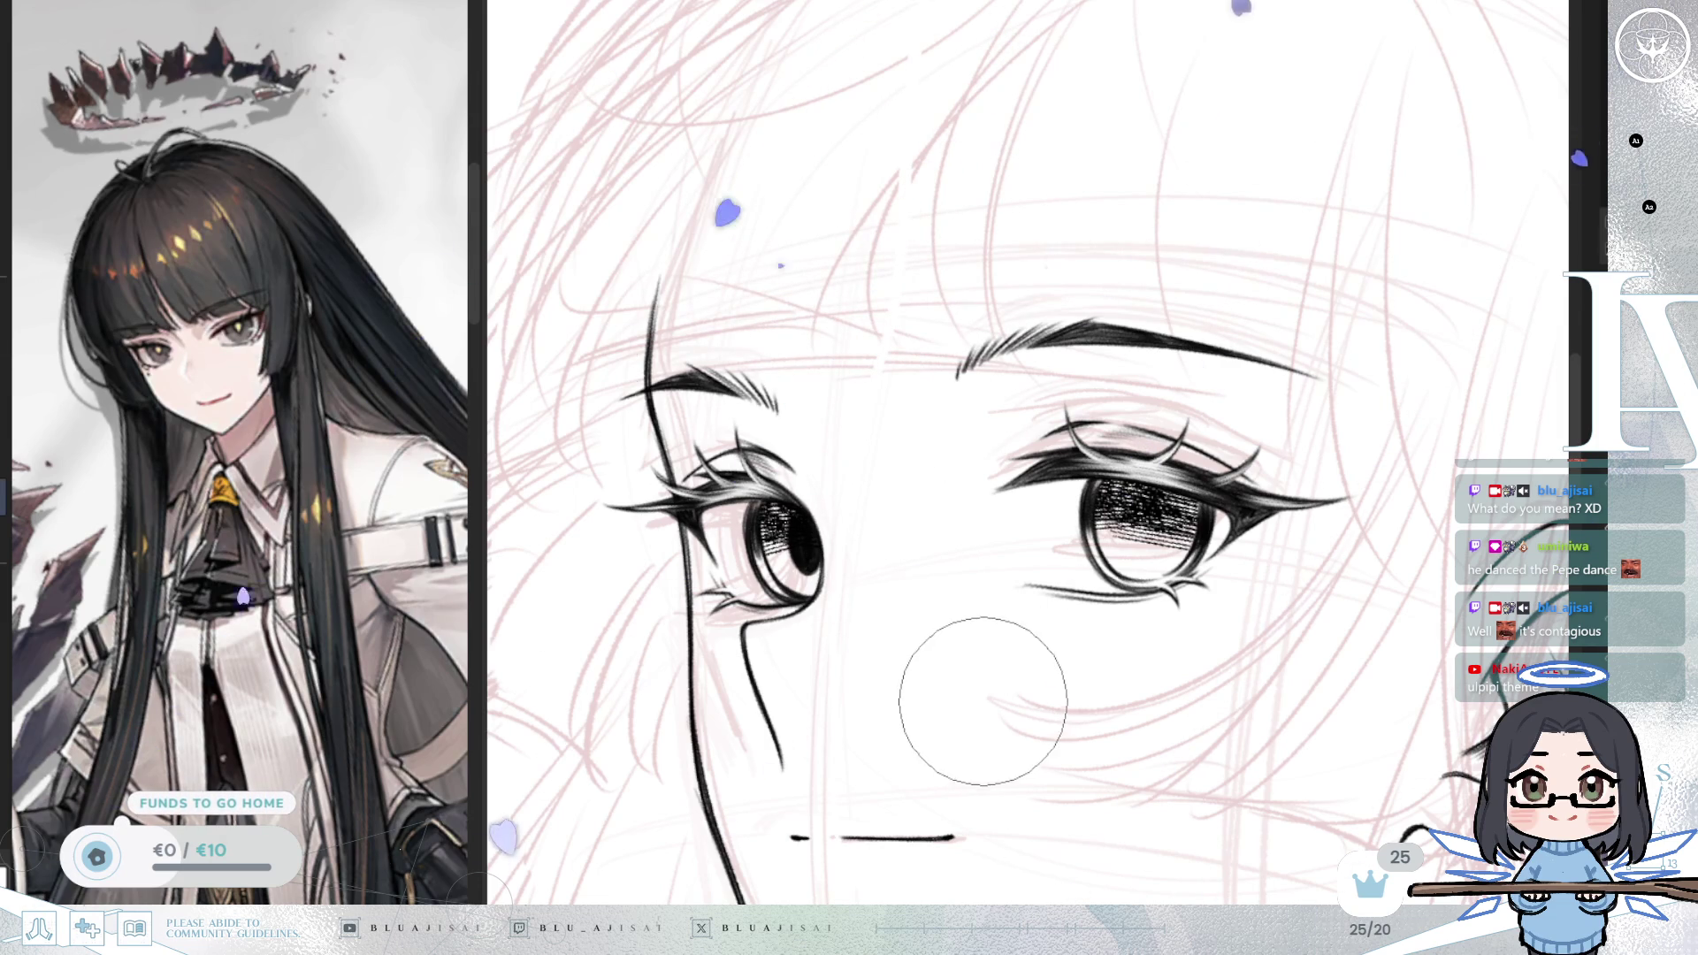
key(ctrl+t)
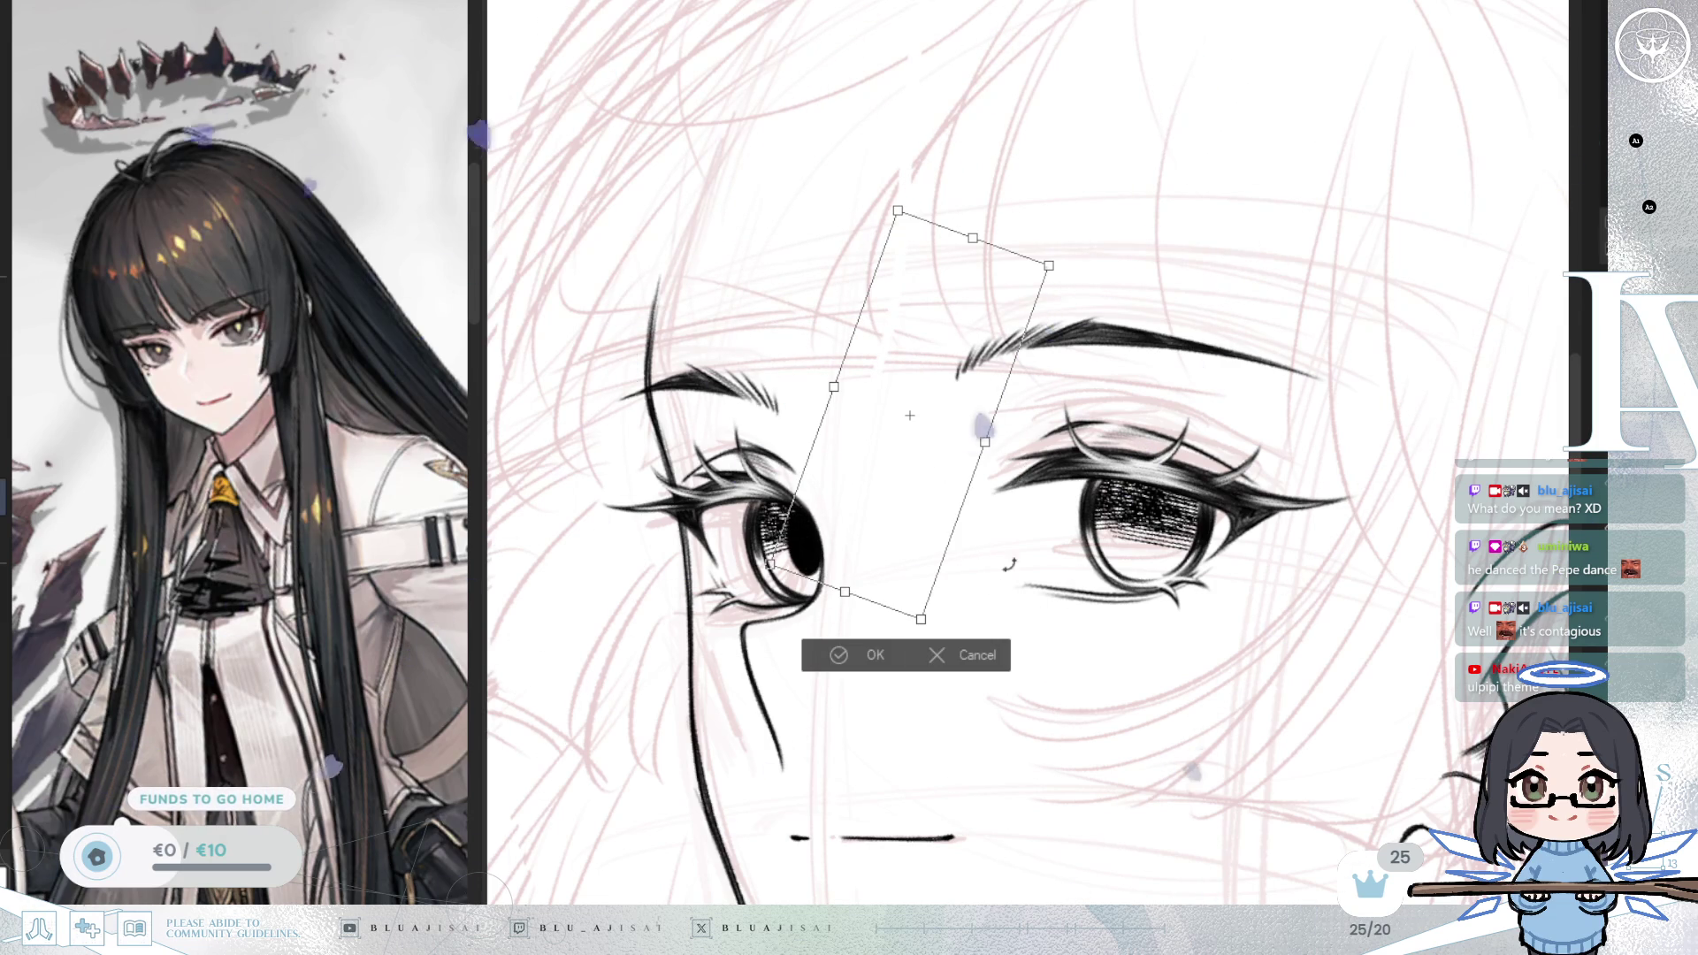
key(Return)
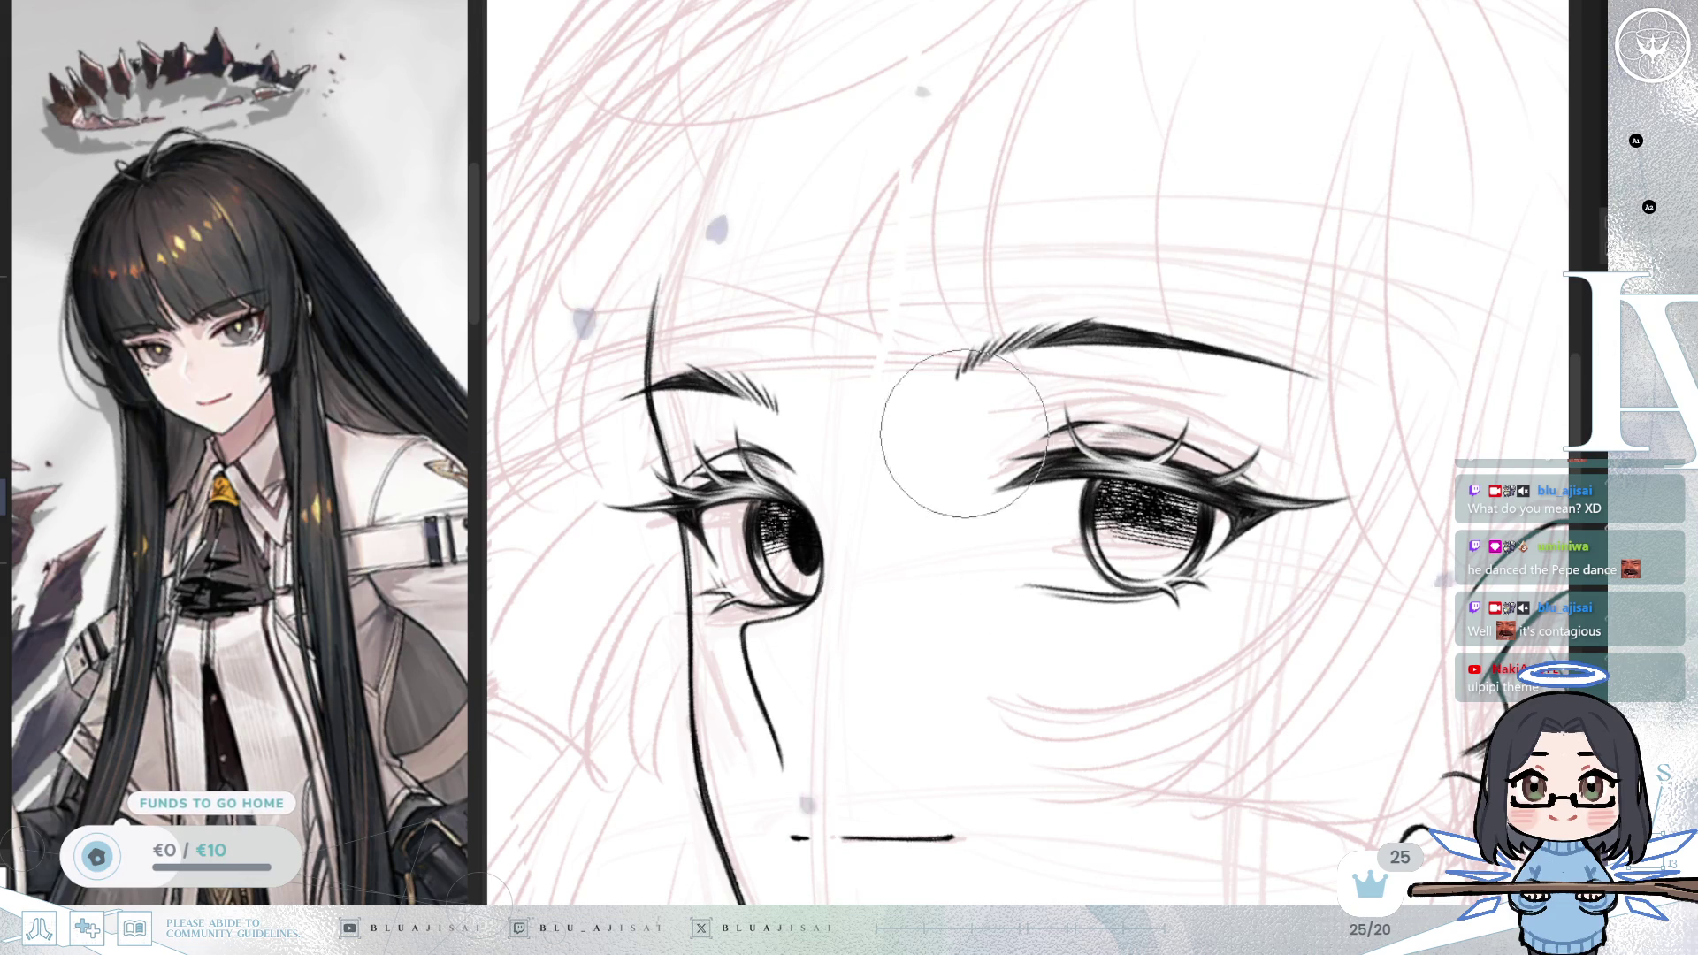
key(ctrl+t)
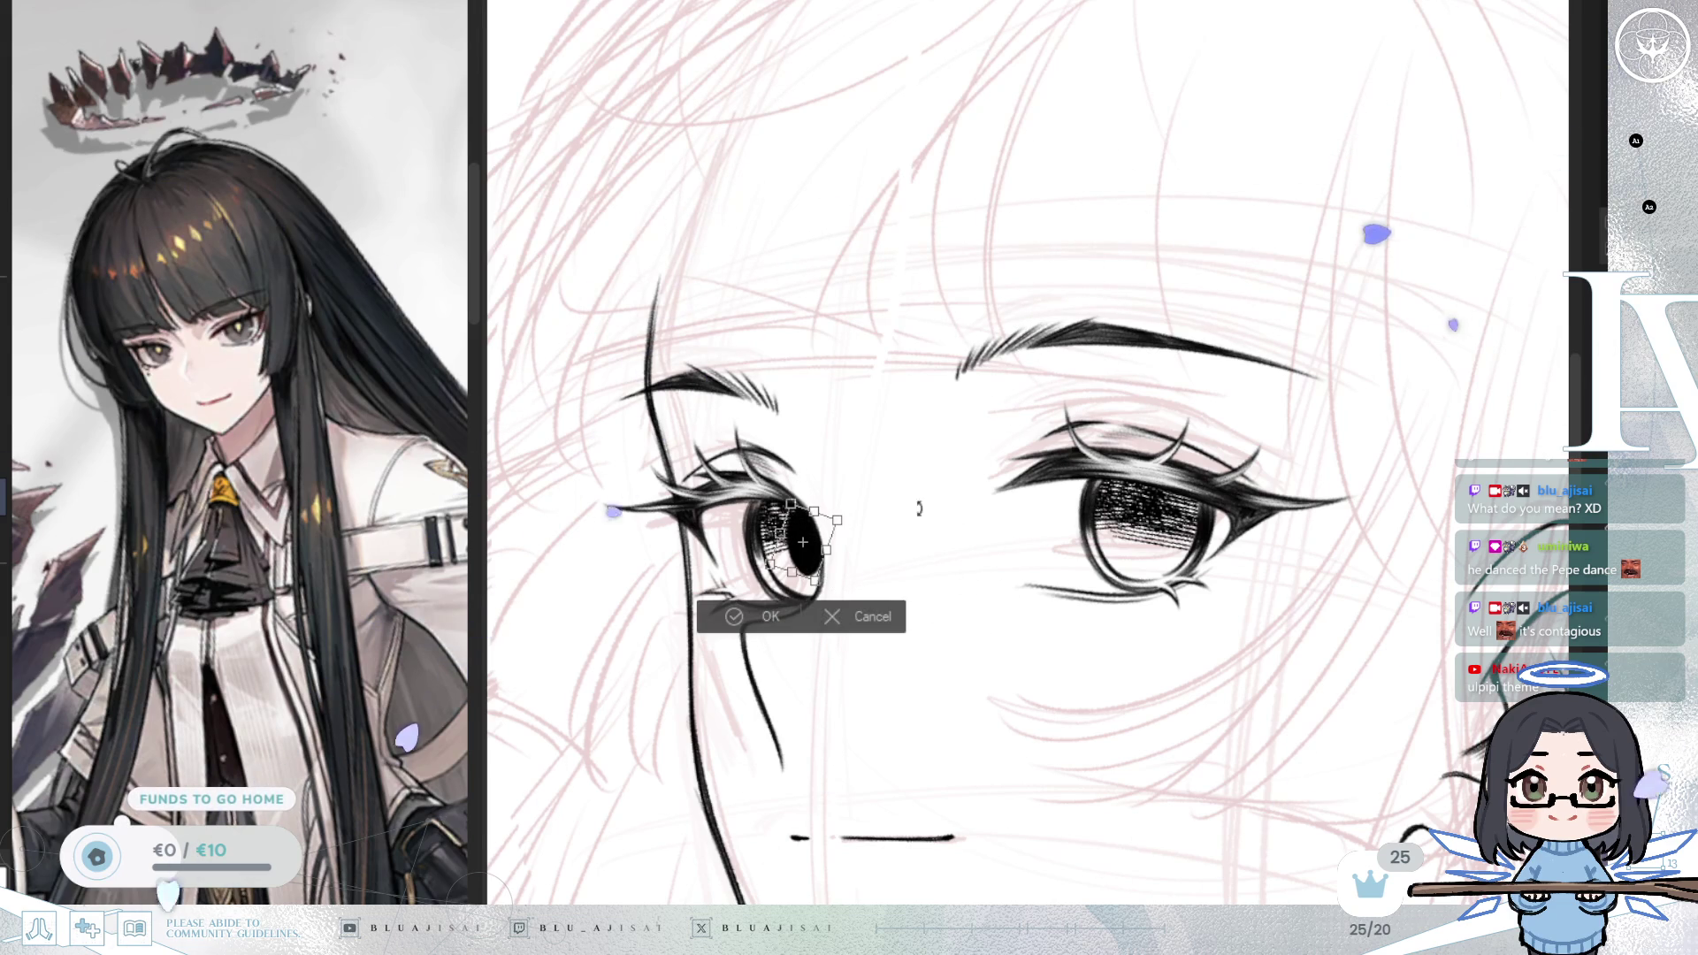
mouse_move(831, 528)
mouse_down()
mouse_move(1418, 451)
mouse_move(1172, 520)
mouse_up()
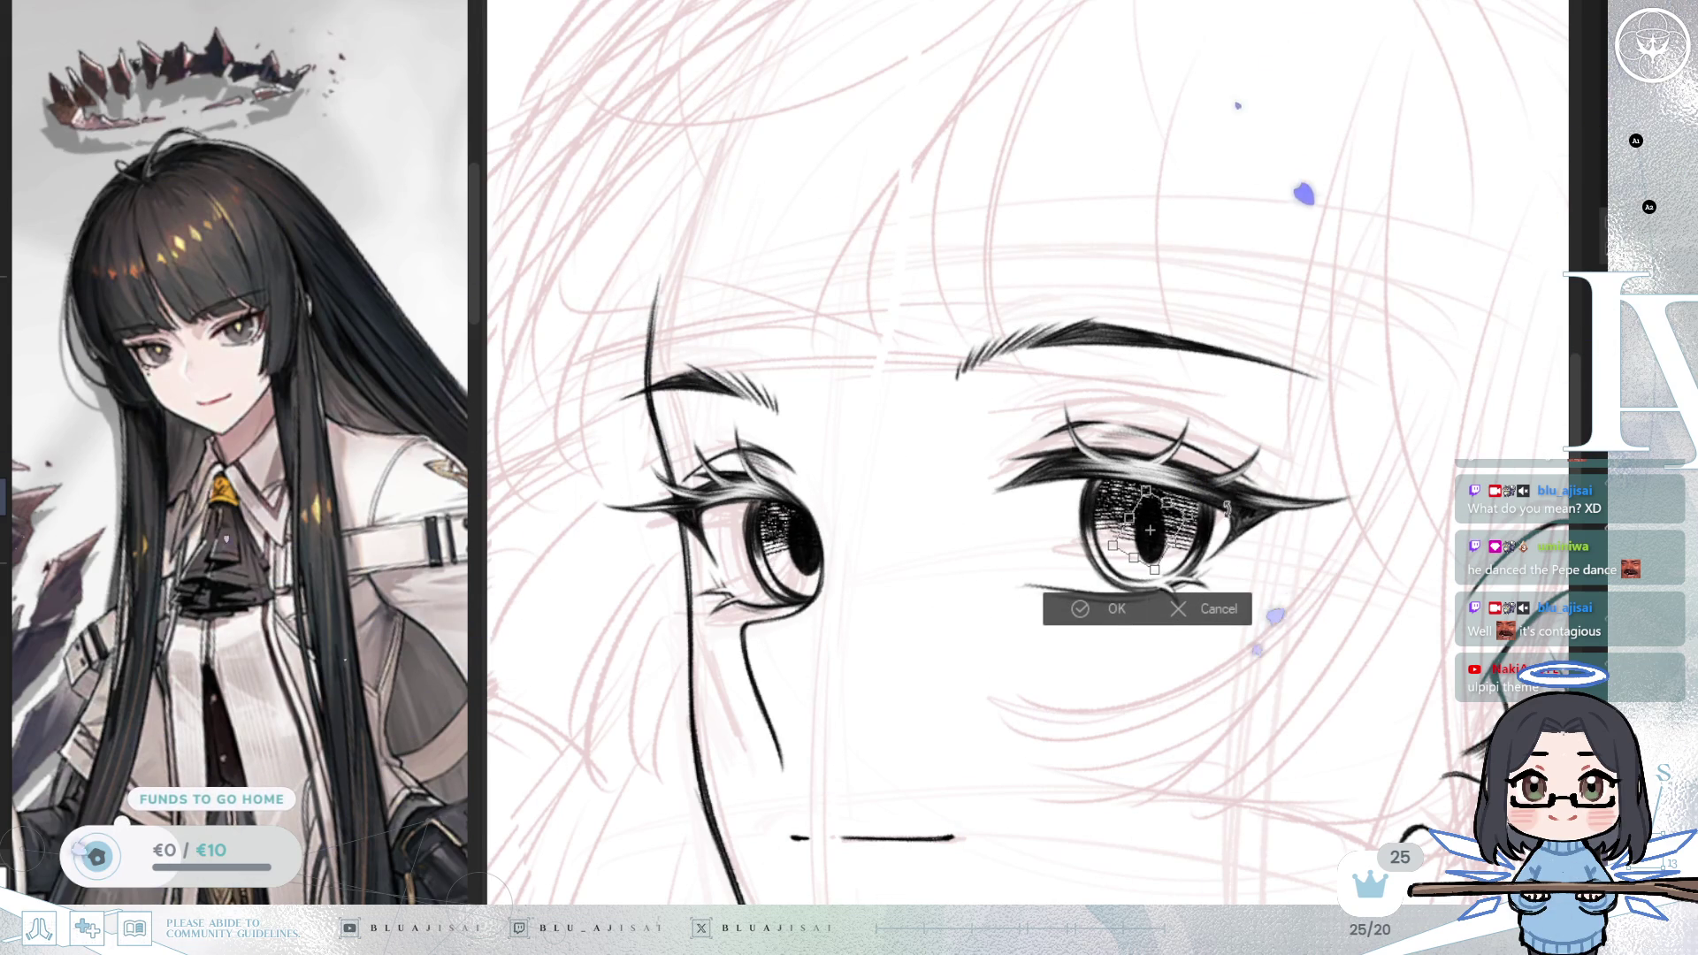
drag(1149, 540, 1151, 535)
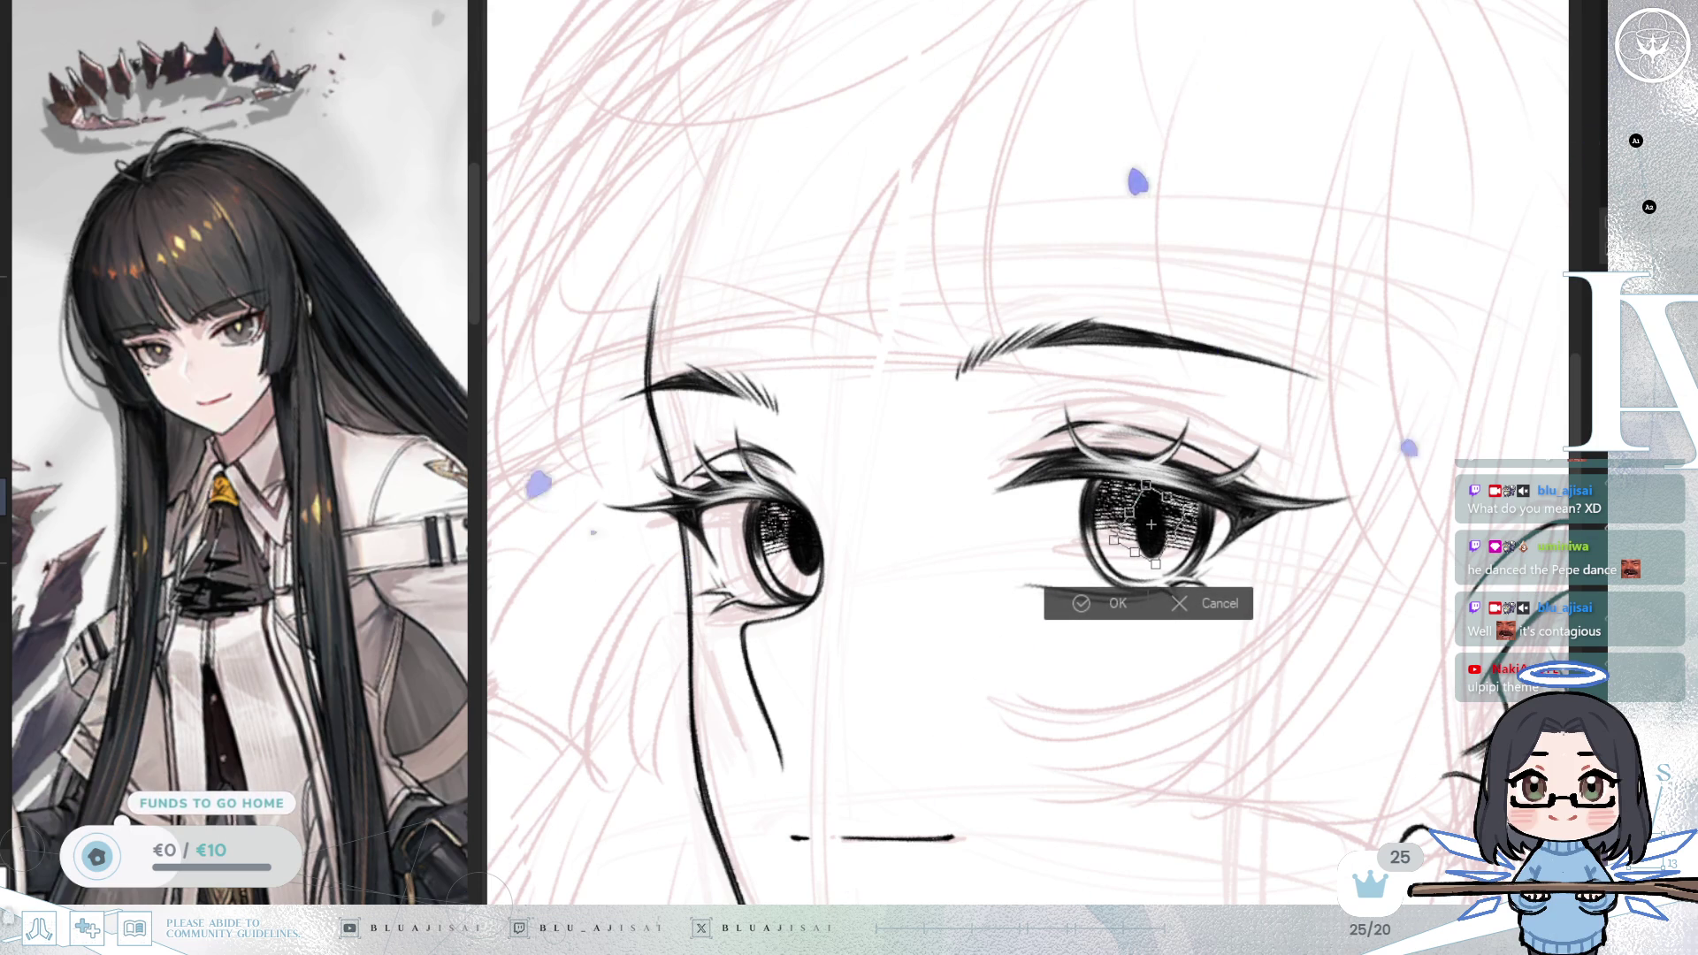
key(minus)
key(h)
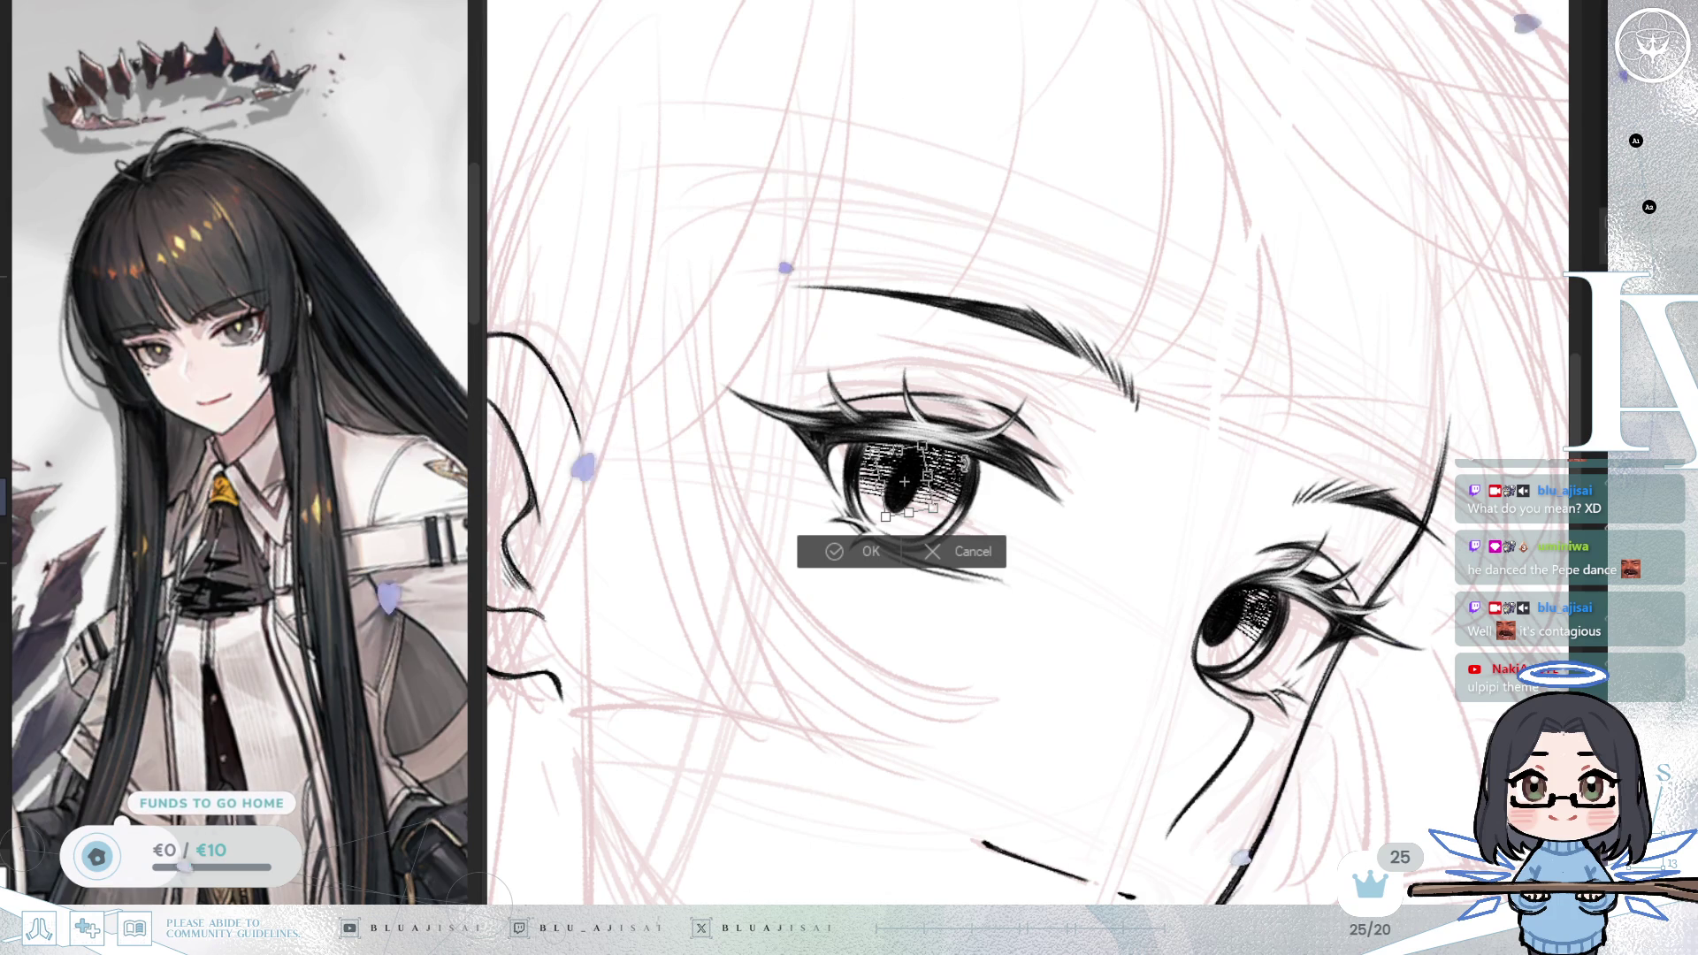
key(h)
drag(1188, 453, 1172, 452)
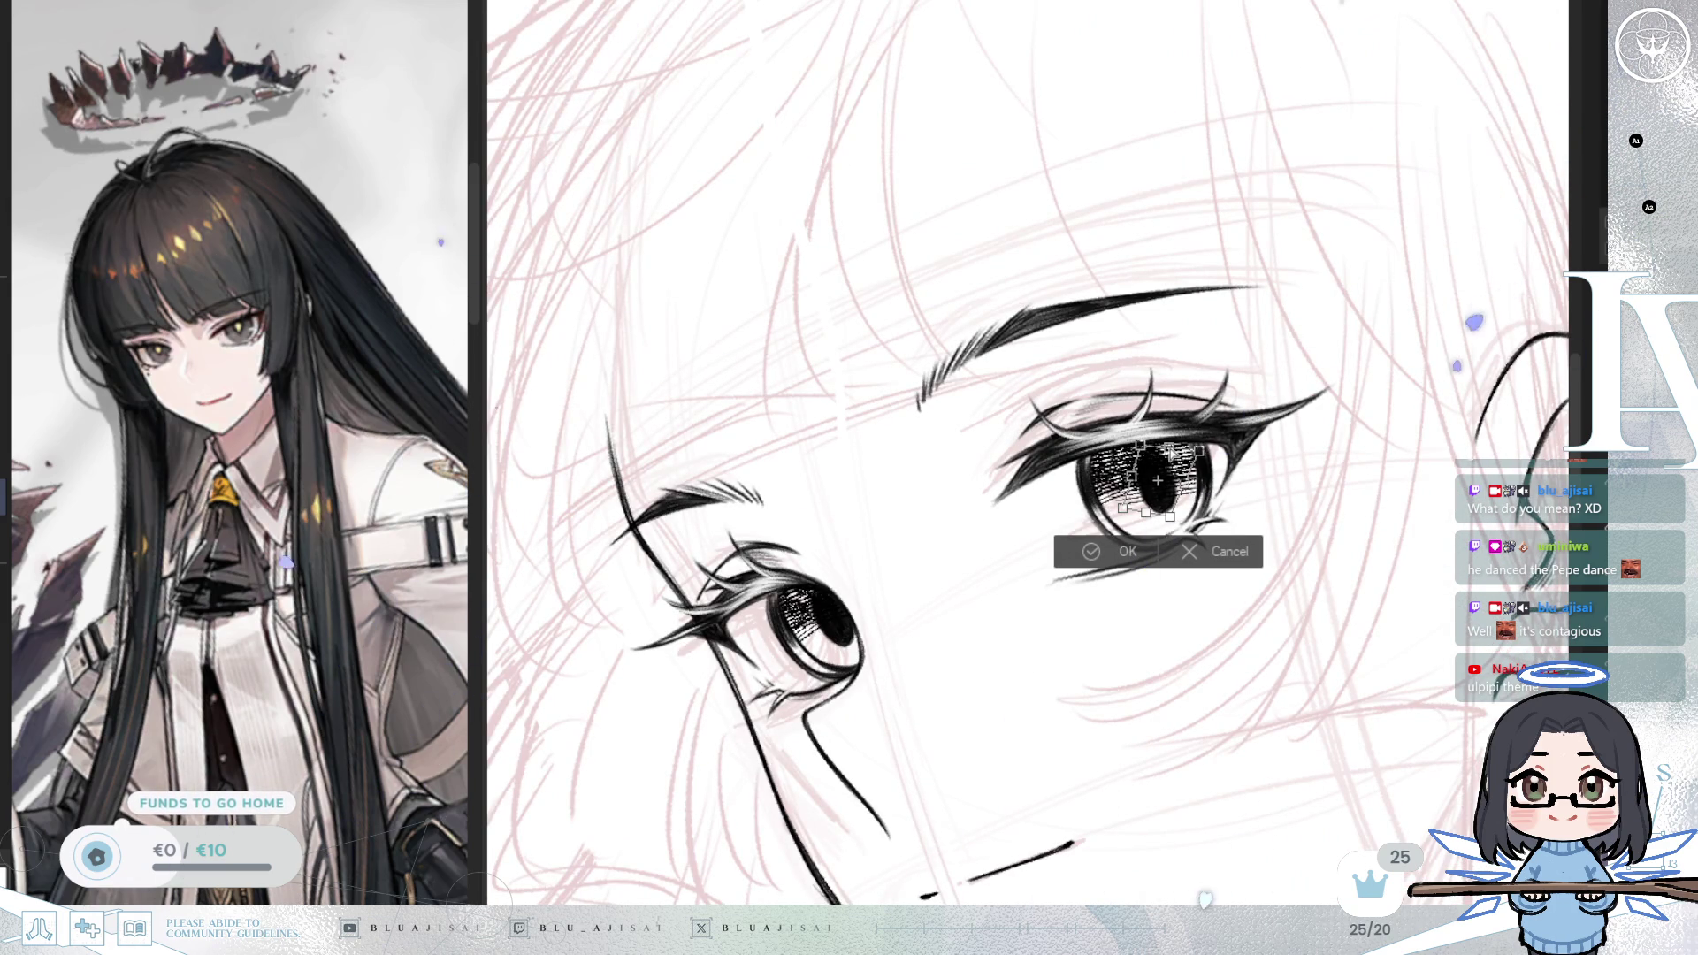
click(1104, 548)
key(h)
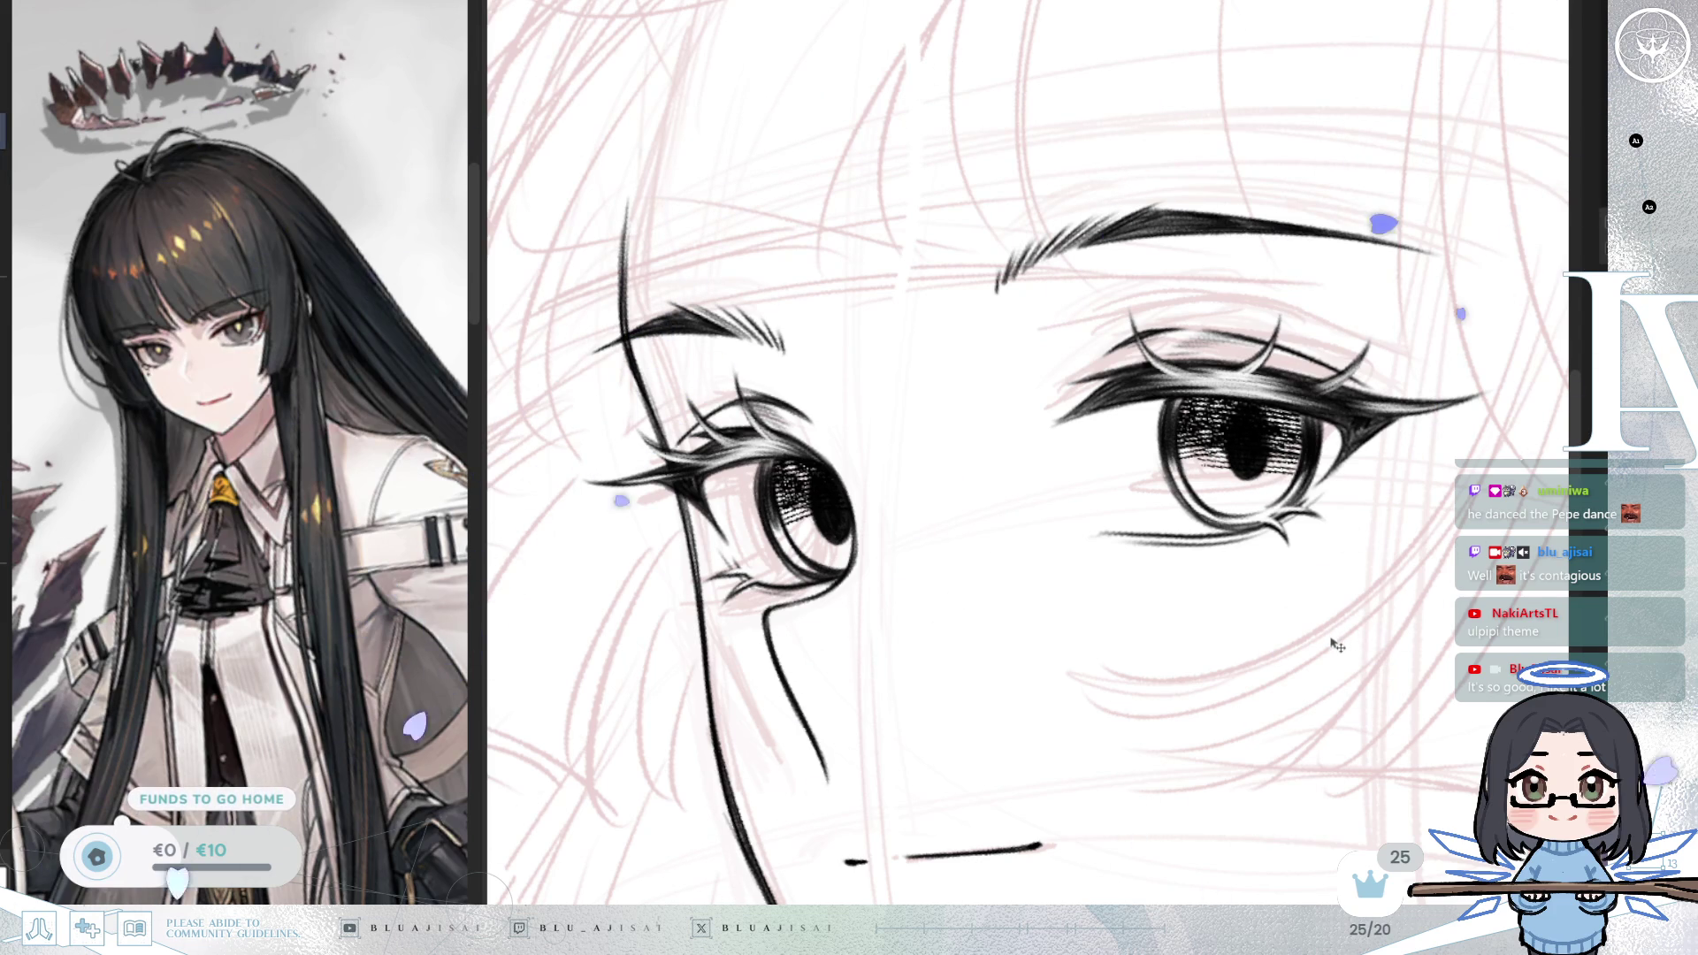
Step: Rotate and skew the right pupil to fit its iris
key(ctrl+t)
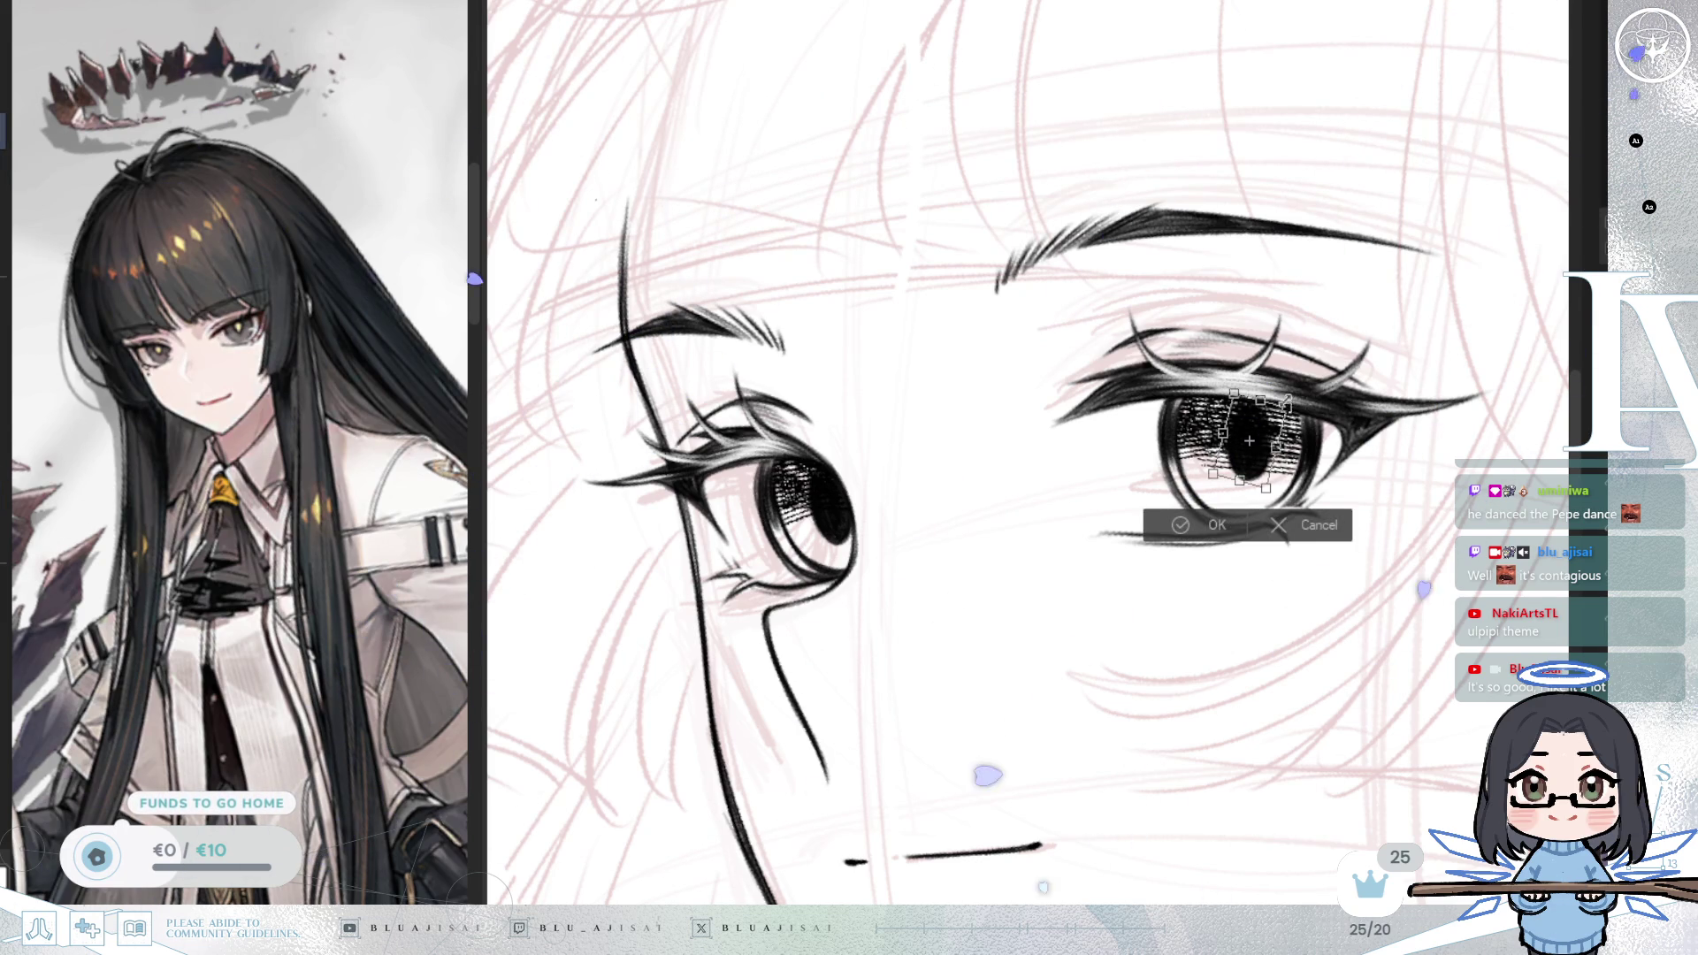
drag(1278, 442, 1249, 473)
key(Return)
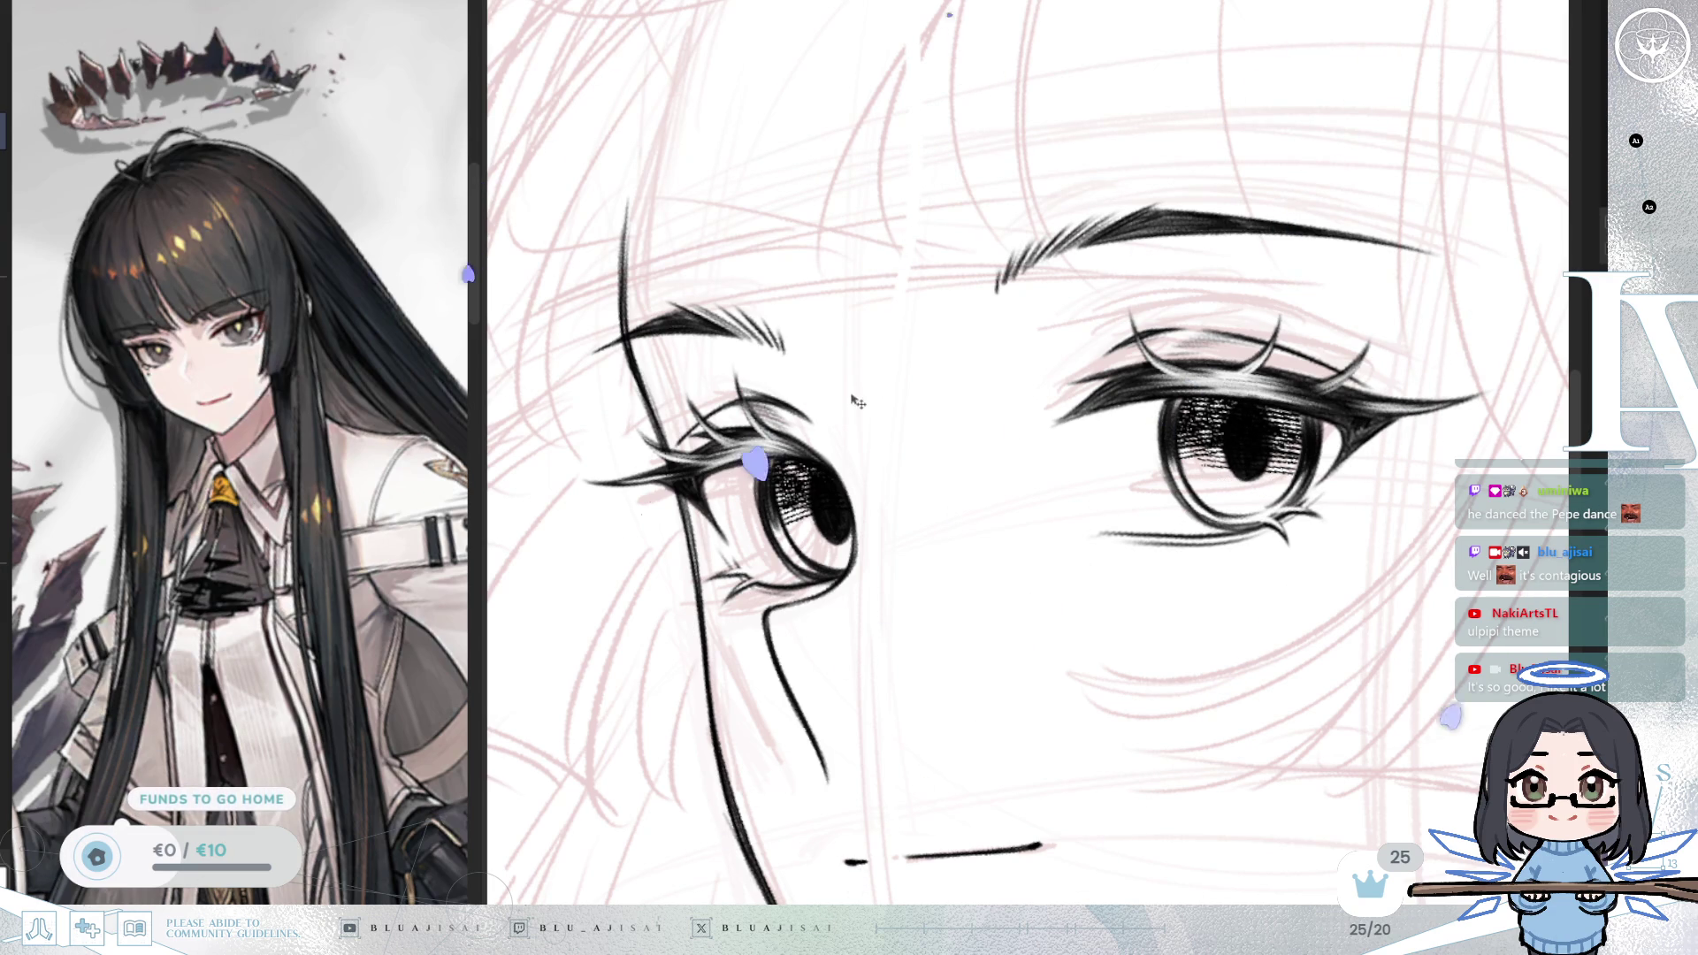
Step: Lasso the left pupil and stretch its top edge upward to make it taller
drag(862, 389, 813, 579)
key(ctrl+t)
drag(859, 386, 863, 359)
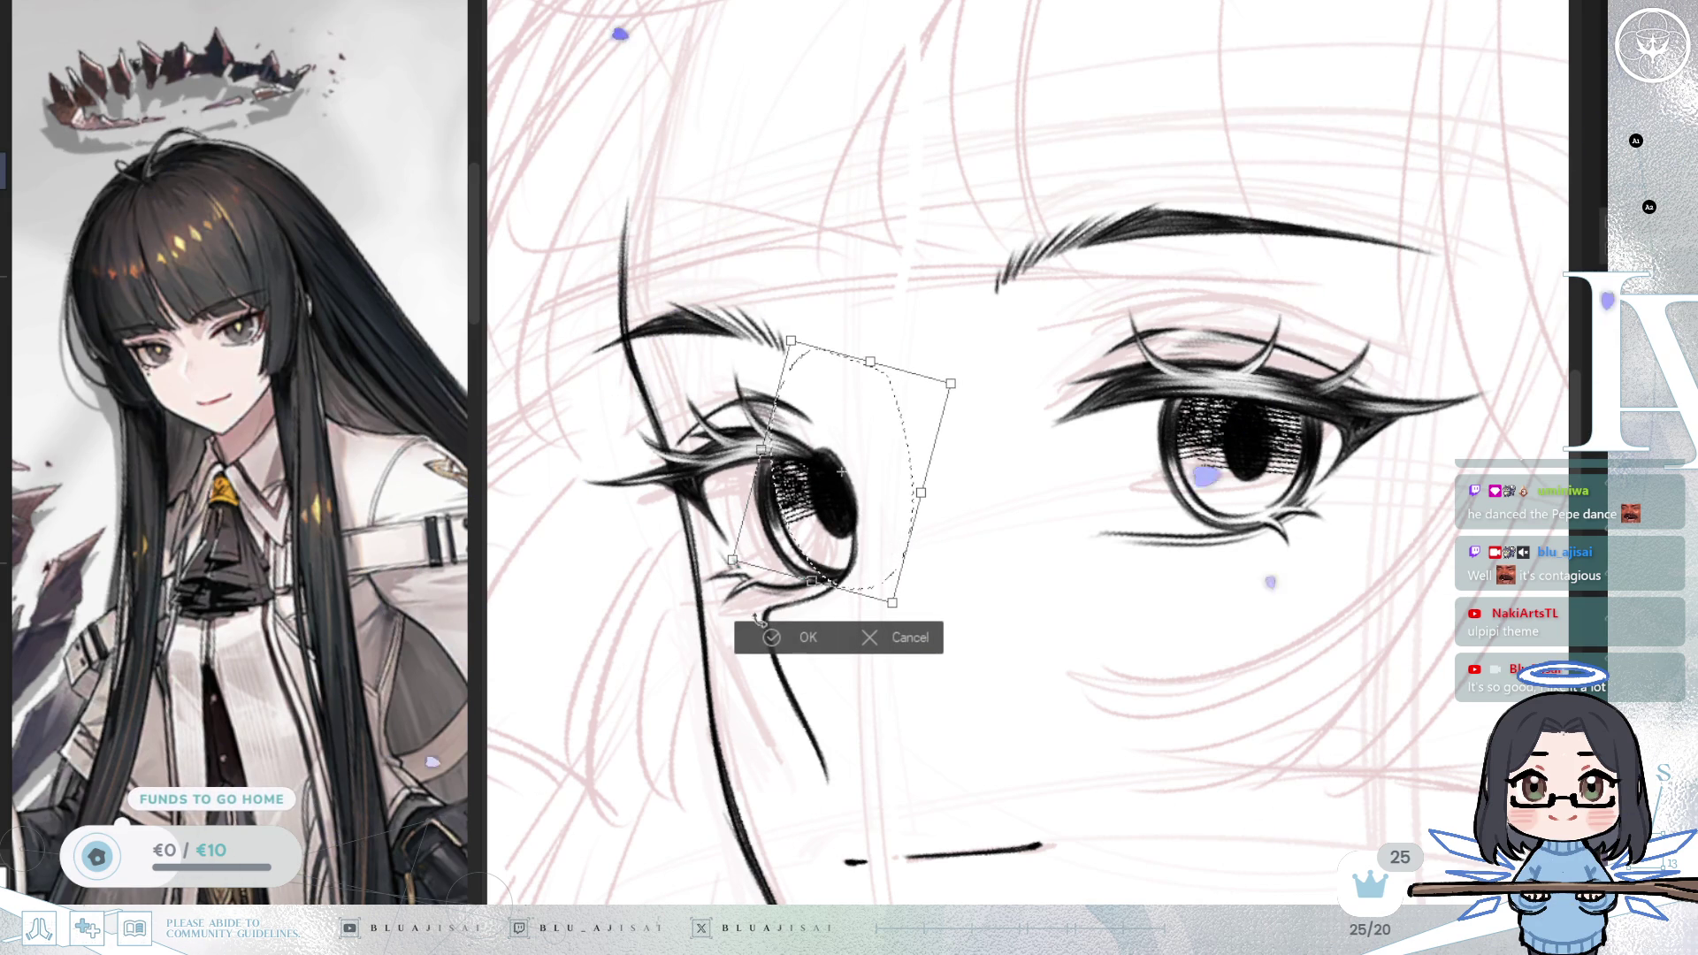
click(807, 637)
click(693, 629)
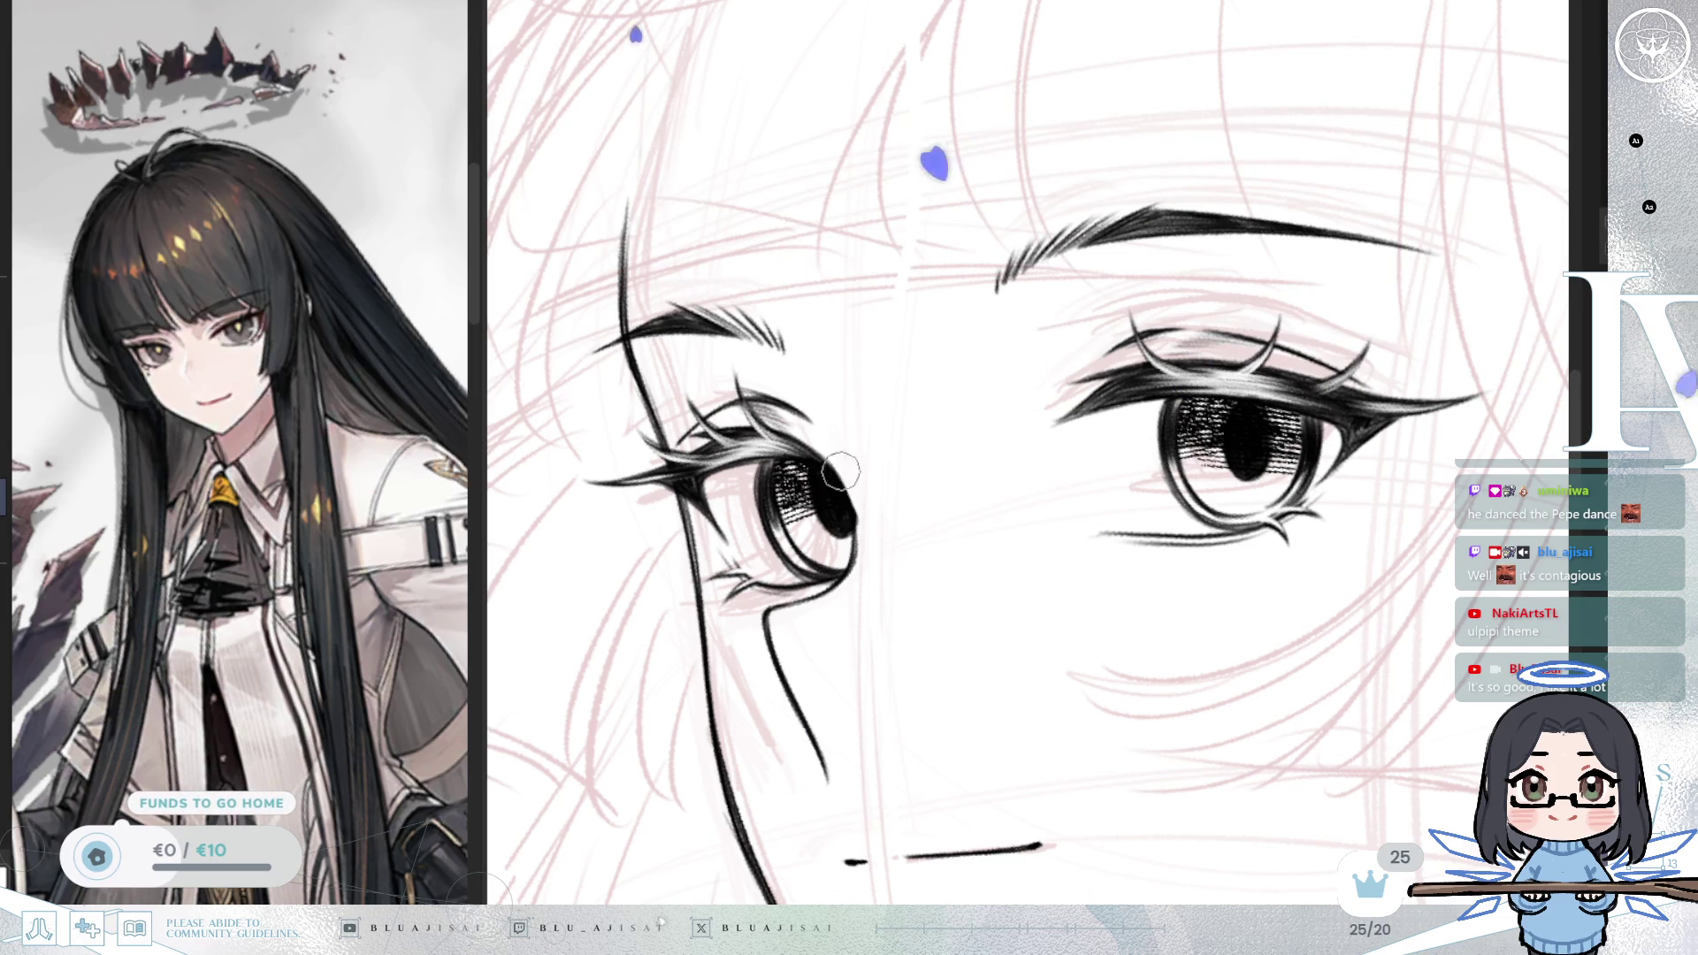
key(h)
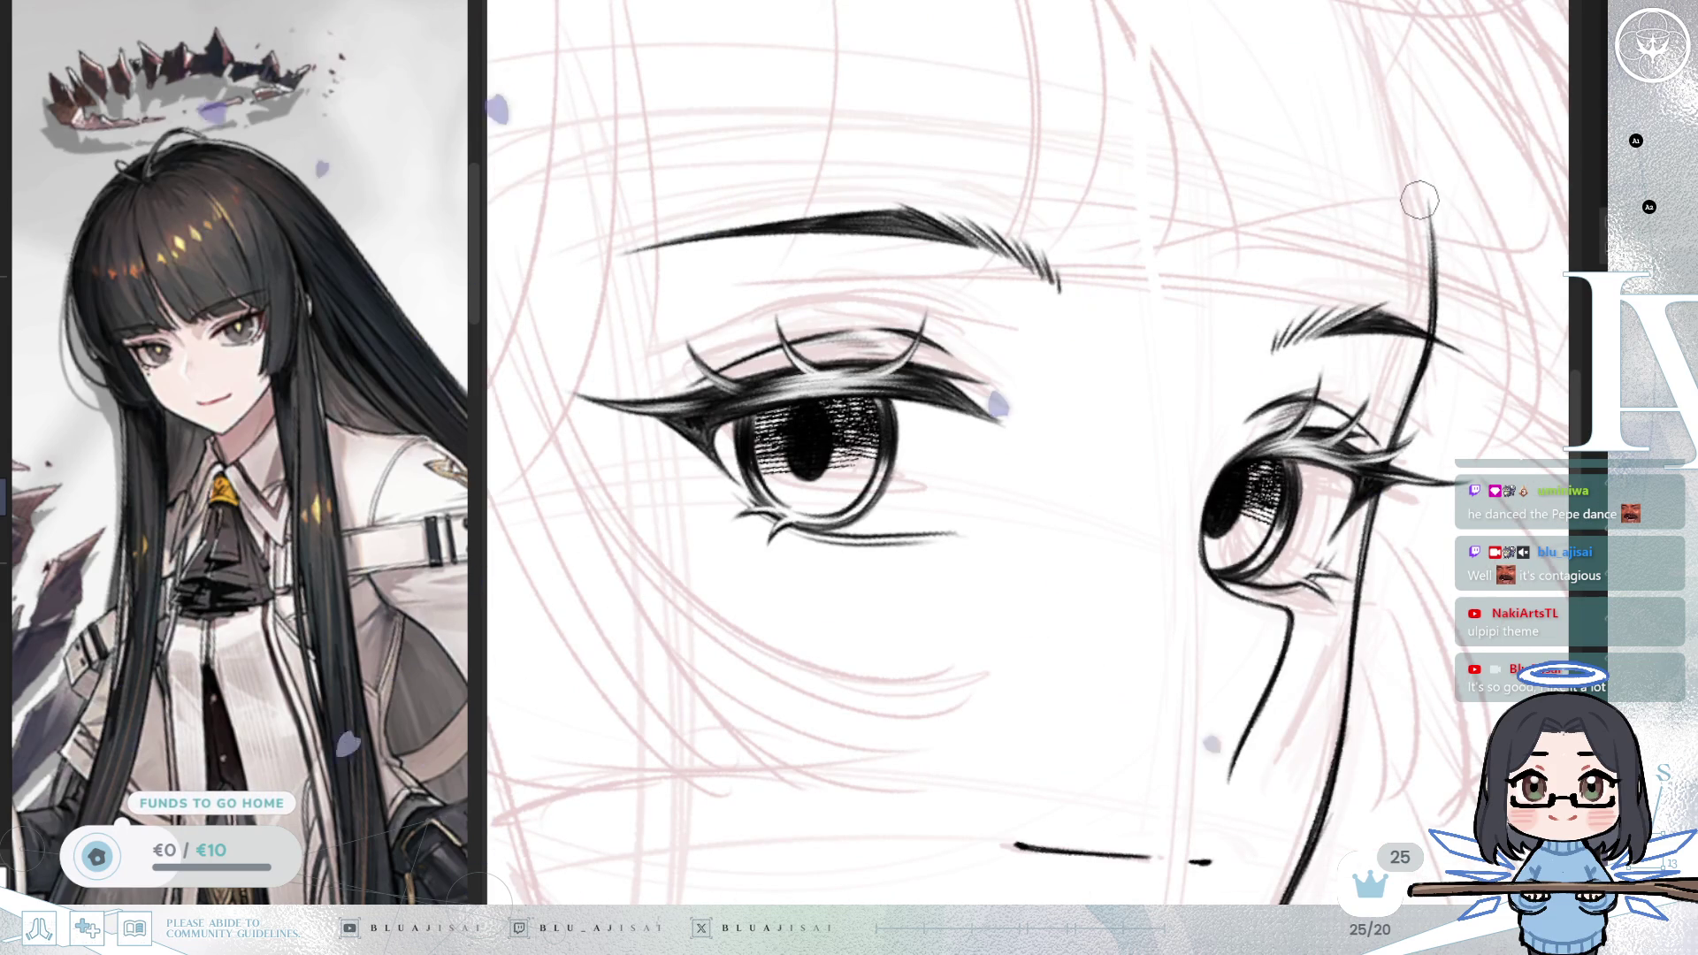
key(minus)
key(minus)
key(e)
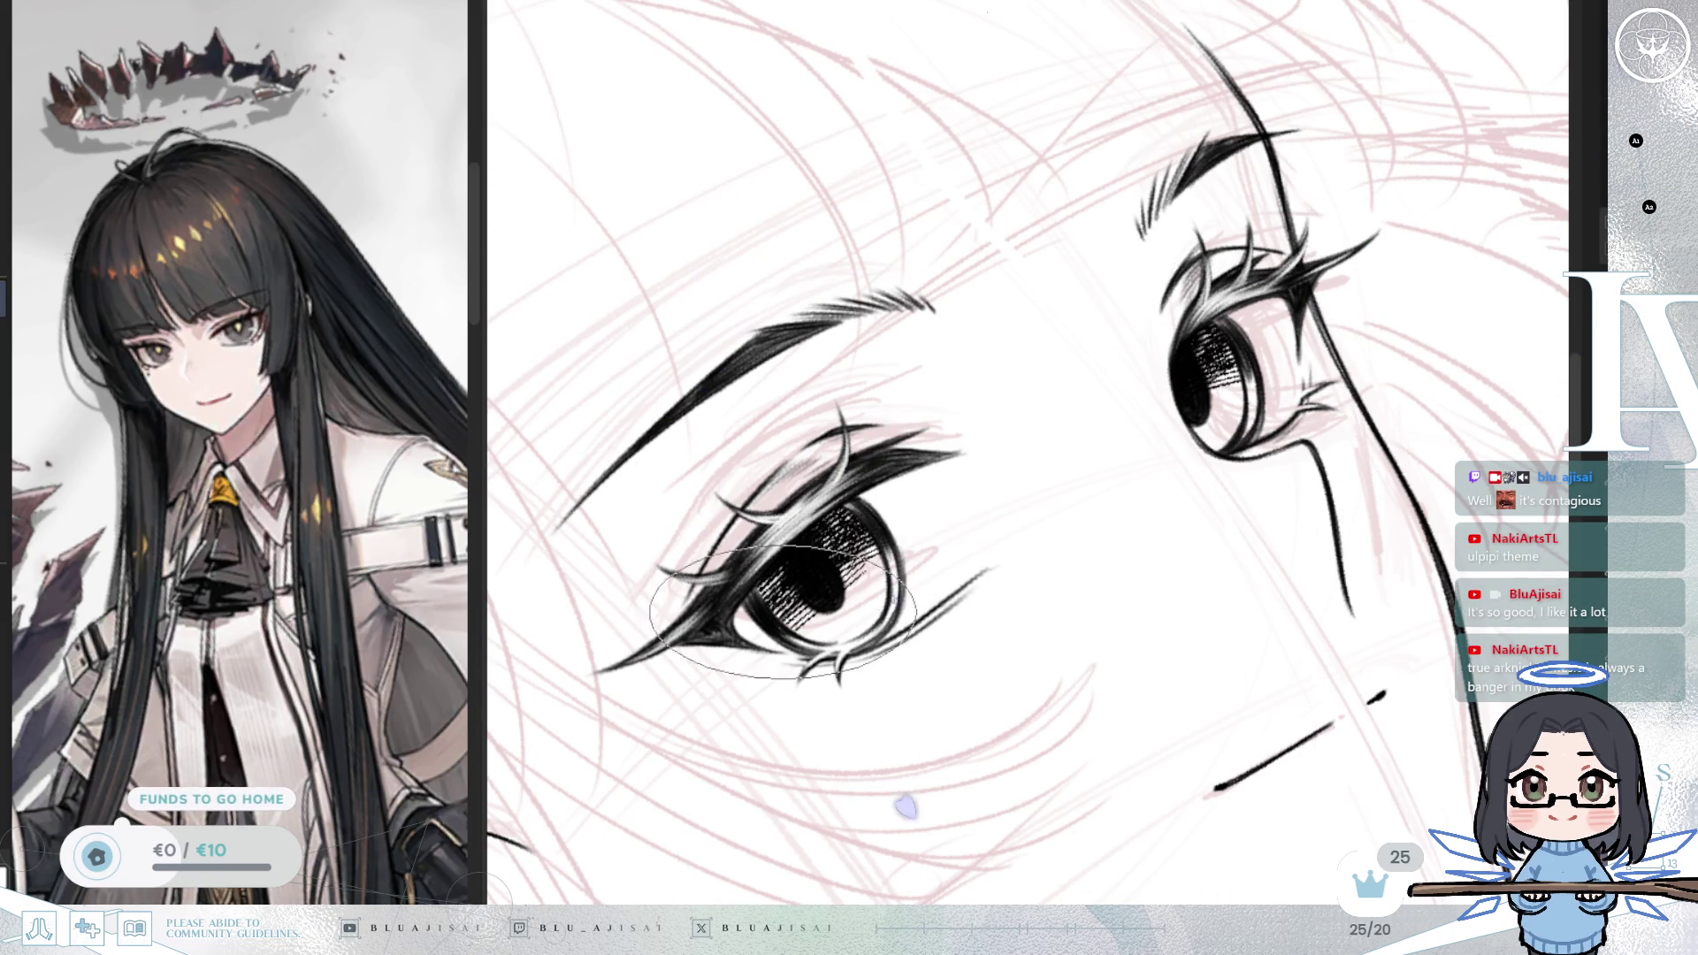
Step: Paint soft light grey shading into the lower part of the left iris
key(m)
mouse_move(860, 527)
mouse_down()
mouse_move(900, 536)
mouse_move(1099, 360)
mouse_up()
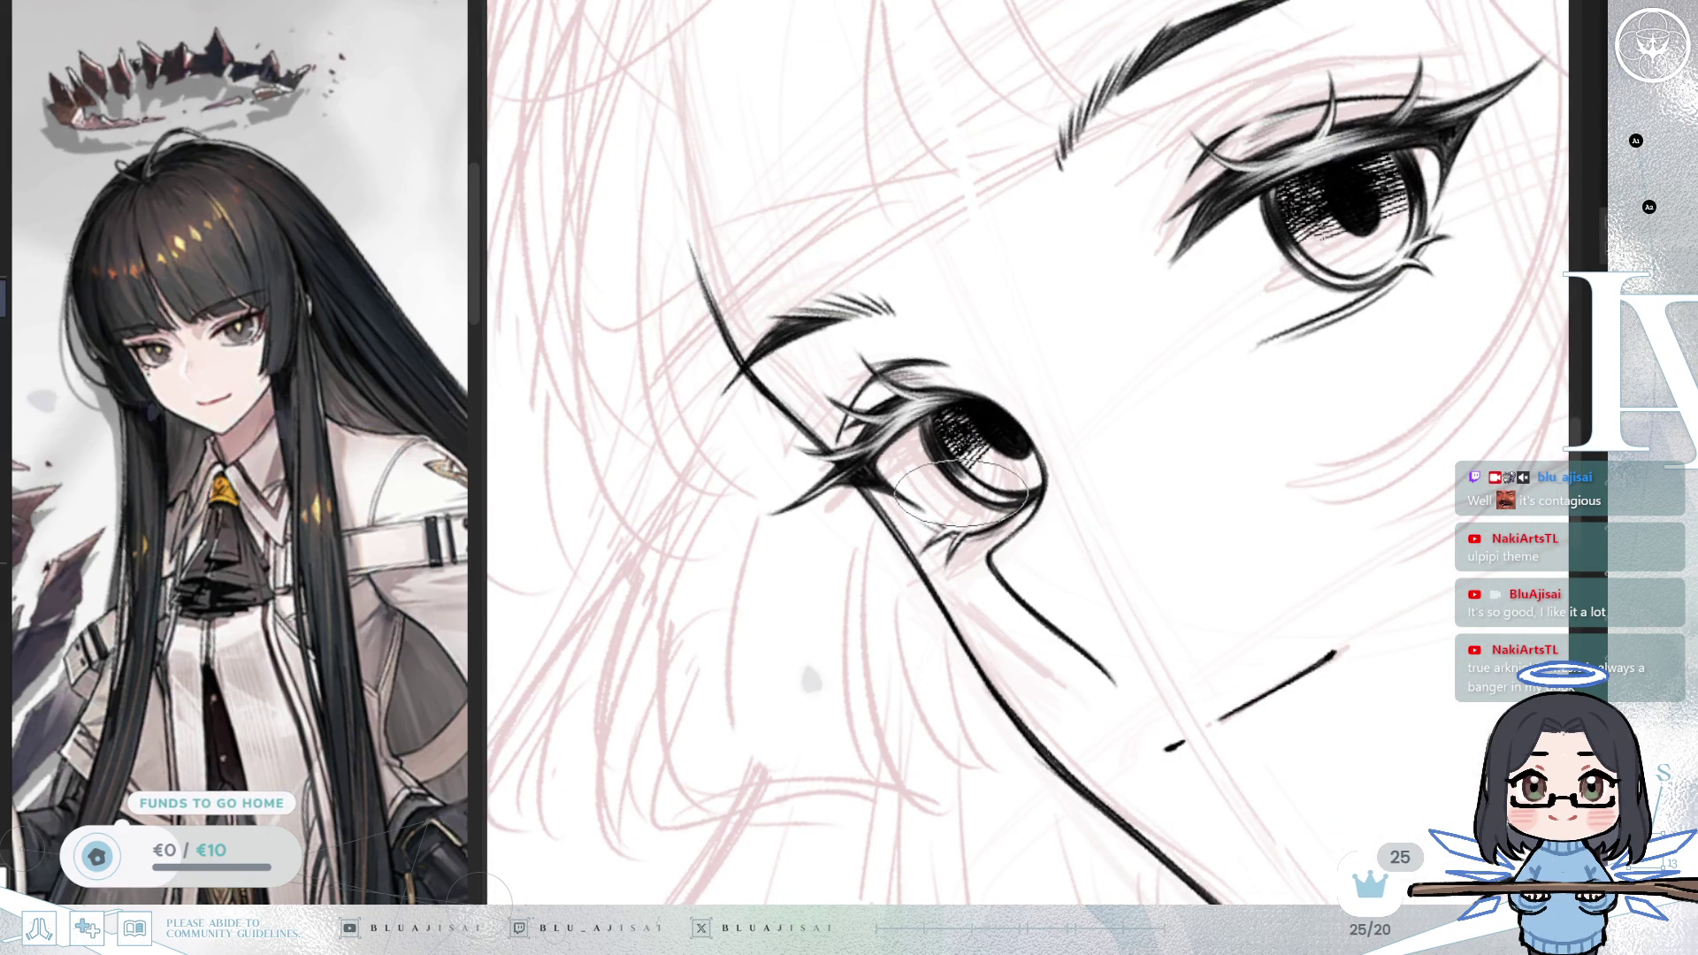
scroll(961, 493, up, 2)
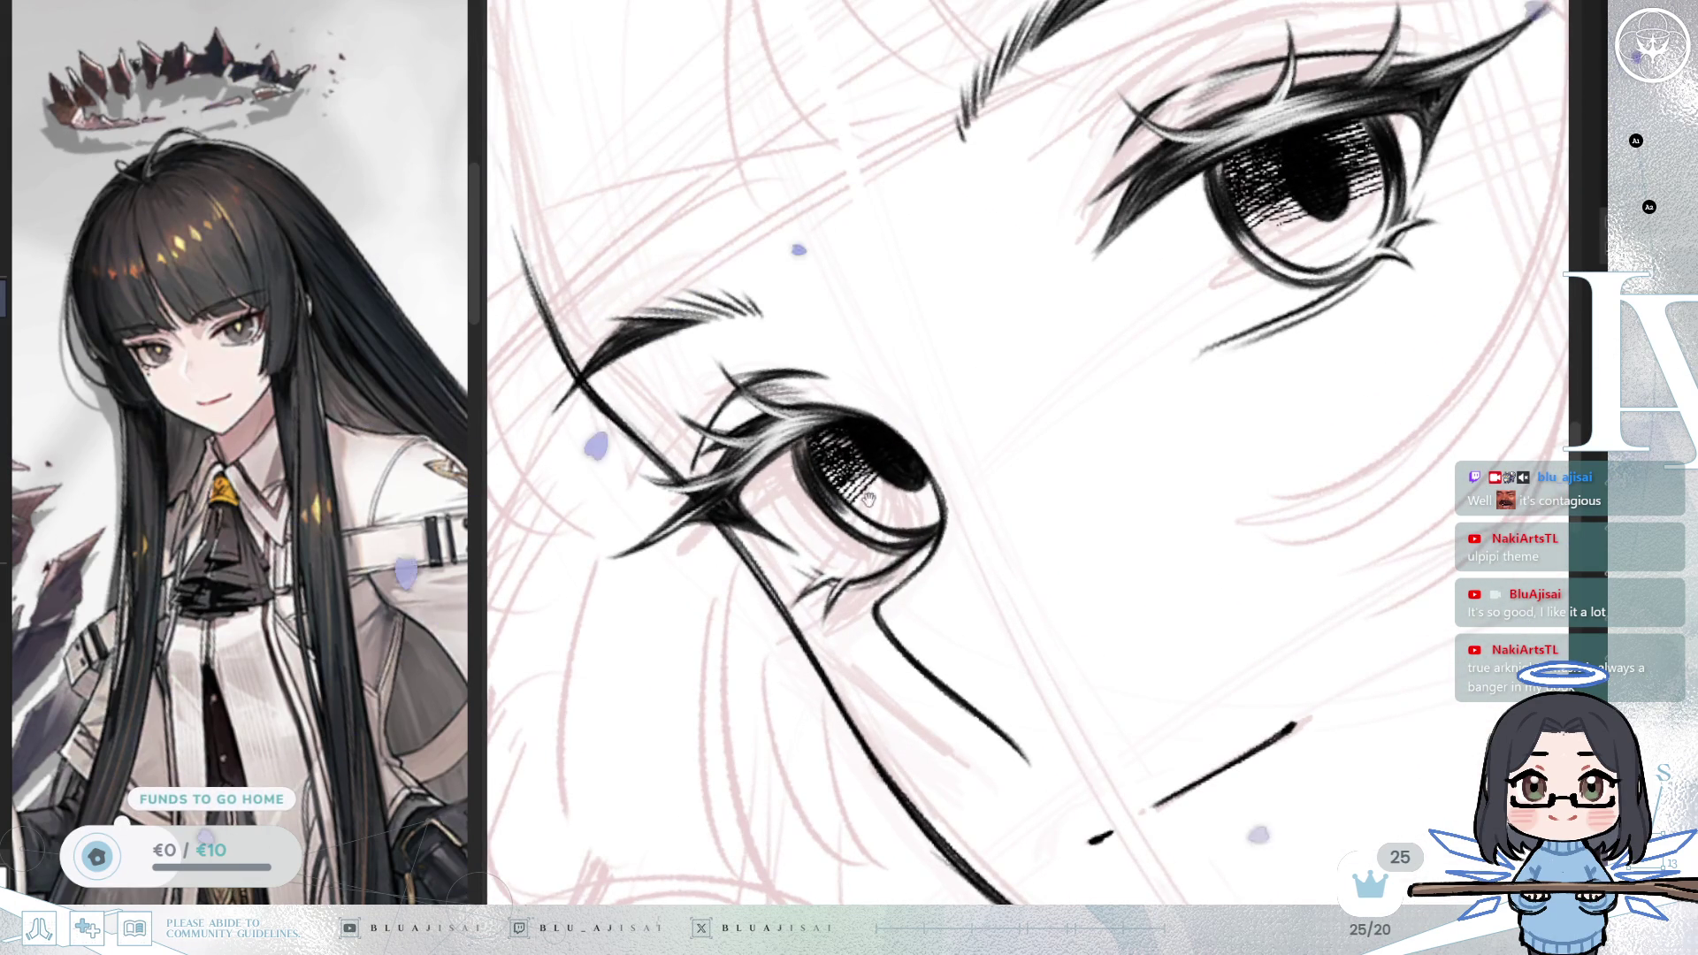
drag(869, 488, 915, 508)
Step: Mirror, rotate and re-centre the canvas over the right eye for its iris shading
drag(1337, 369, 1222, 471)
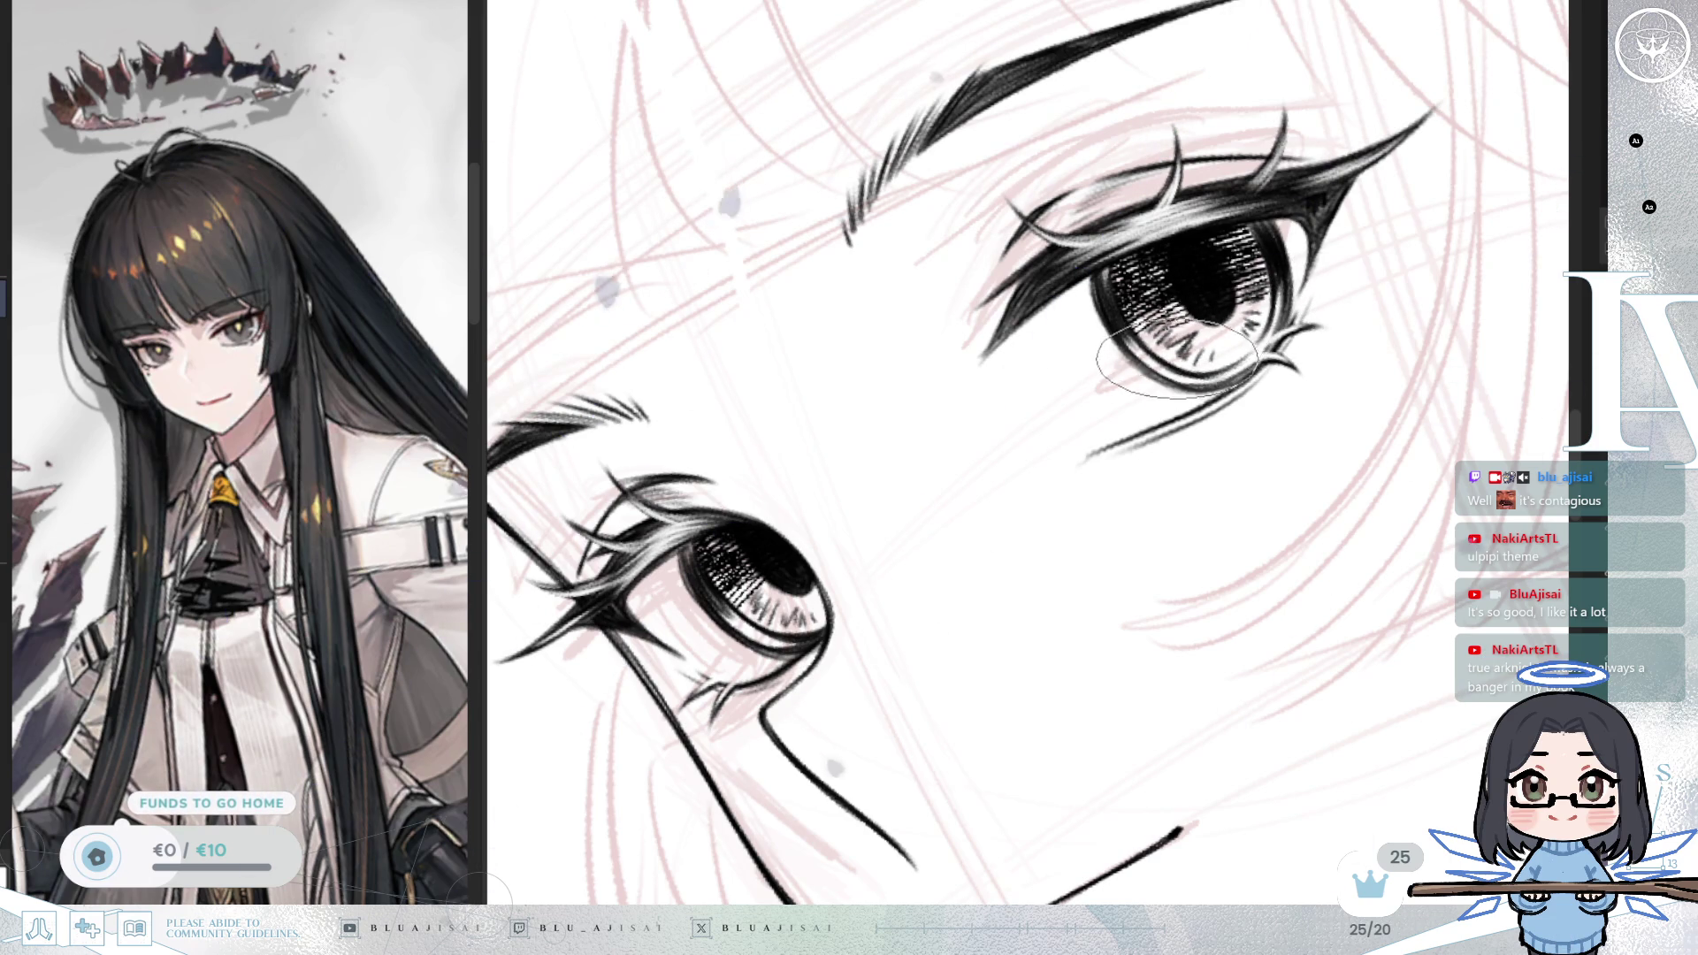
key(m)
mouse_move(1420, 272)
mouse_down()
mouse_move(1070, 448)
mouse_move(1131, 402)
mouse_up()
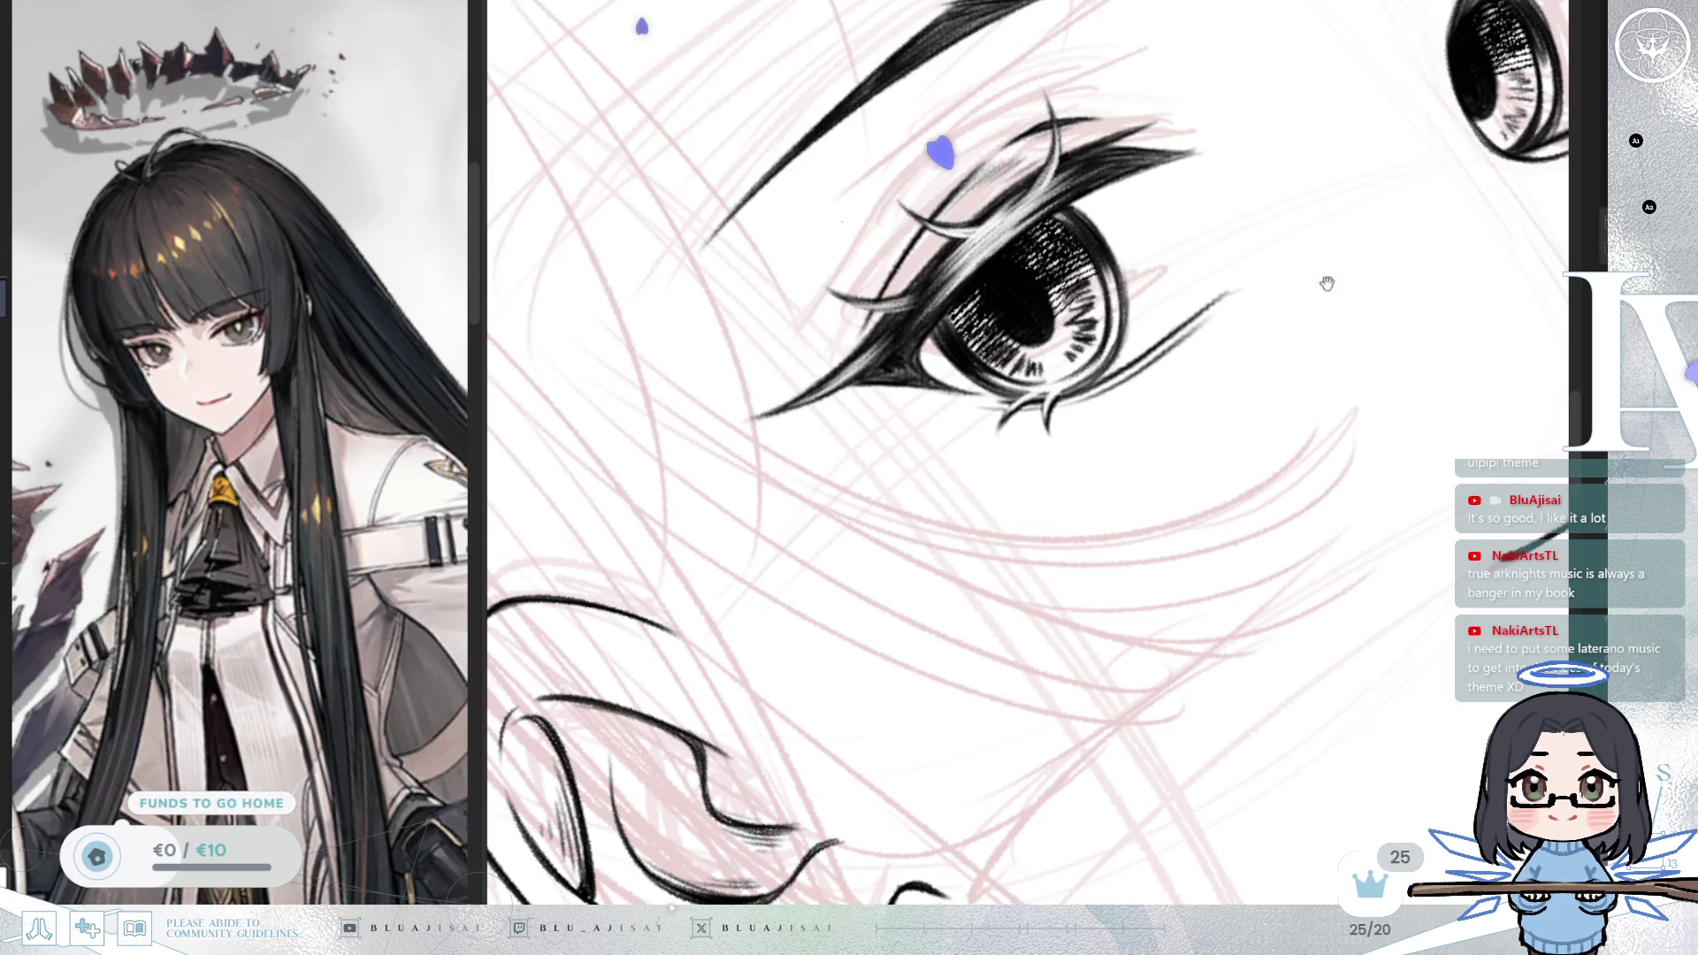
drag(1309, 259, 1048, 426)
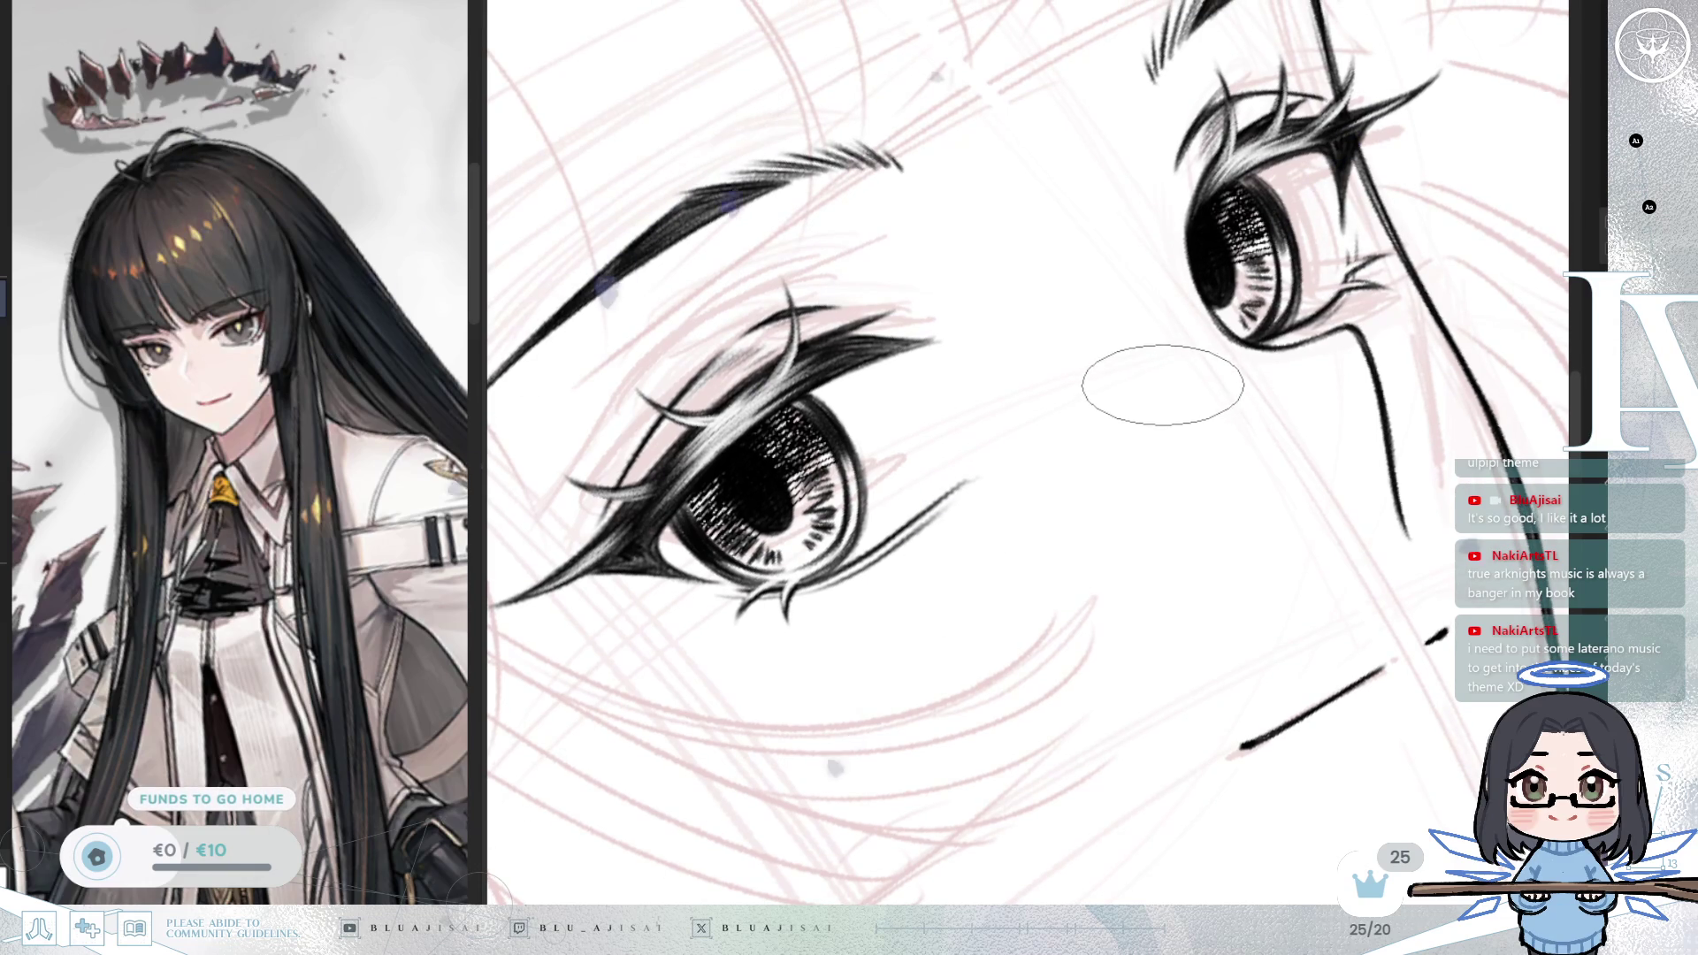
scroll(1161, 384, down, 1)
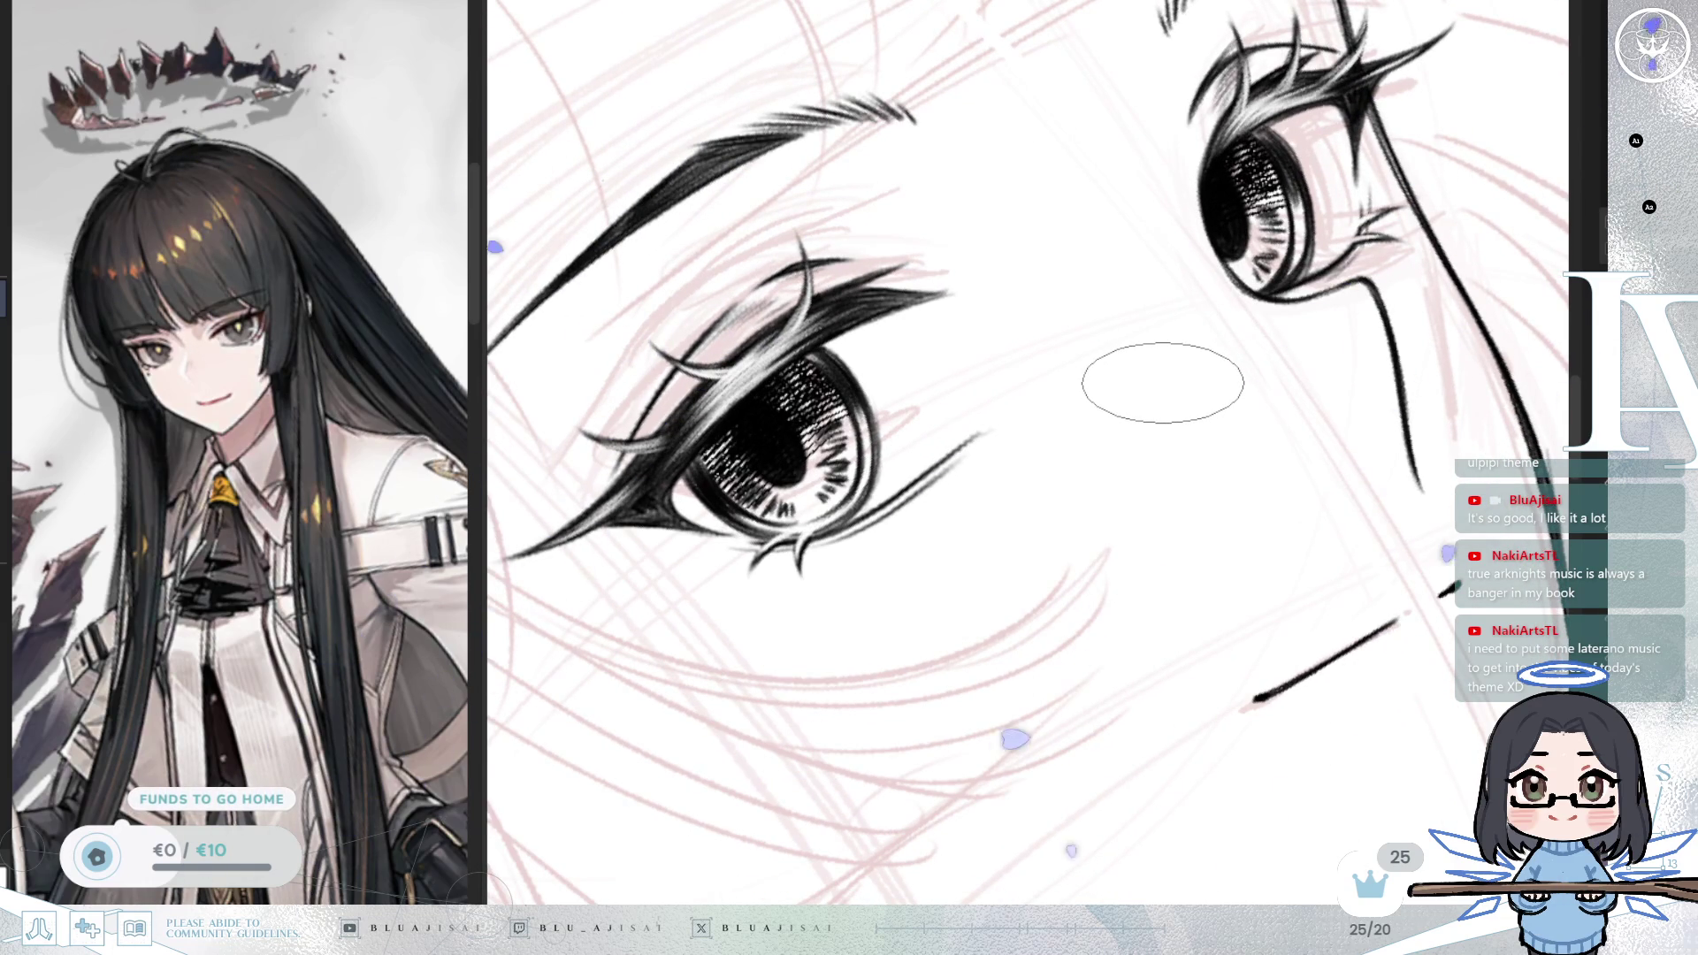
key(minus)
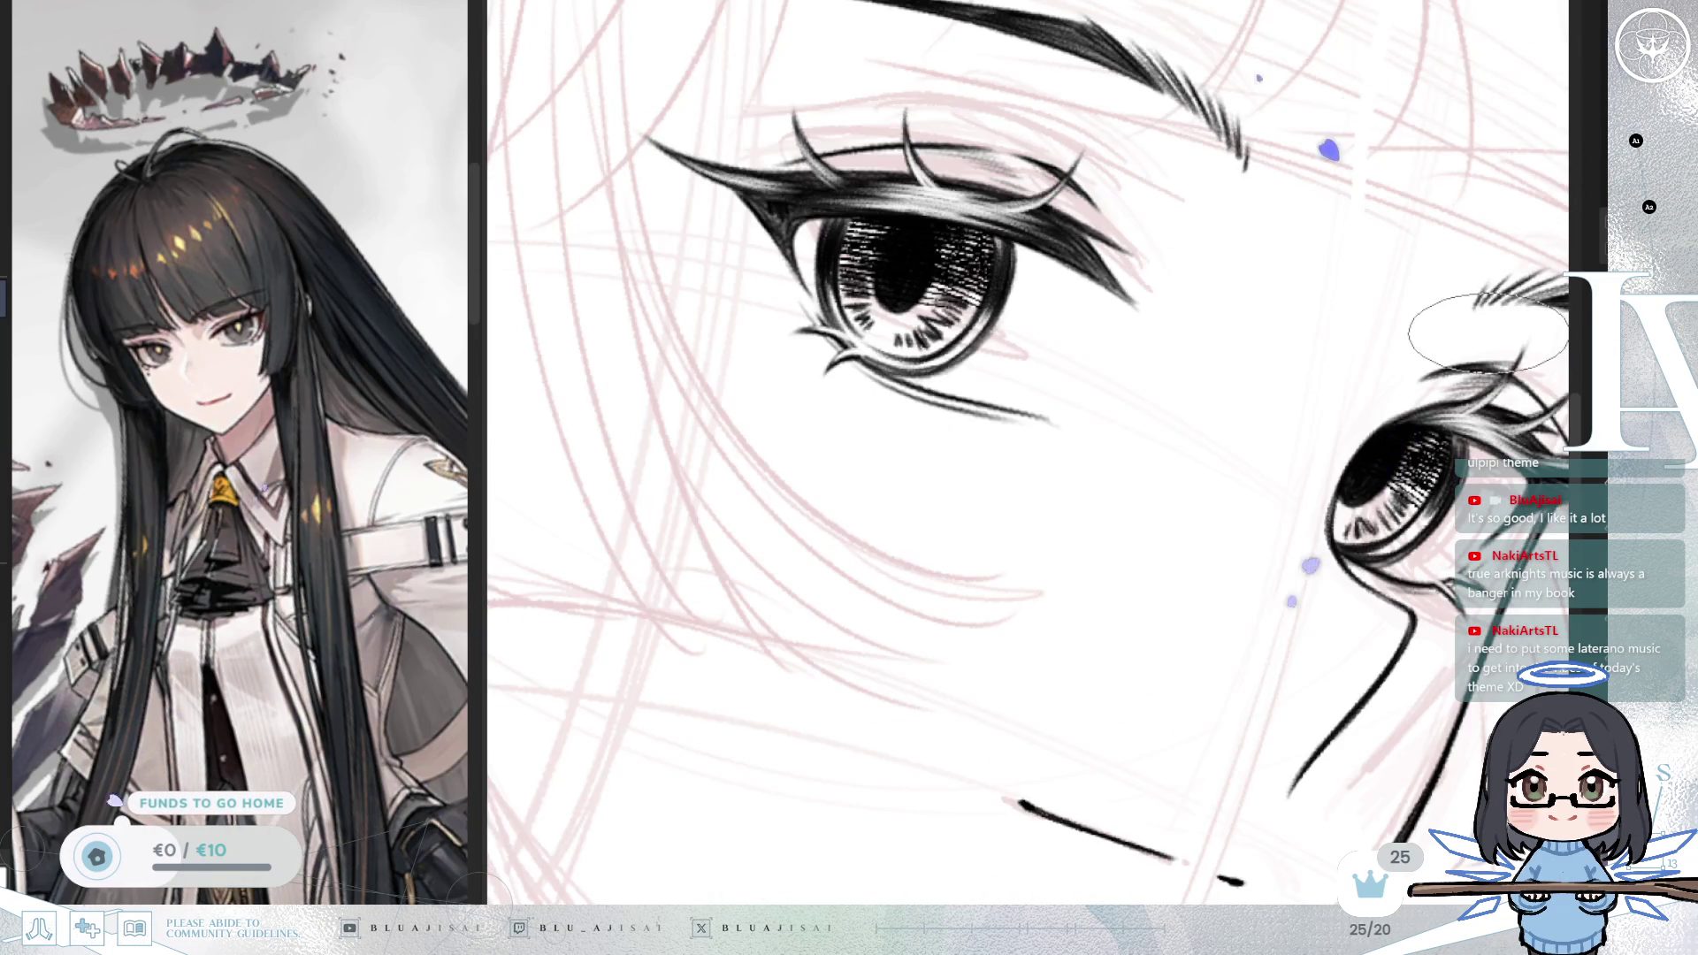
key(minus)
key(h)
key(minus)
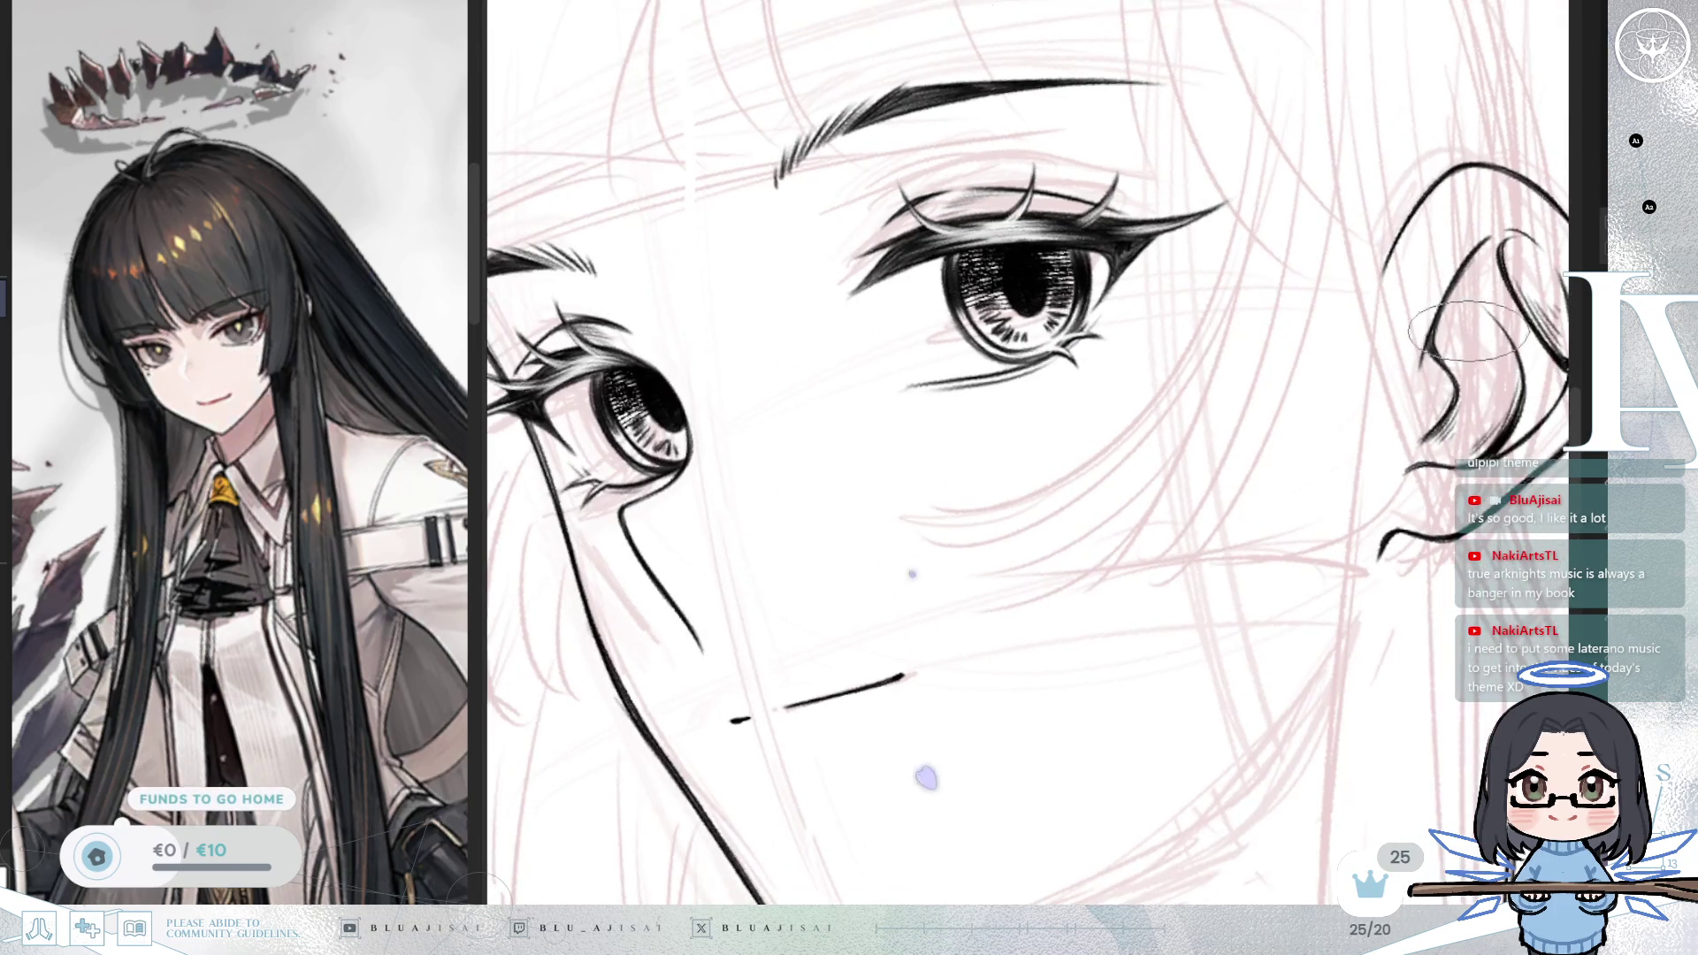
drag(1171, 417, 1259, 417)
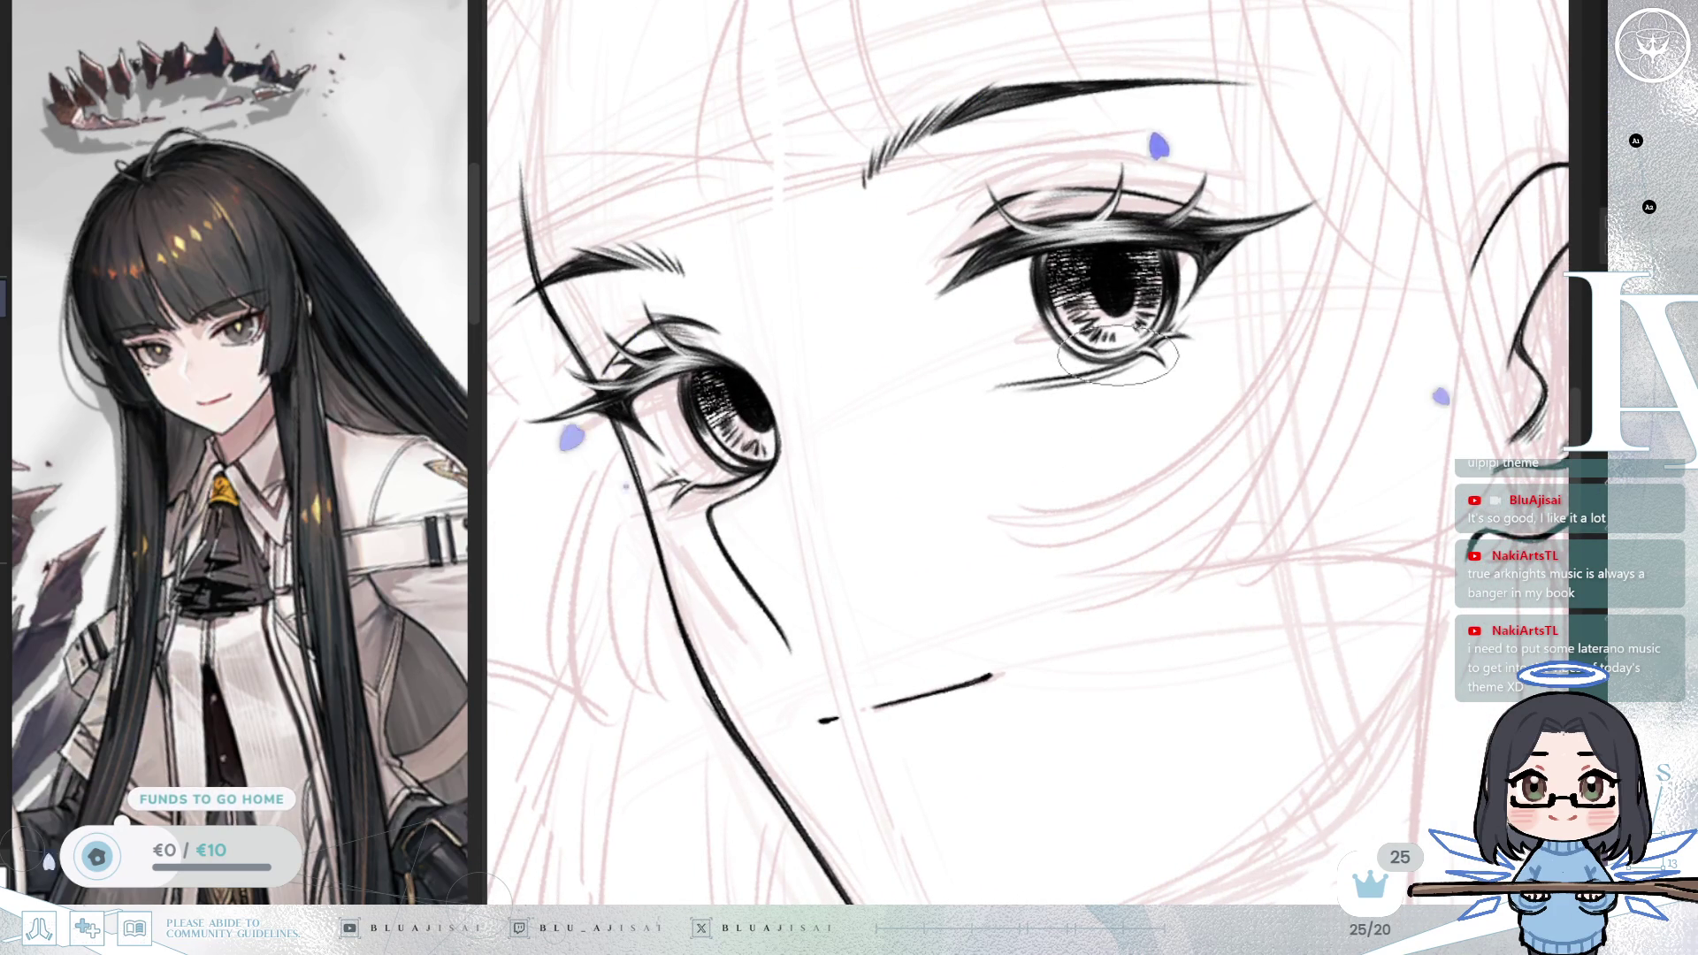
scroll(1365, 281, down, 2)
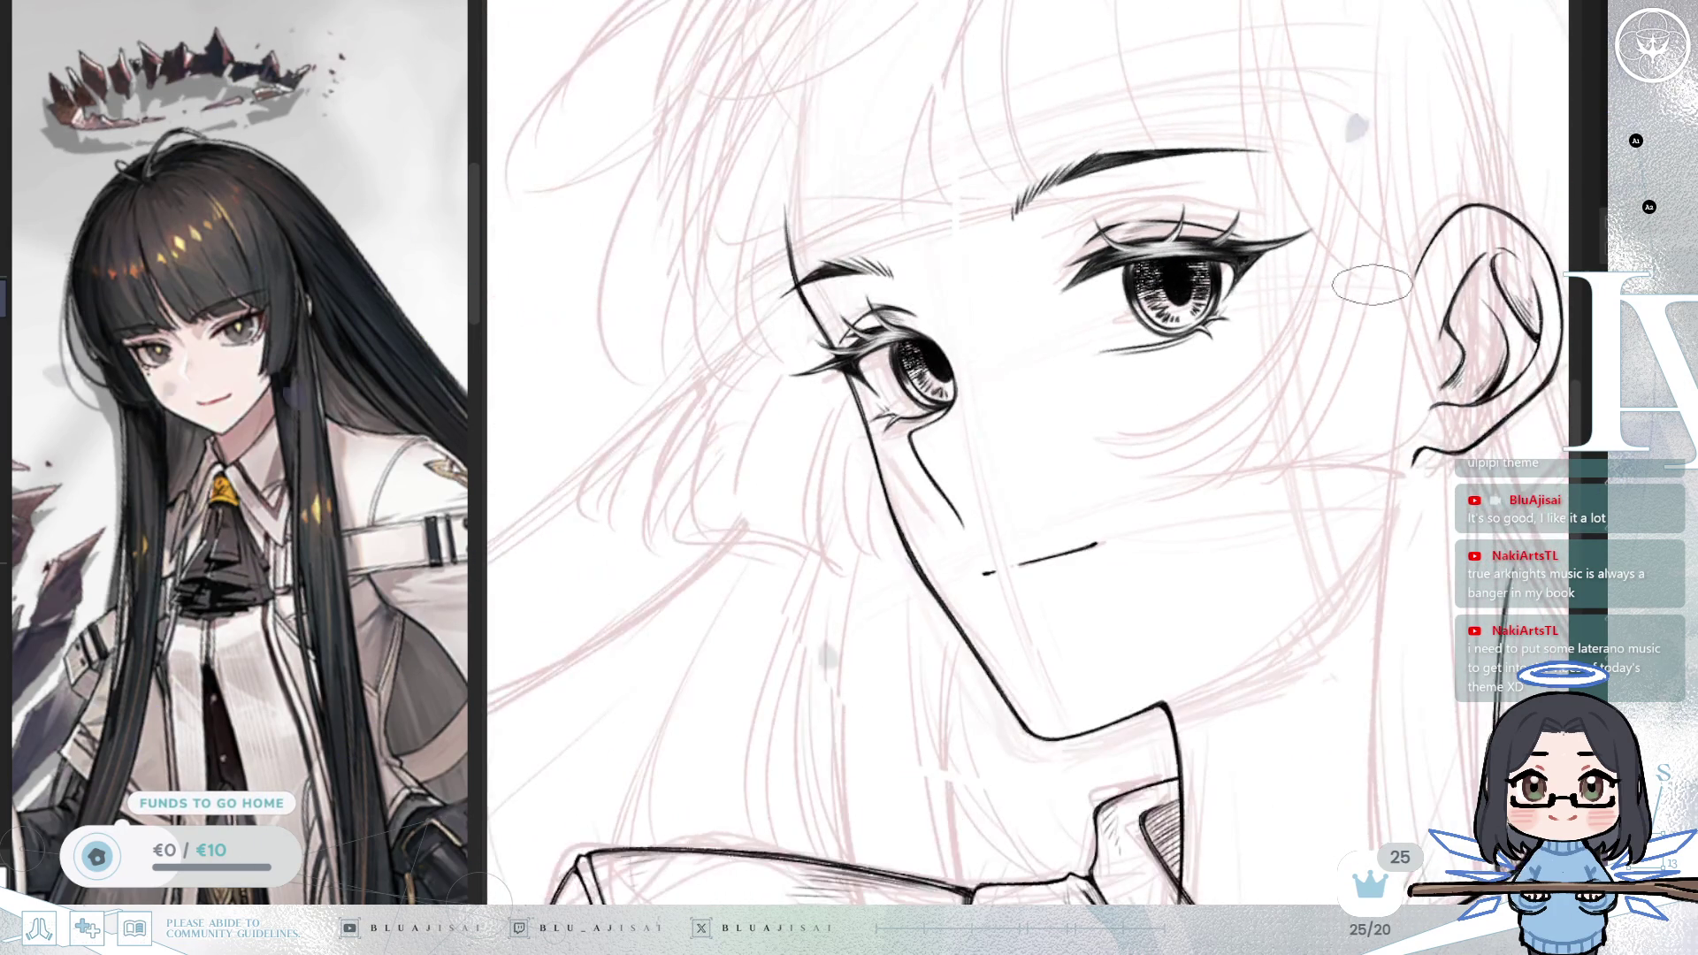
key(End)
key(End)
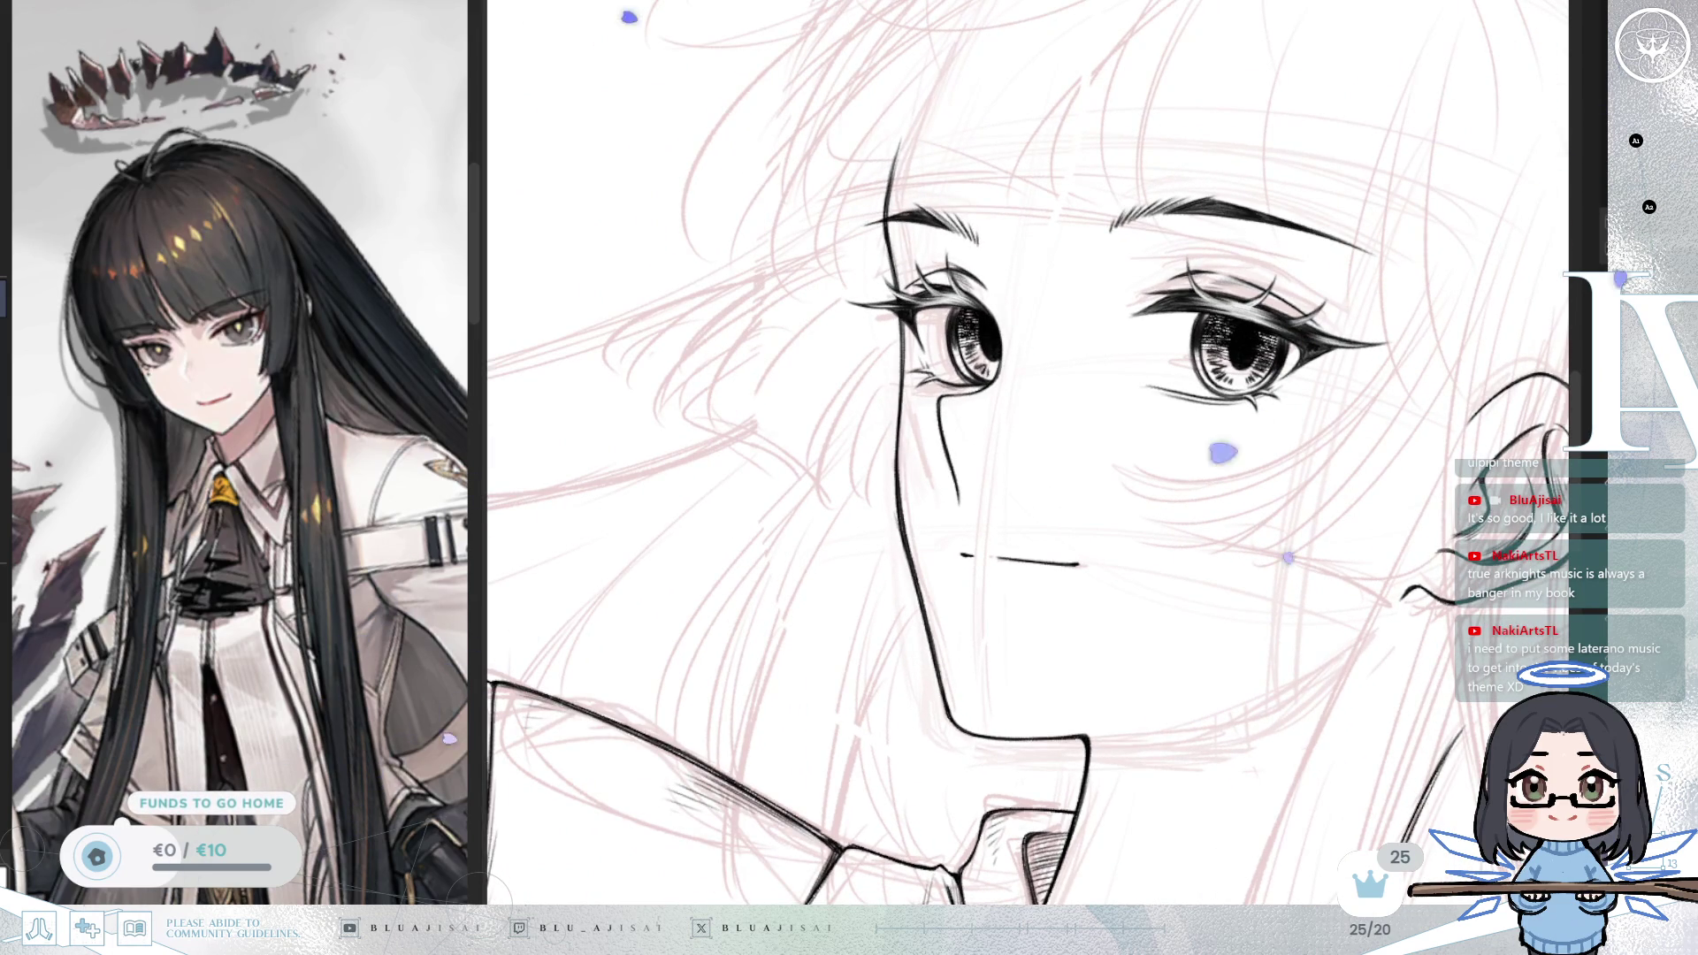
key(Home)
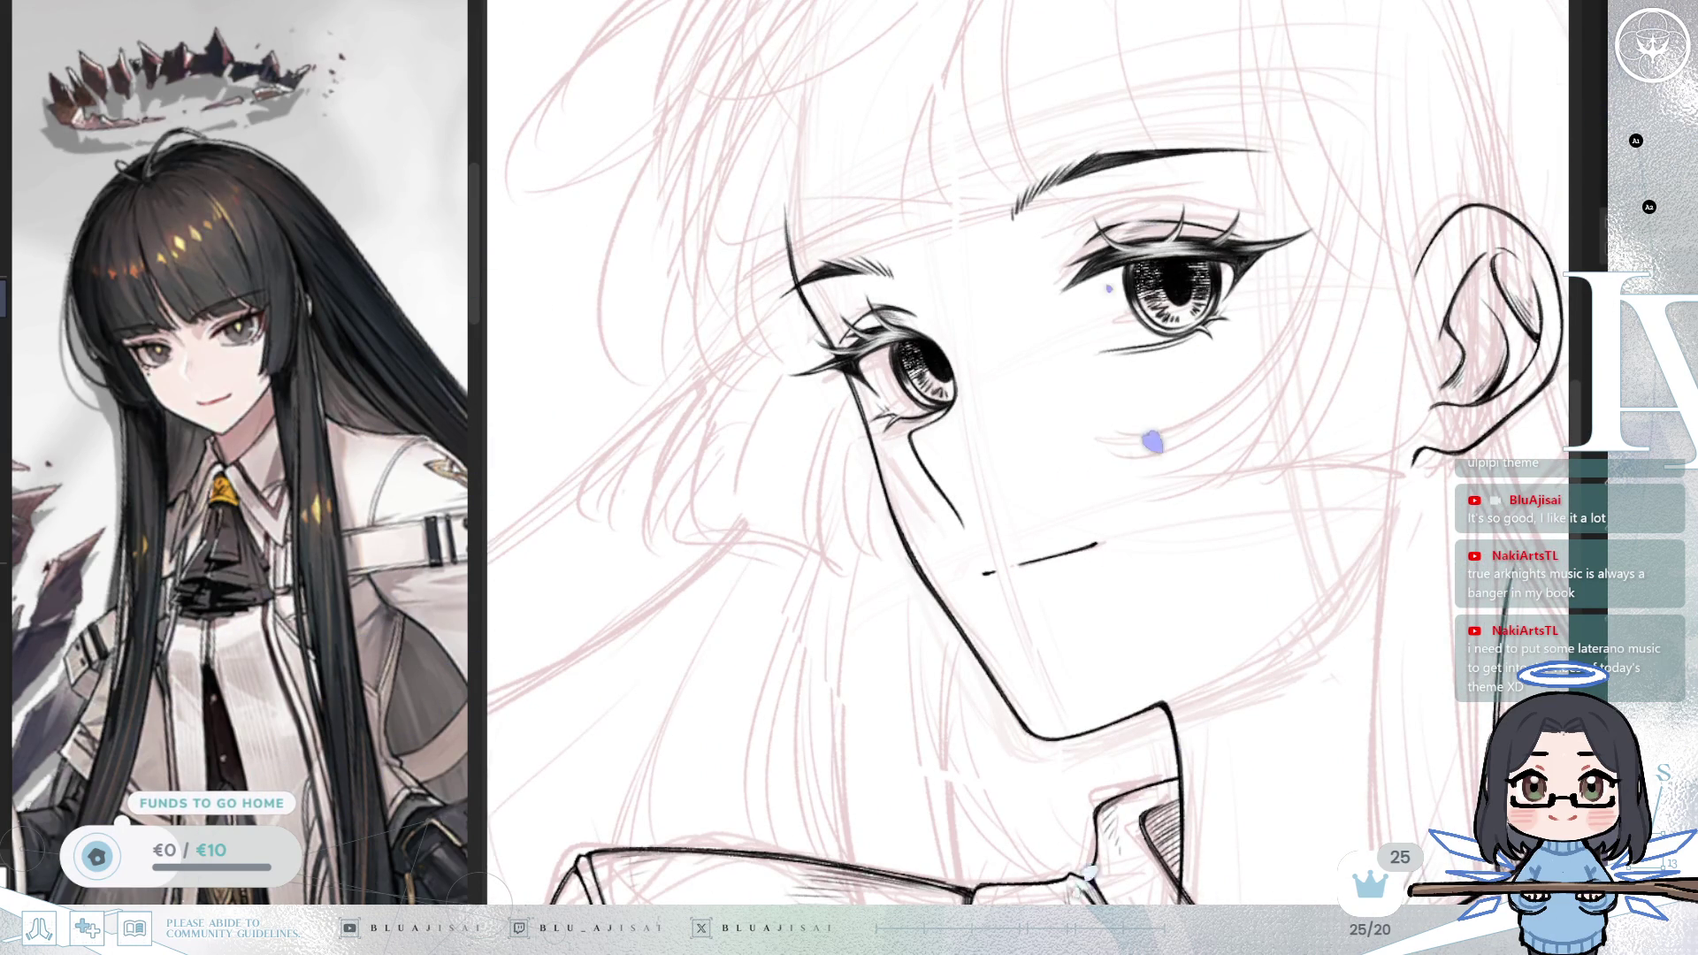
scroll(834, 343, up, 4)
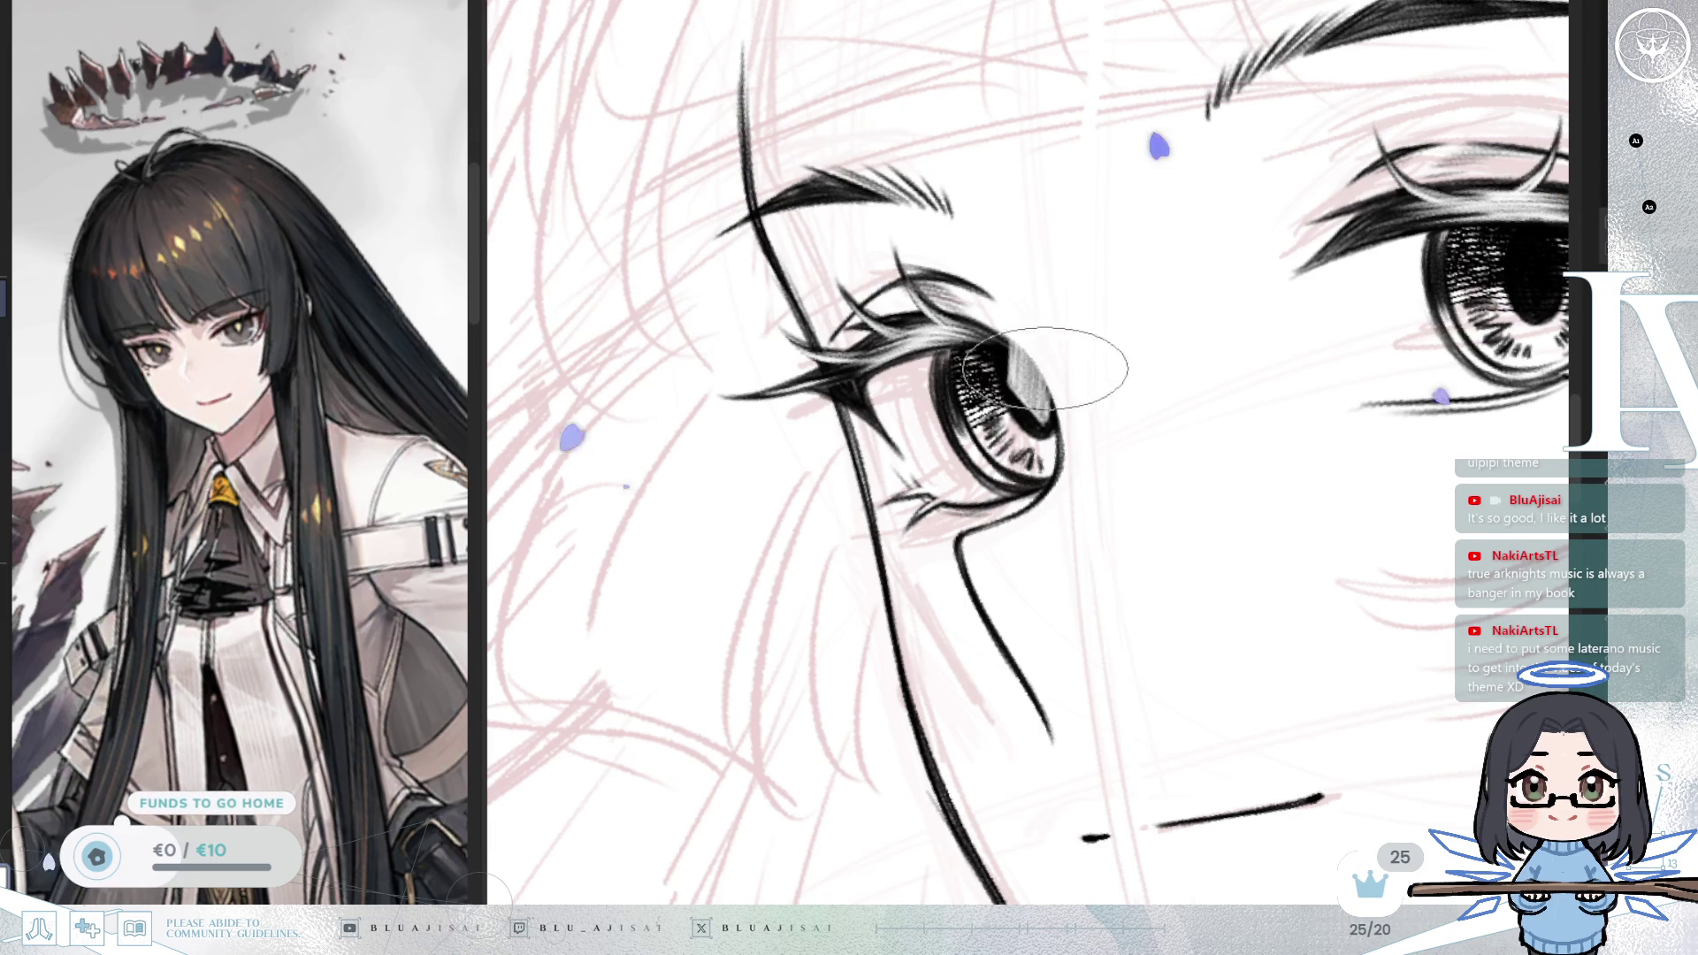
Step: Center the view on the right eye and paint one dark stroke extending its pupil upward into the iris
drag(1053, 389, 699, 521)
mouse_move(1159, 358)
mouse_down()
mouse_move(1198, 424)
mouse_move(1203, 411)
mouse_move(1176, 447)
mouse_up()
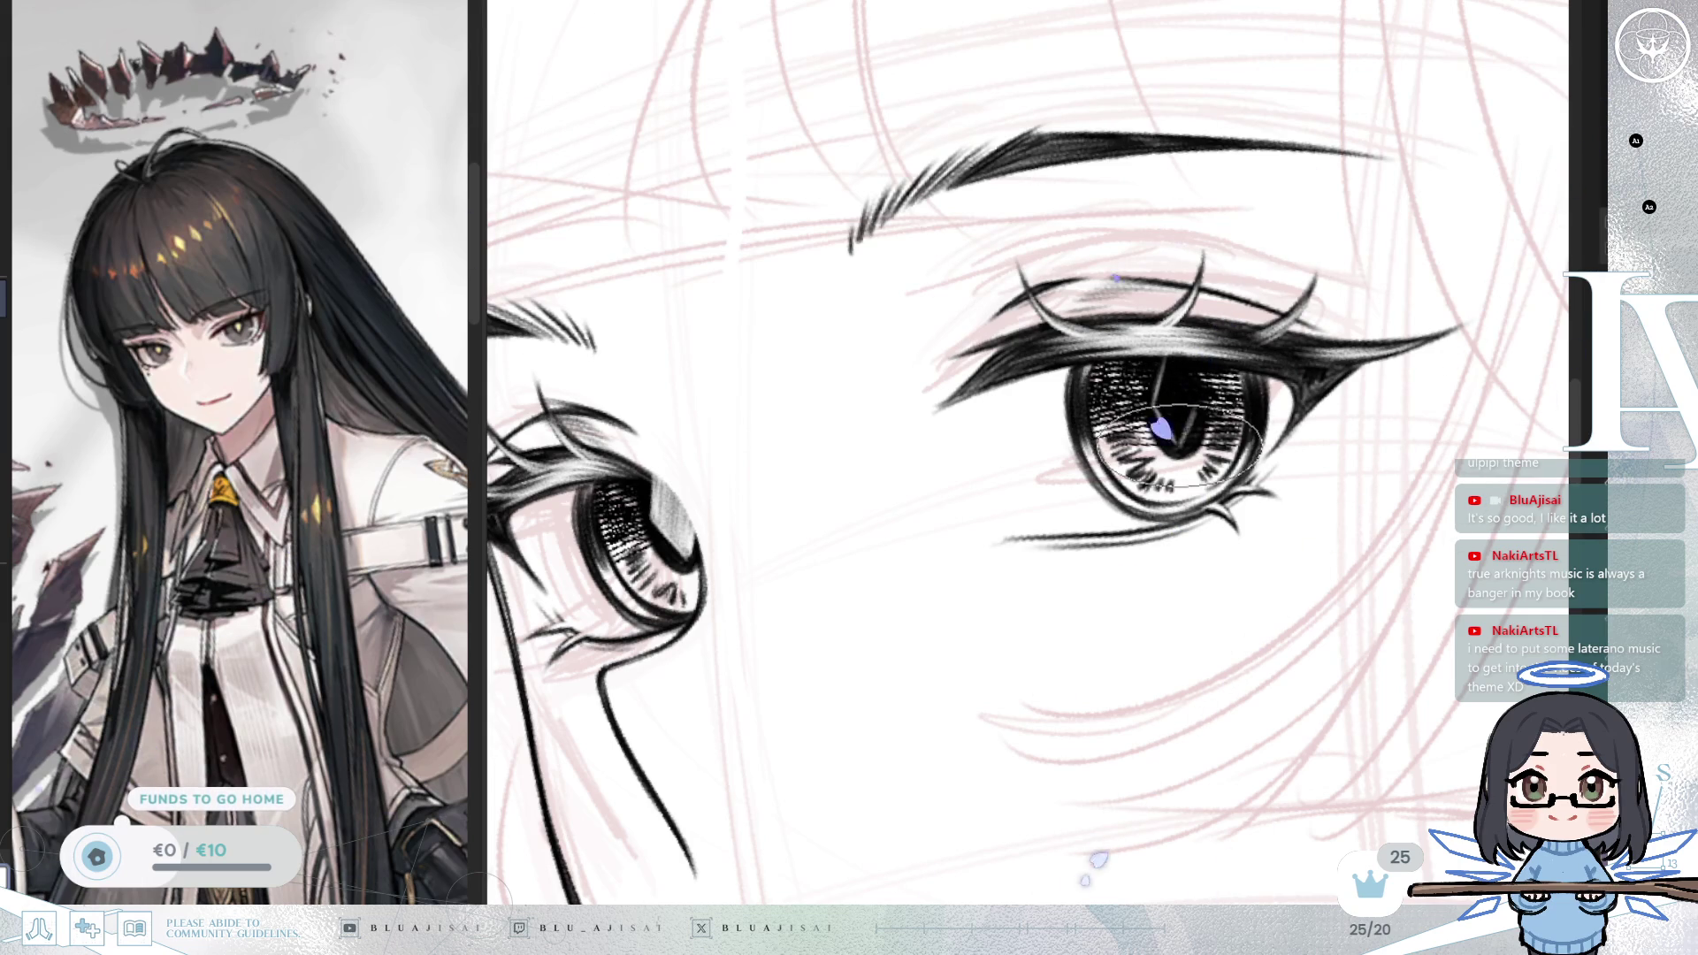
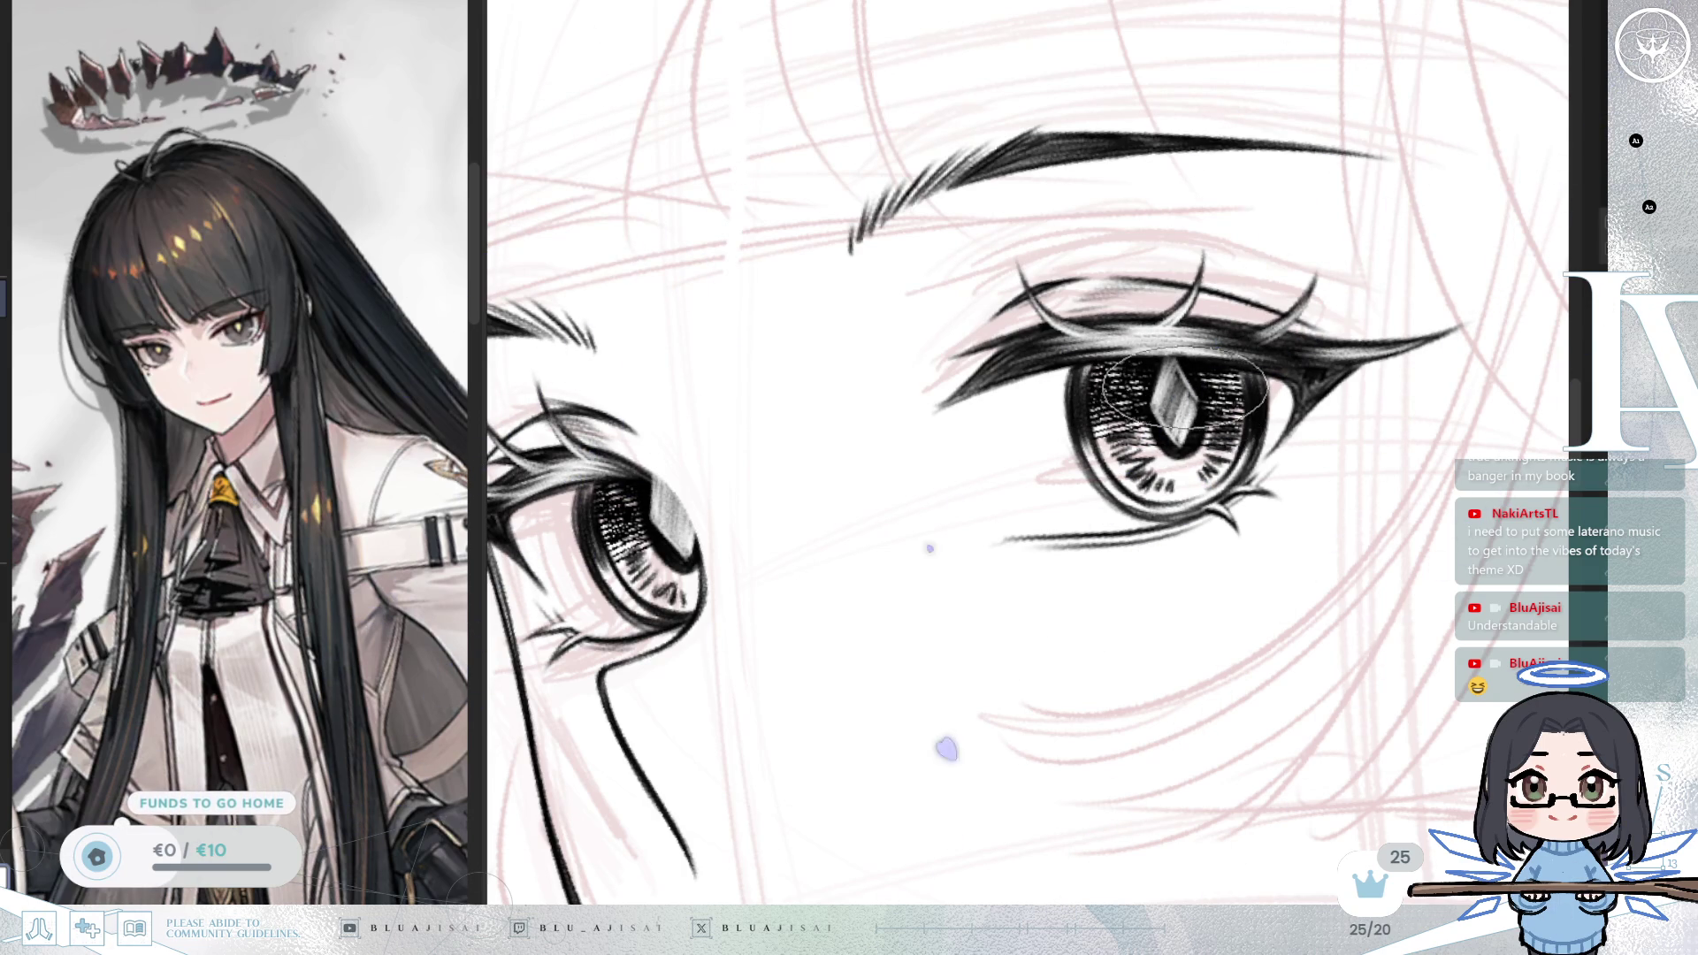
Step: Rotate, level and pan the view to inspect the inked eyes up close
mouse_move(1176, 372)
mouse_down()
mouse_move(1140, 531)
mouse_move(1180, 535)
mouse_up()
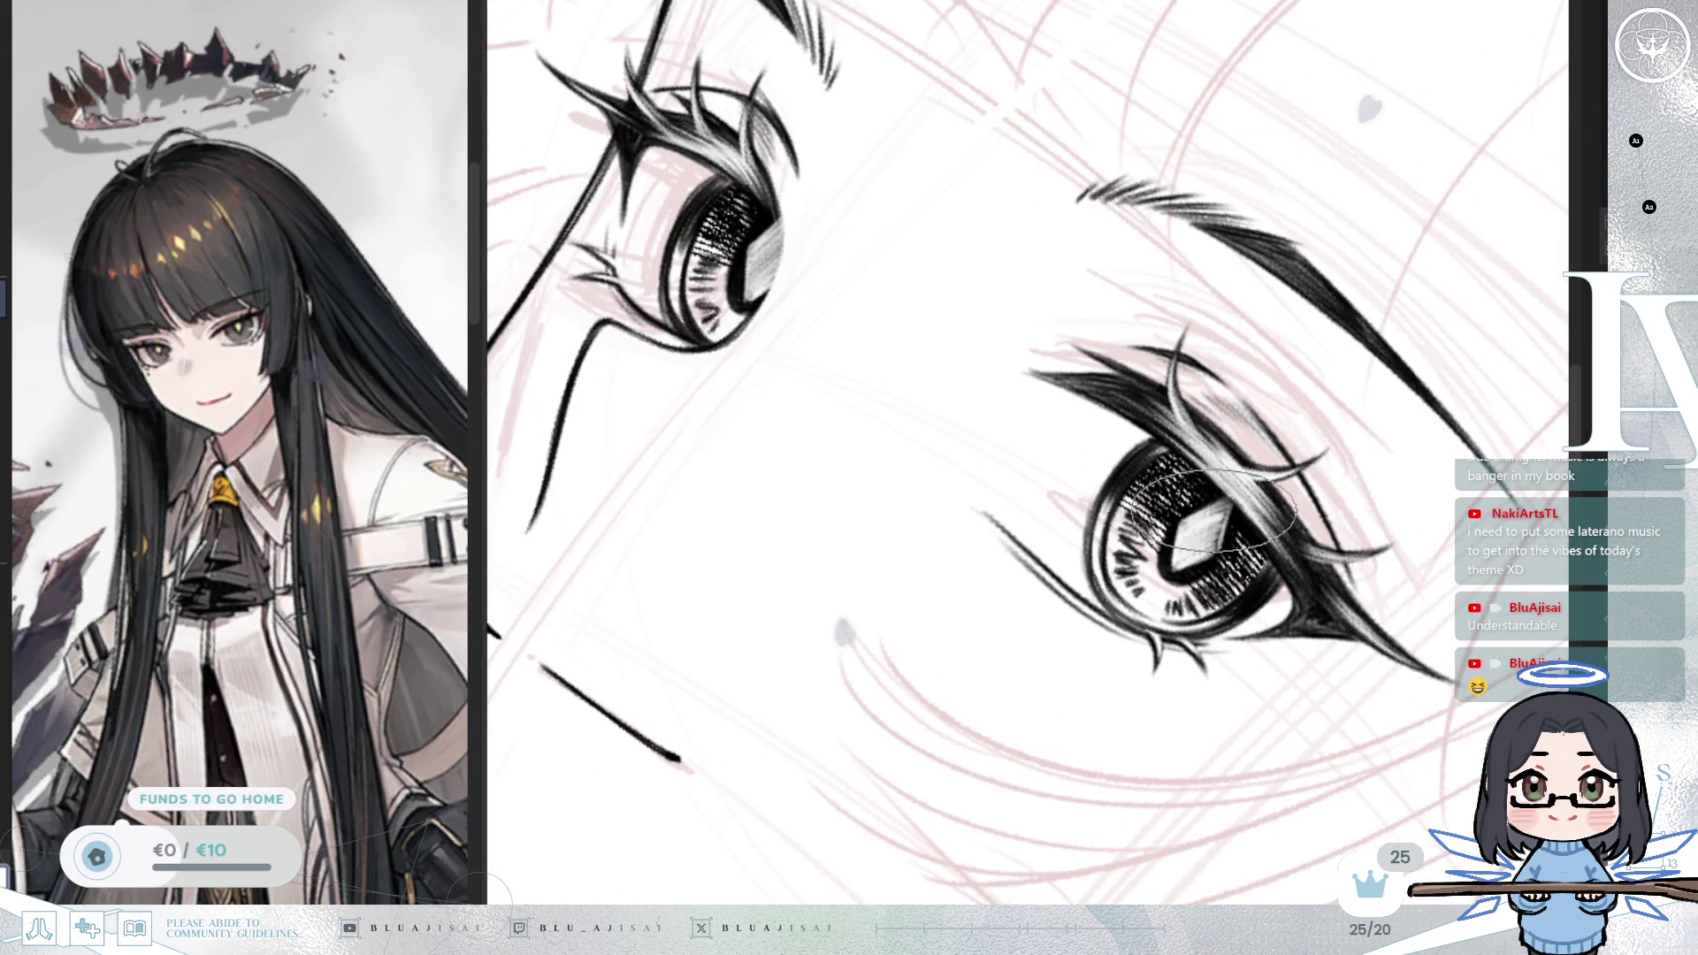
drag(1025, 265, 946, 309)
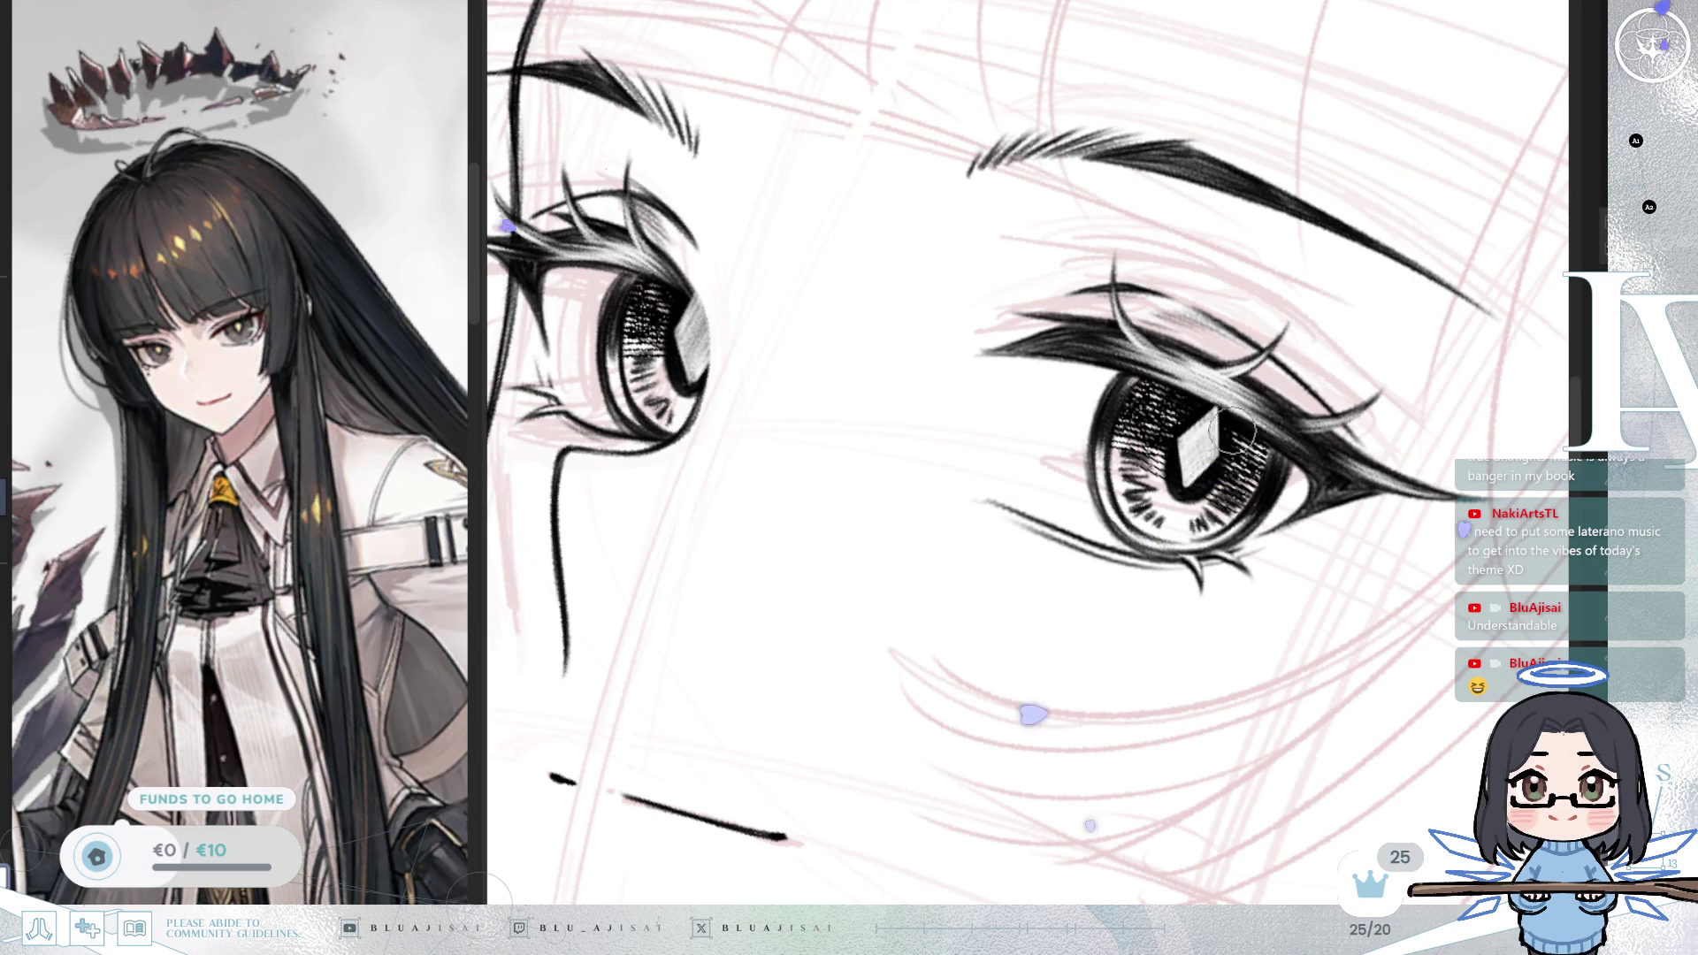
key(5)
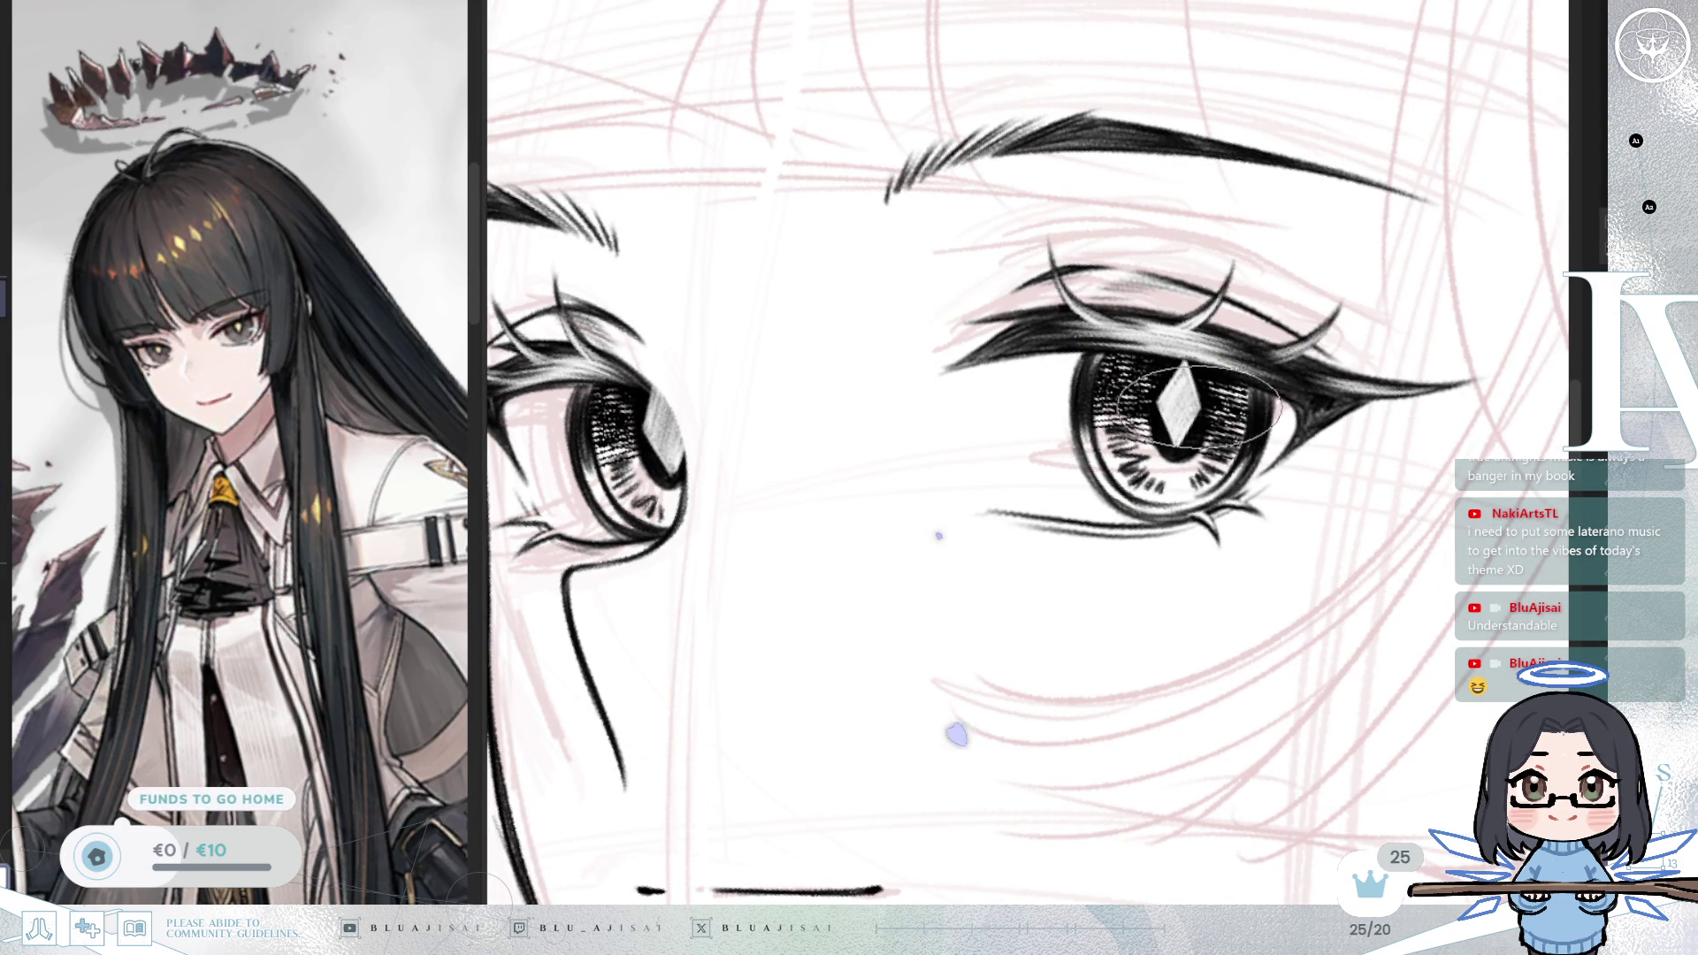
drag(1220, 371, 1366, 345)
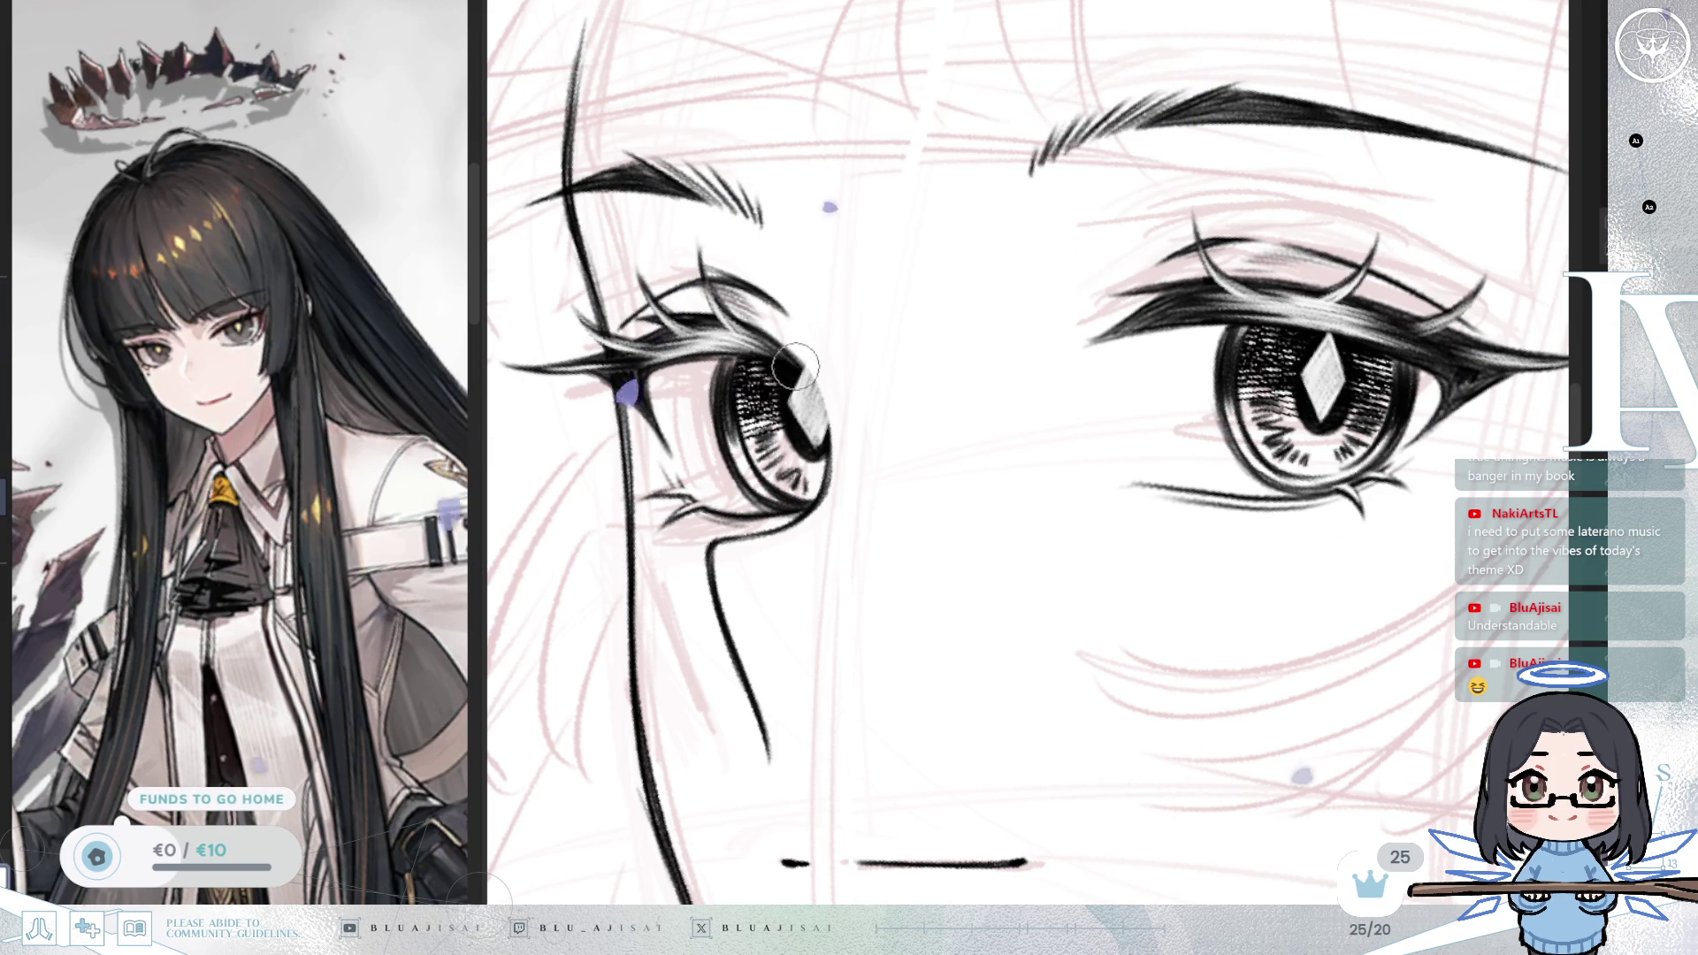
drag(852, 330, 827, 345)
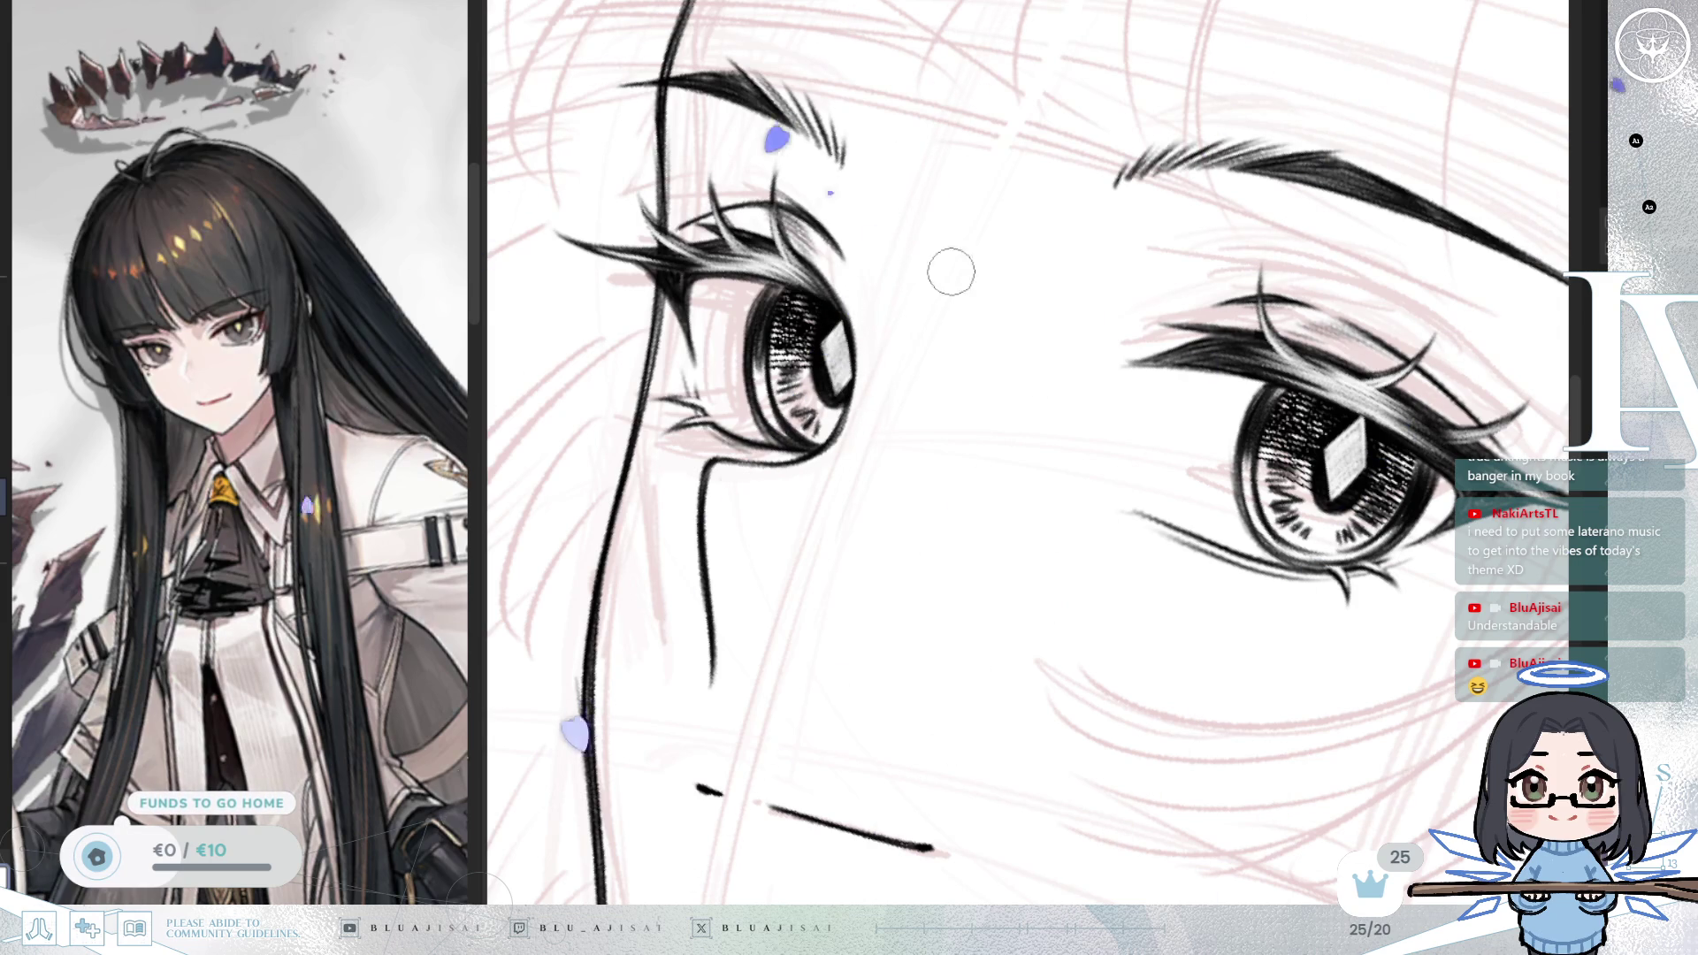
scroll(932, 277, down, 5)
drag(1219, 658, 1282, 694)
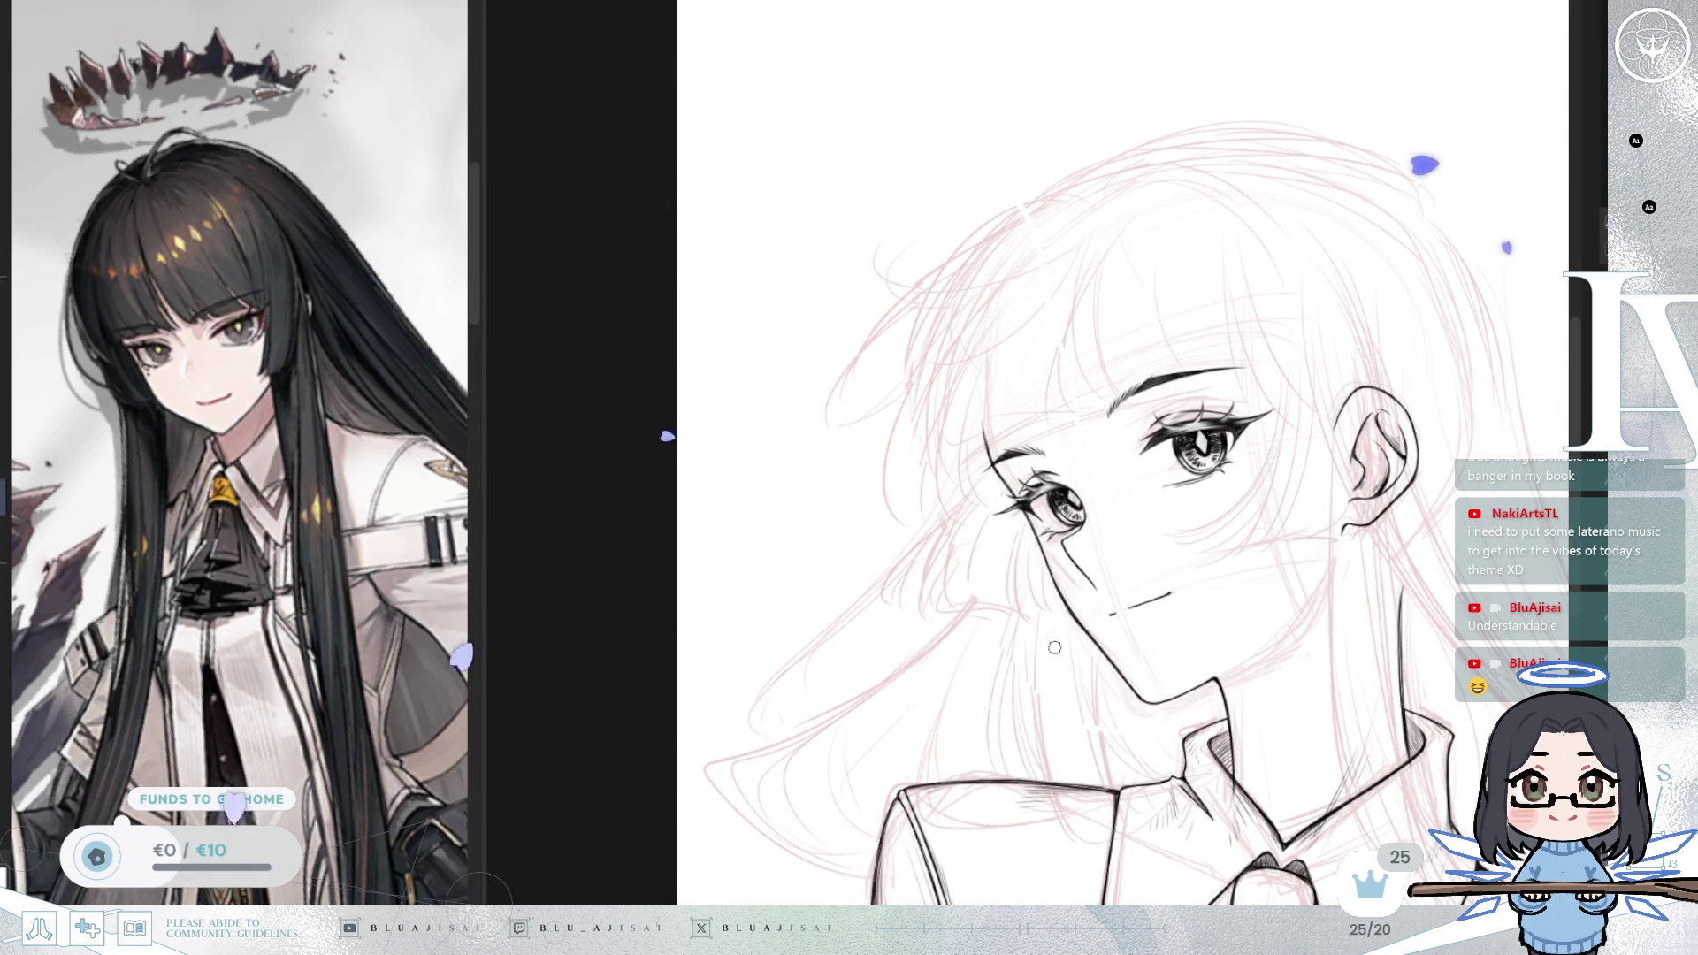
Step: Zoom in and out across the face to review the eye inking
scroll(1031, 681, up, 2)
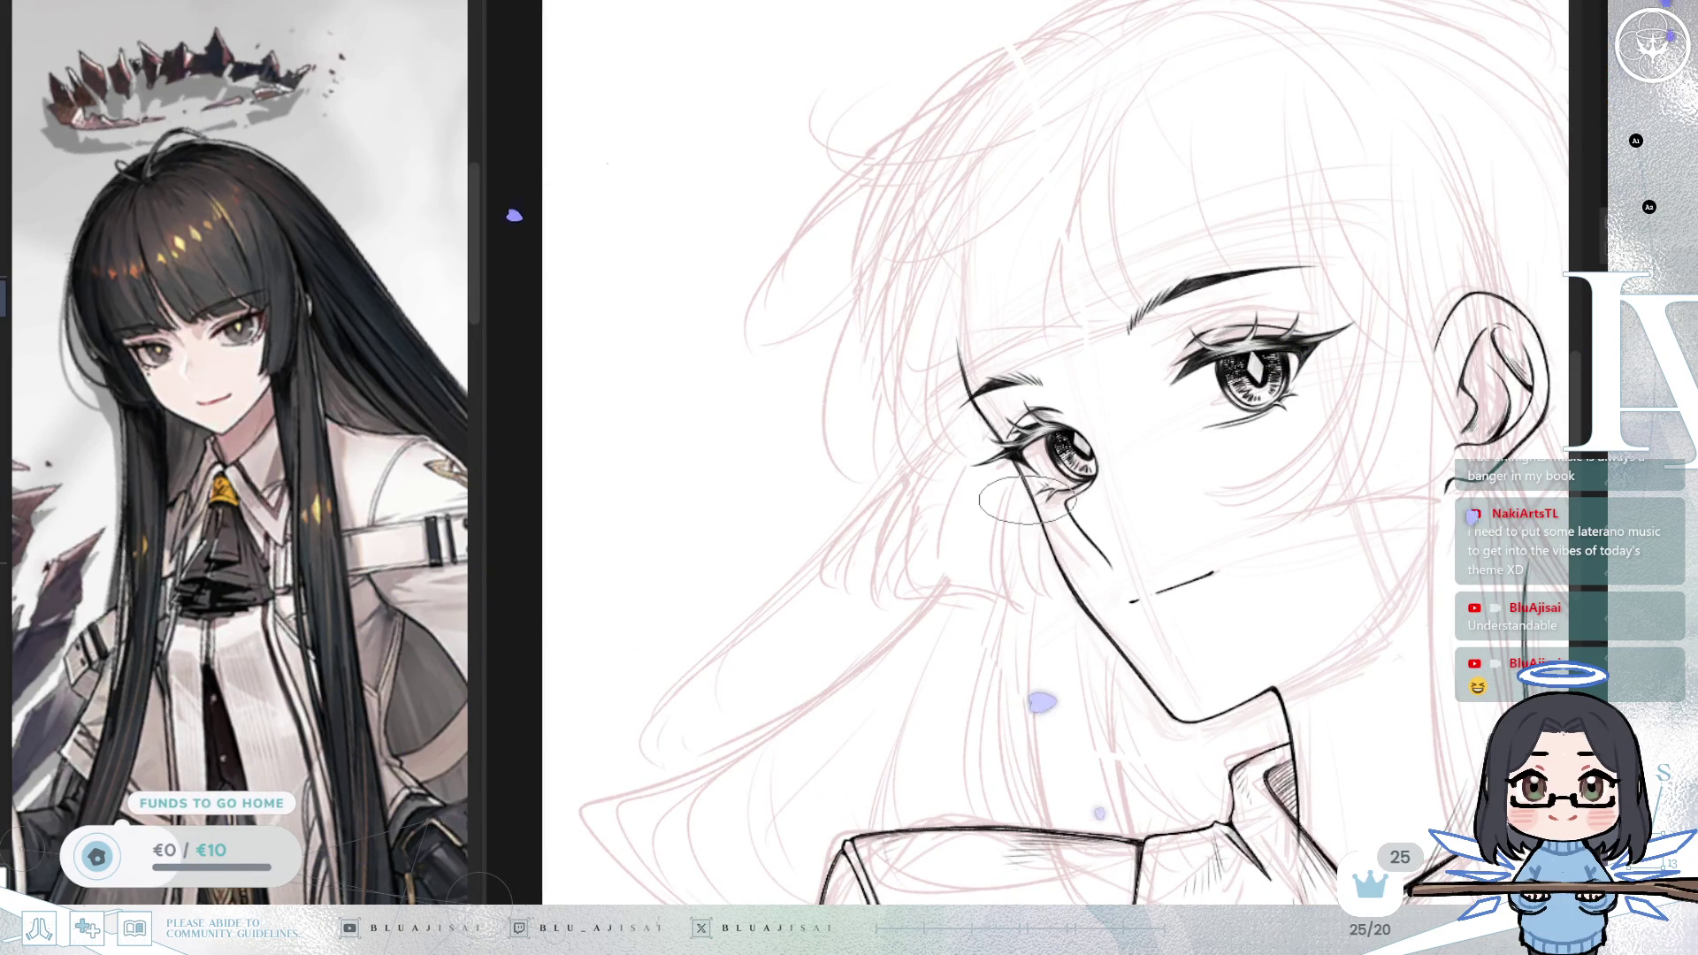
scroll(1090, 484, up, 4)
scroll(1090, 483, down, 2)
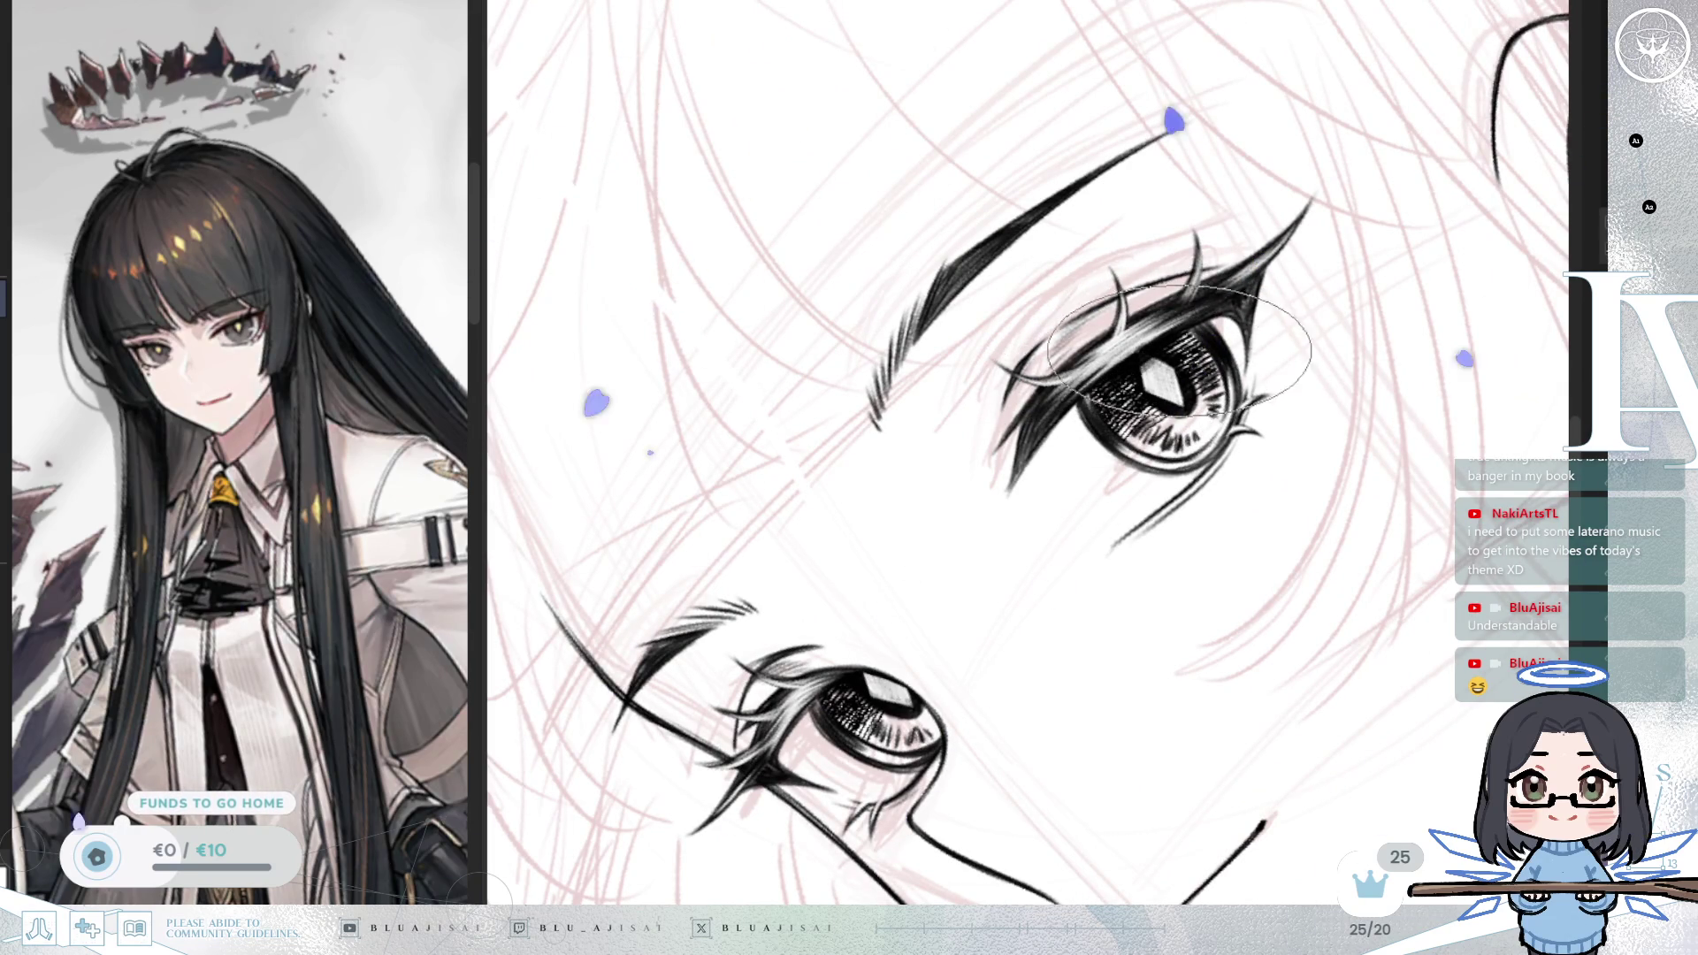
scroll(1185, 345, down, 3)
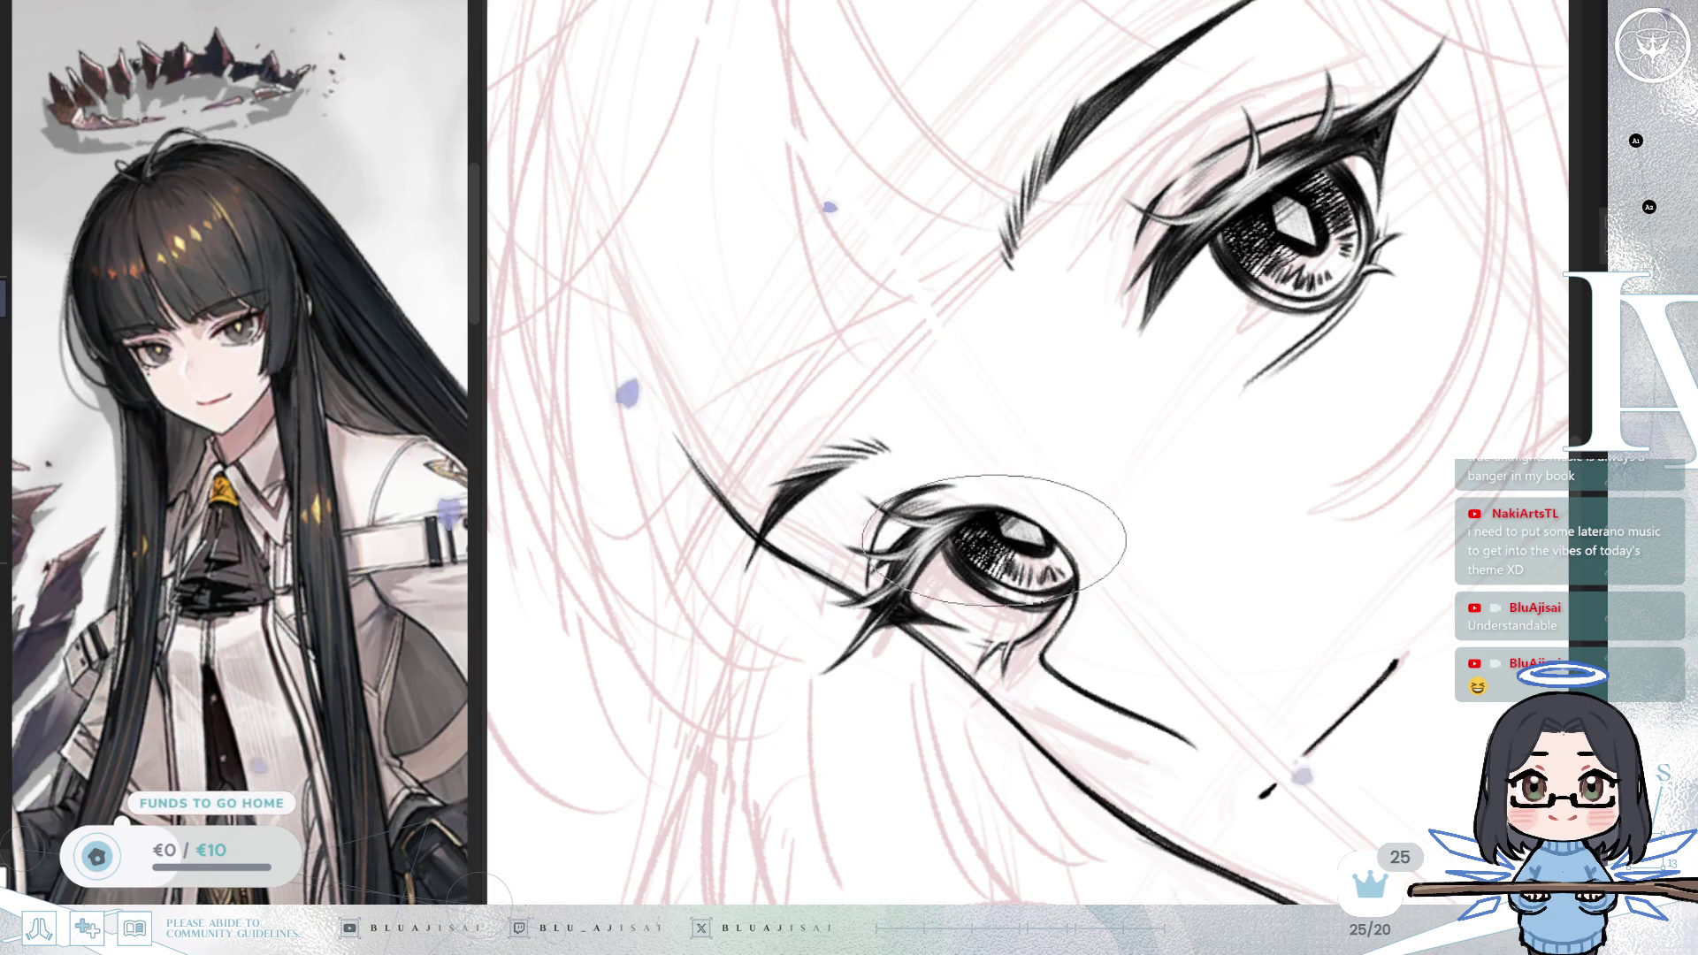
scroll(1005, 529, down, 5)
scroll(1425, 368, up, 5)
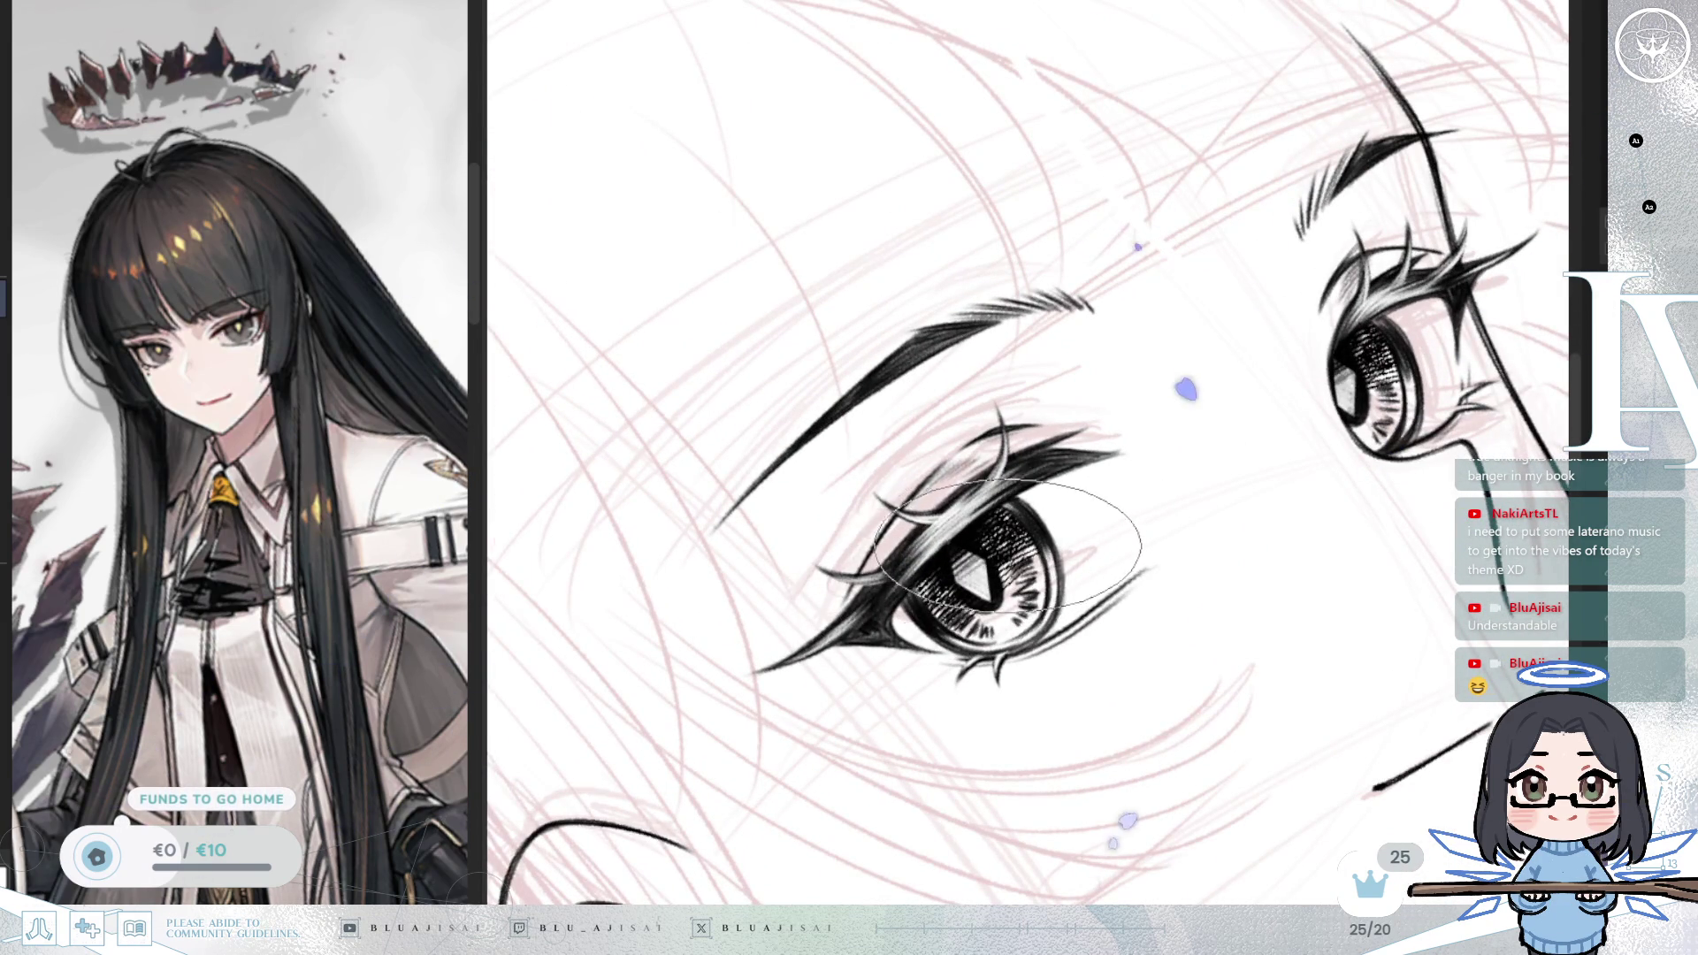
scroll(1005, 545, down, 5)
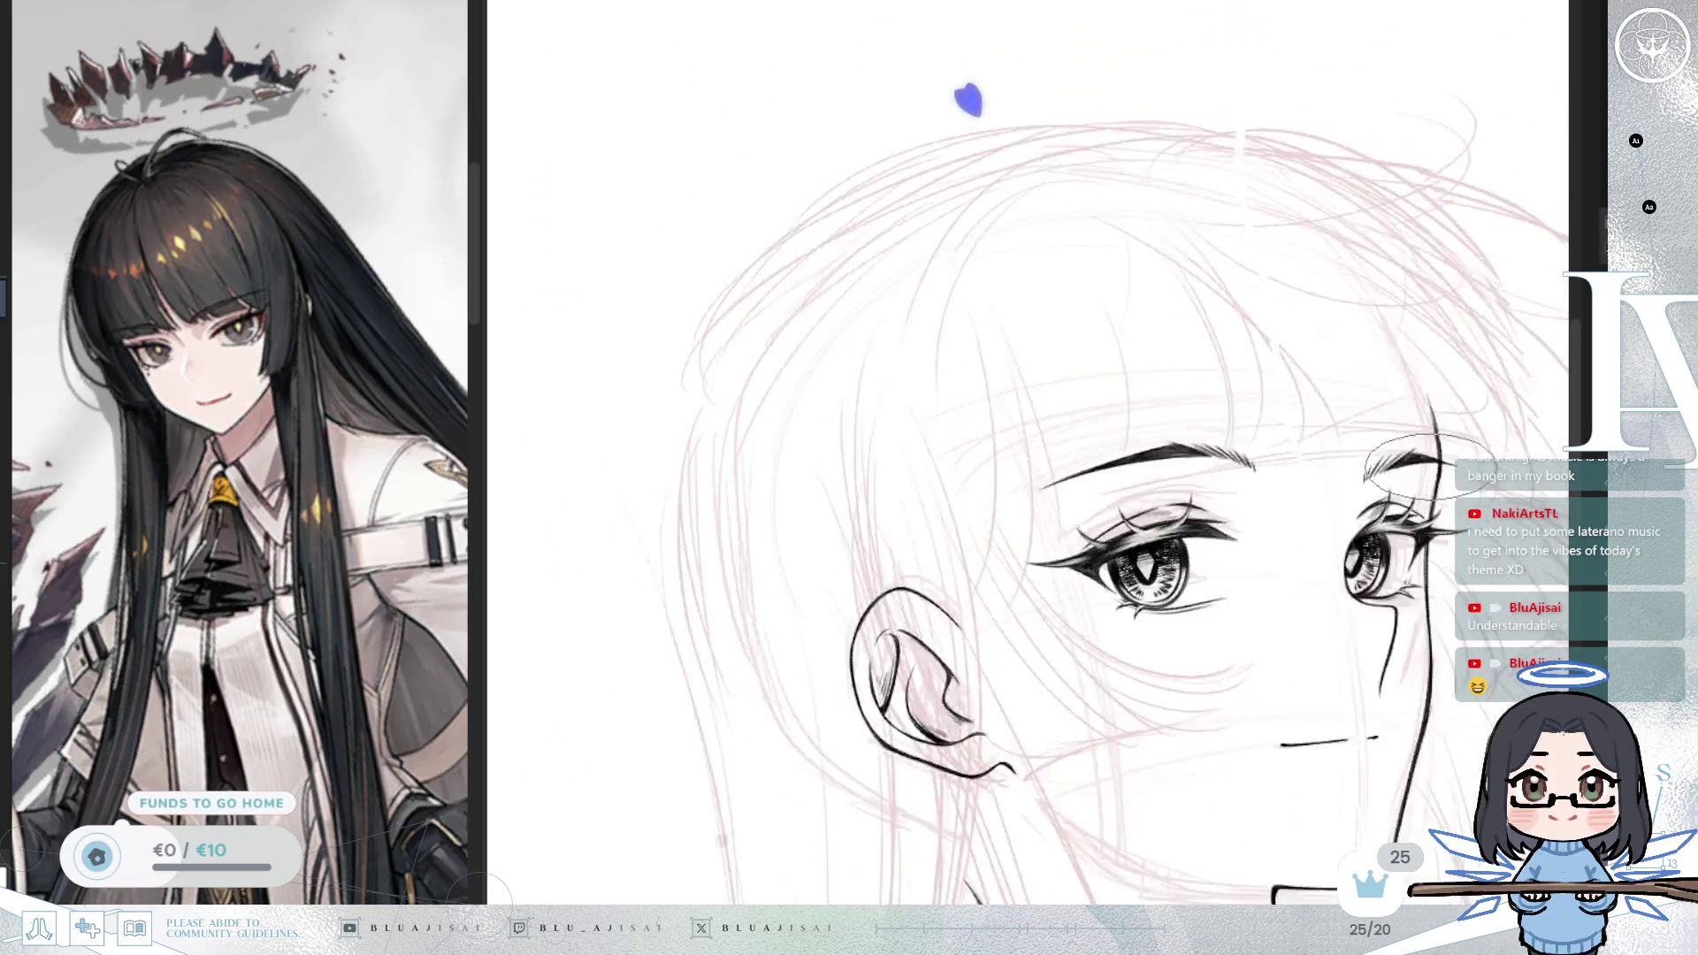
scroll(1428, 460, down, 3)
scroll(1425, 467, down, 2)
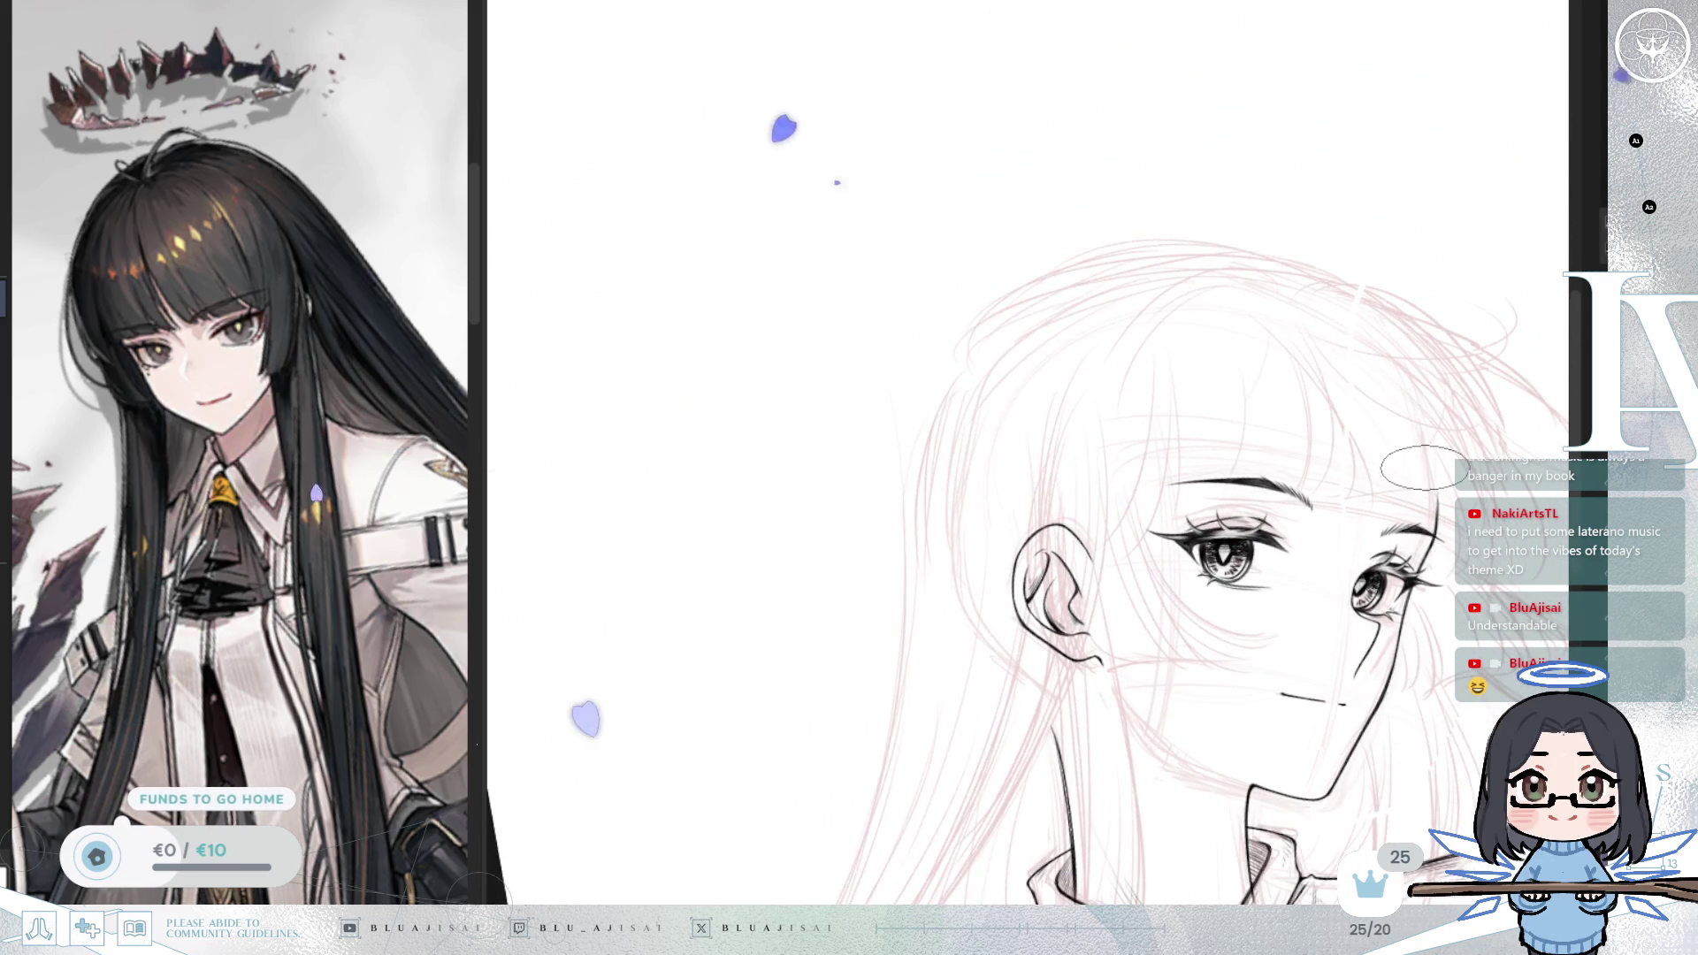
Step: Mirror the canvas to check the face, then recentre and zoom on the eyes
key(h)
scroll(1284, 476, up, 3)
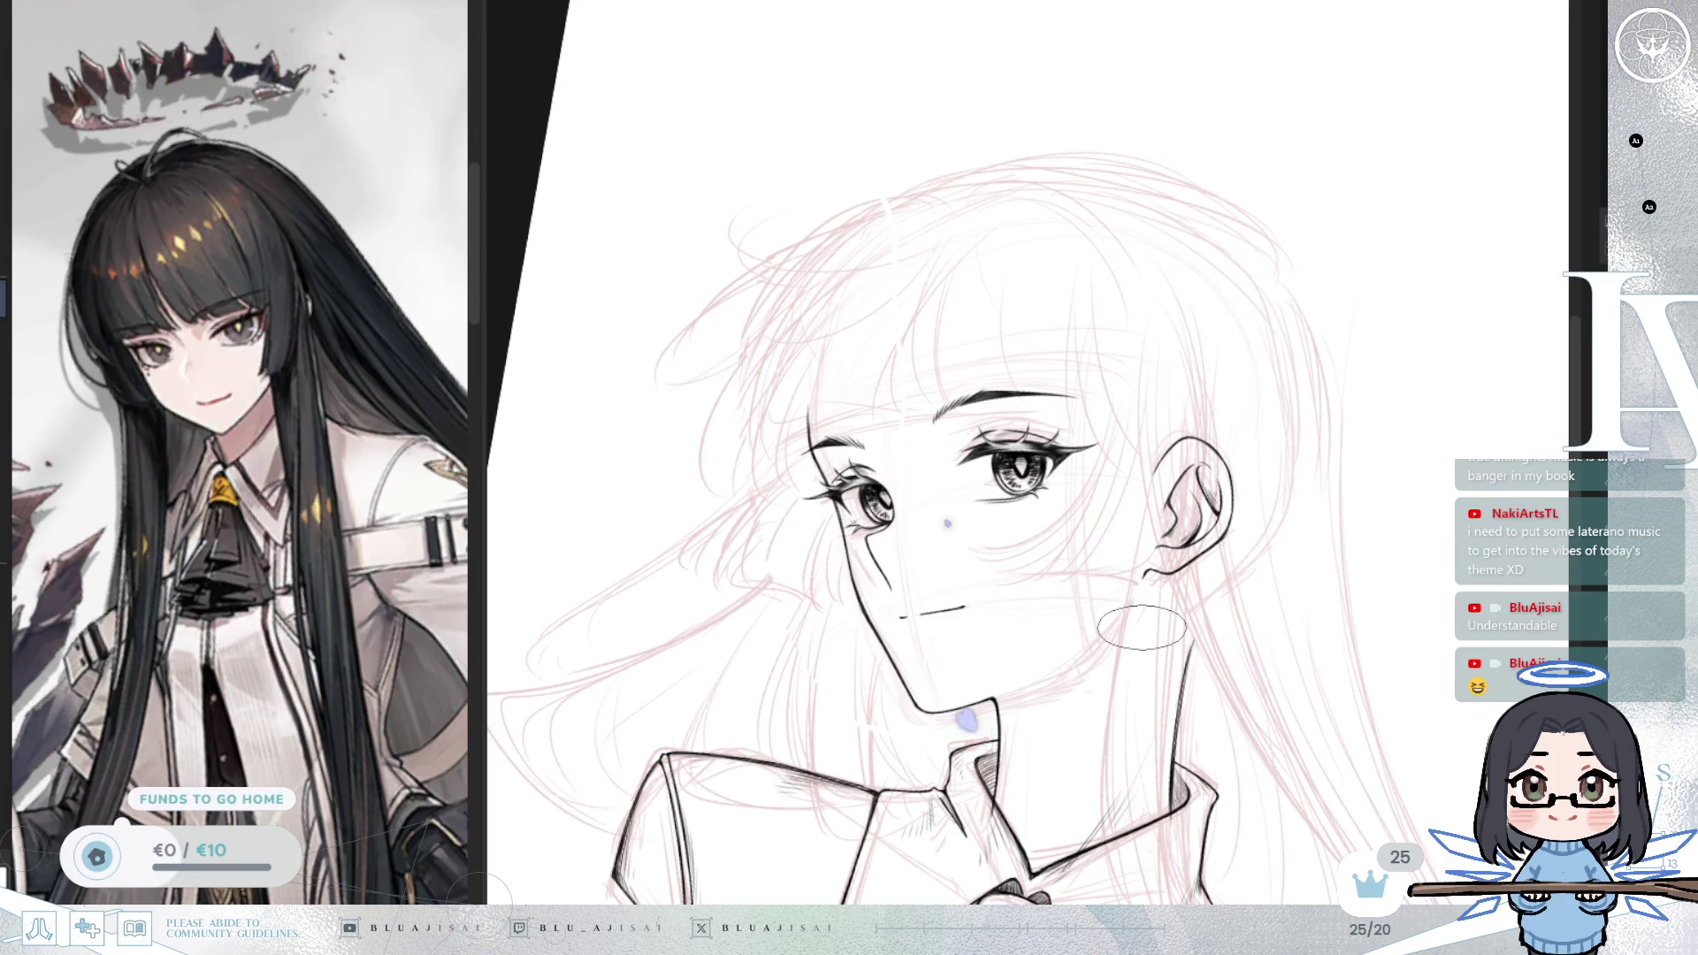
scroll(1142, 627, up, 2)
drag(1141, 627, 1282, 640)
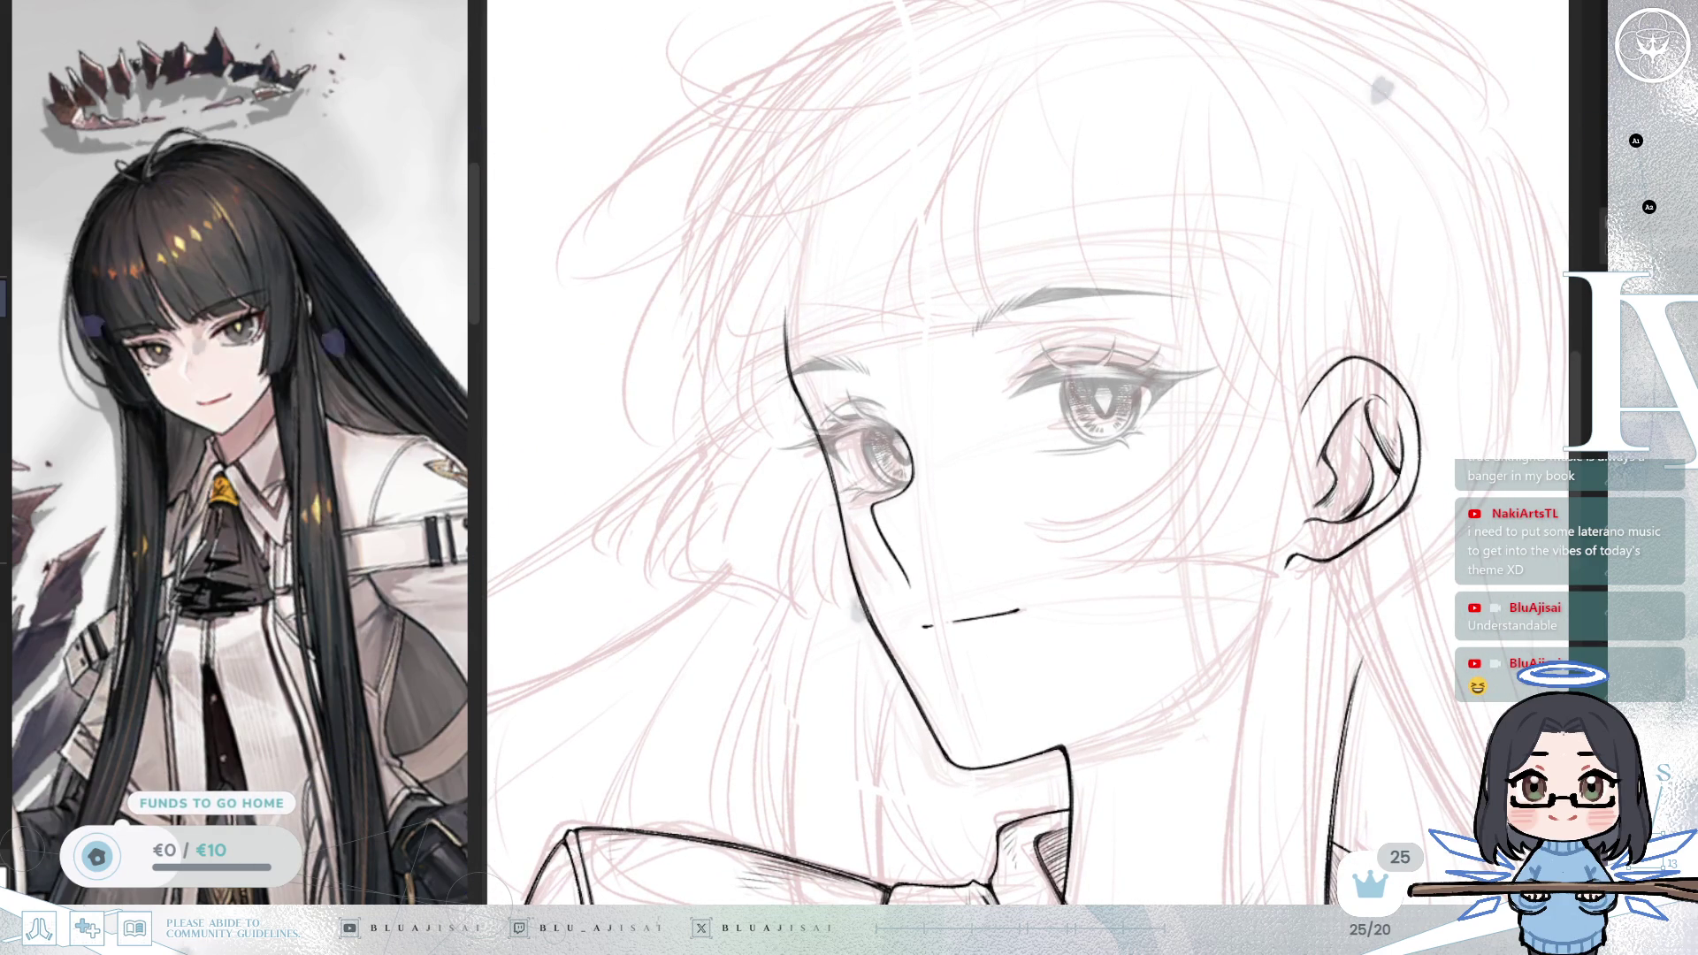
scroll(1110, 535, up, 3)
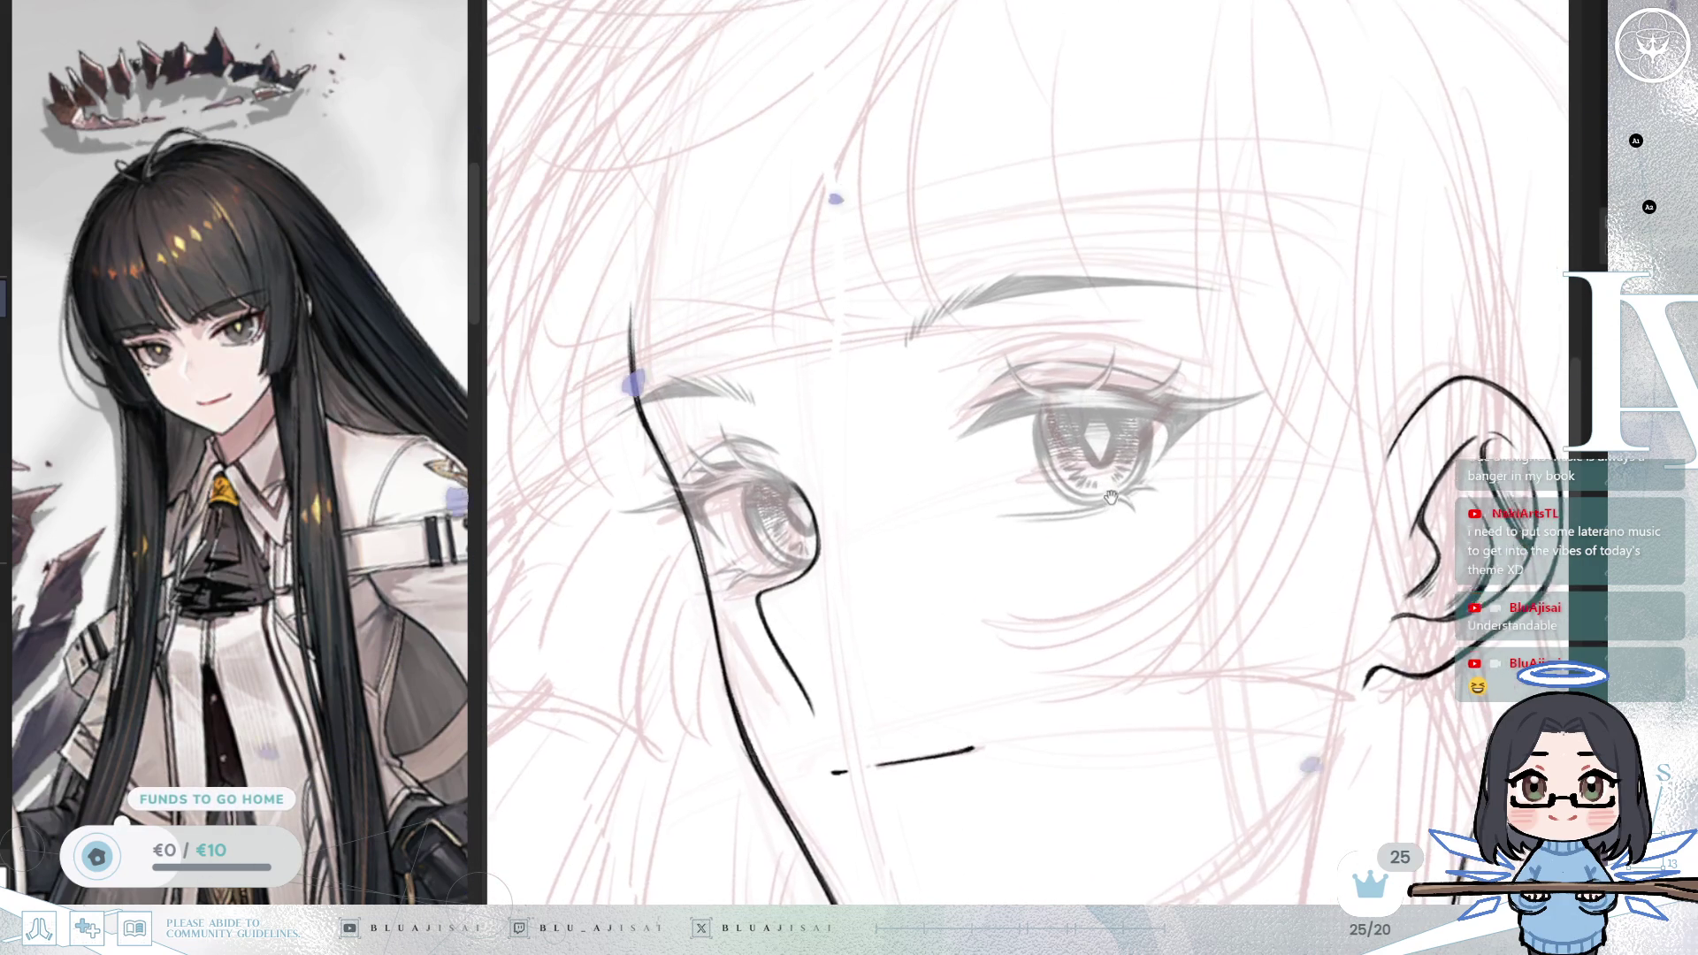
key(Delete)
key(Delete)
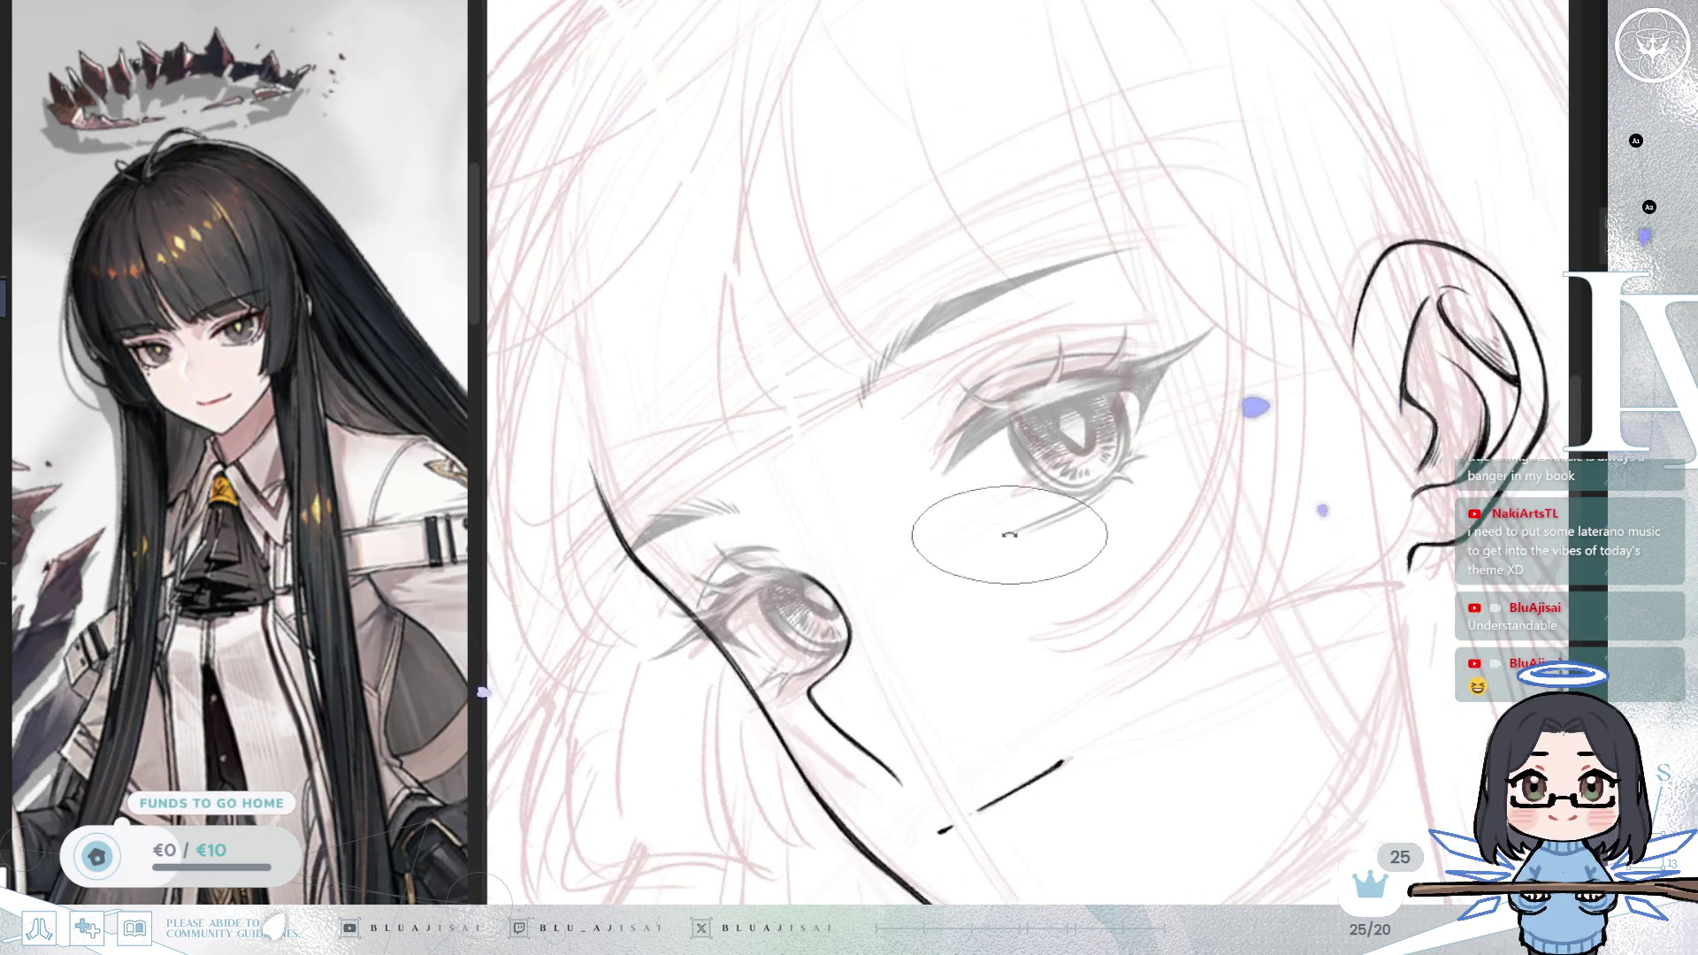
Step: Outline an oval and a round highlight beside the pupil of the larger eye and fill them white
key(Delete)
key(Delete)
scroll(1026, 499, up, 2)
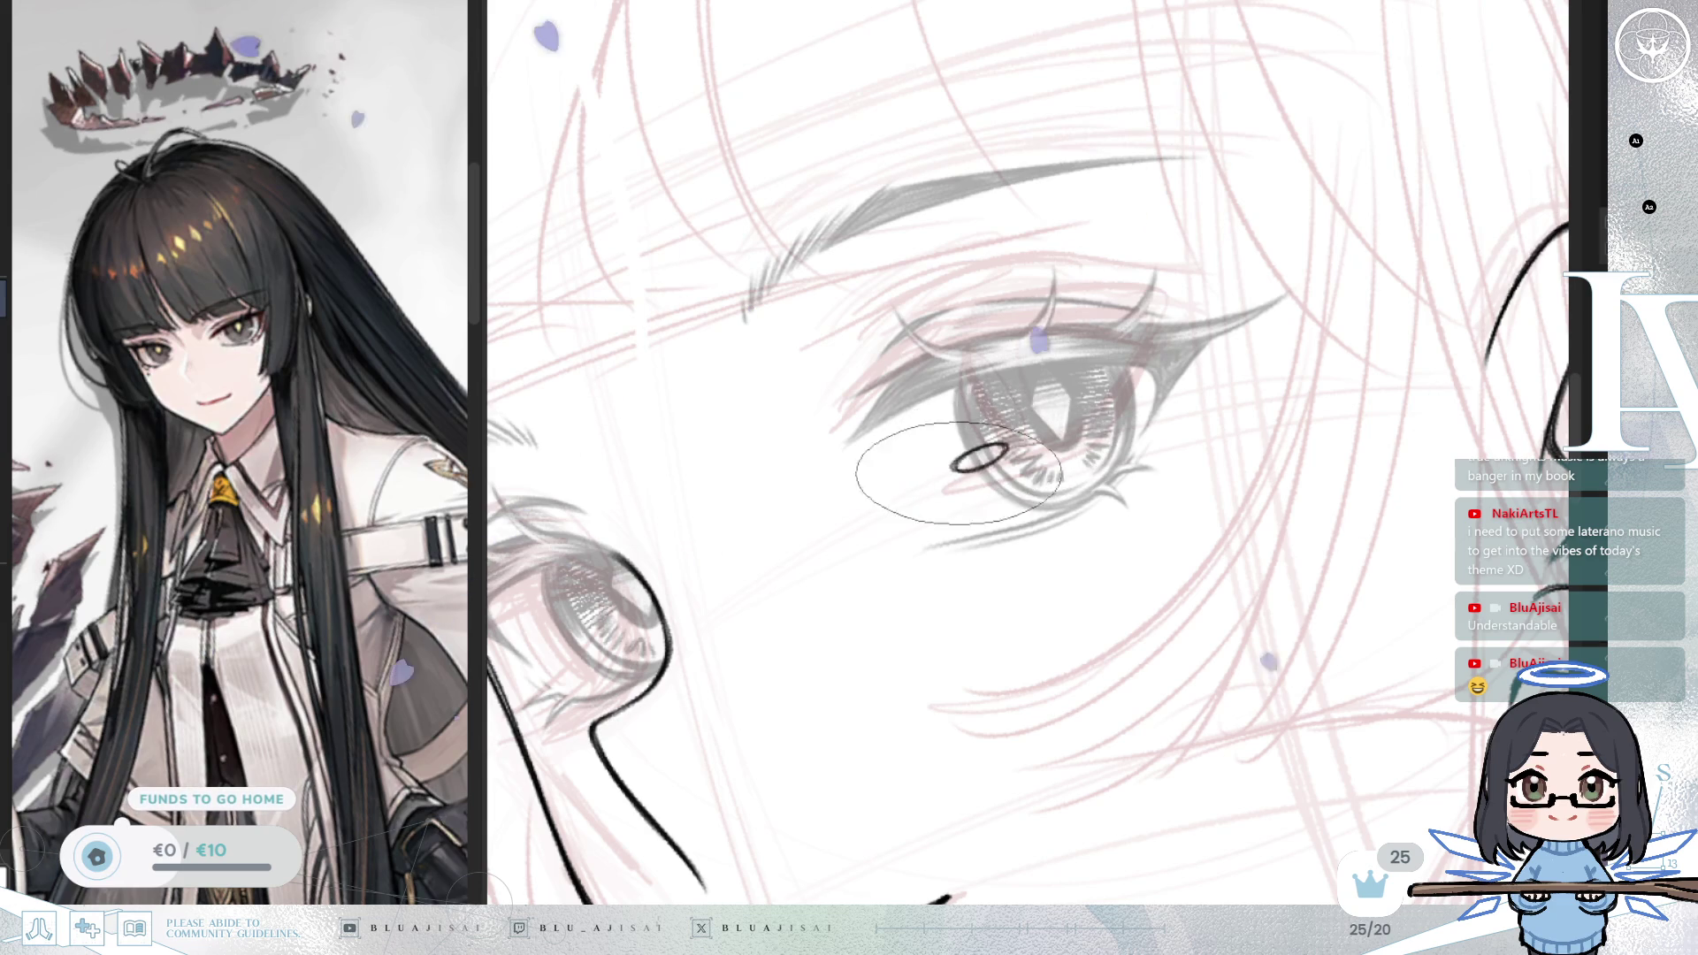
drag(968, 462, 990, 452)
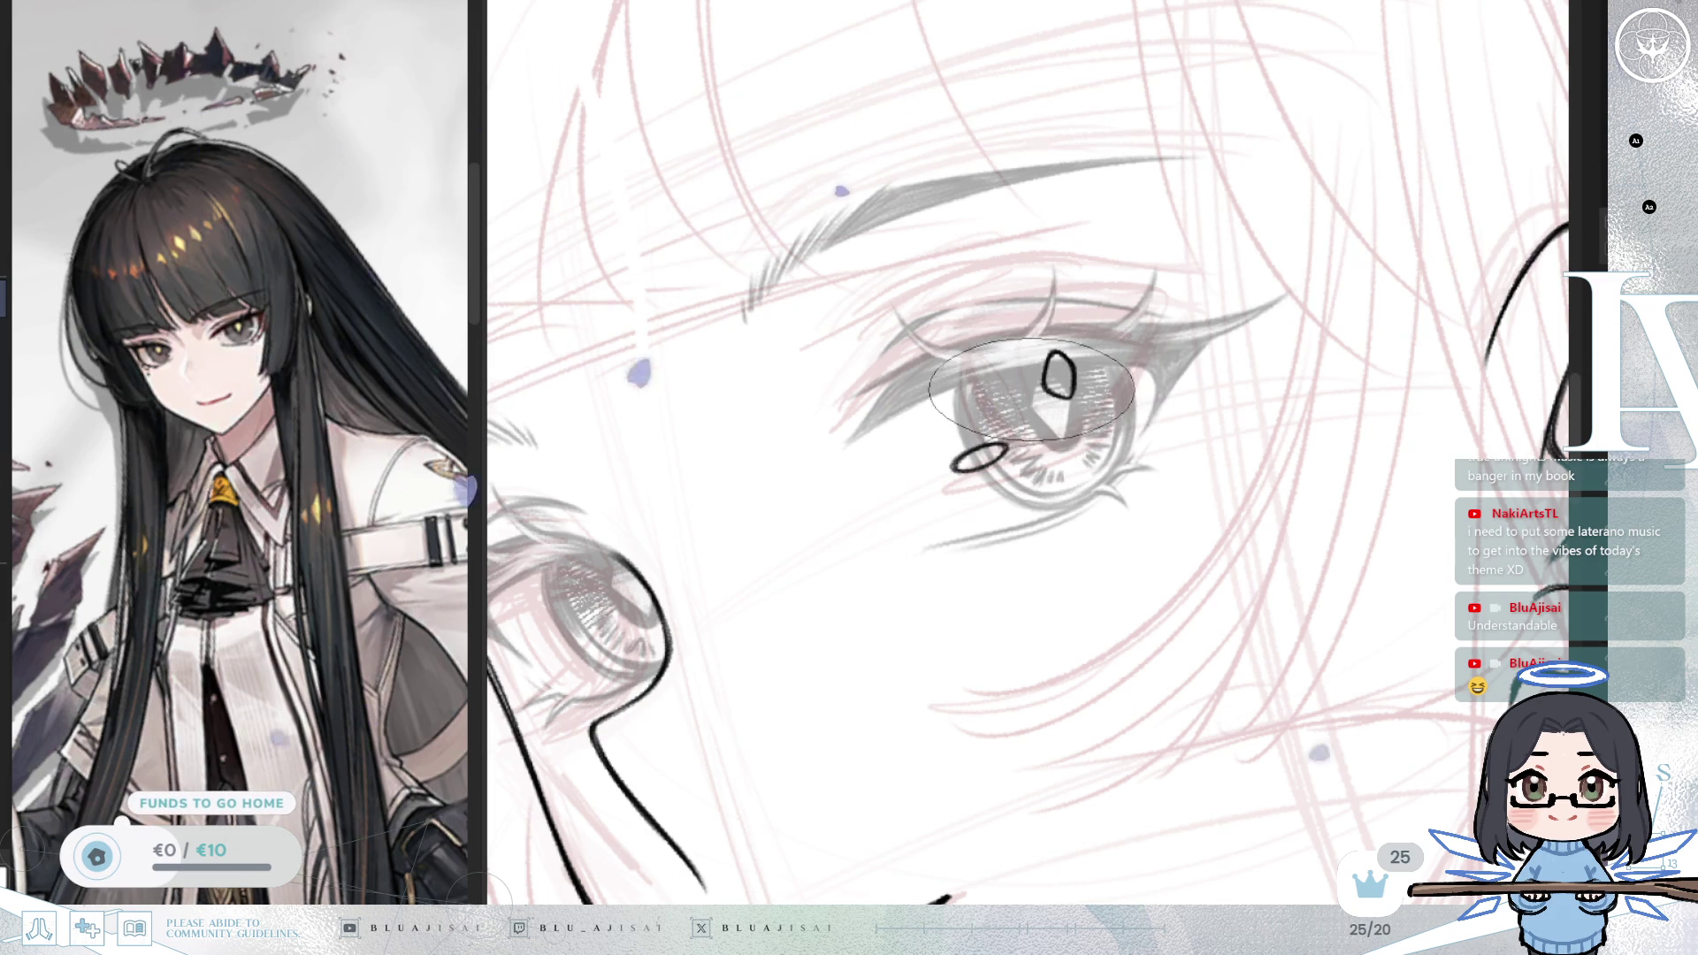
drag(1036, 385, 1033, 391)
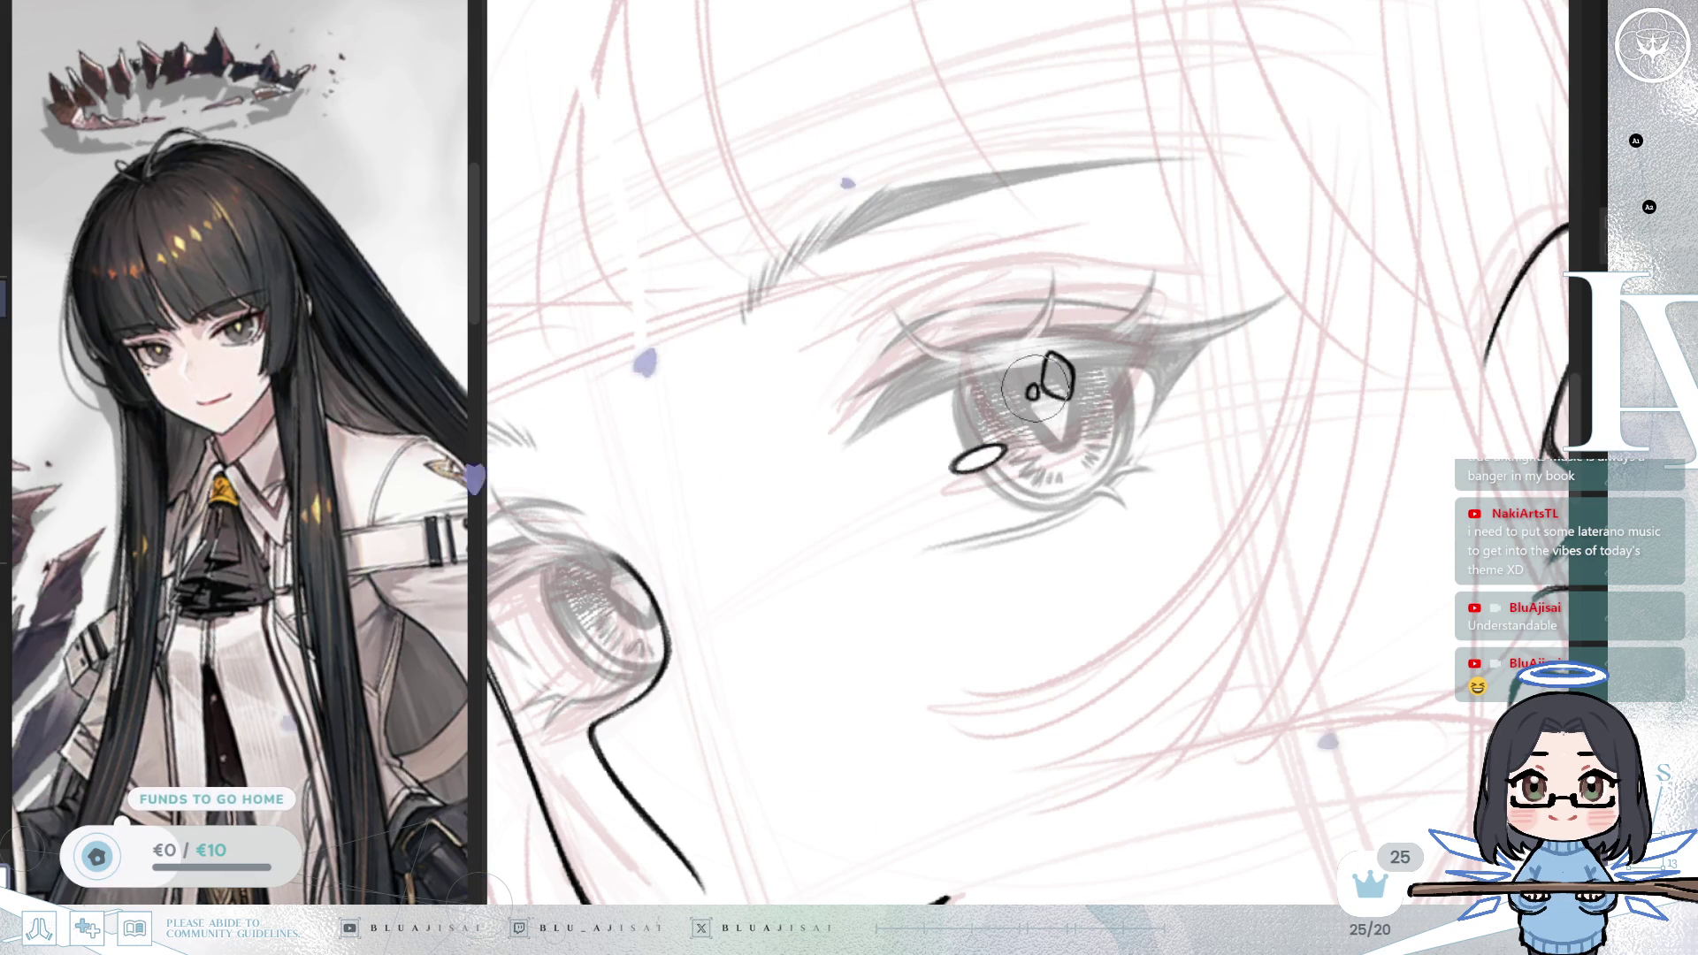
drag(1033, 389, 1057, 377)
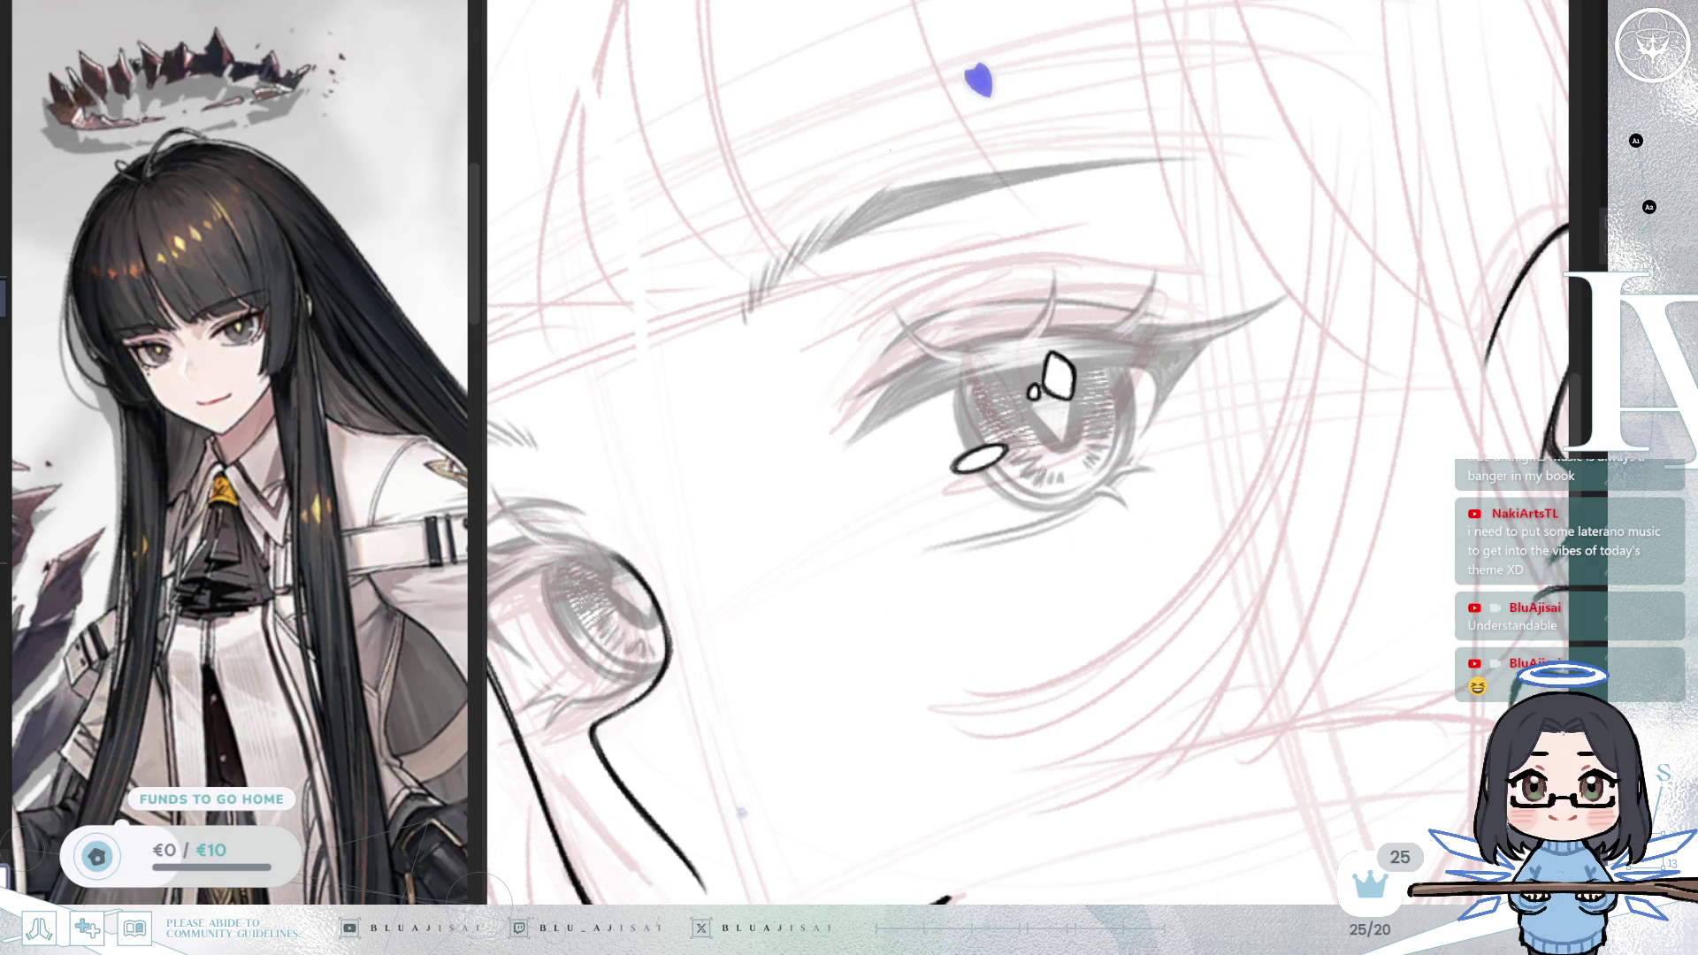
mouse_move(1122, 525)
mouse_down()
mouse_move(1087, 649)
mouse_move(1162, 554)
mouse_move(1277, 520)
mouse_up()
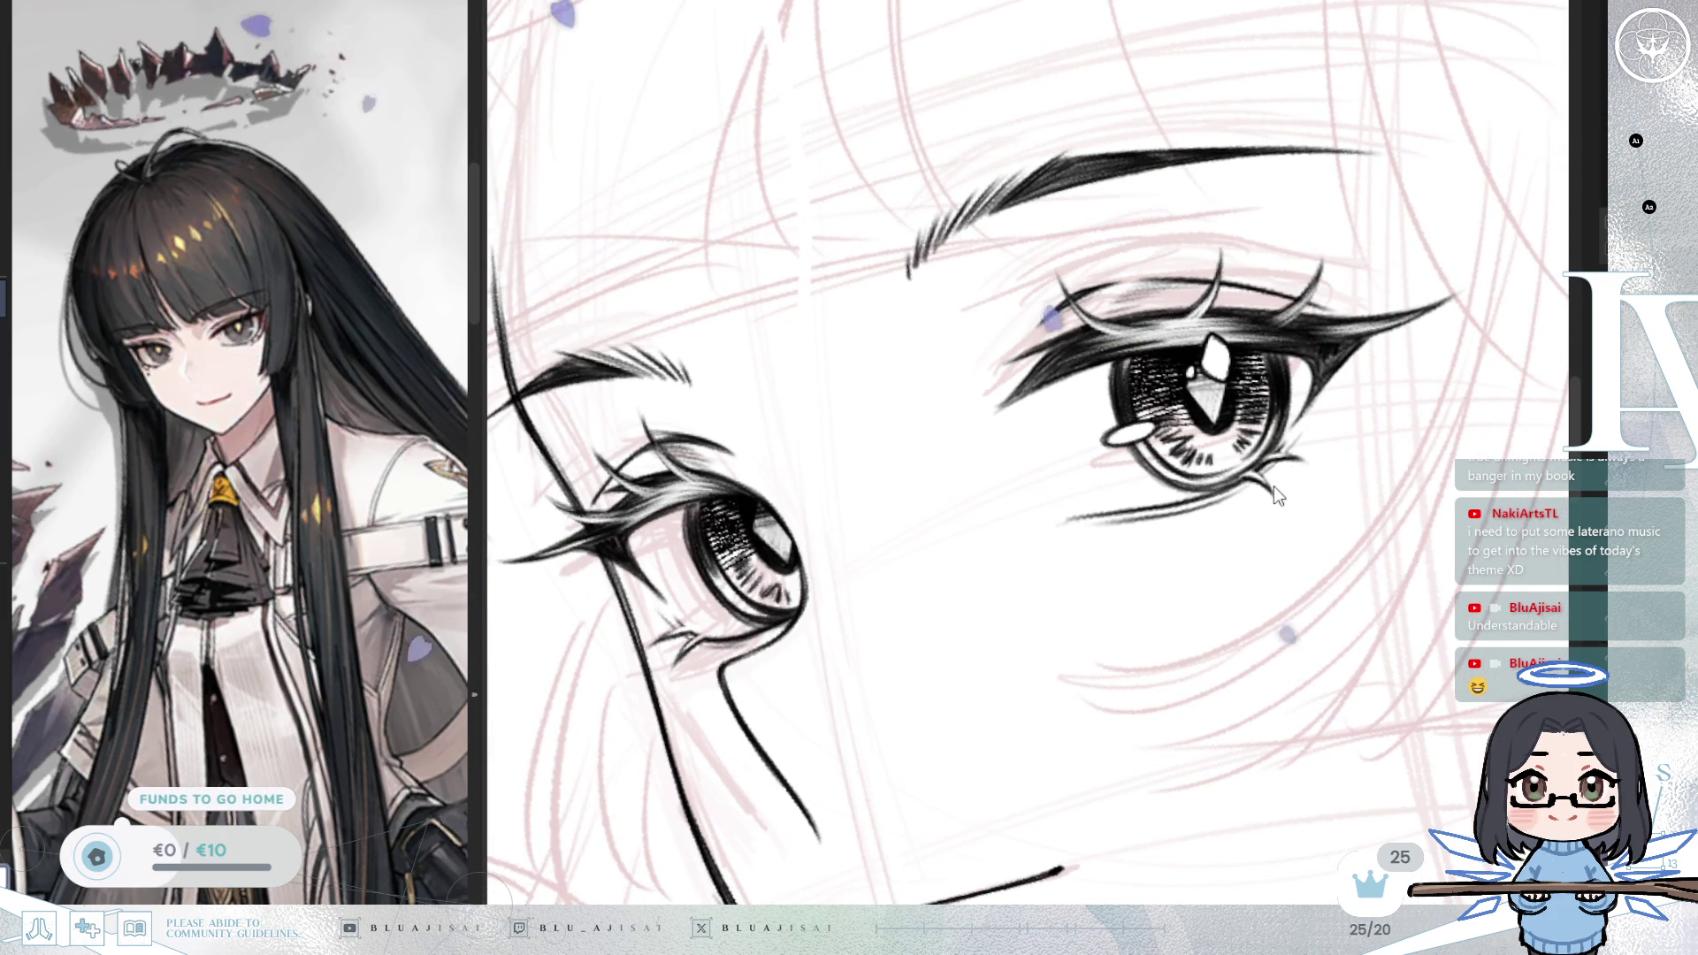
Step: Paste the copied highlights over the left eye and position them
key(ctrl+v)
mouse_move(1031, 587)
mouse_down()
mouse_move(910, 650)
mouse_move(909, 683)
mouse_move(858, 620)
mouse_up()
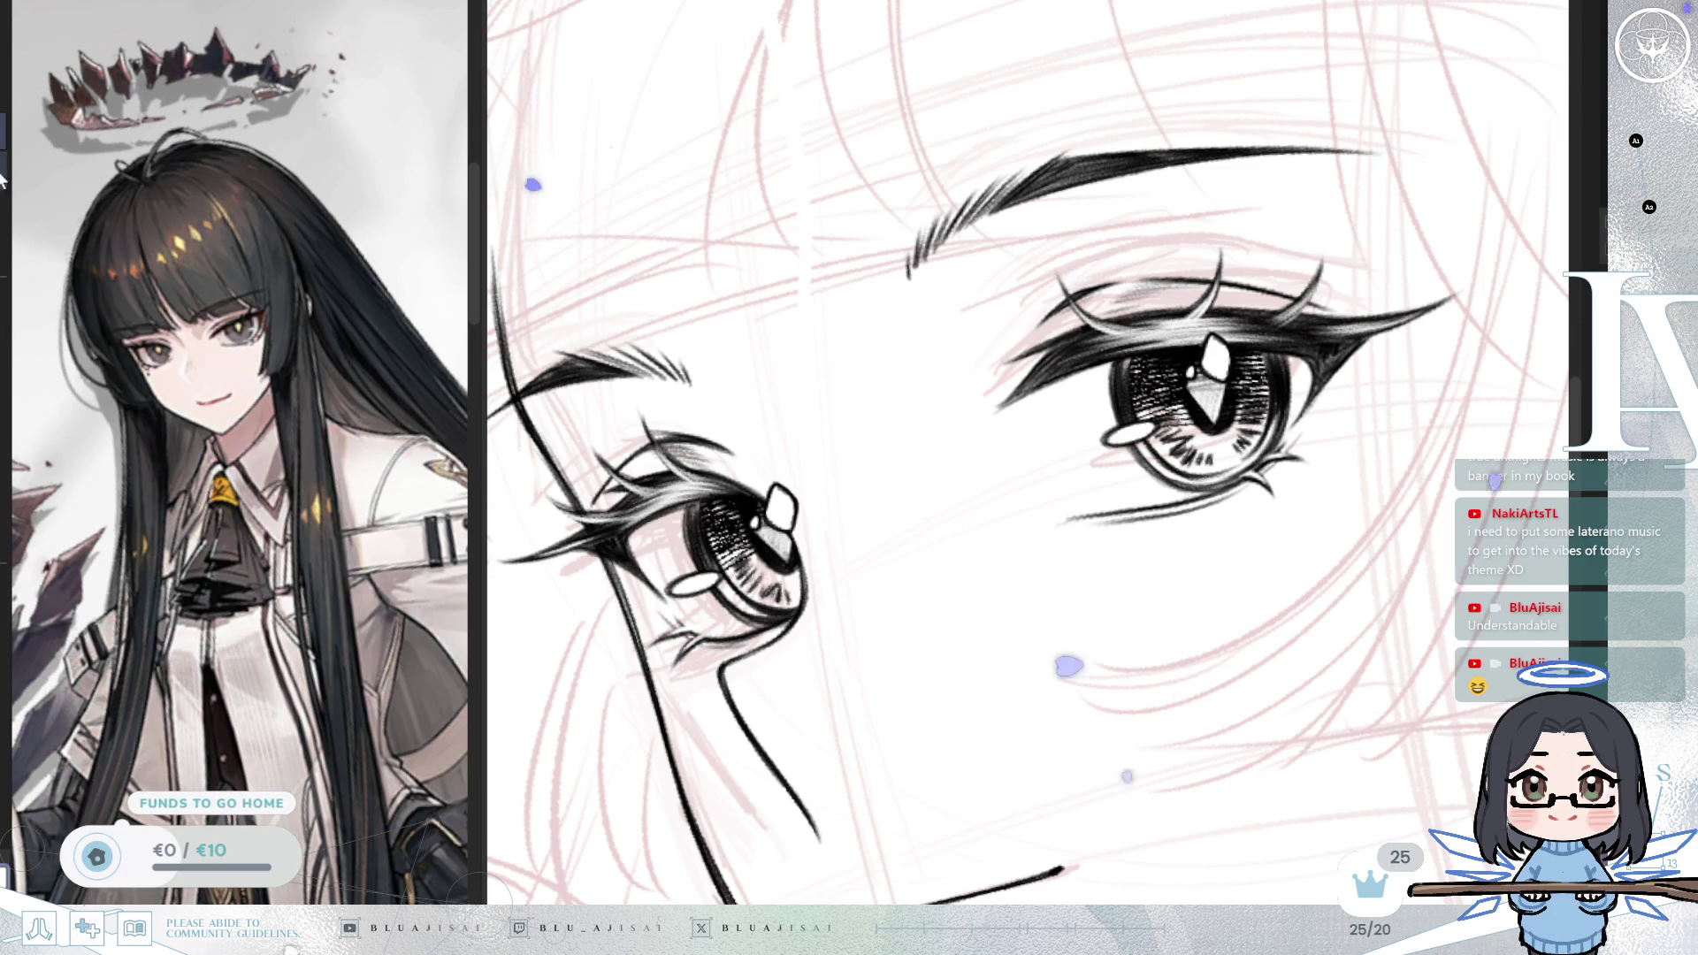
drag(1397, 345, 1312, 383)
mouse_move(1205, 376)
mouse_down()
mouse_move(1182, 393)
mouse_move(1192, 356)
mouse_up()
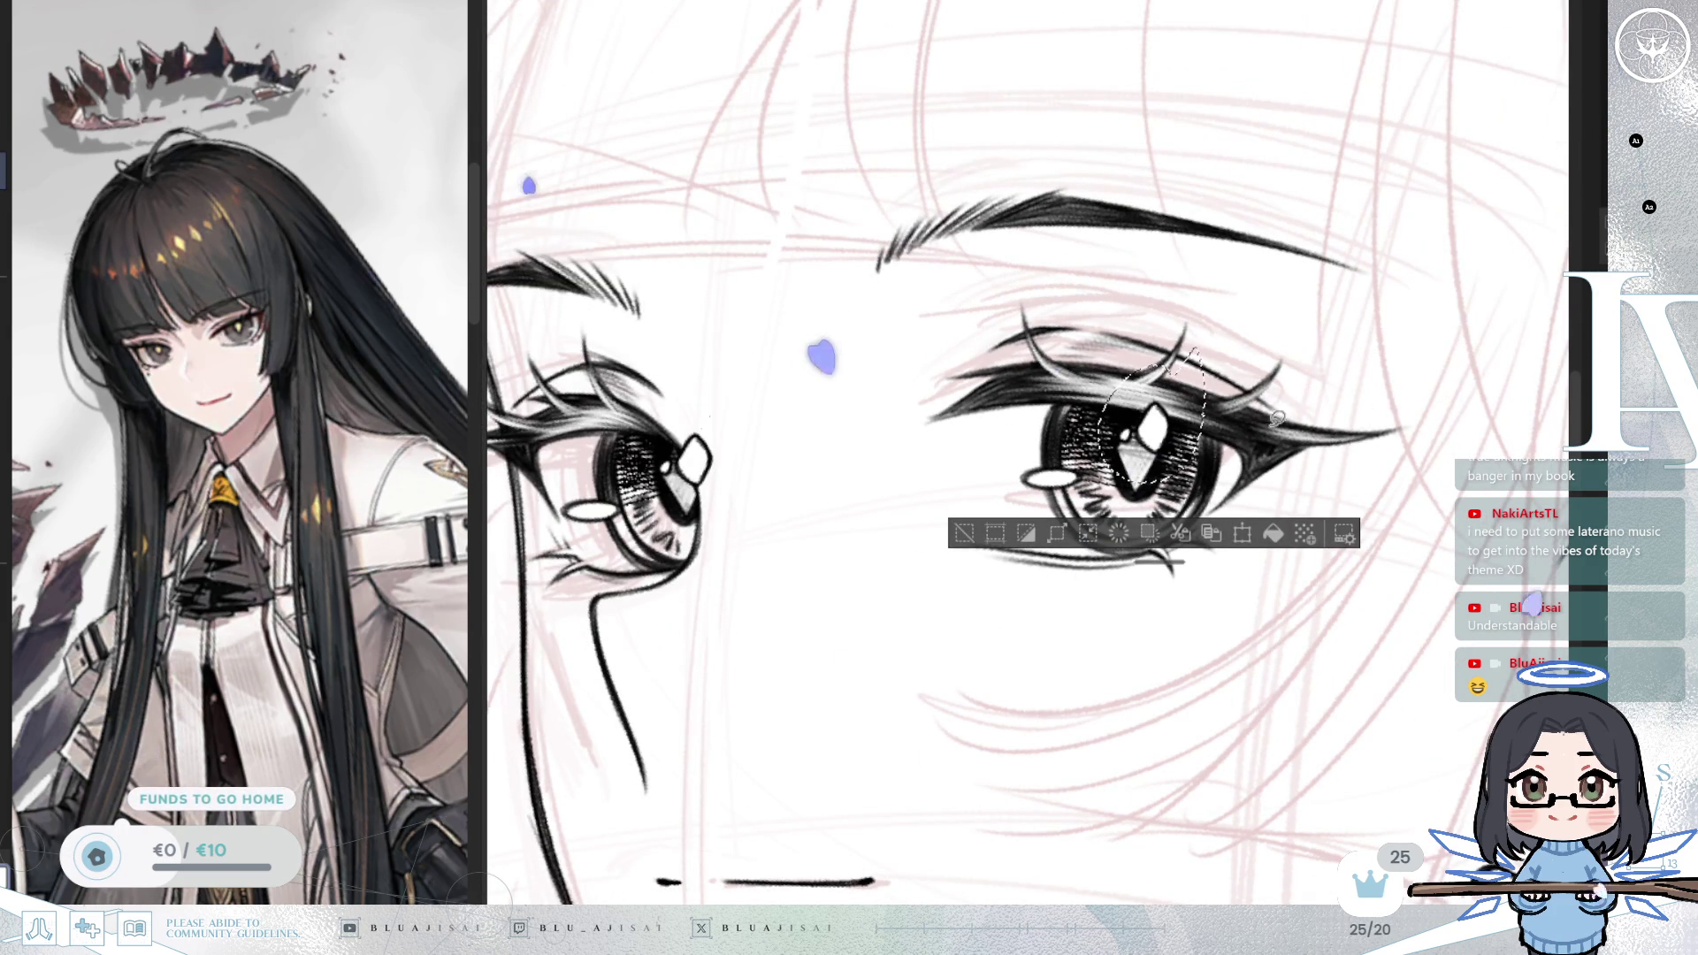
drag(1182, 423, 1194, 431)
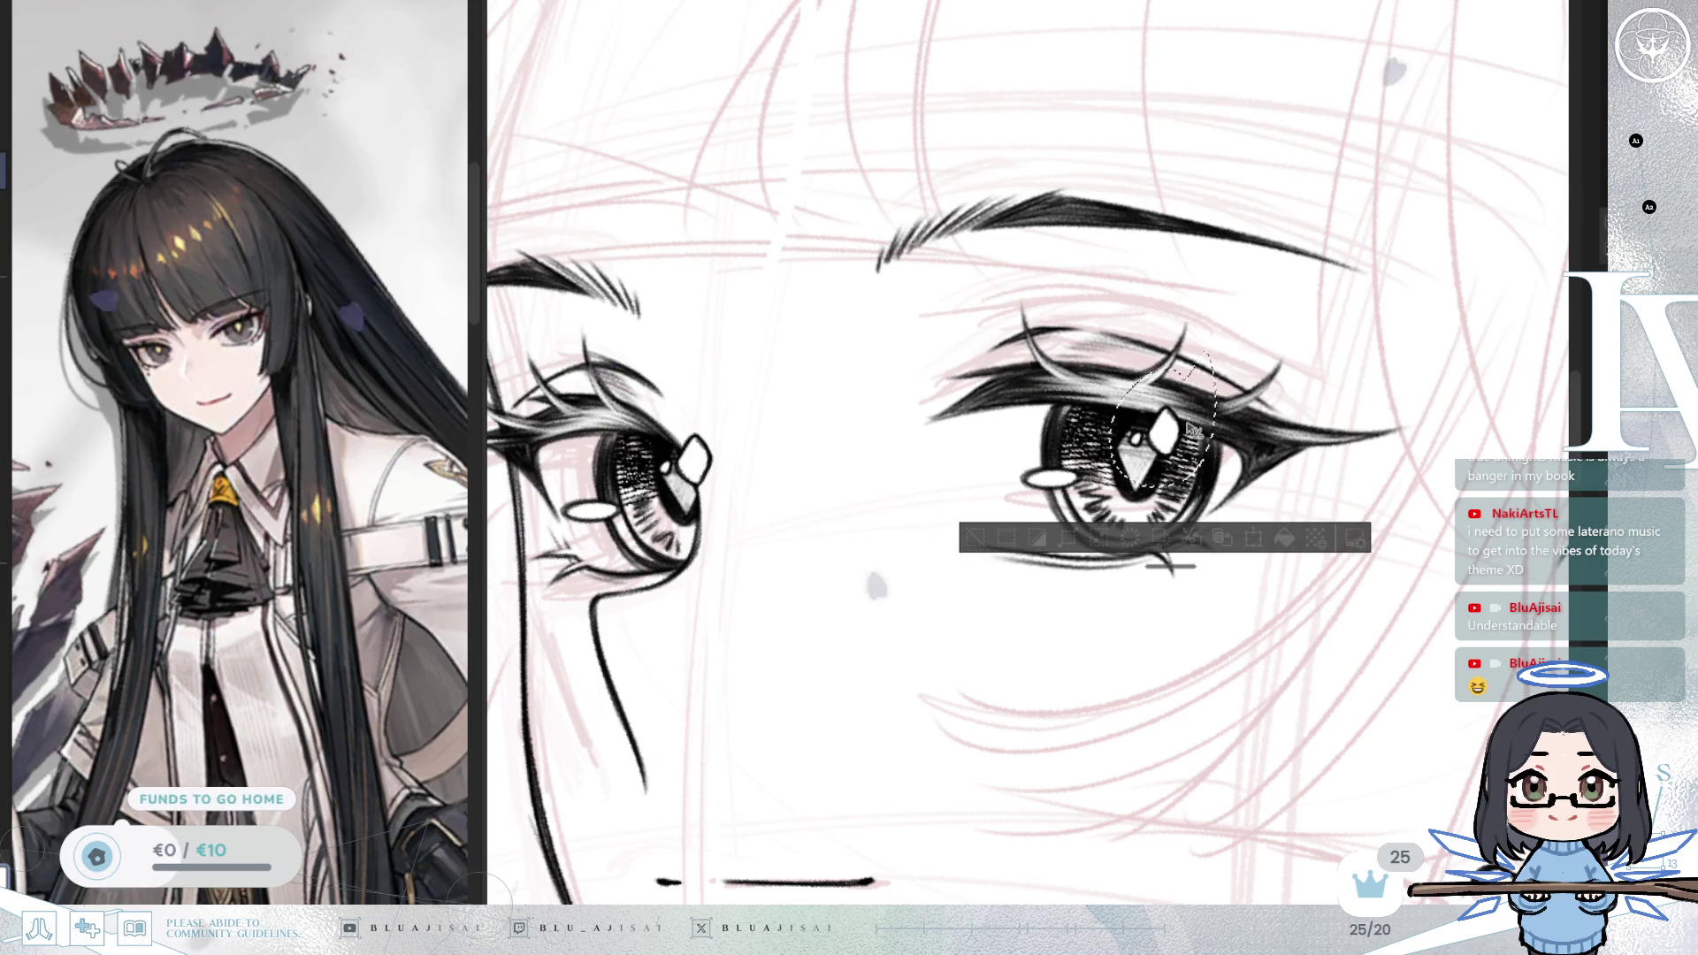
key(ctrl+d)
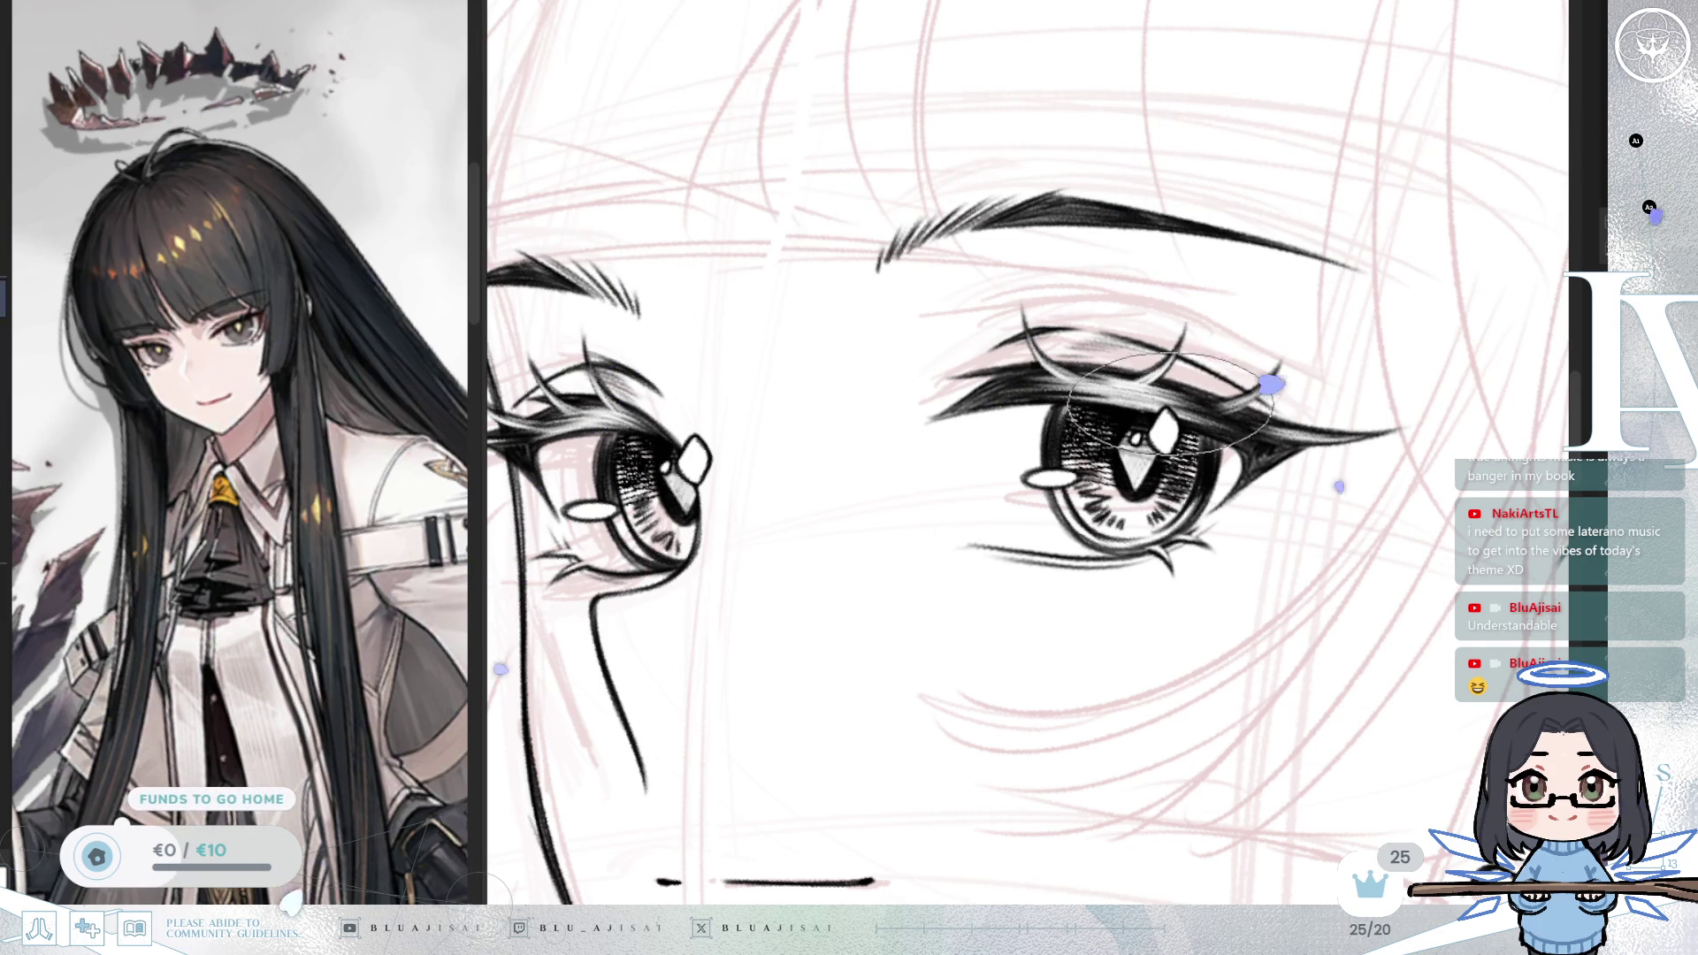
Step: Select the left eye's white highlight and nudge it slightly right
scroll(1176, 402, up, 1)
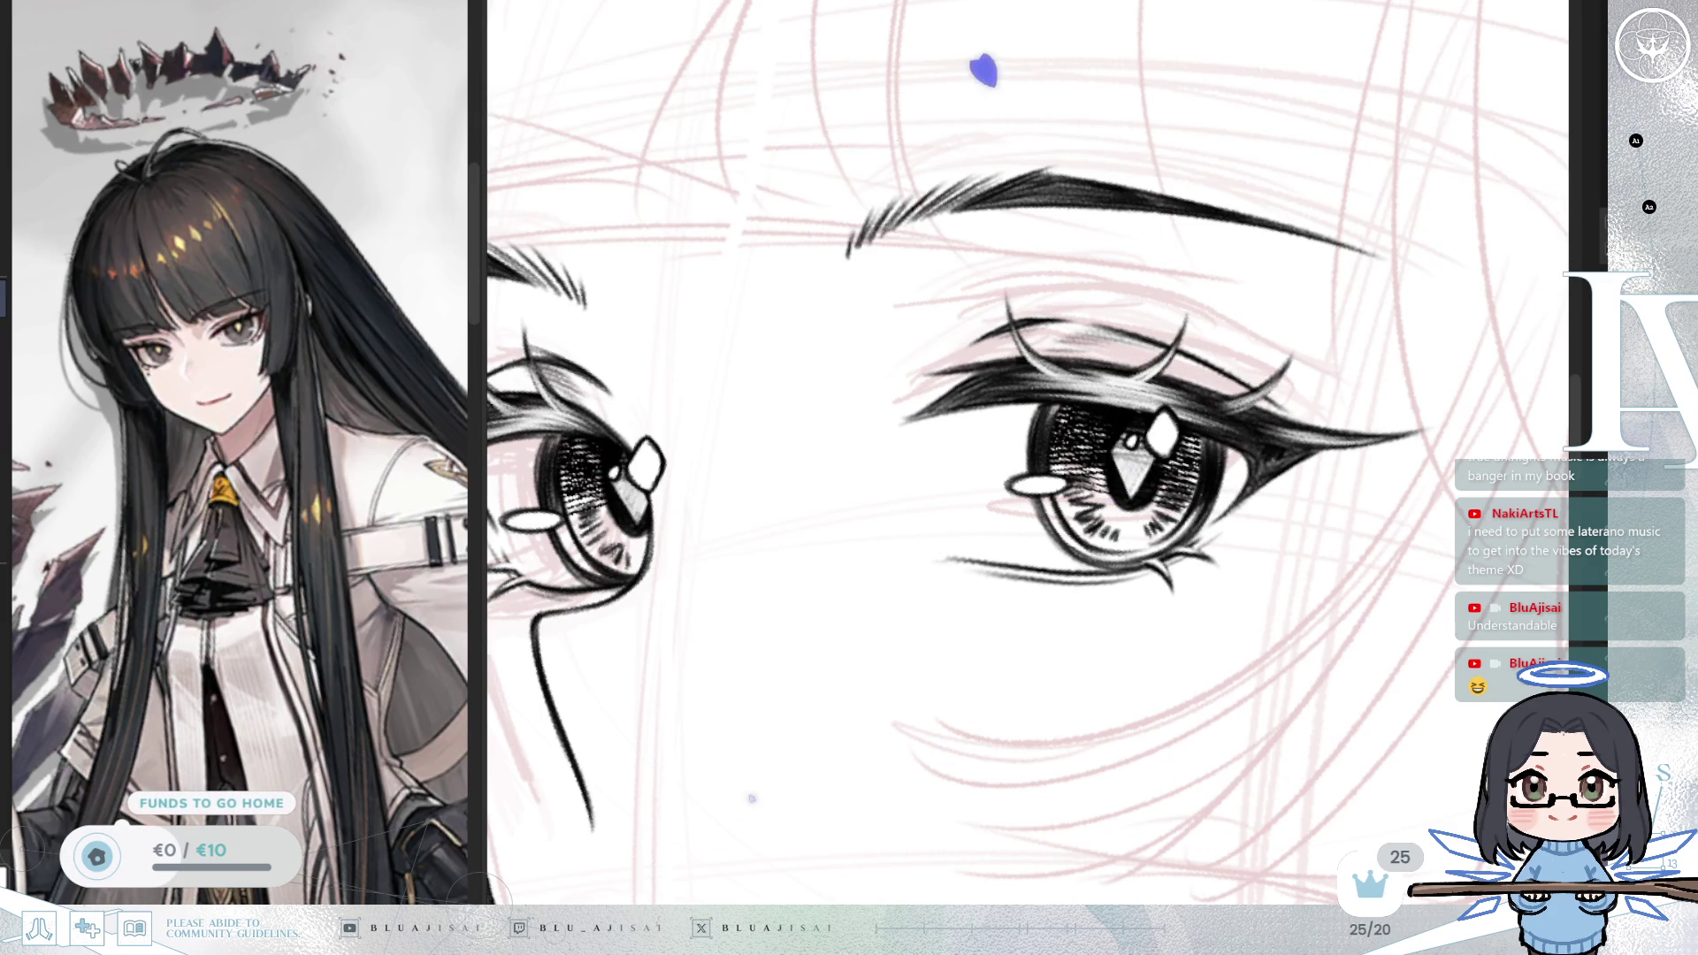
mouse_move(1123, 469)
mouse_down()
mouse_move(1126, 593)
mouse_move(1185, 532)
mouse_up()
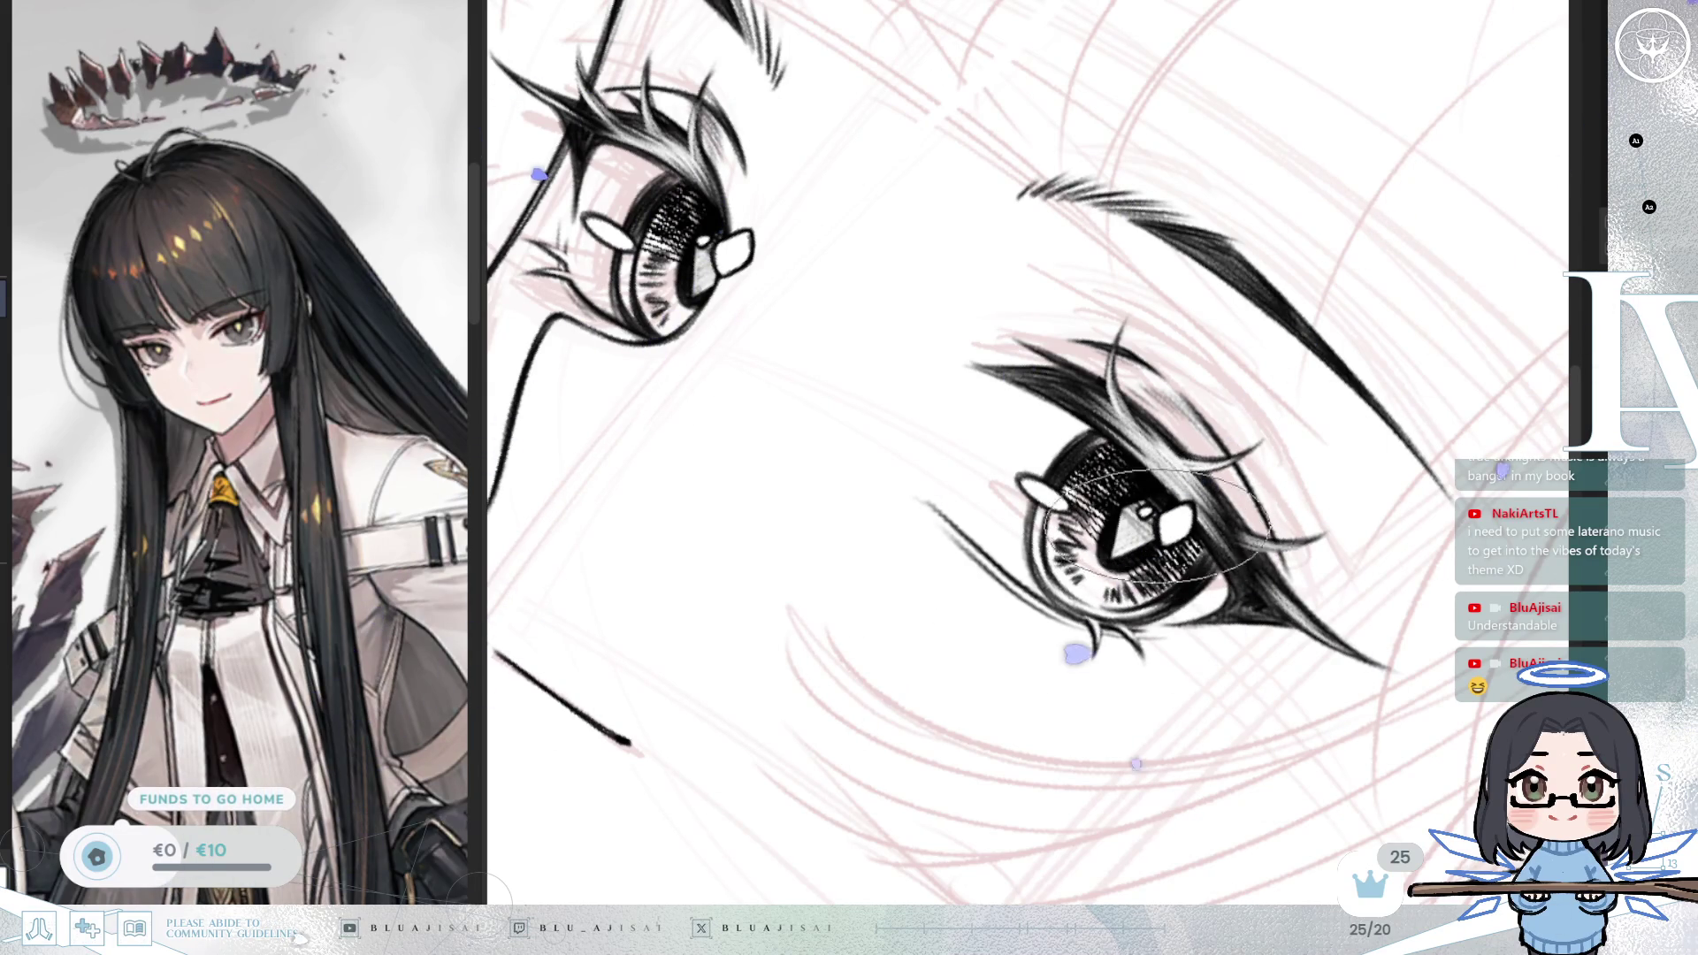
mouse_move(1176, 506)
mouse_down()
mouse_move(1204, 567)
mouse_move(967, 596)
mouse_move(1106, 595)
mouse_move(1092, 741)
mouse_move(1240, 728)
mouse_move(1251, 701)
mouse_up()
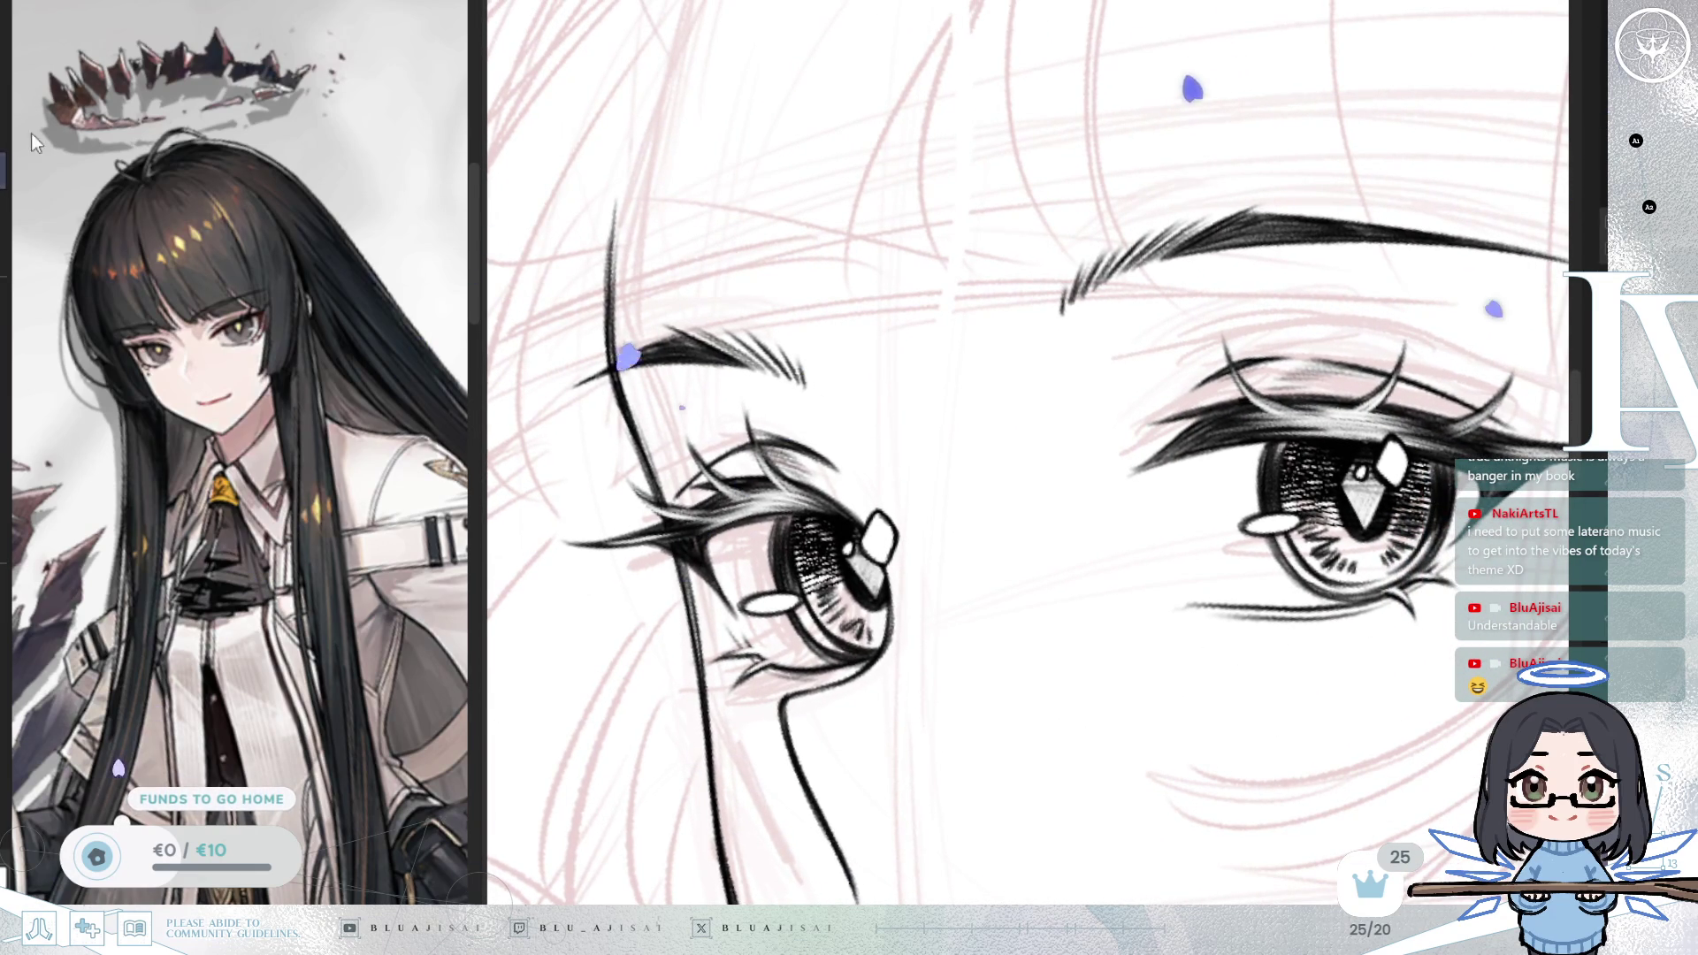
drag(787, 566, 794, 619)
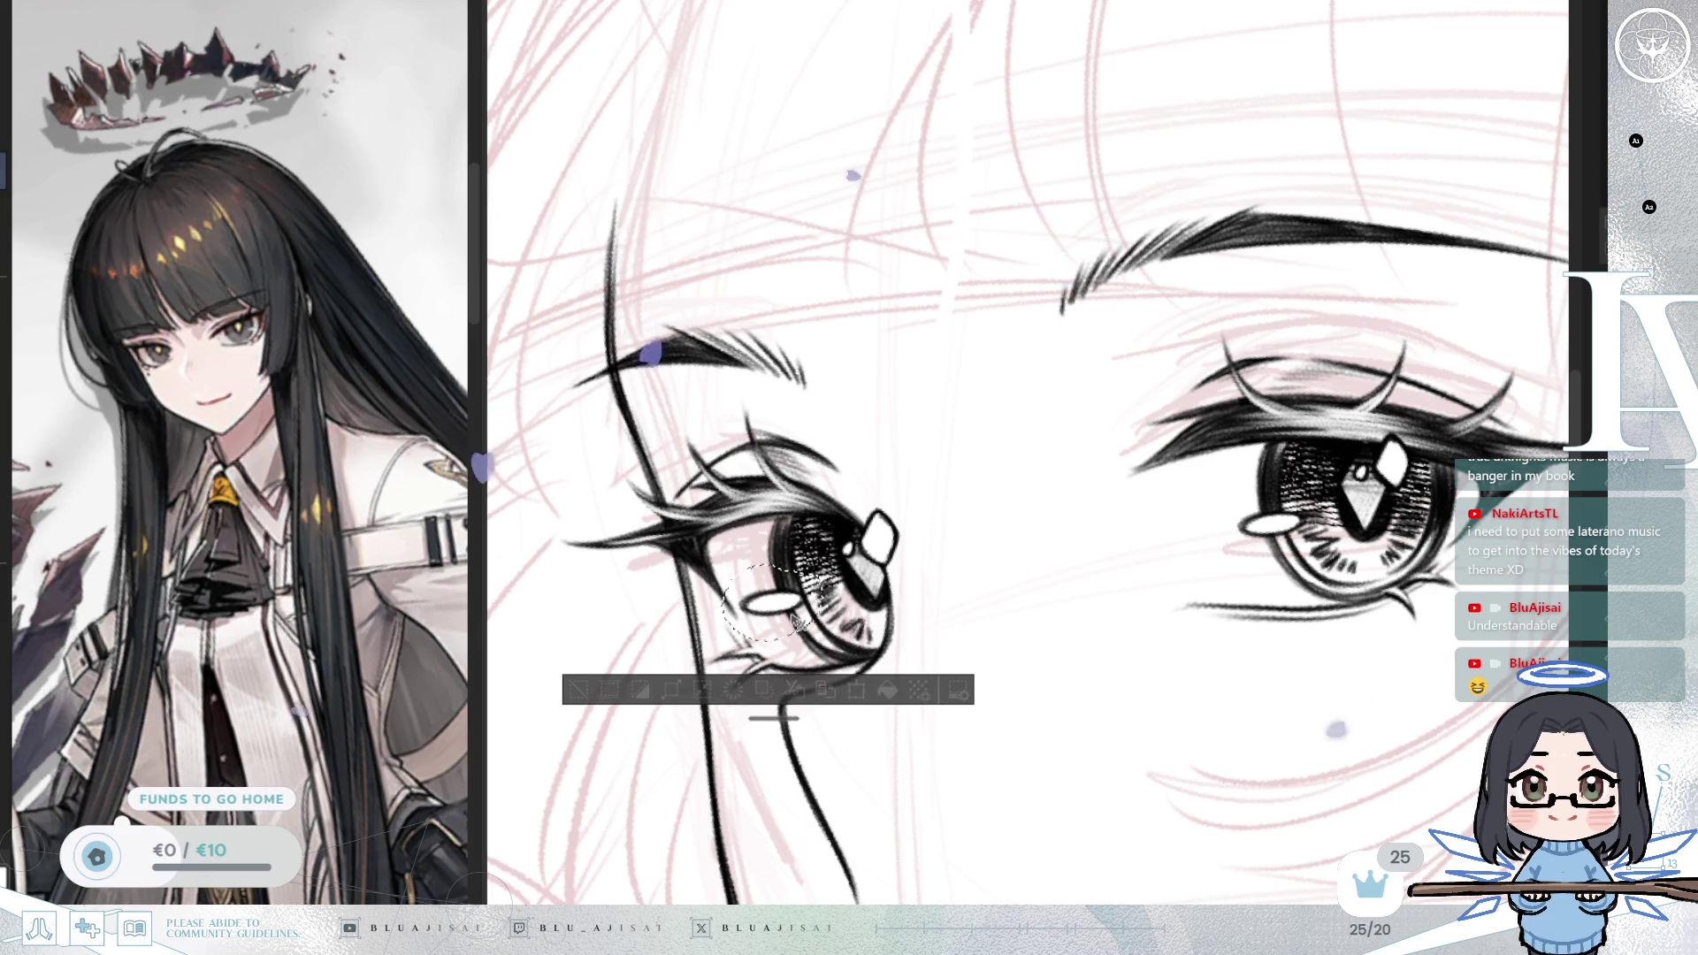
drag(789, 619, 796, 621)
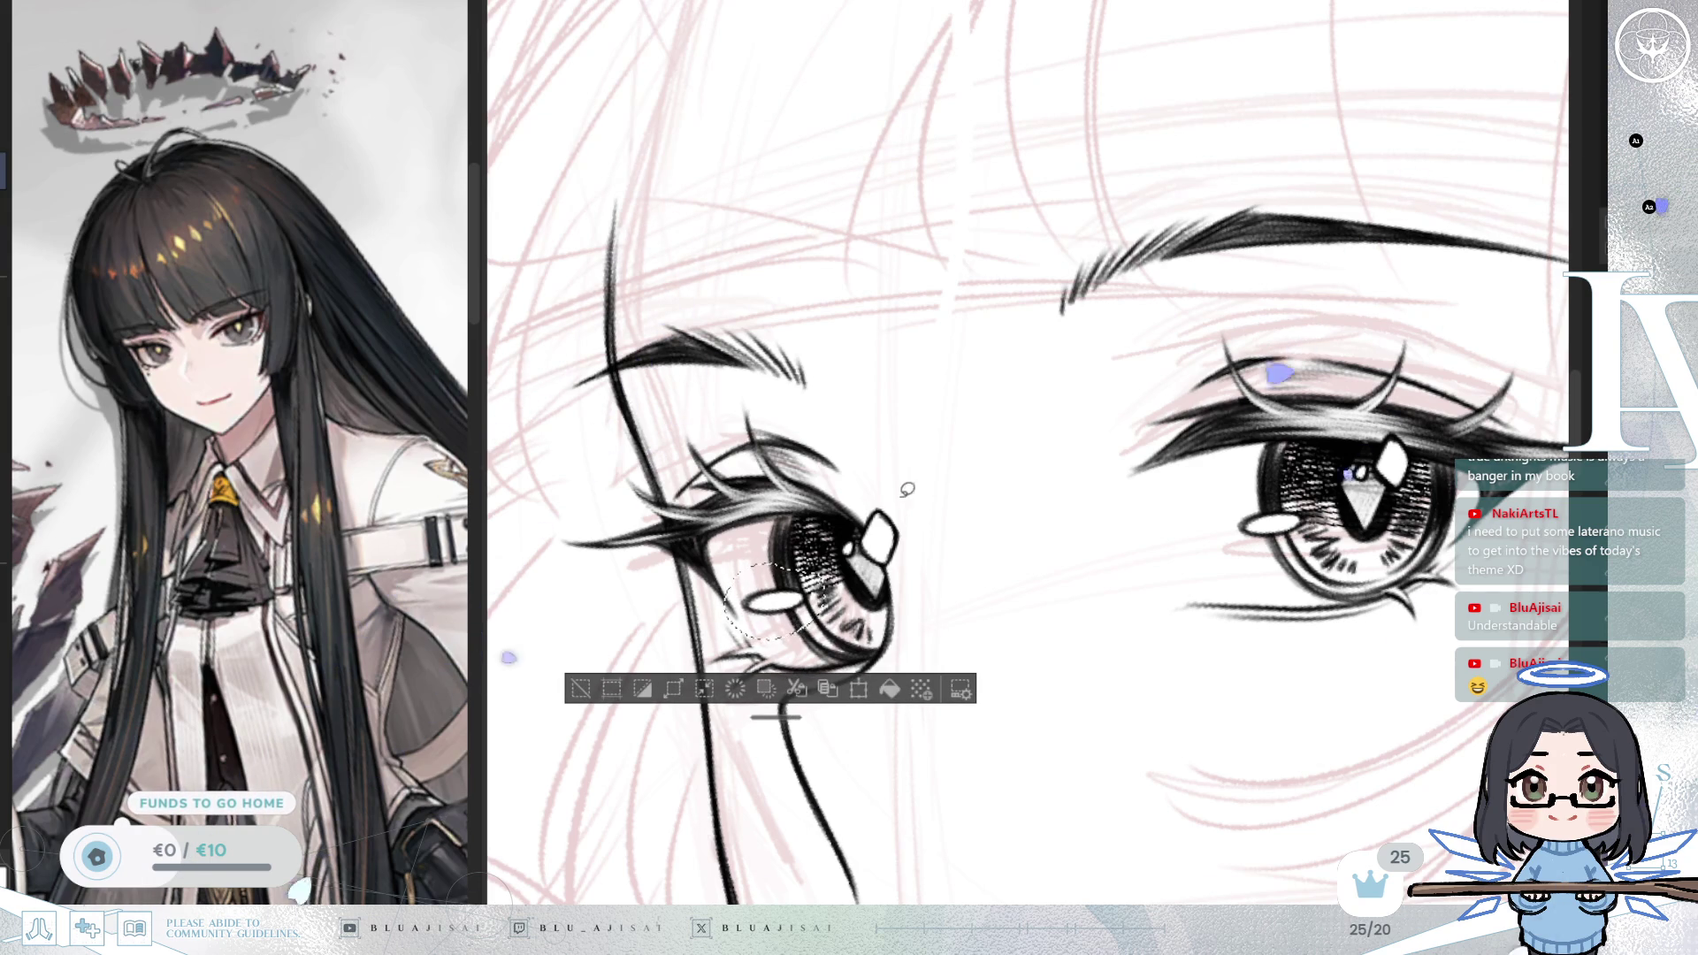
drag(926, 470, 920, 475)
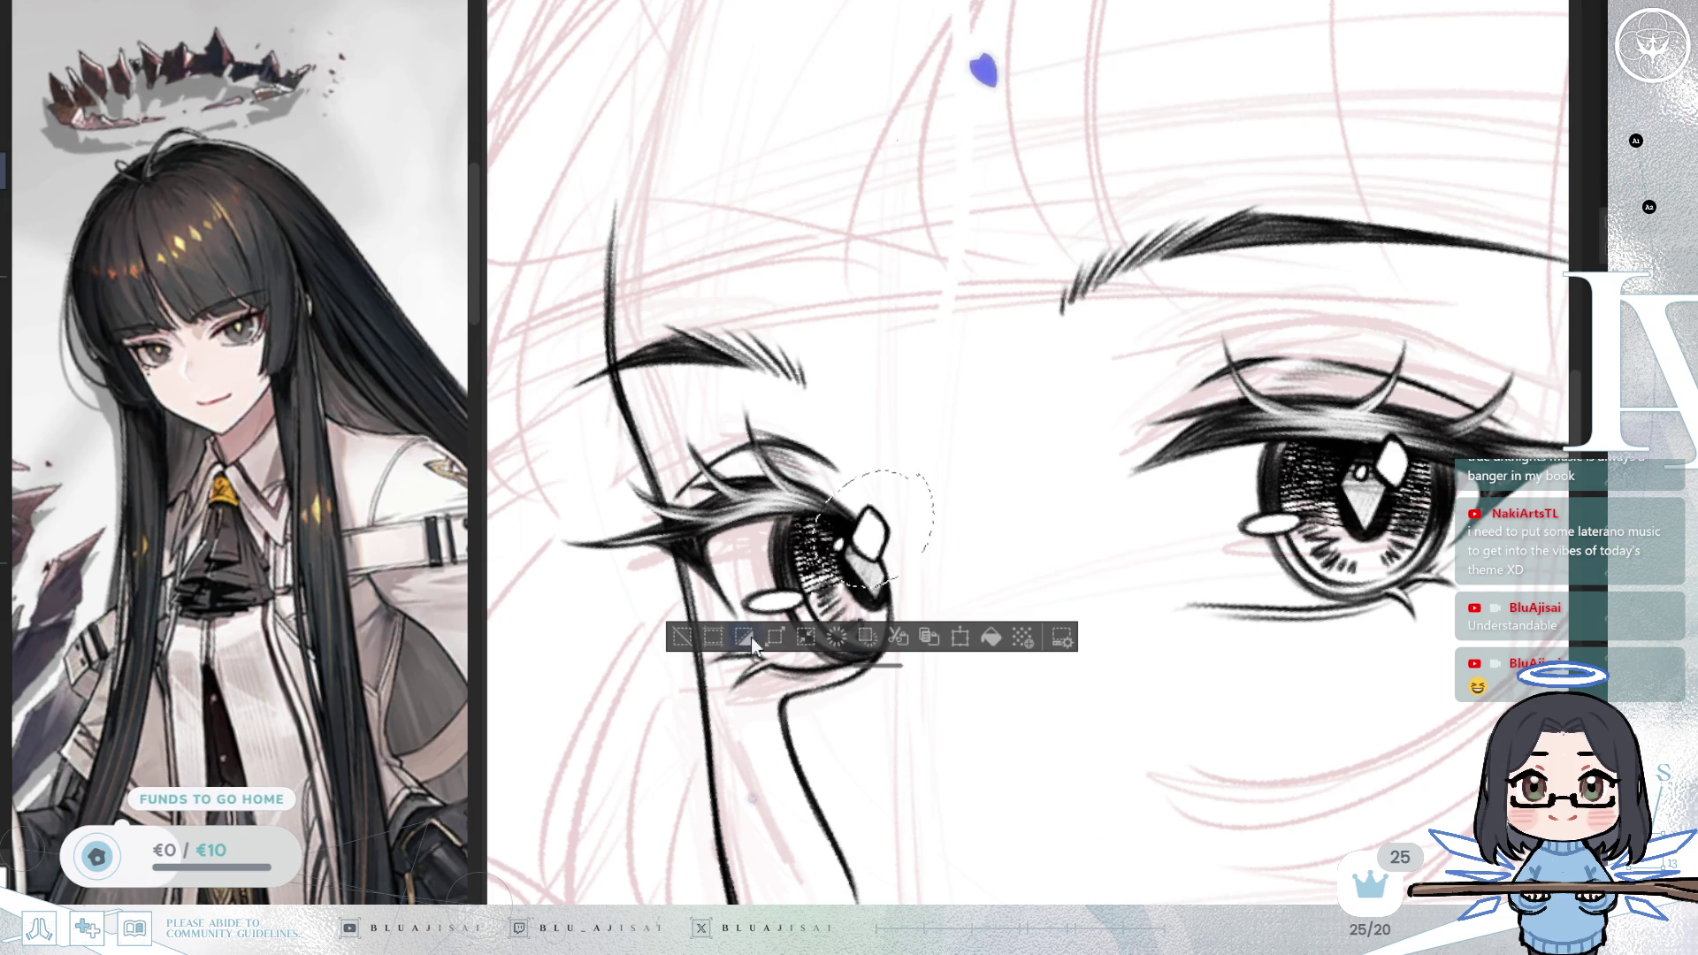
key(ctrl+d)
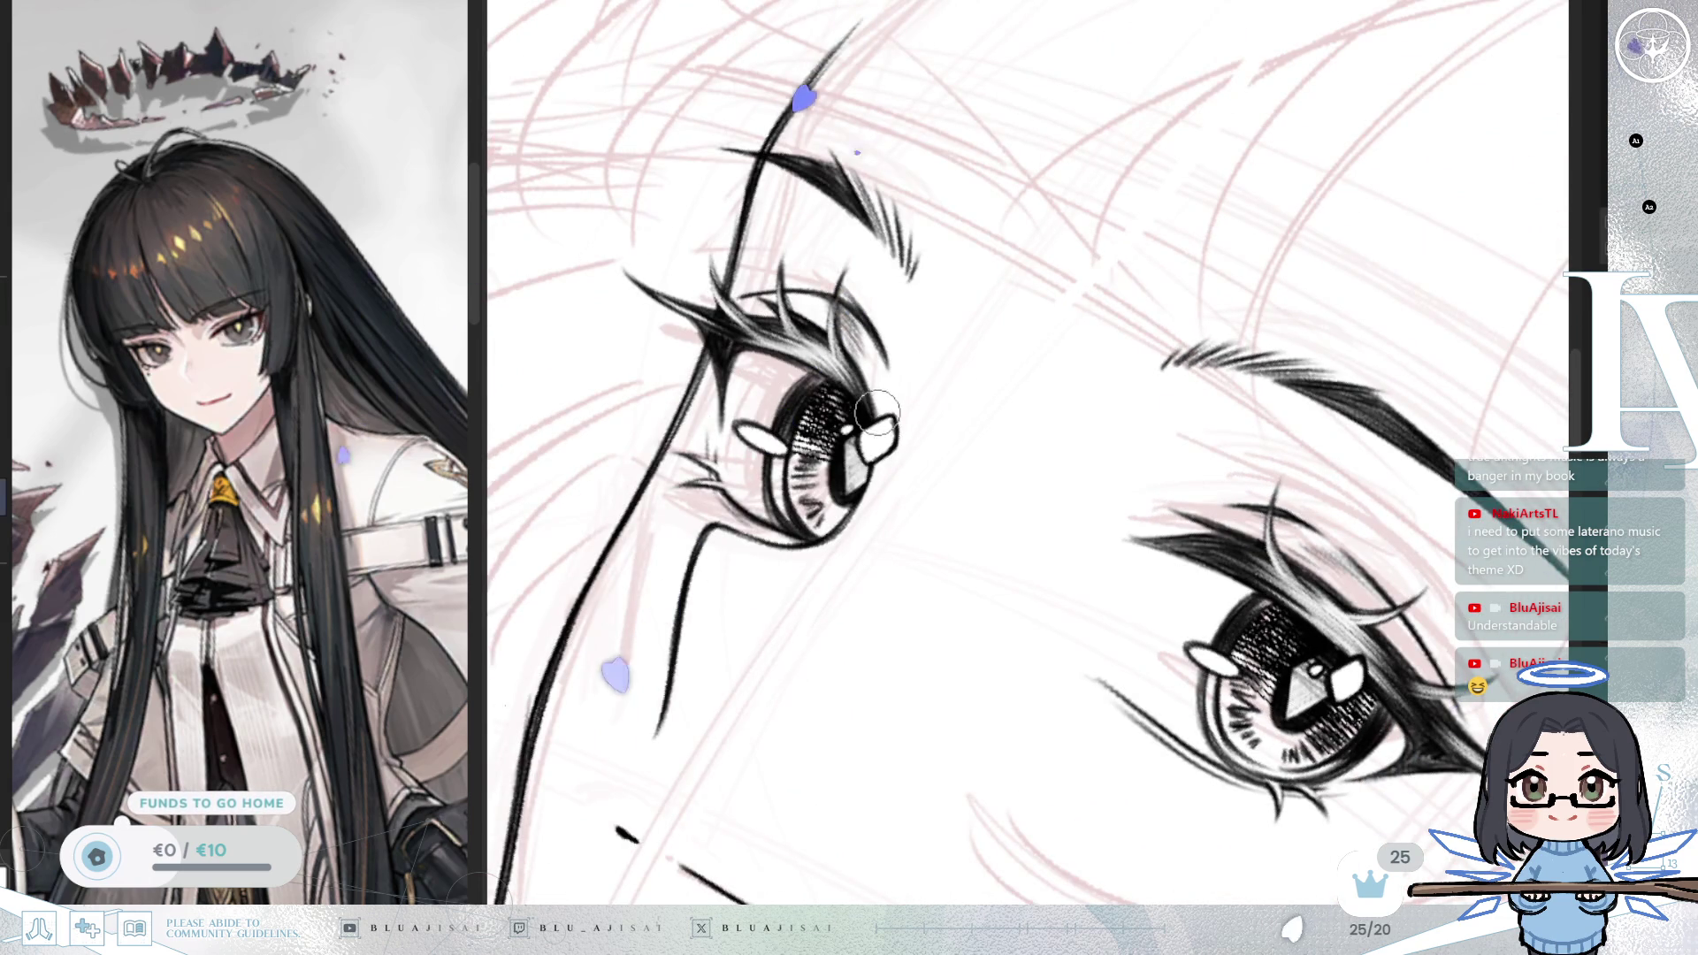
Step: Erase part of the upper eye's white highlight and mirror the view to check it
drag(884, 416, 877, 472)
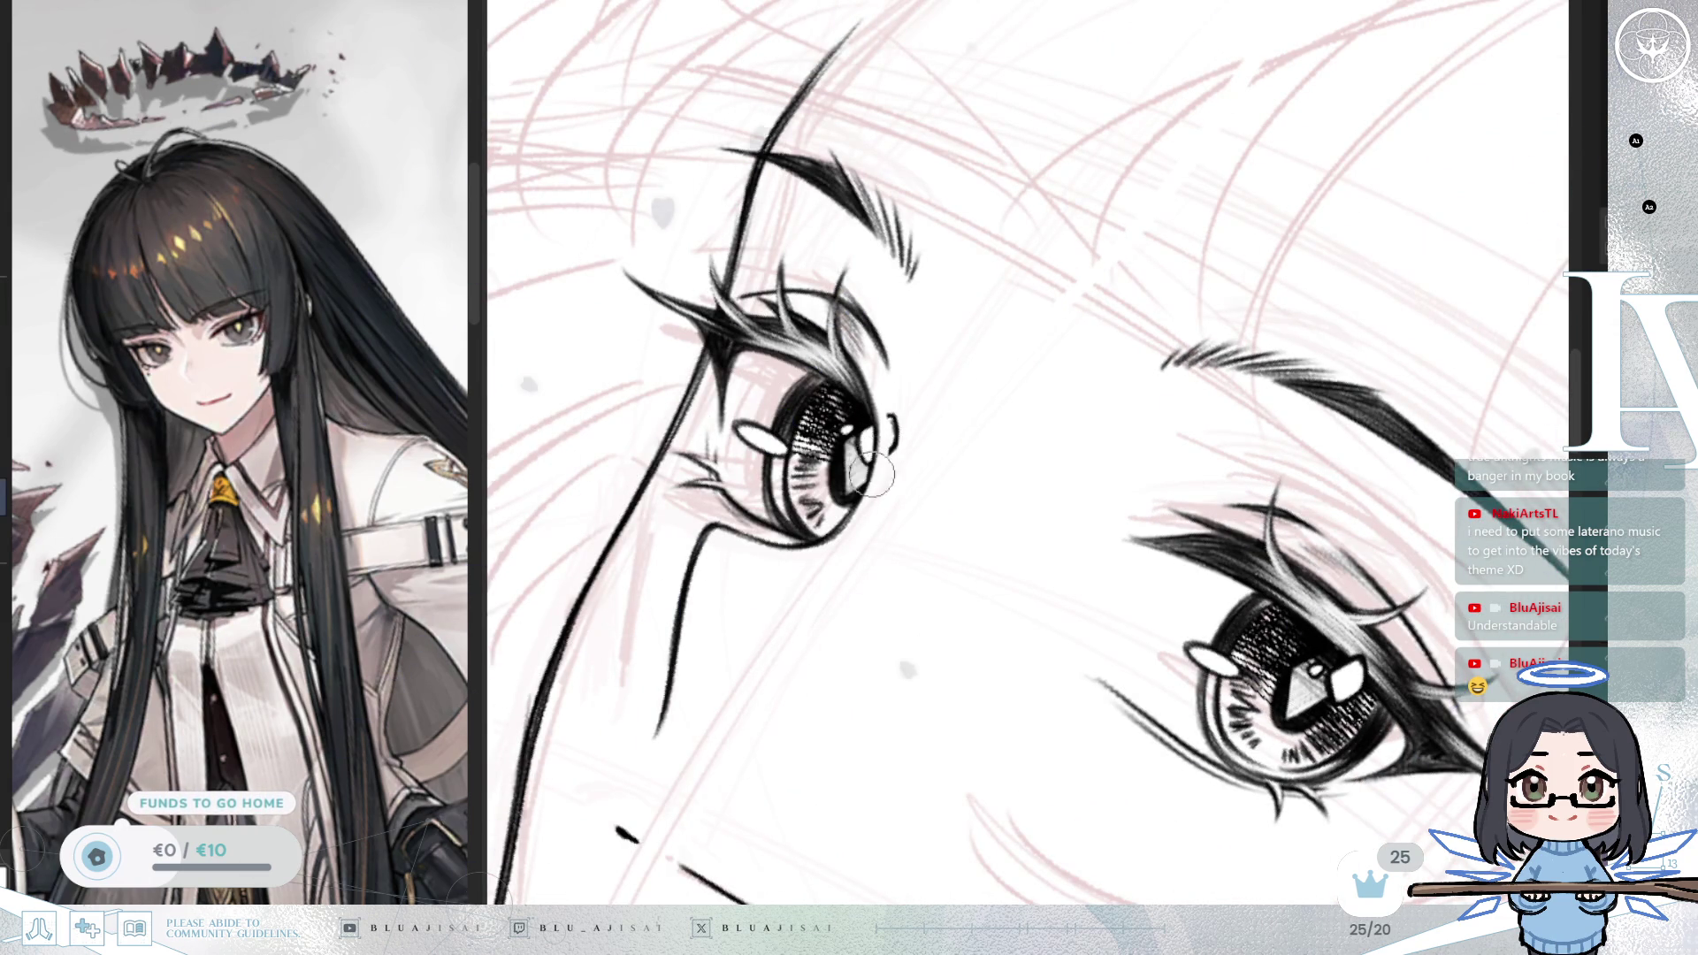
scroll(873, 474, down, 3)
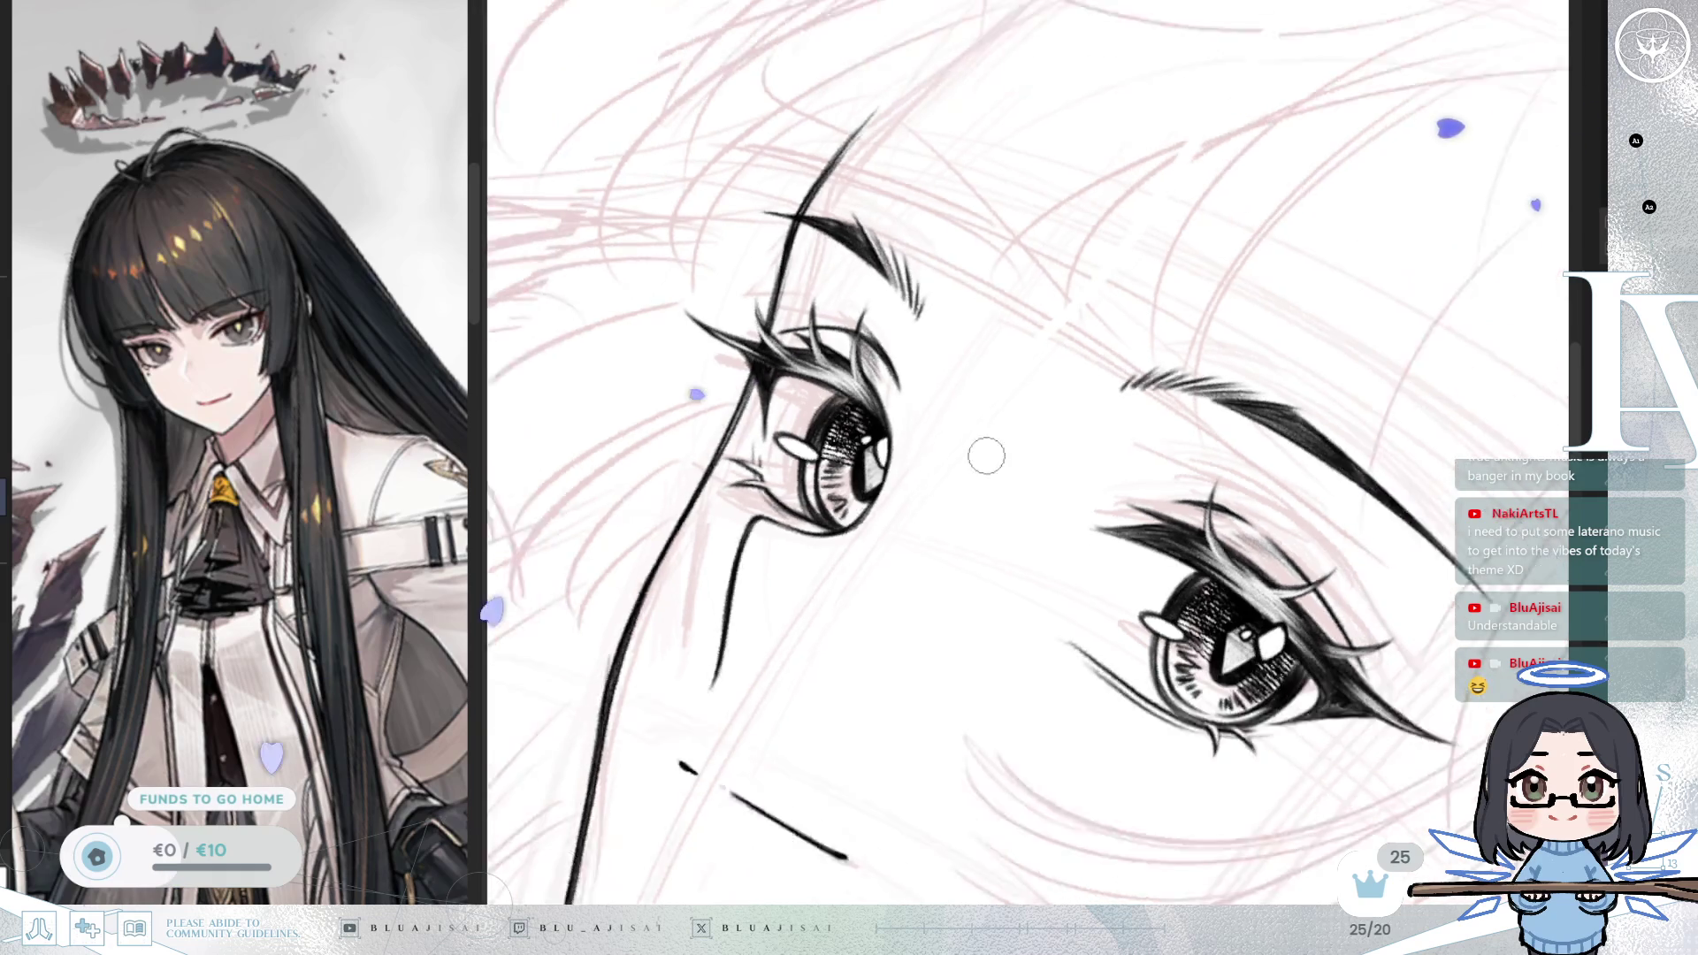
key(h)
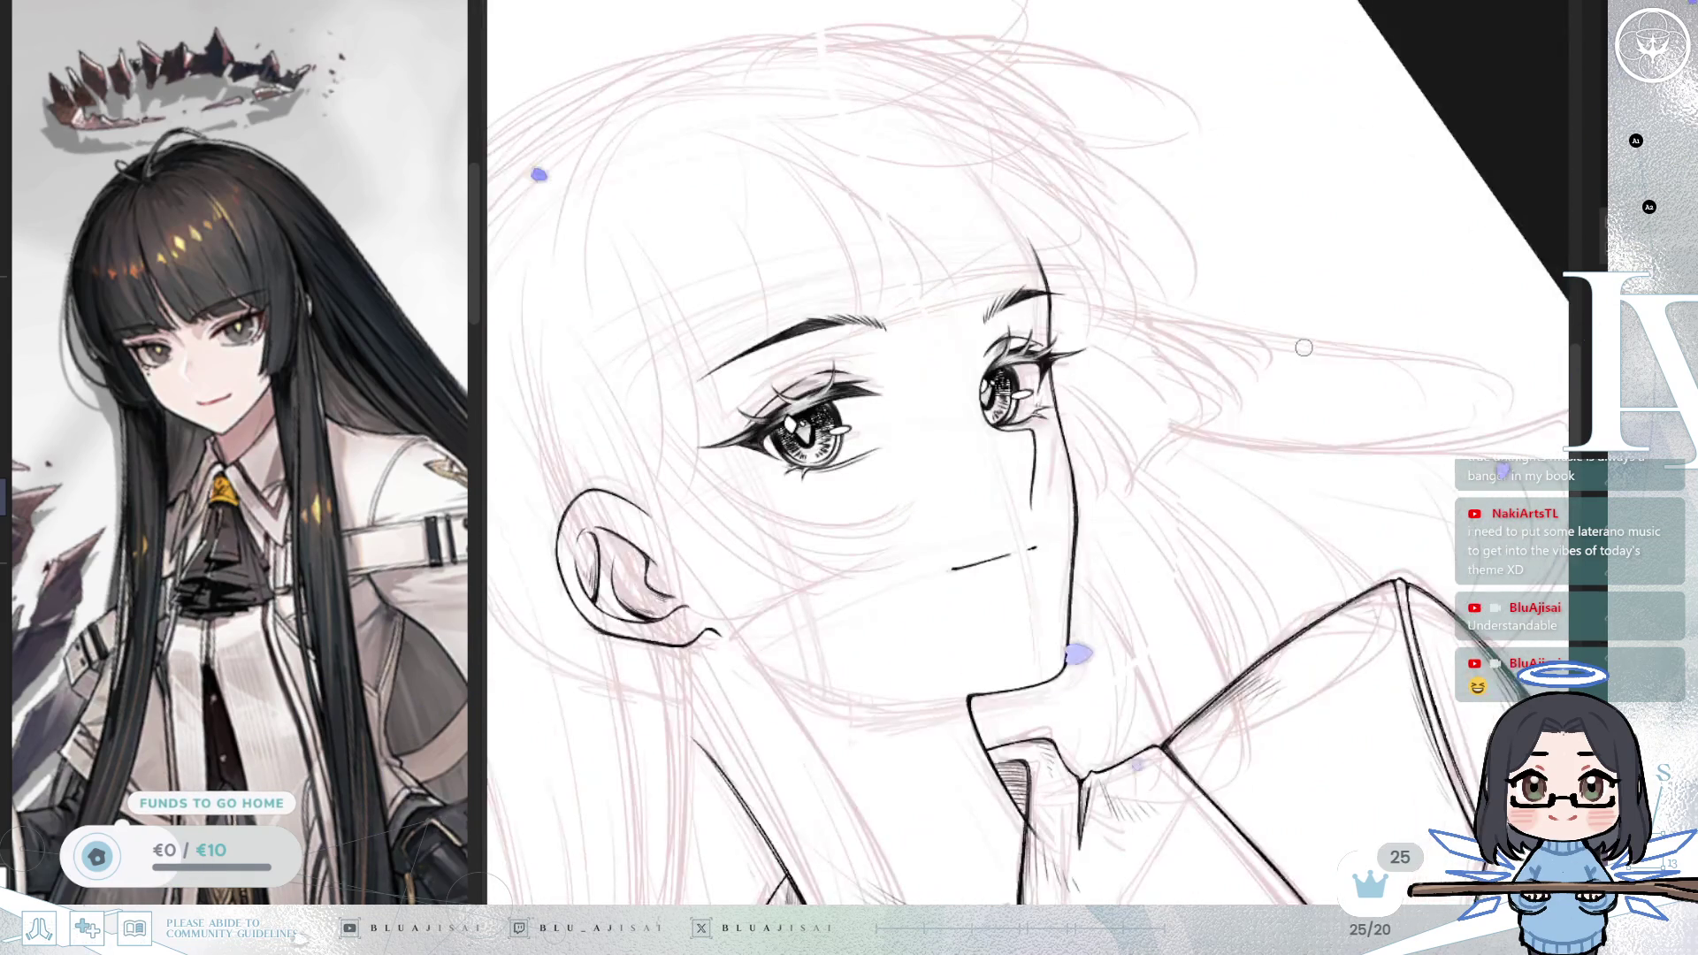
scroll(1302, 342, down, 3)
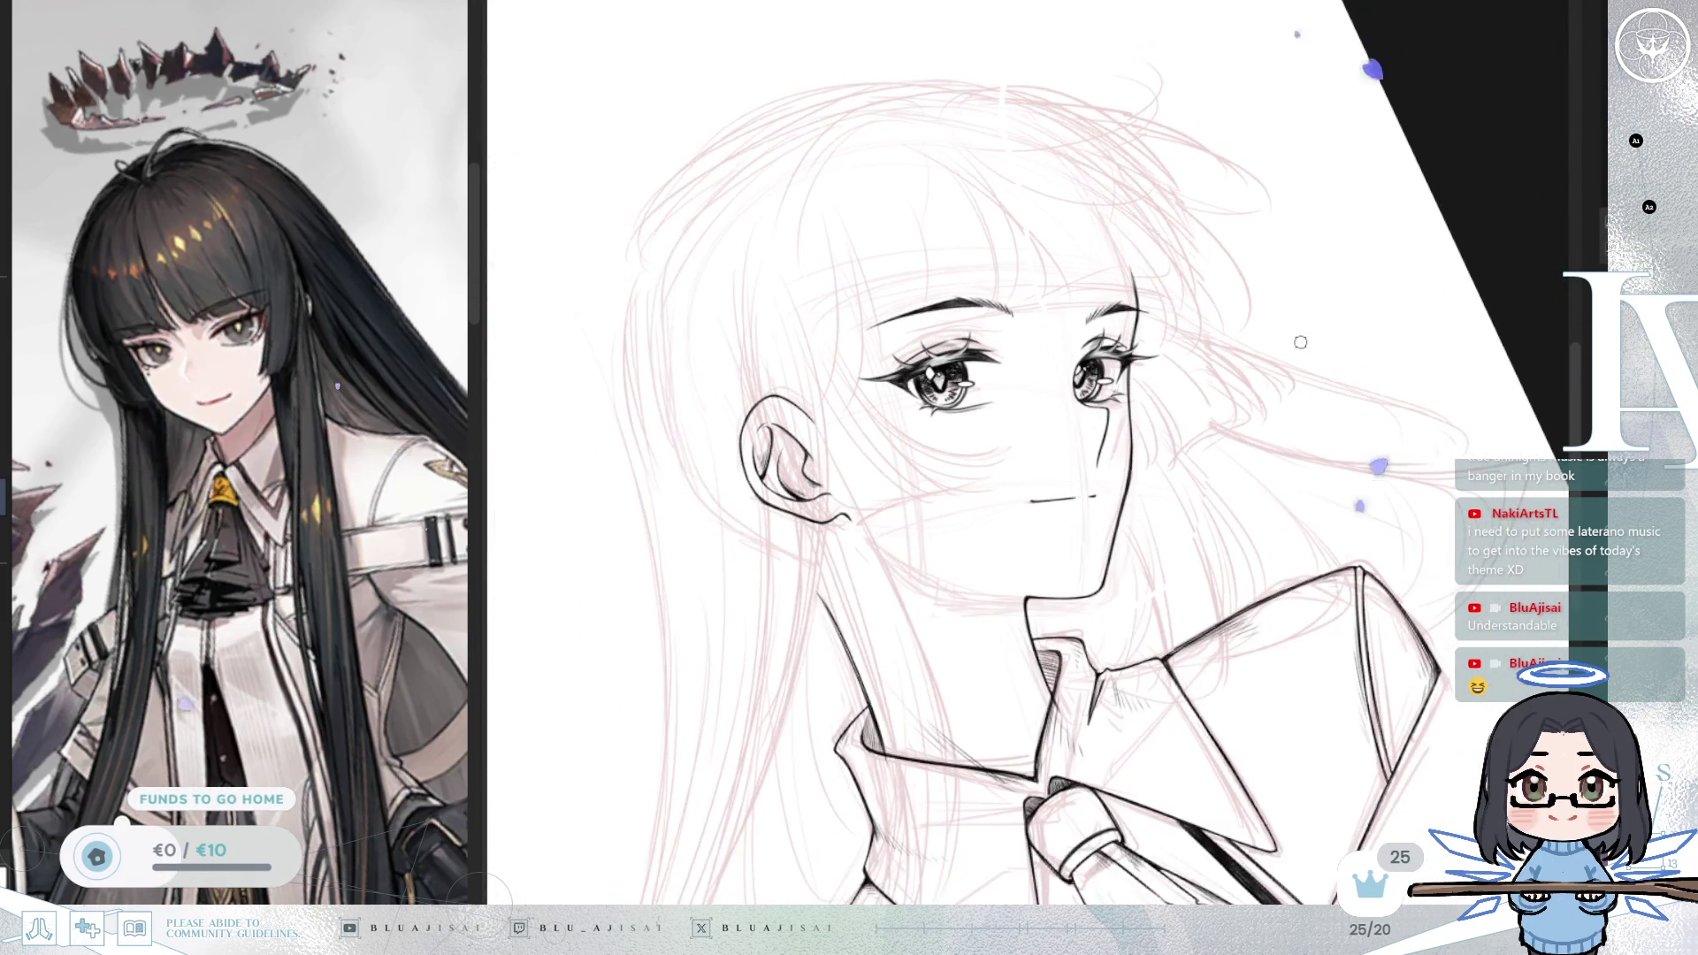
scroll(1300, 343, up, 5)
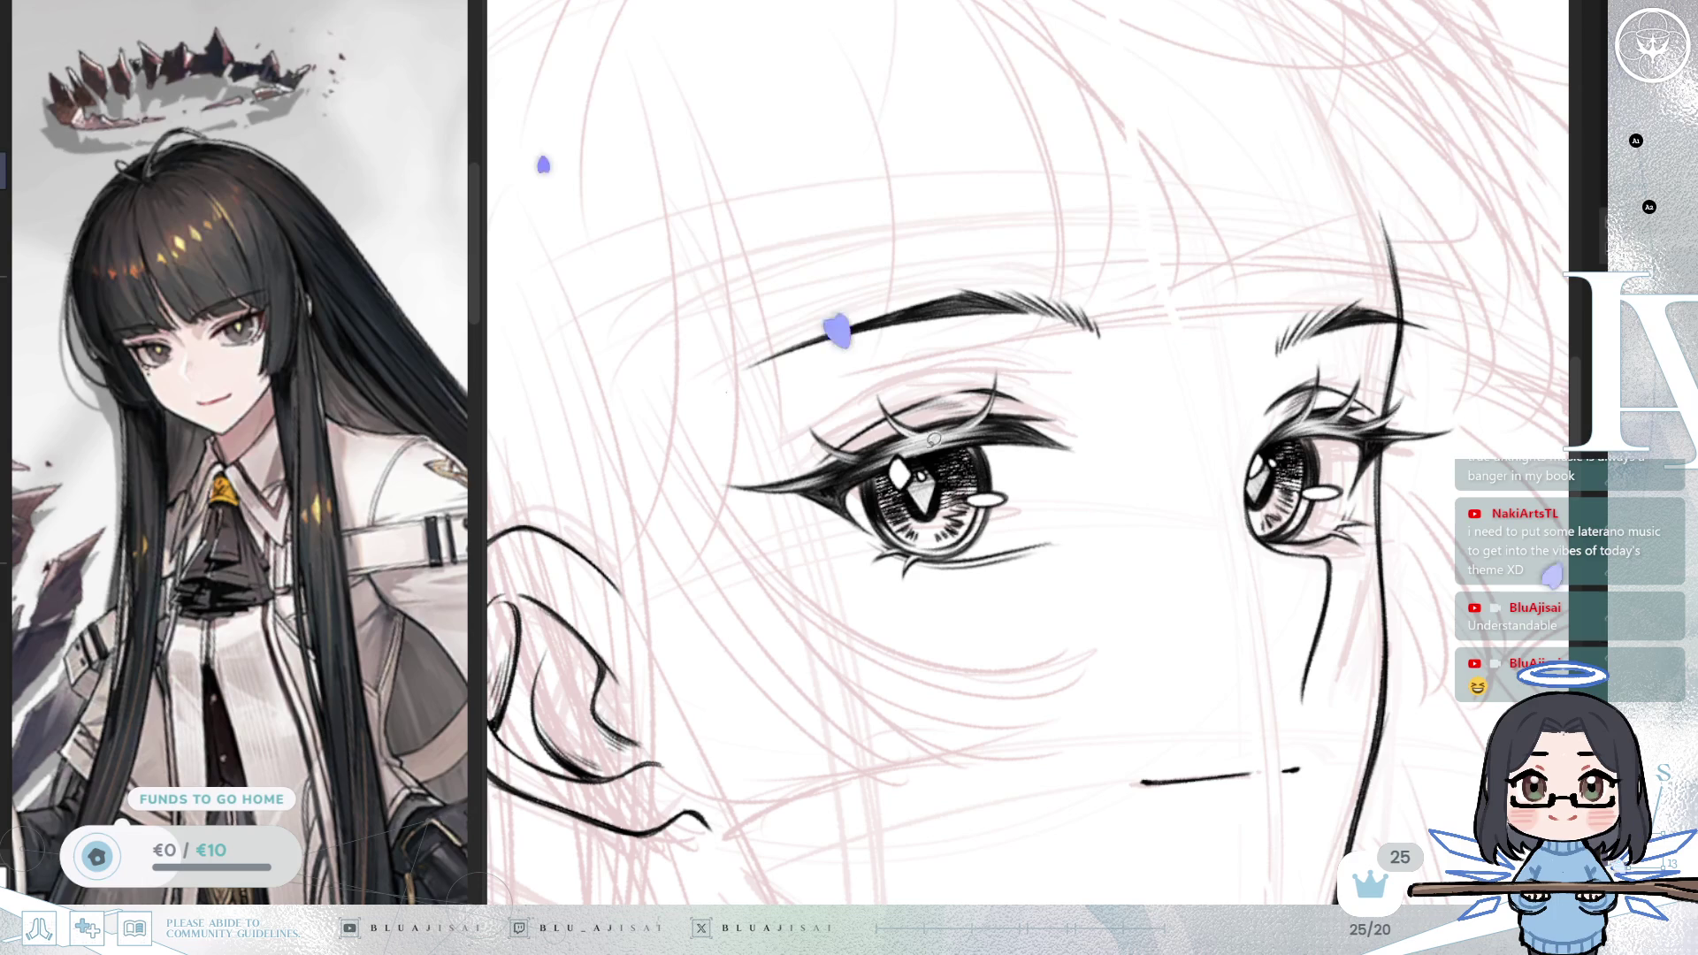
Step: Select the left eye's iris, recentre on the face, mirror and reset the rotation
drag(915, 435, 909, 437)
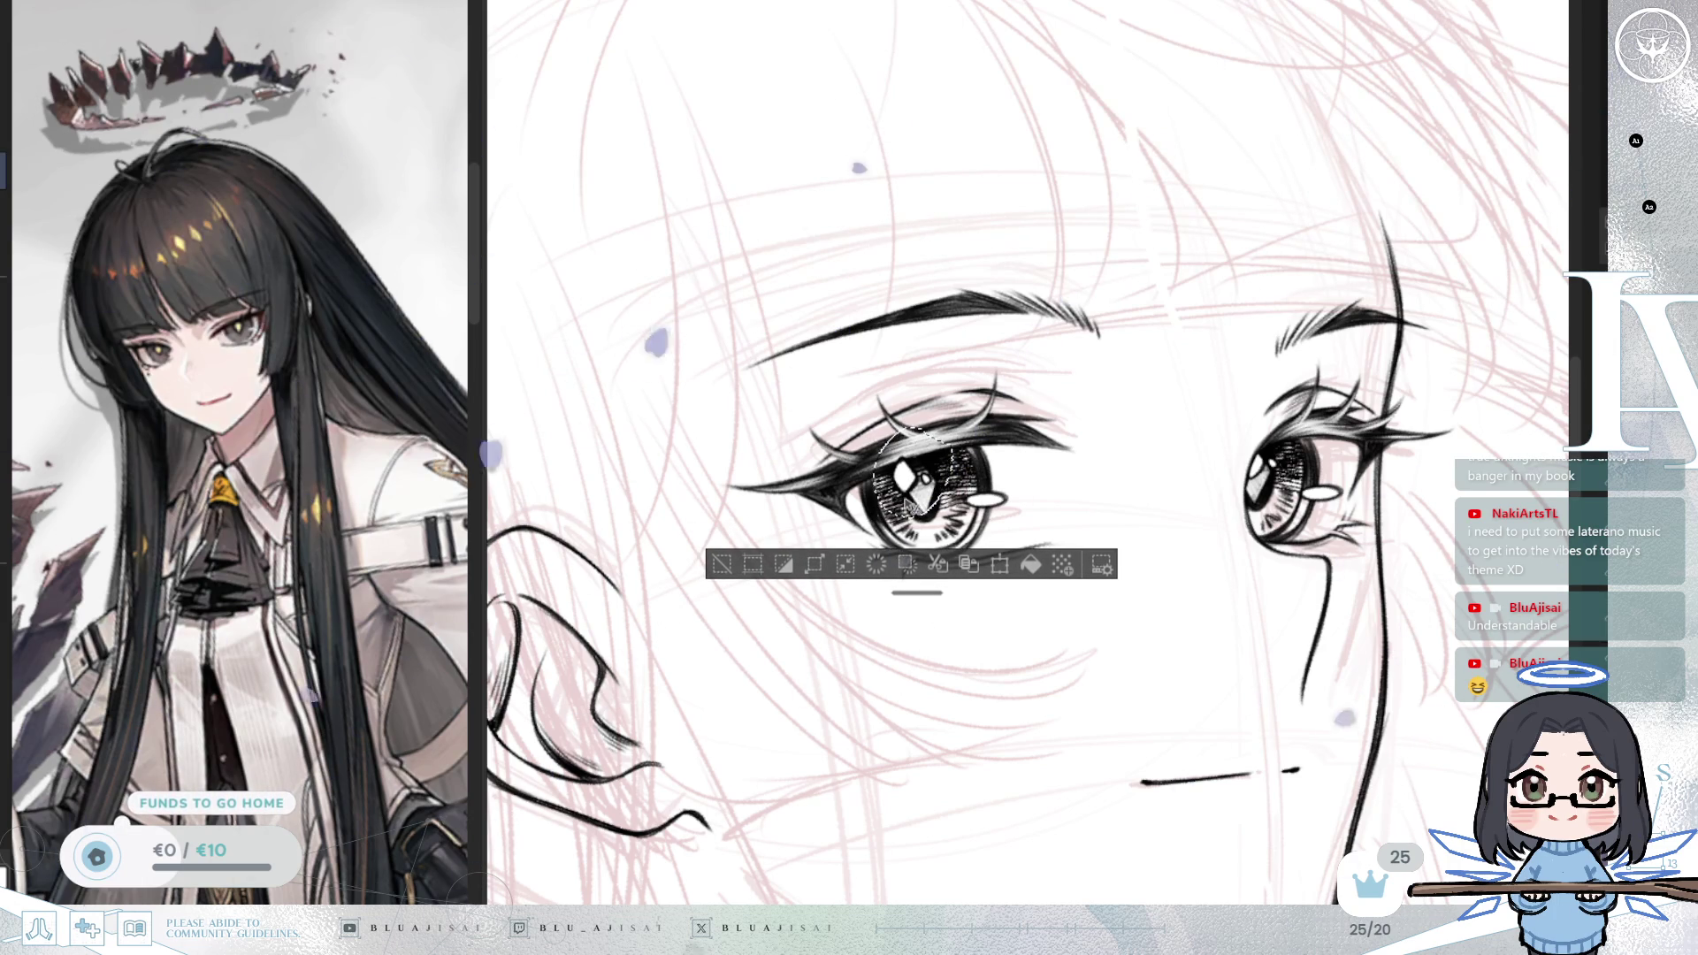
scroll(1285, 648, down, 3)
scroll(1285, 648, down, 3)
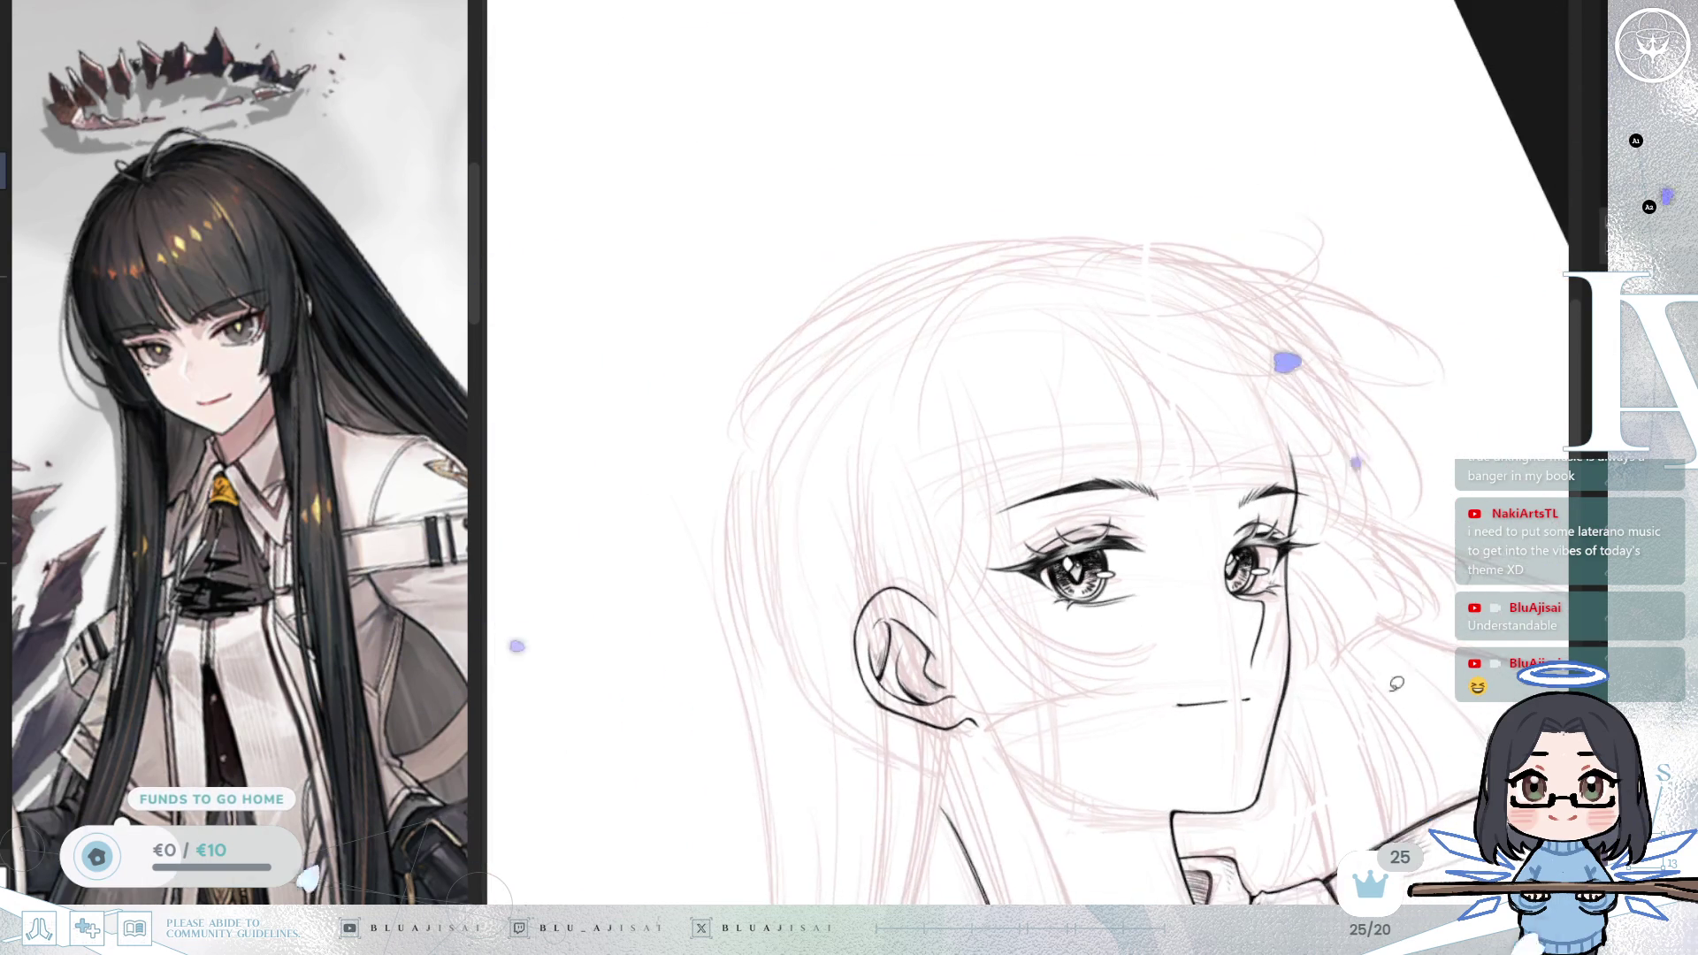
mouse_move(1264, 579)
mouse_down()
mouse_move(1252, 619)
mouse_move(1234, 608)
mouse_up()
scroll(1234, 608, up, 5)
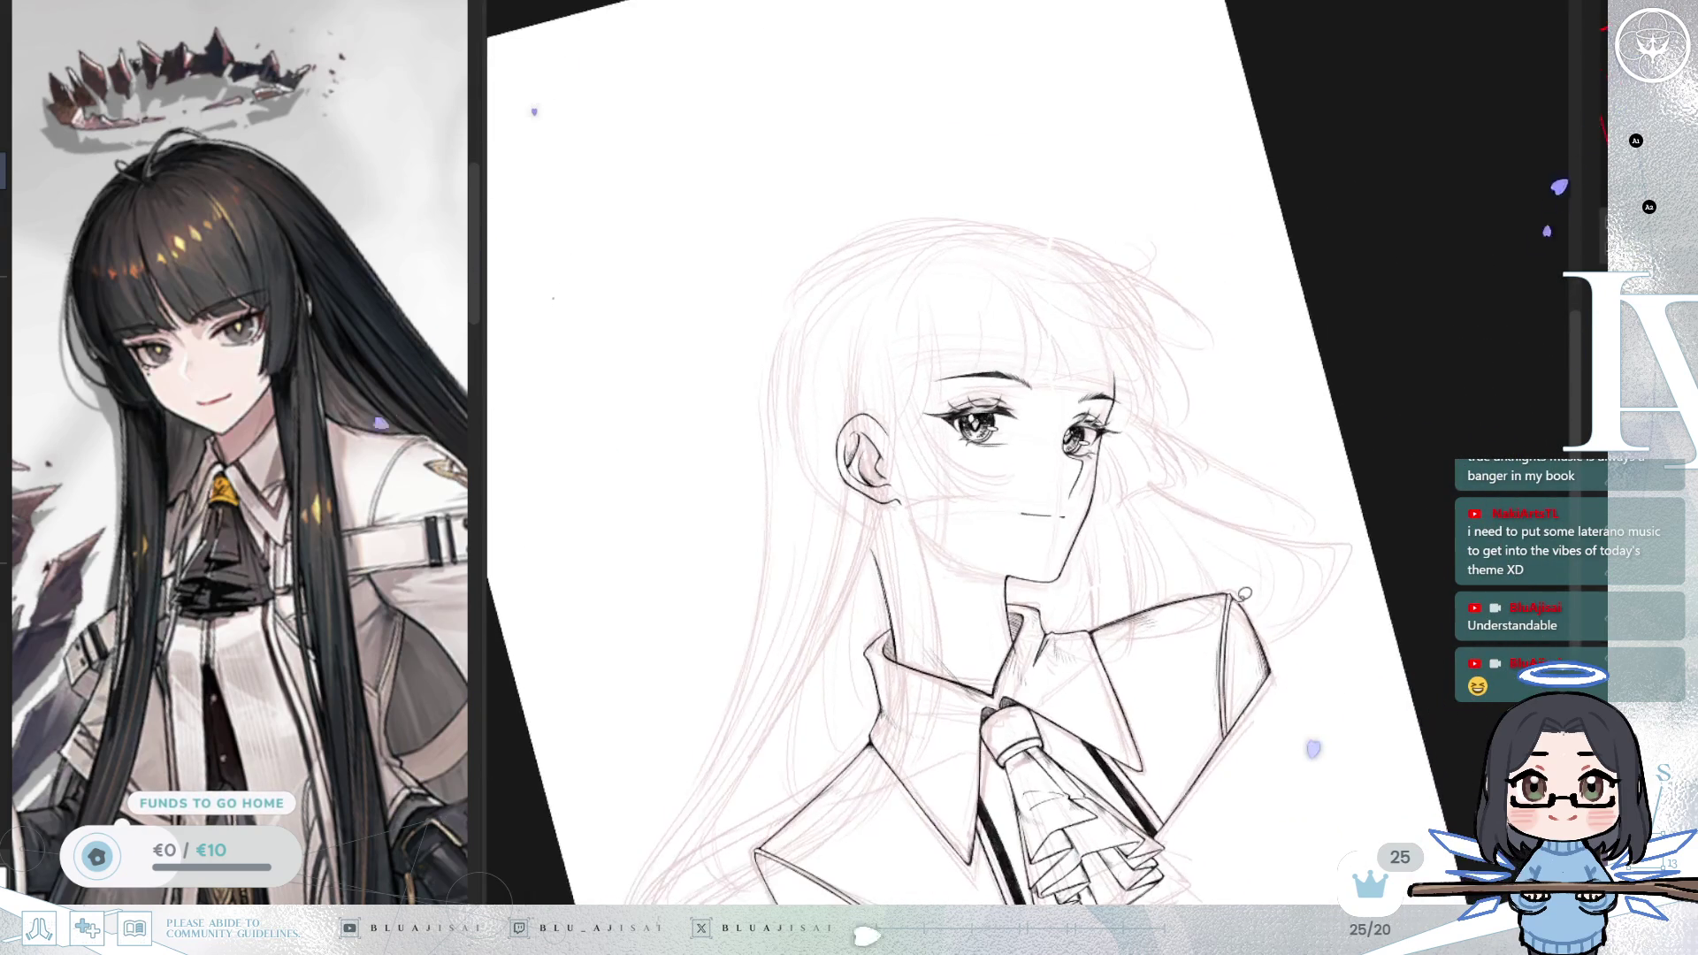
drag(1111, 585, 1161, 663)
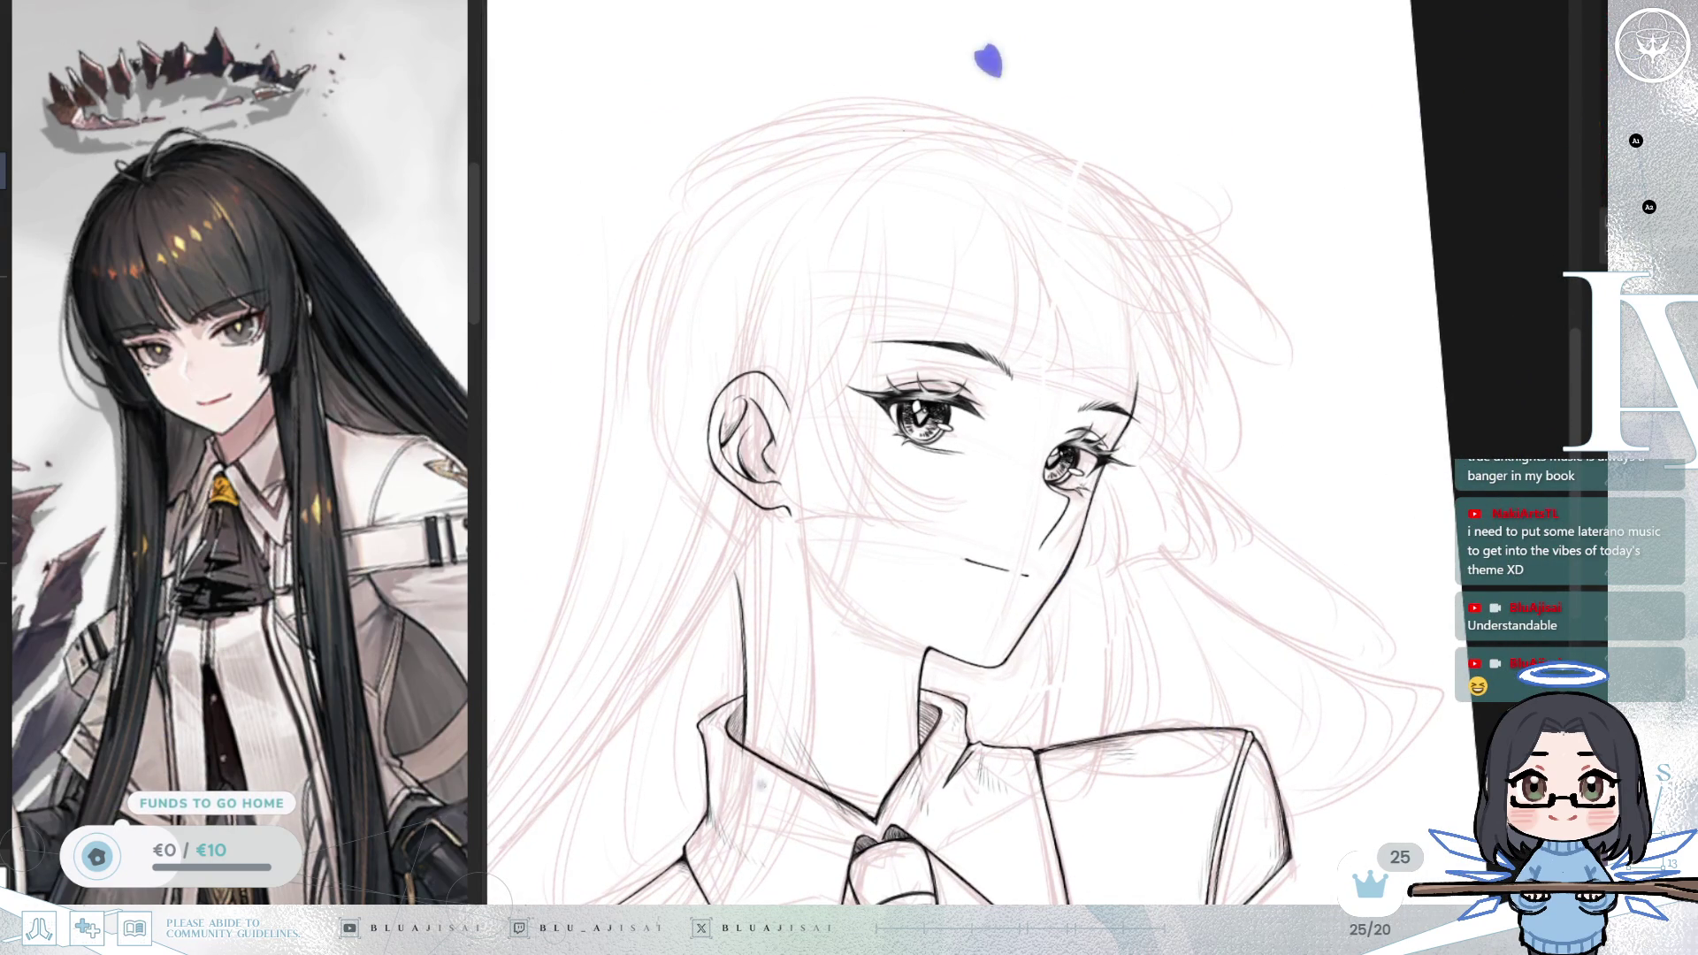
key(m)
key(Home)
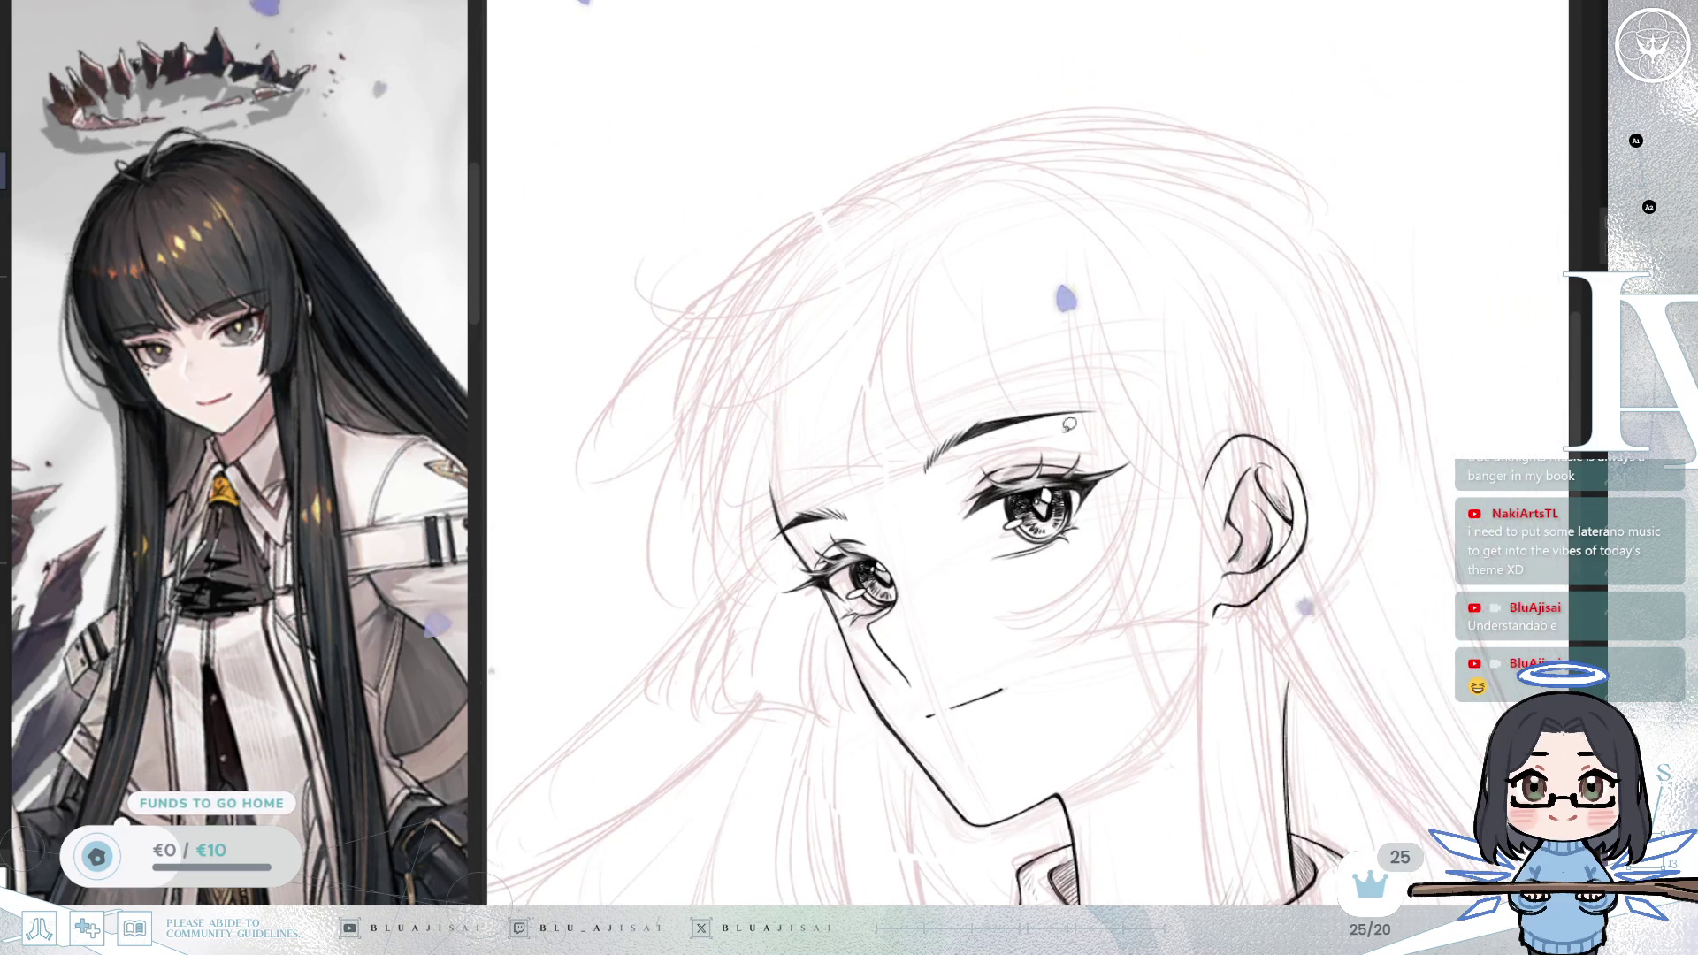
Step: Lasso the eyebrow and rotate it with Ctrl+T so its left end drops
mouse_move(927, 486)
mouse_down()
mouse_move(1140, 382)
mouse_move(898, 484)
mouse_up()
key(ctrl+t)
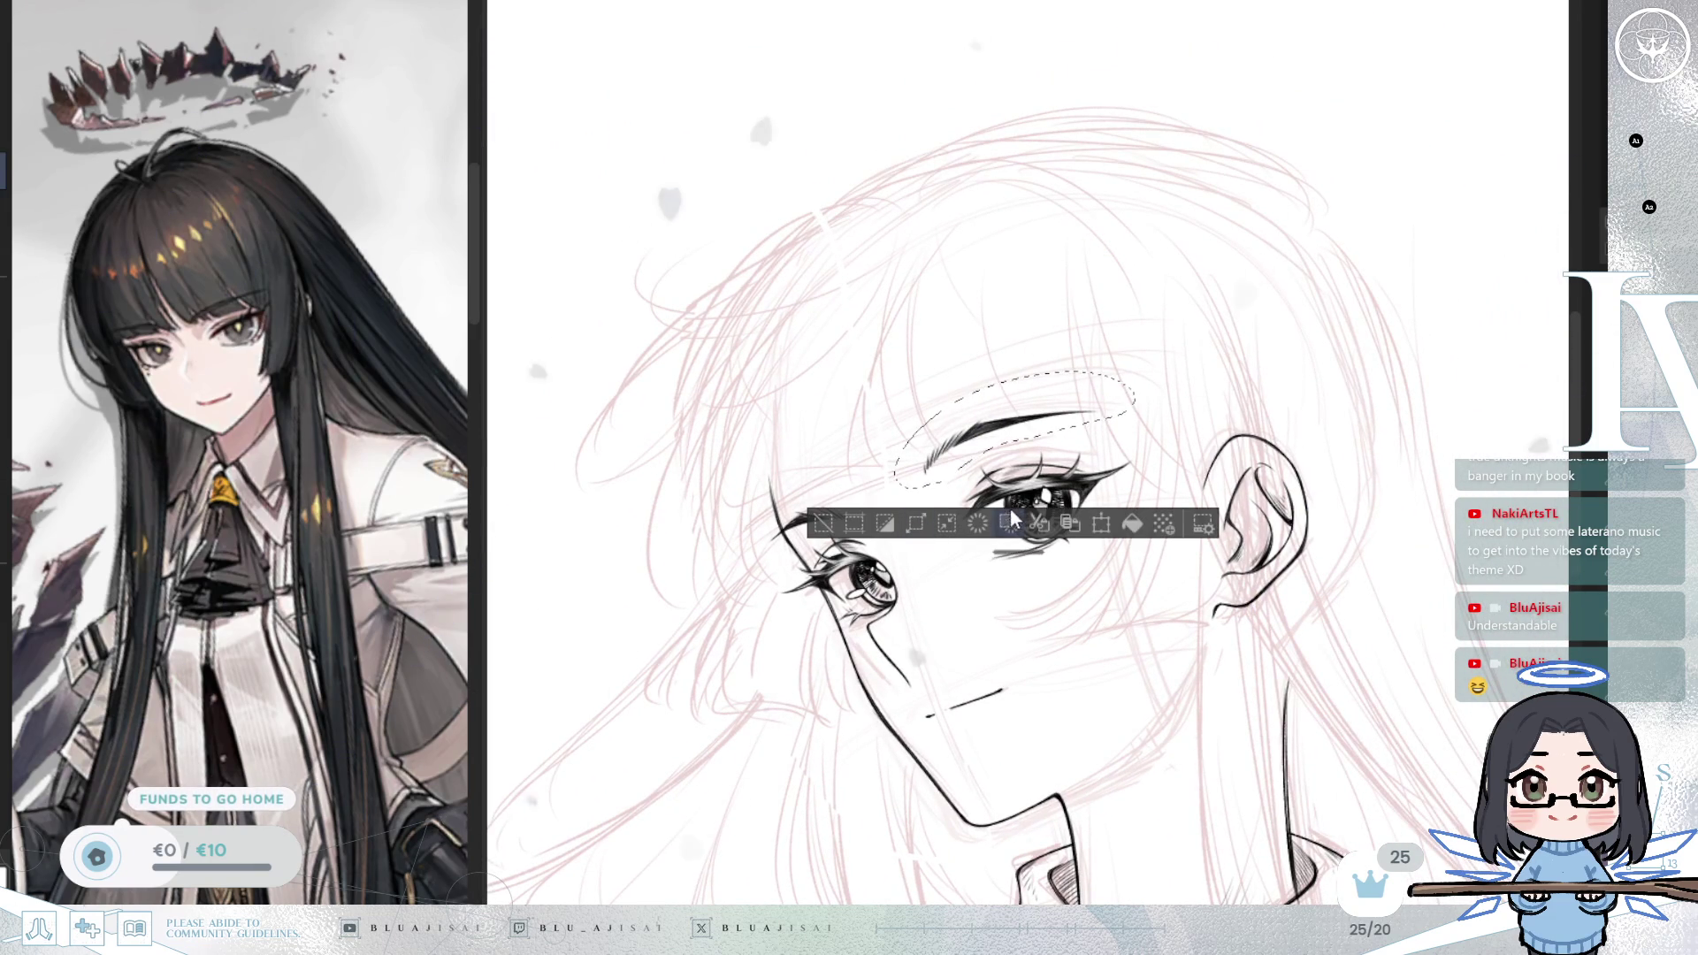
drag(894, 489, 896, 497)
key(ctrl+z)
drag(1015, 428, 1169, 401)
key(Return)
Step: Mirror to check, then move the eyebrow slightly right and down and deselect
scroll(1265, 611, down, 3)
key(h)
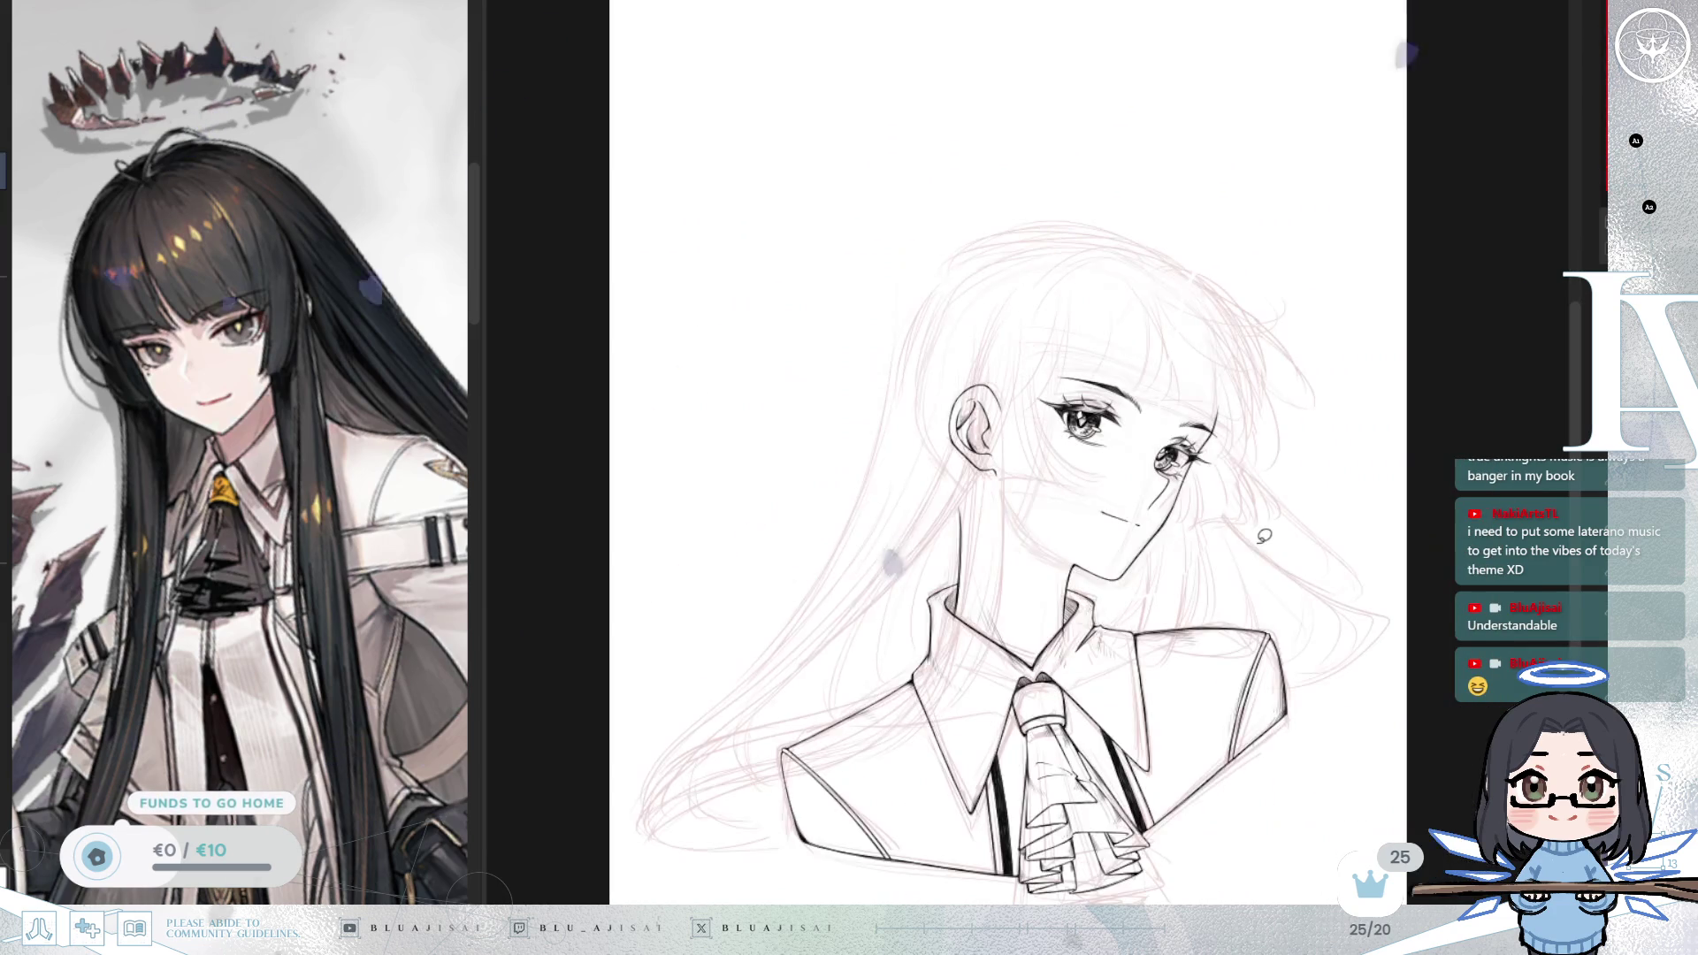
key(h)
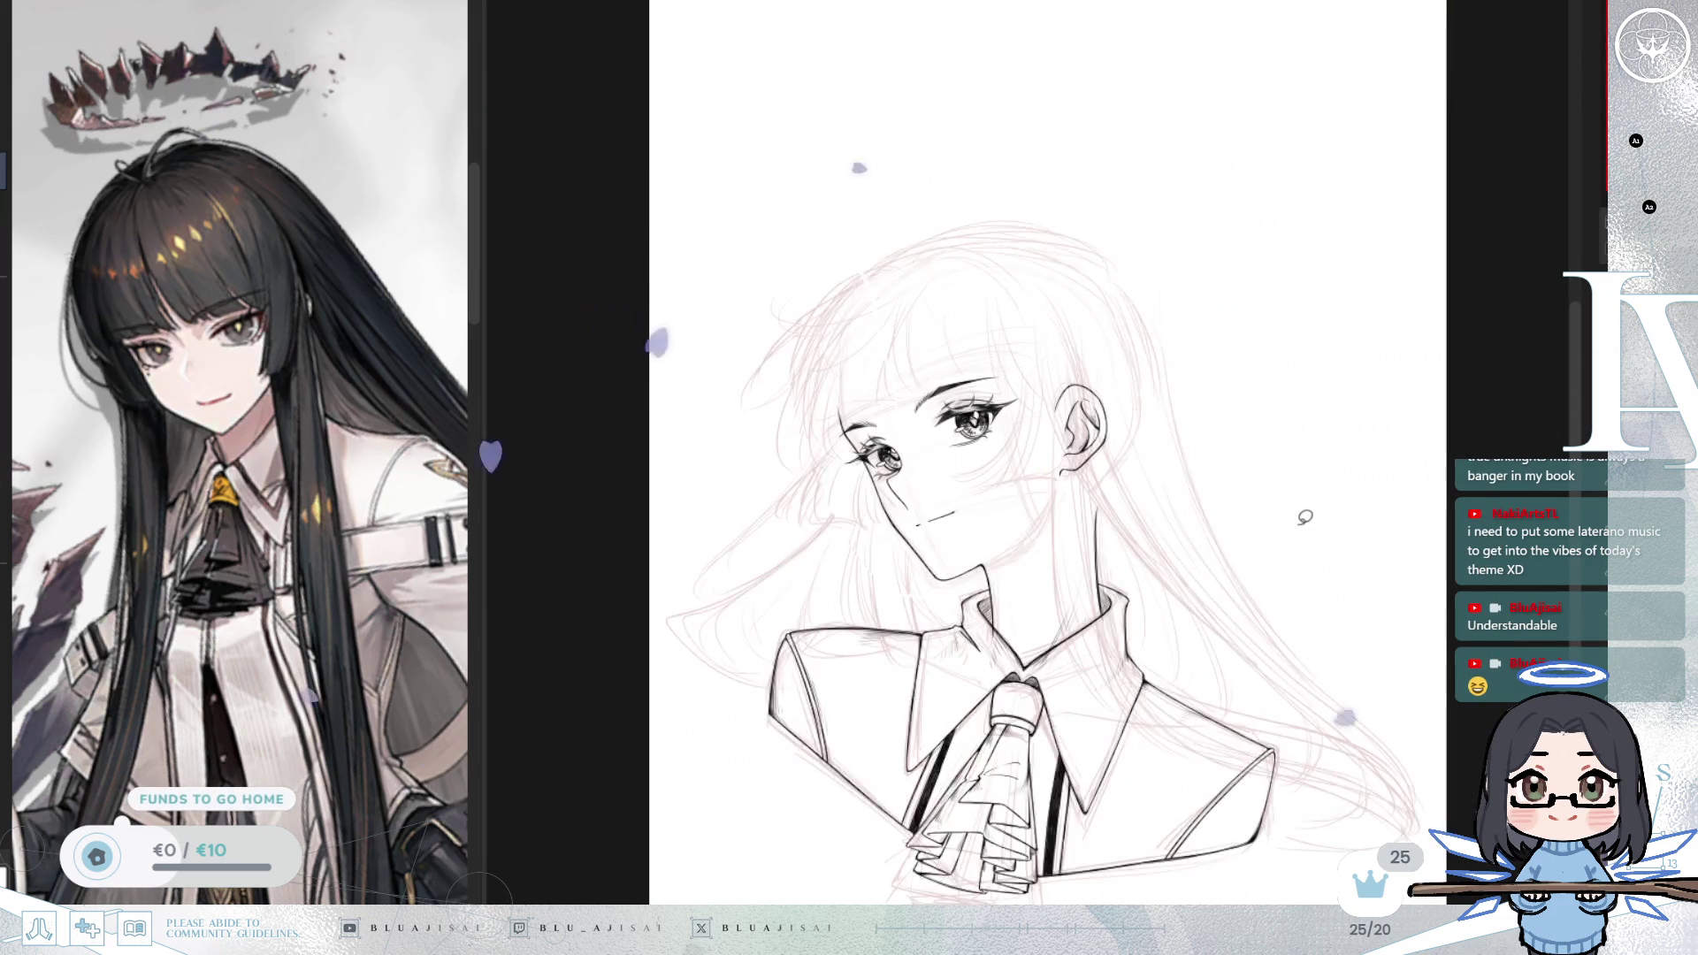
scroll(1146, 340, up, 3)
scroll(976, 361, up, 2)
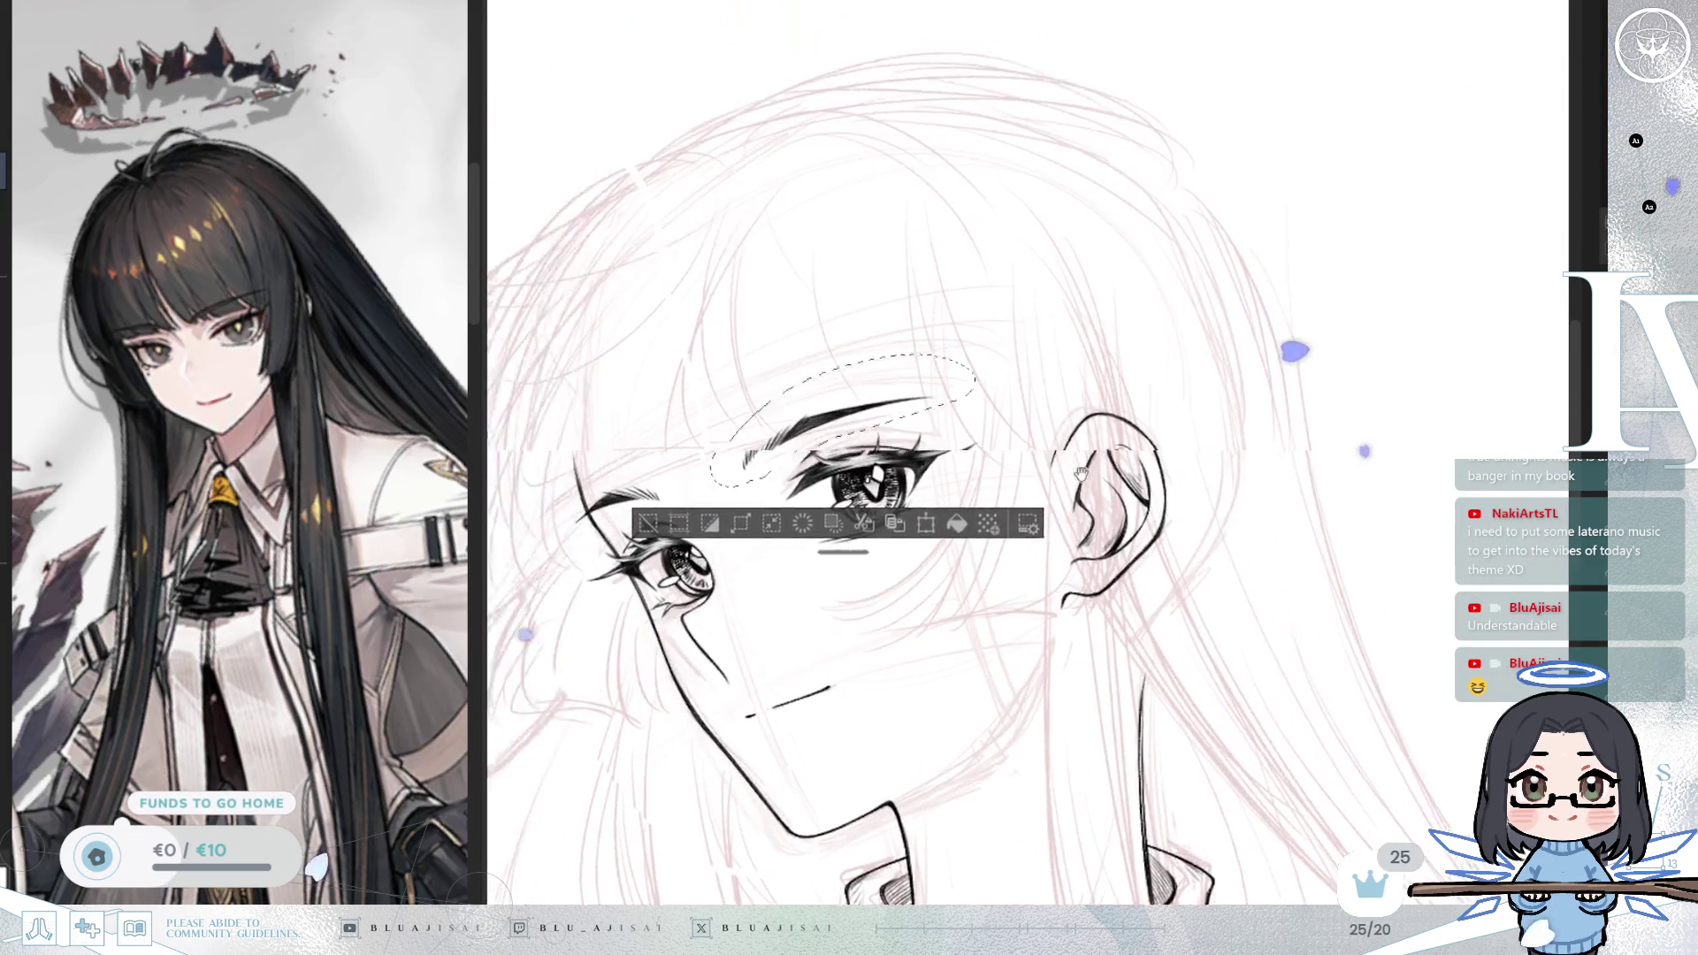
key(ctrl+t)
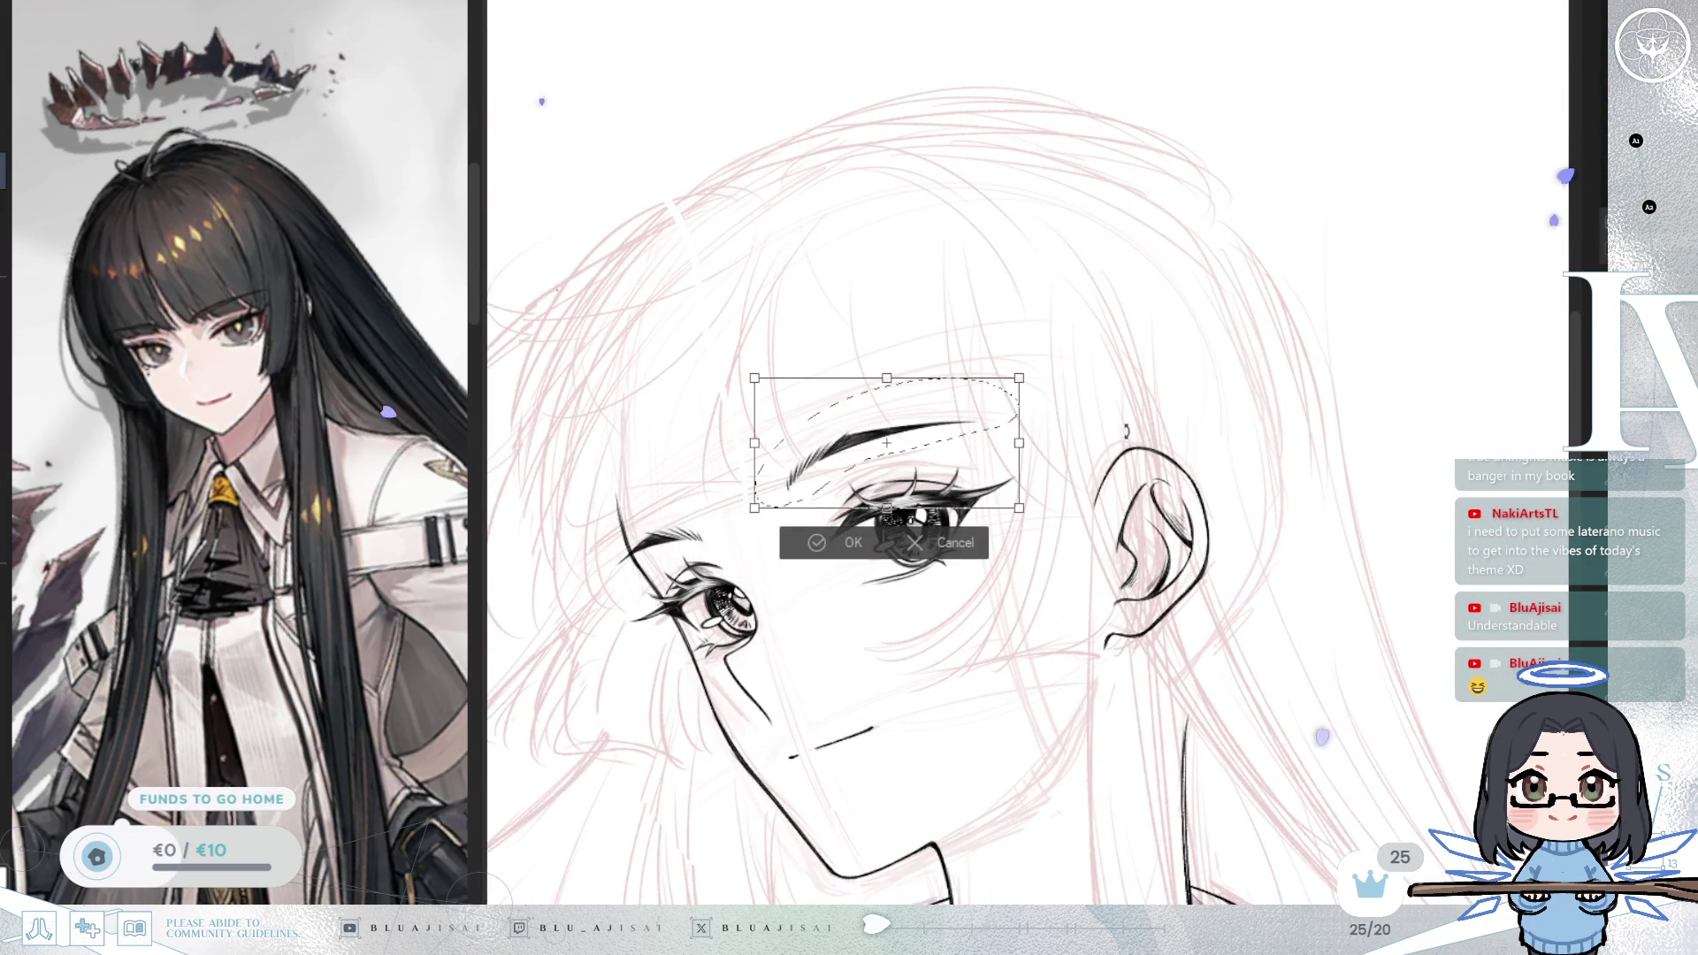
drag(979, 409, 965, 420)
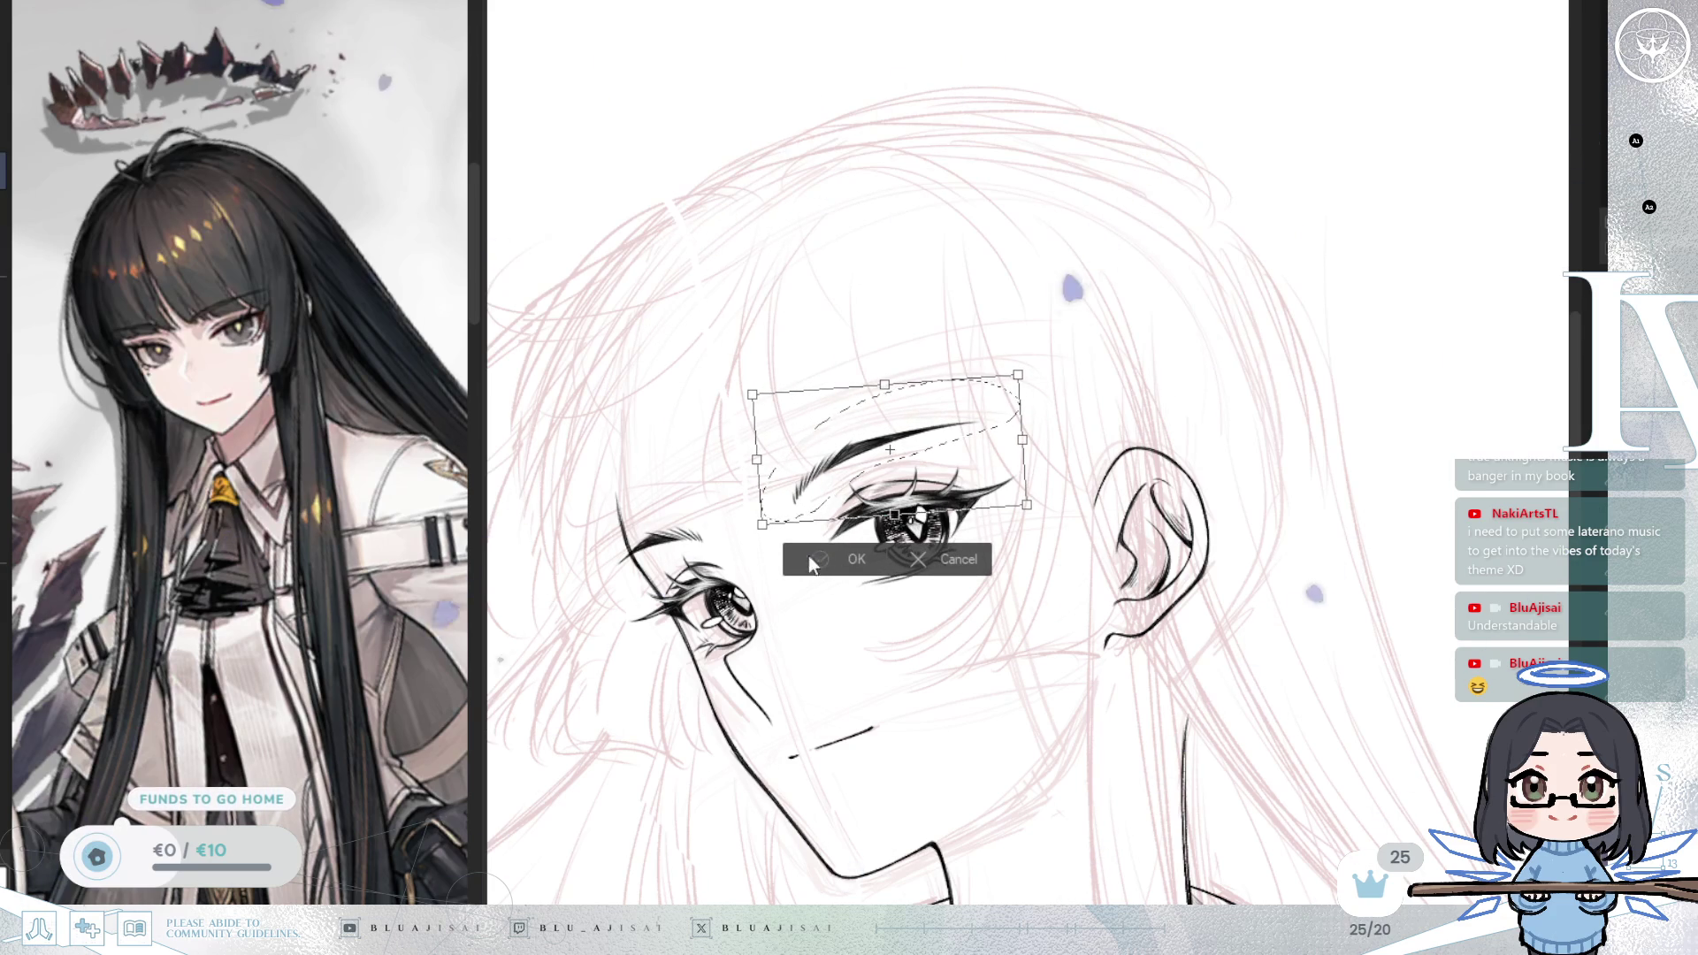
click(817, 550)
key(ctrl+d)
key(h)
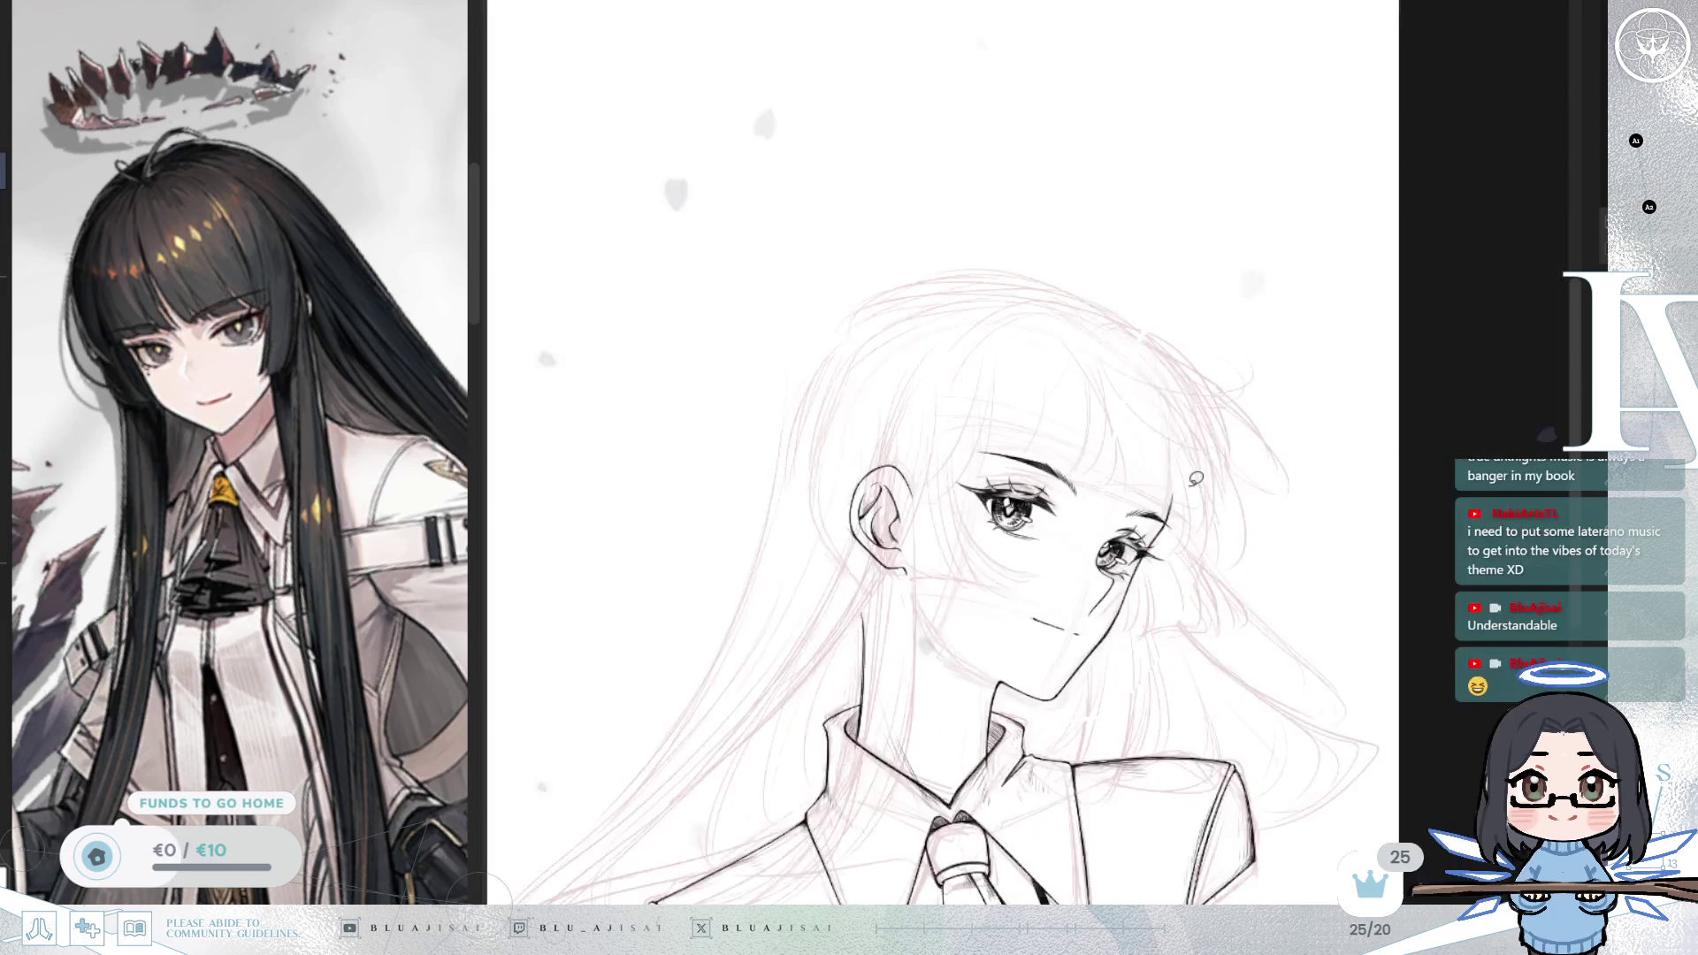
key(ctrl+0)
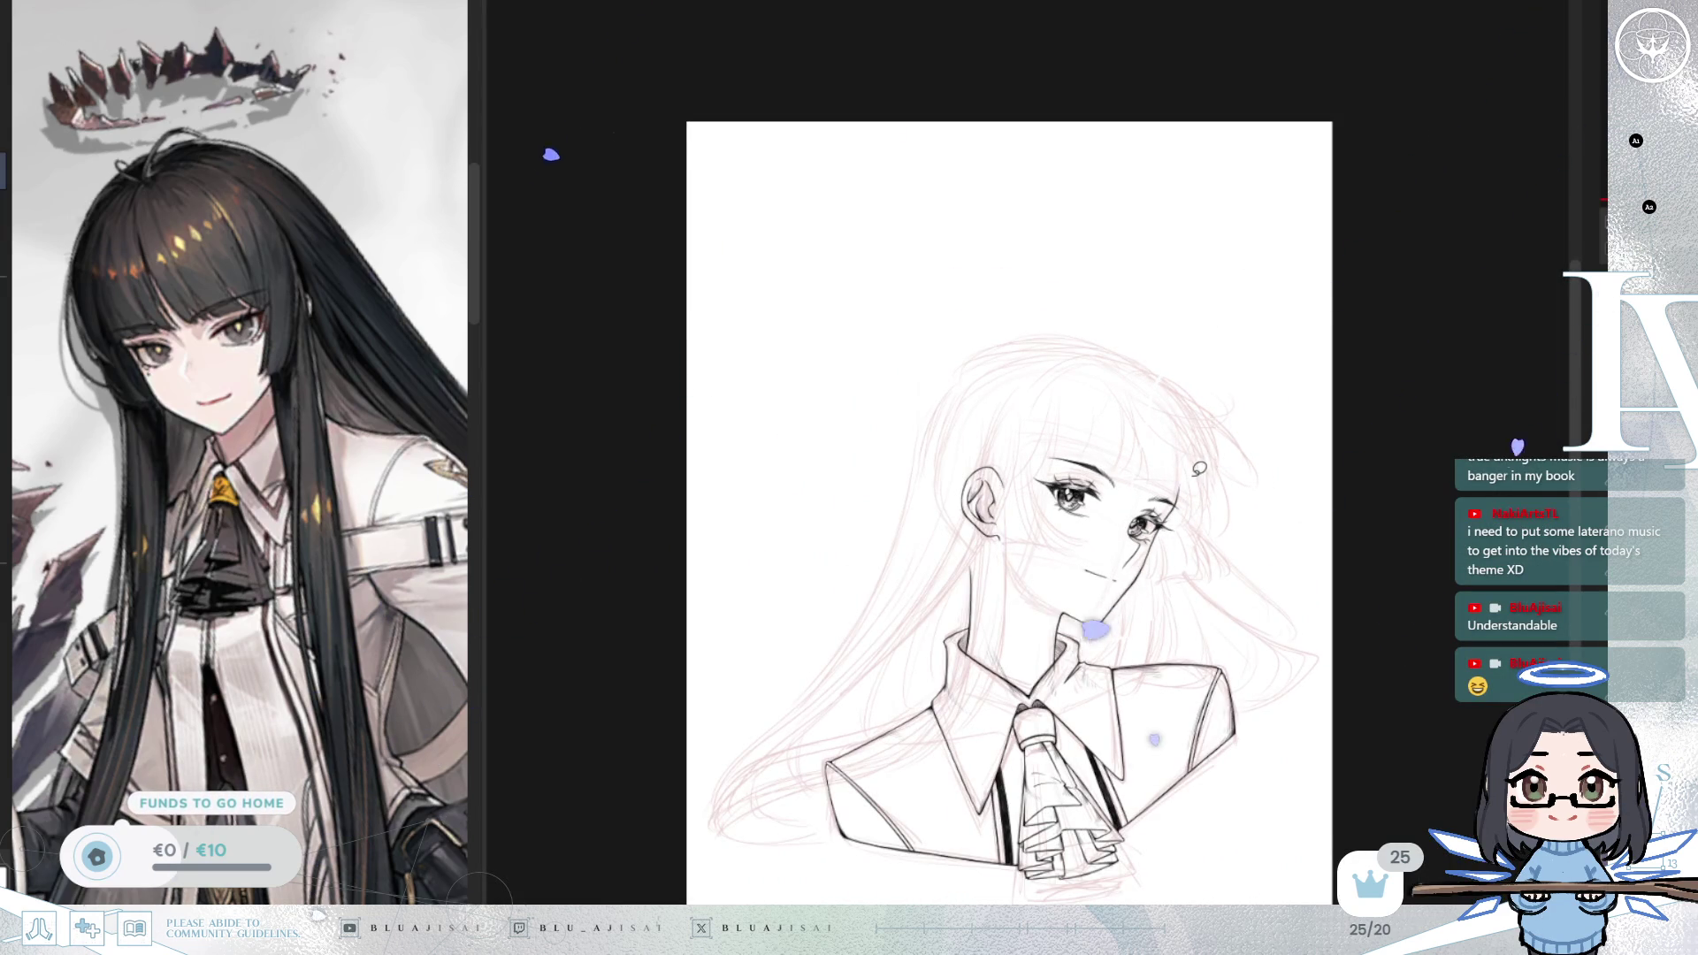
key(ctrl+0)
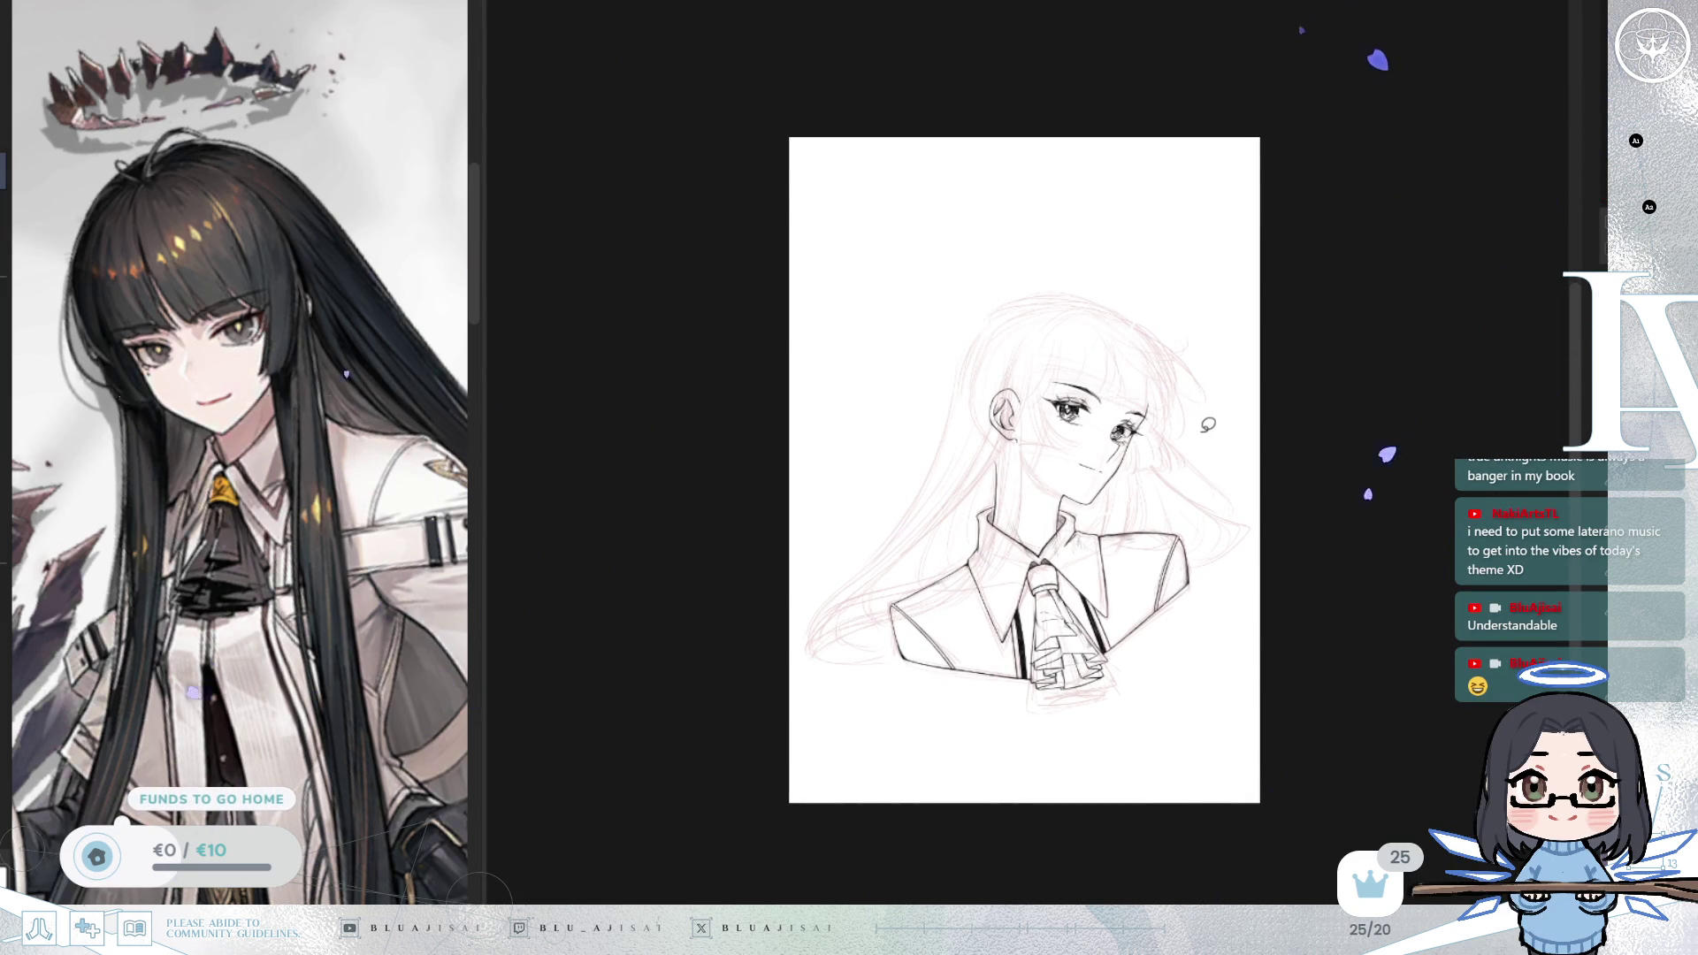
scroll(1204, 433, down, 3)
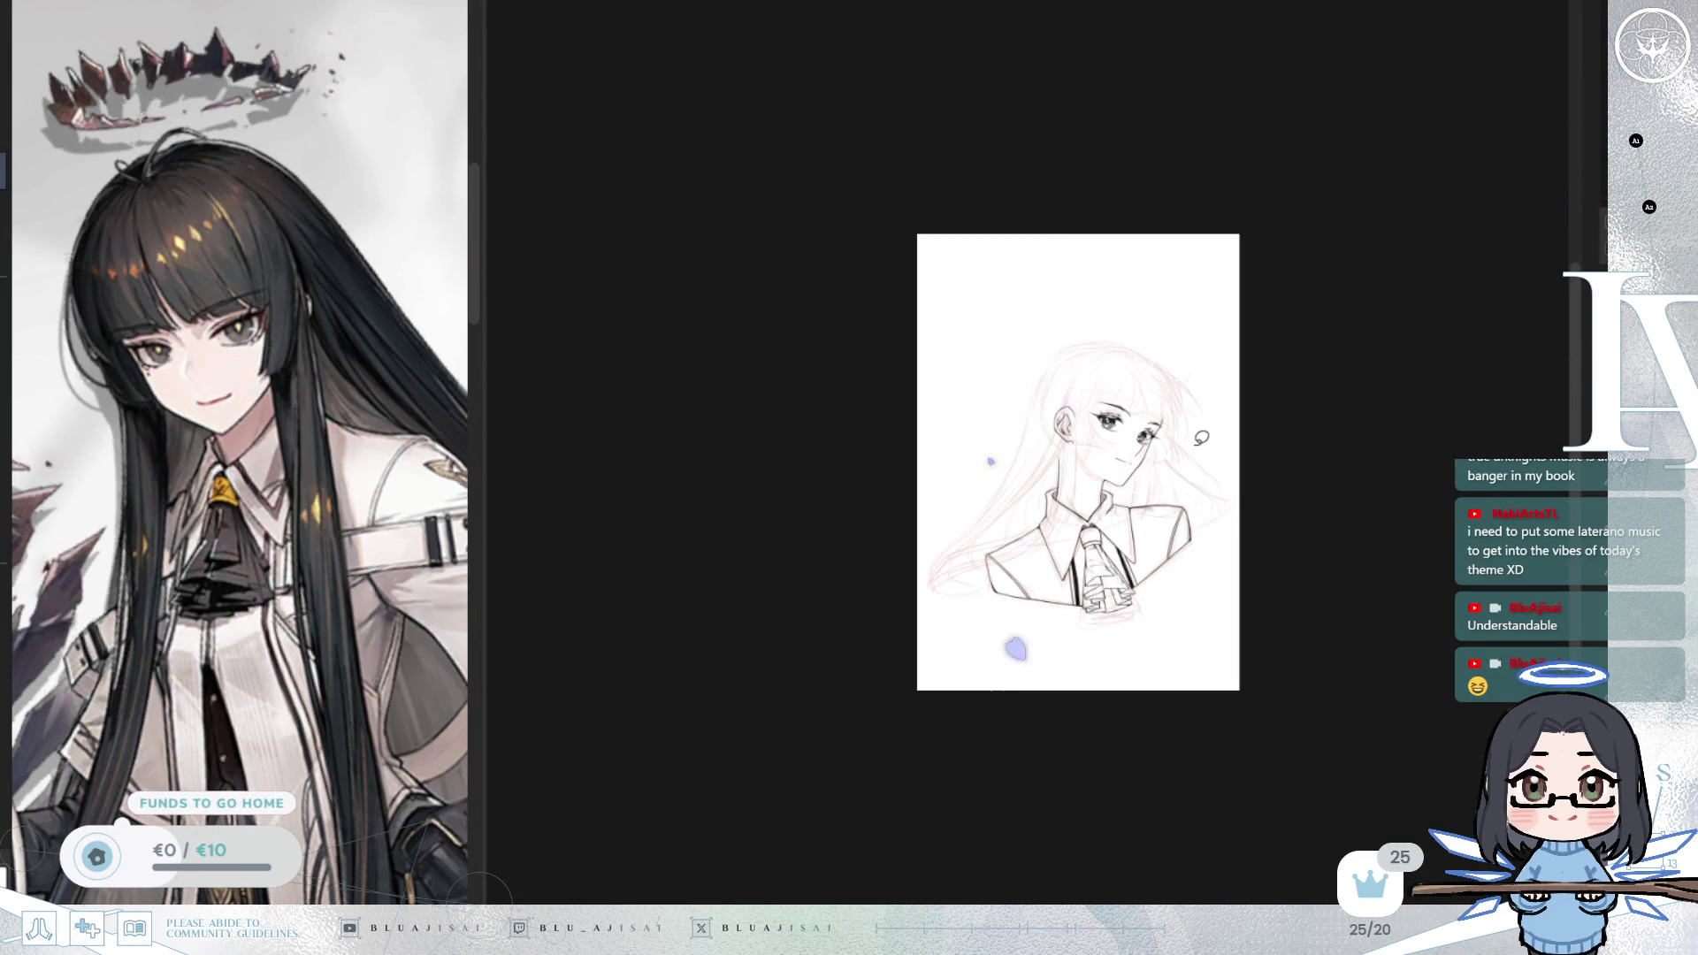
scroll(1200, 439, up, 5)
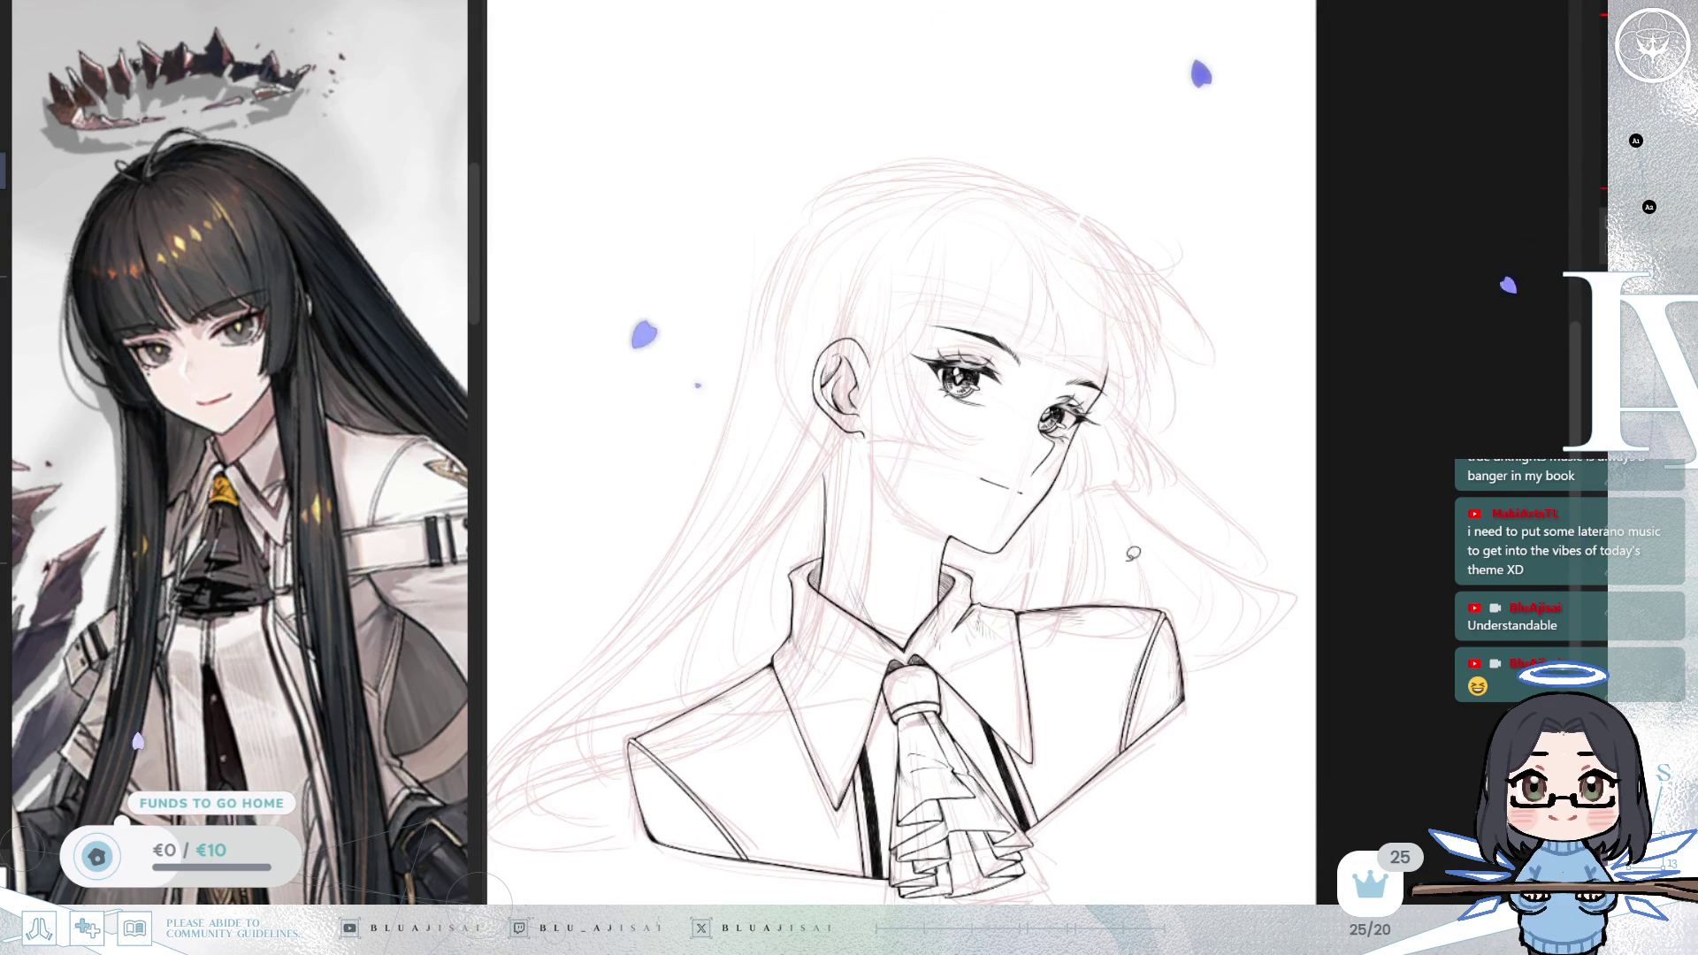
scroll(1071, 450, up, 3)
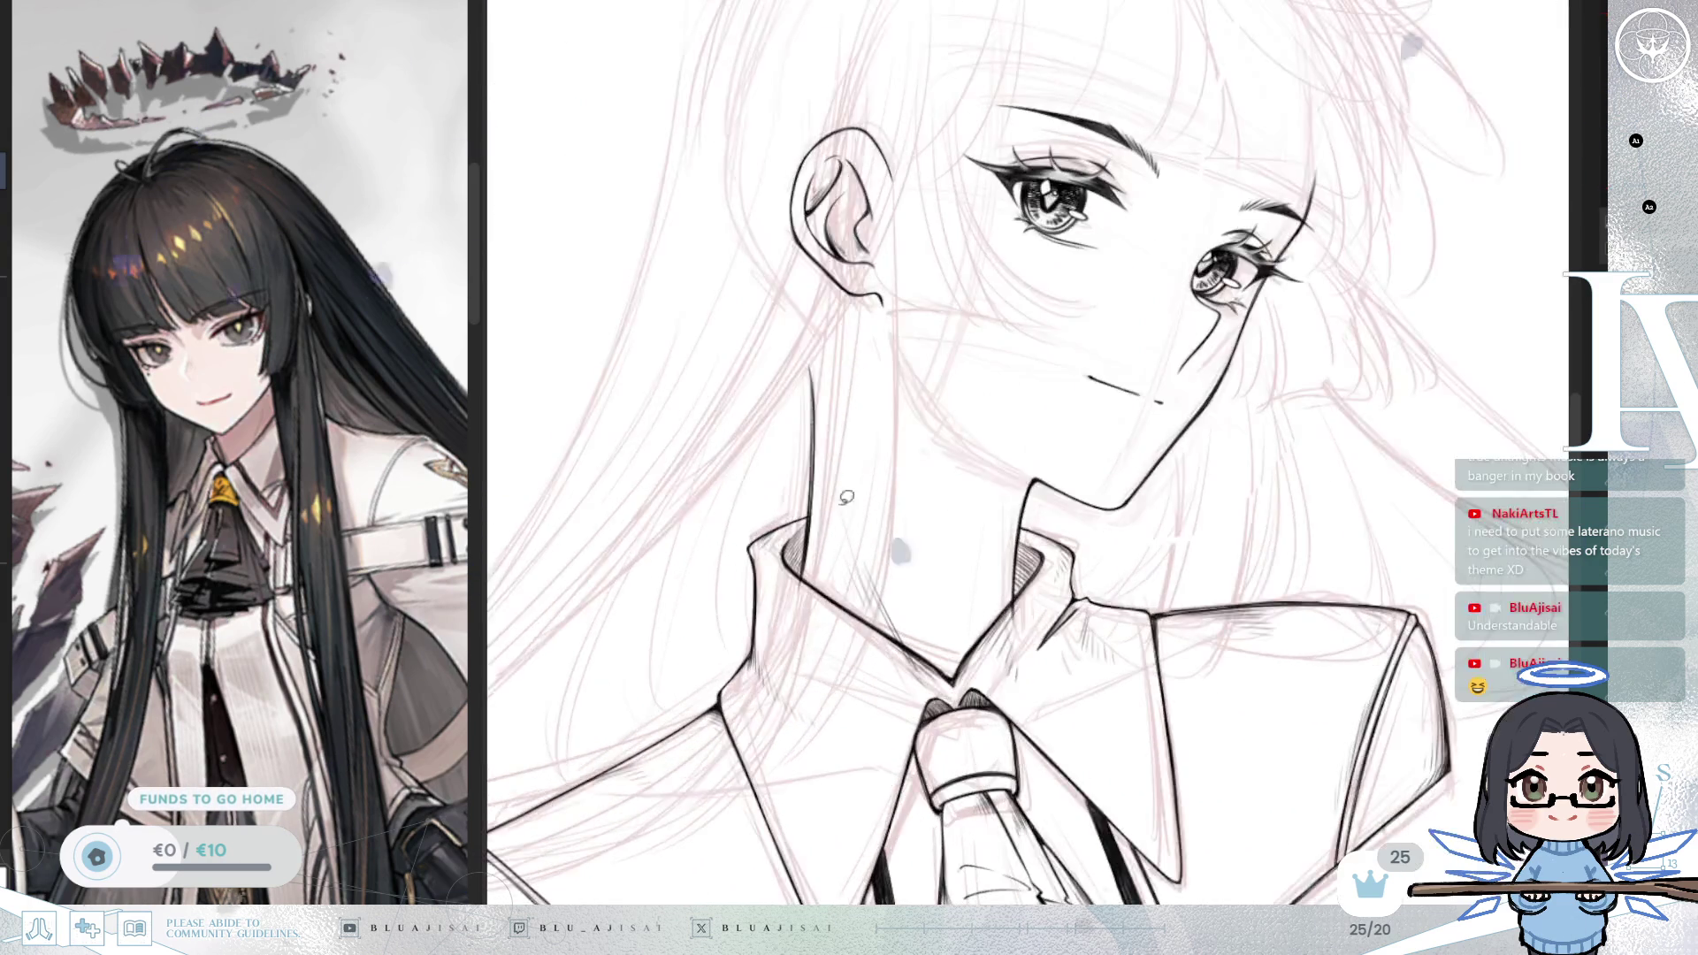
scroll(1194, 423, up, 2)
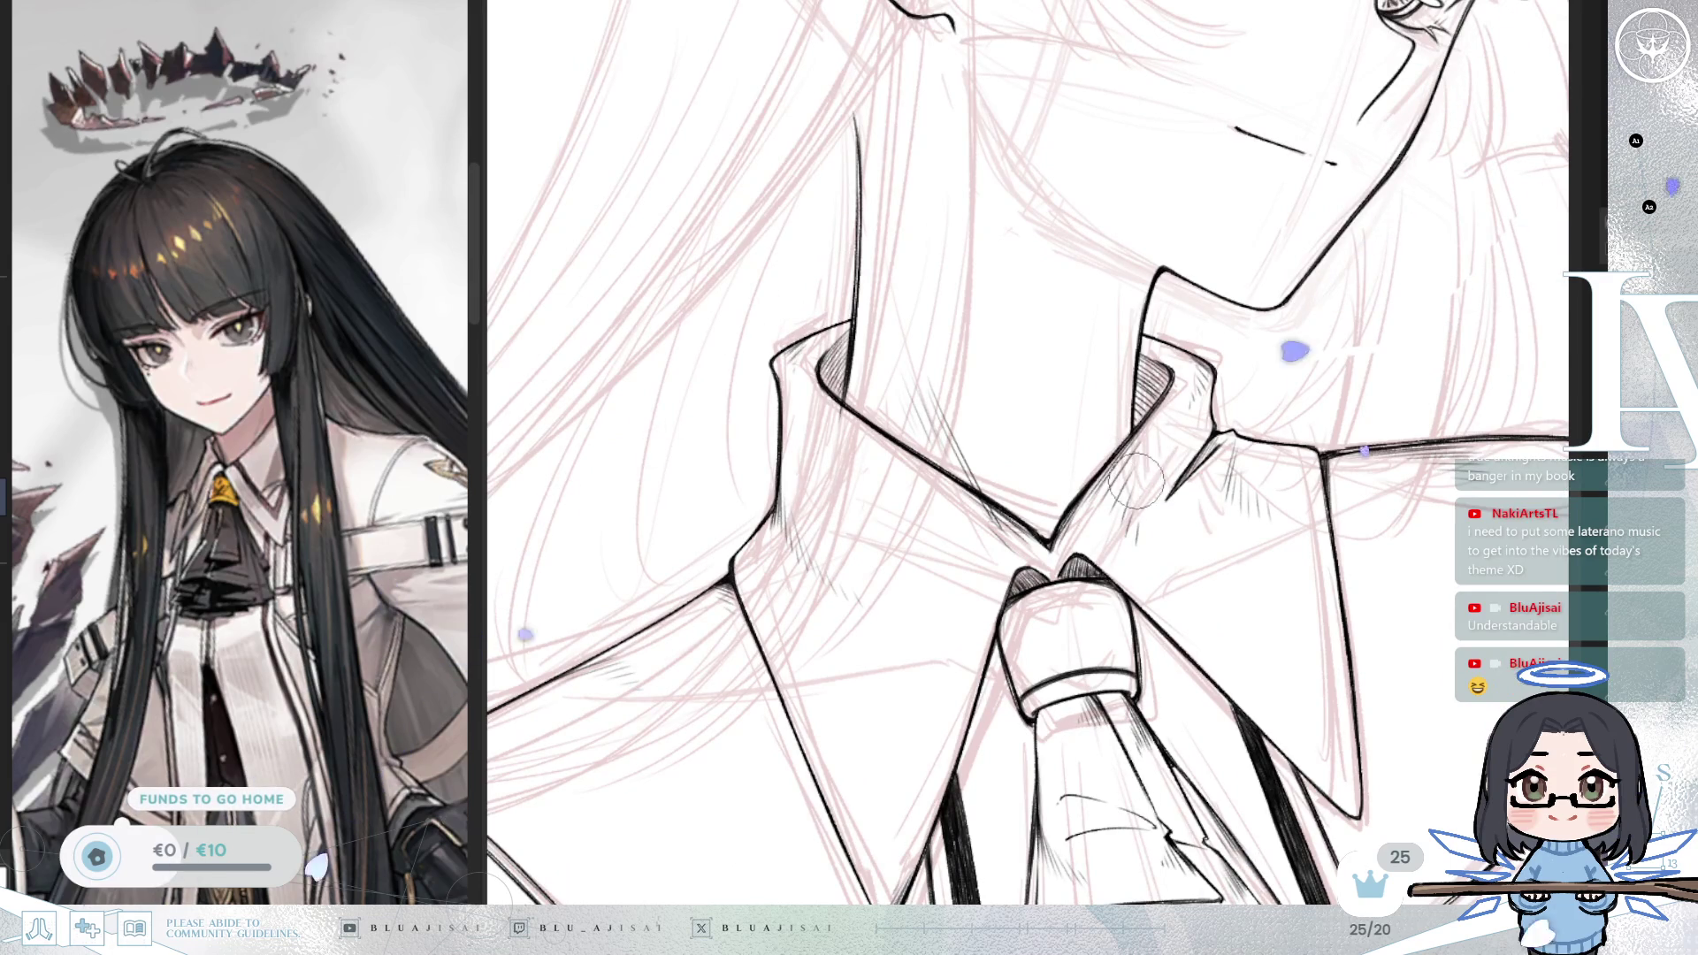
Step: Mirror the canvas and zoom out to frame the collar and cravat
key(m)
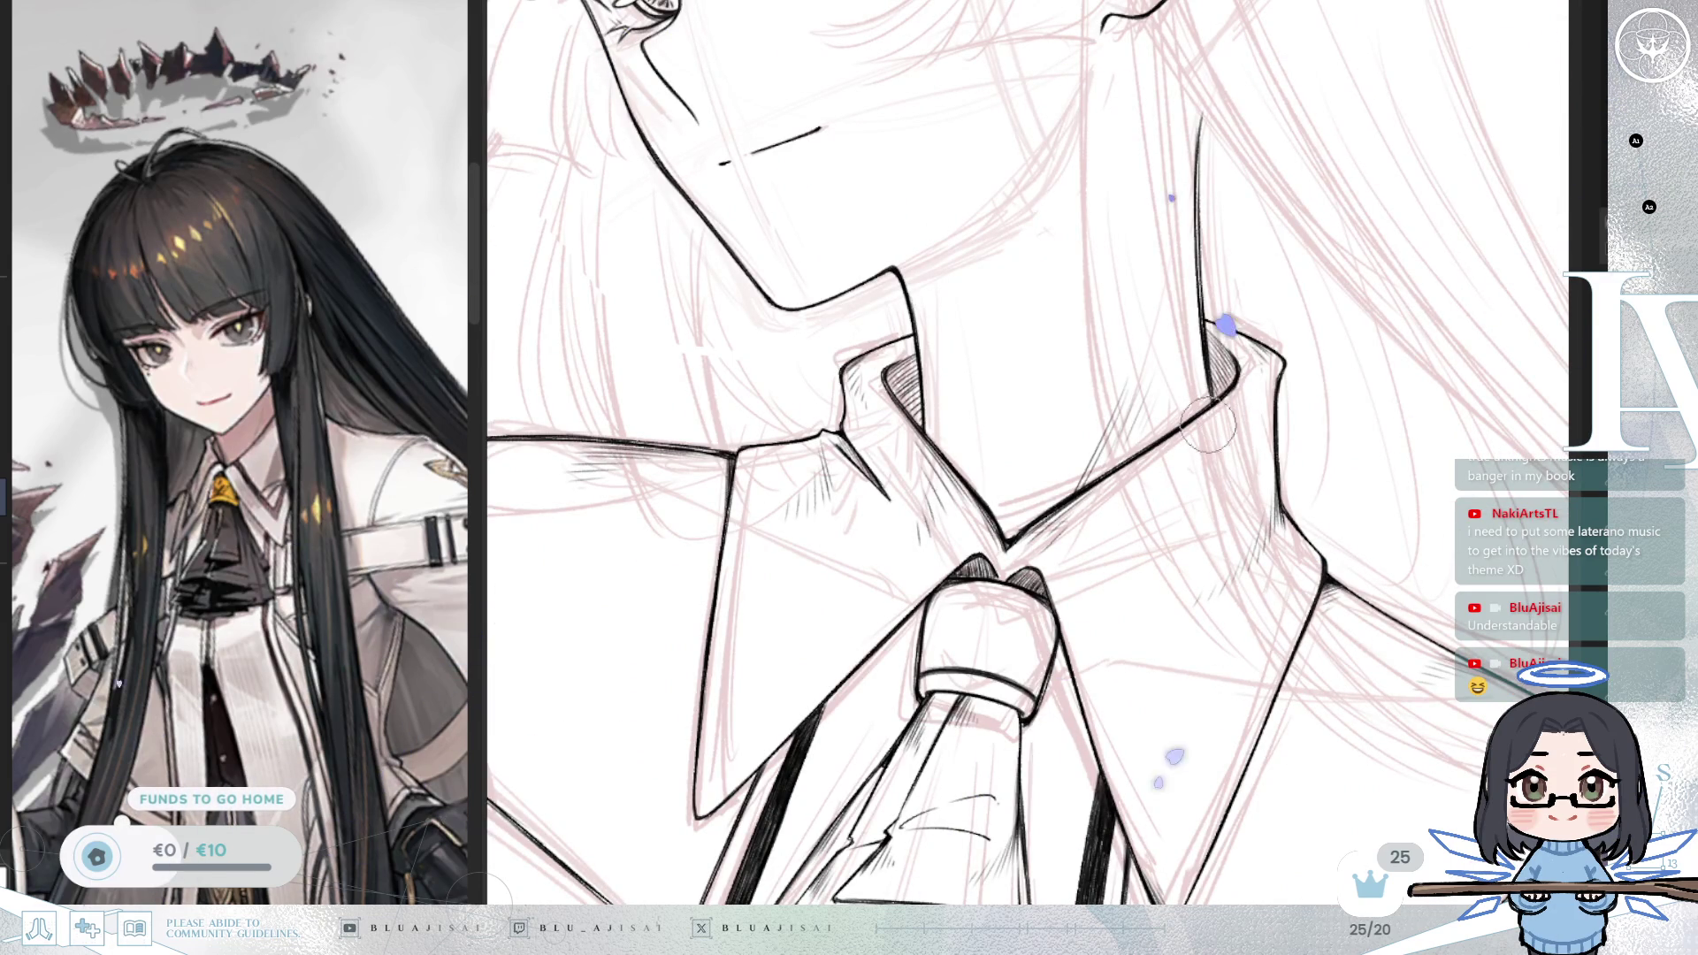
scroll(1211, 431, down, 3)
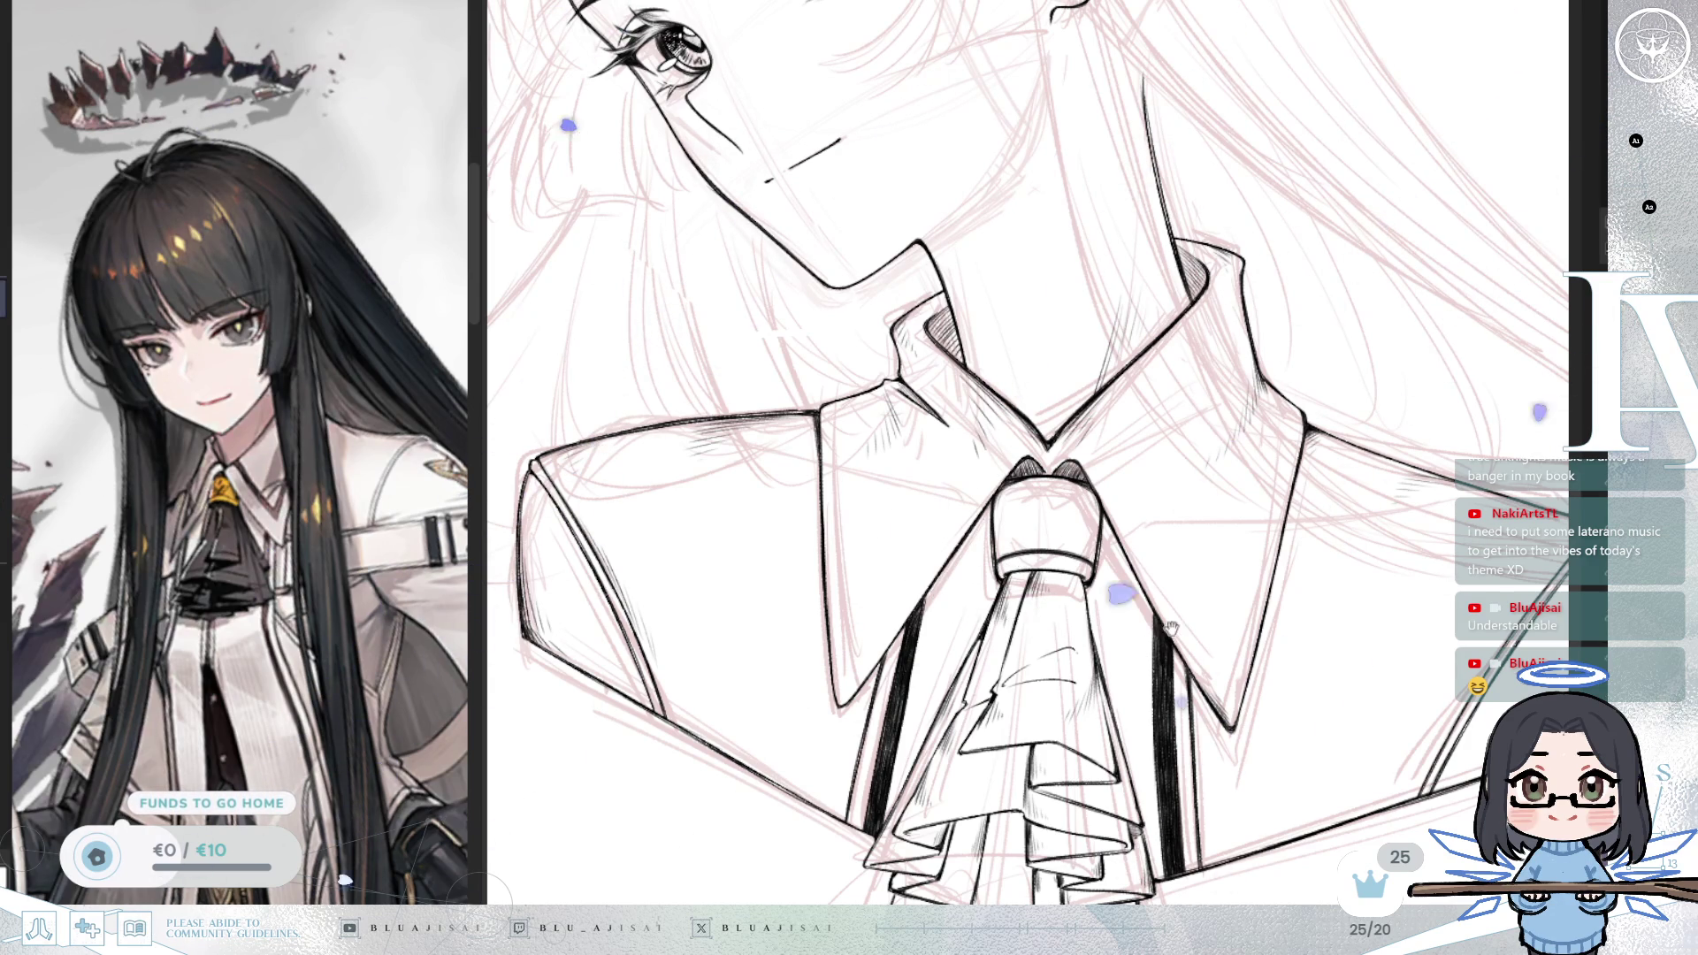
Step: Straighten the view and draw a thin line from the collar to the cravat knot
scroll(1163, 631, up, 2)
key(asciicircum)
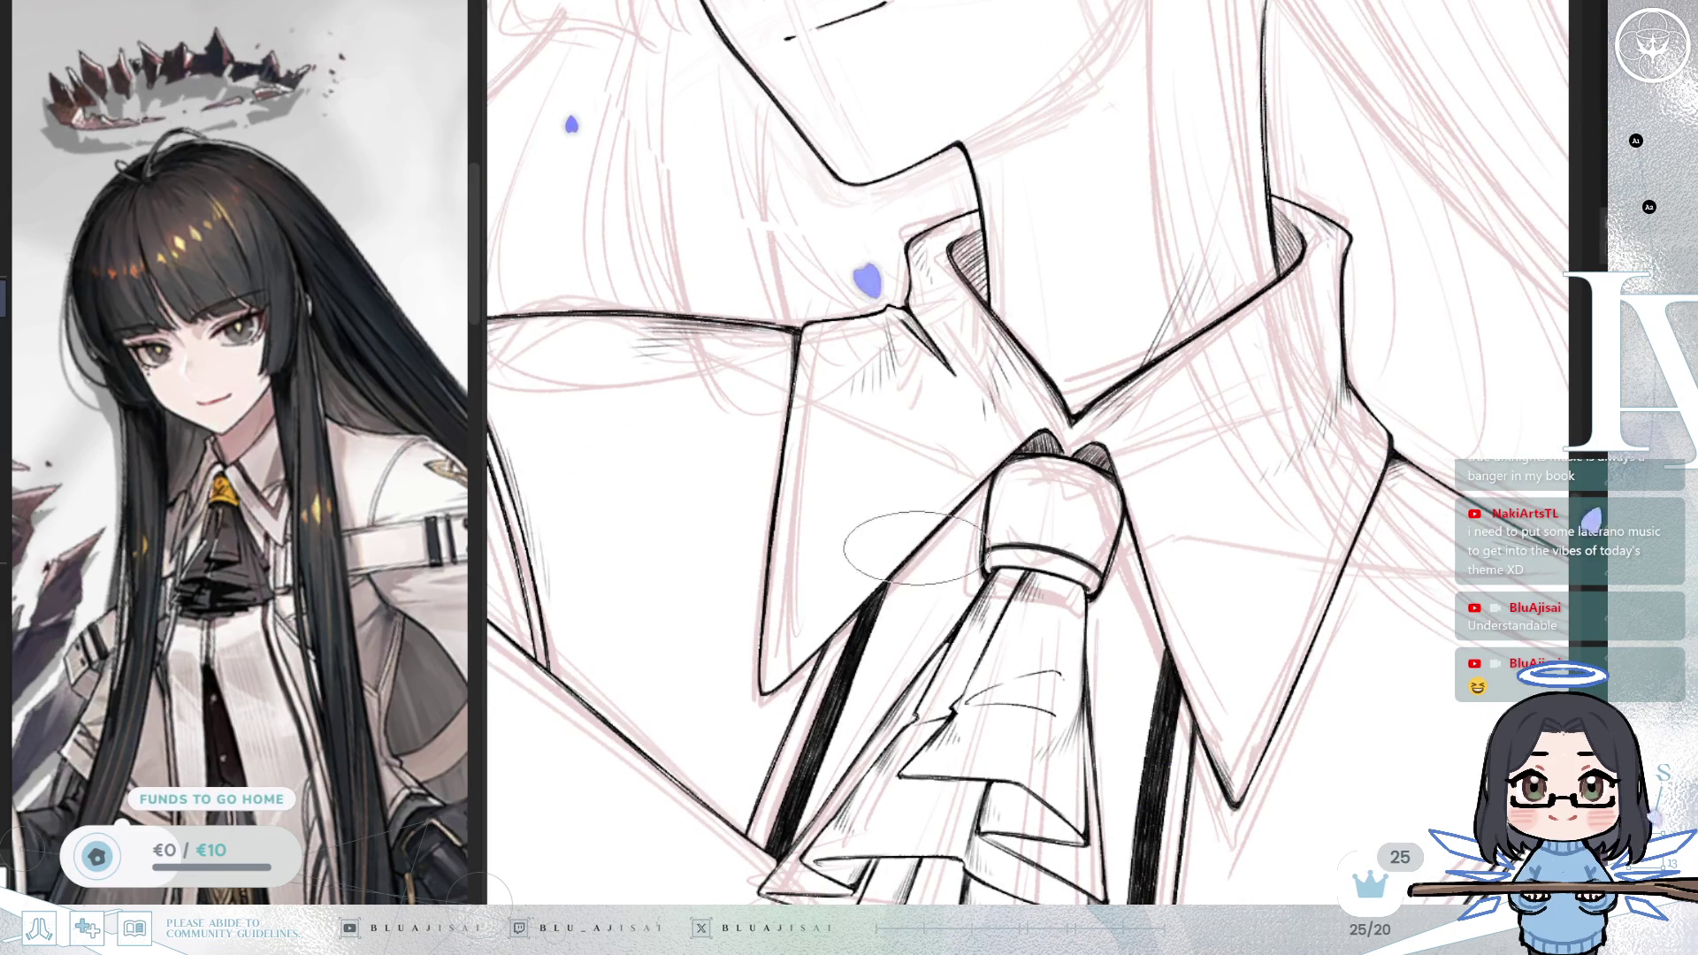
drag(915, 552, 1300, 646)
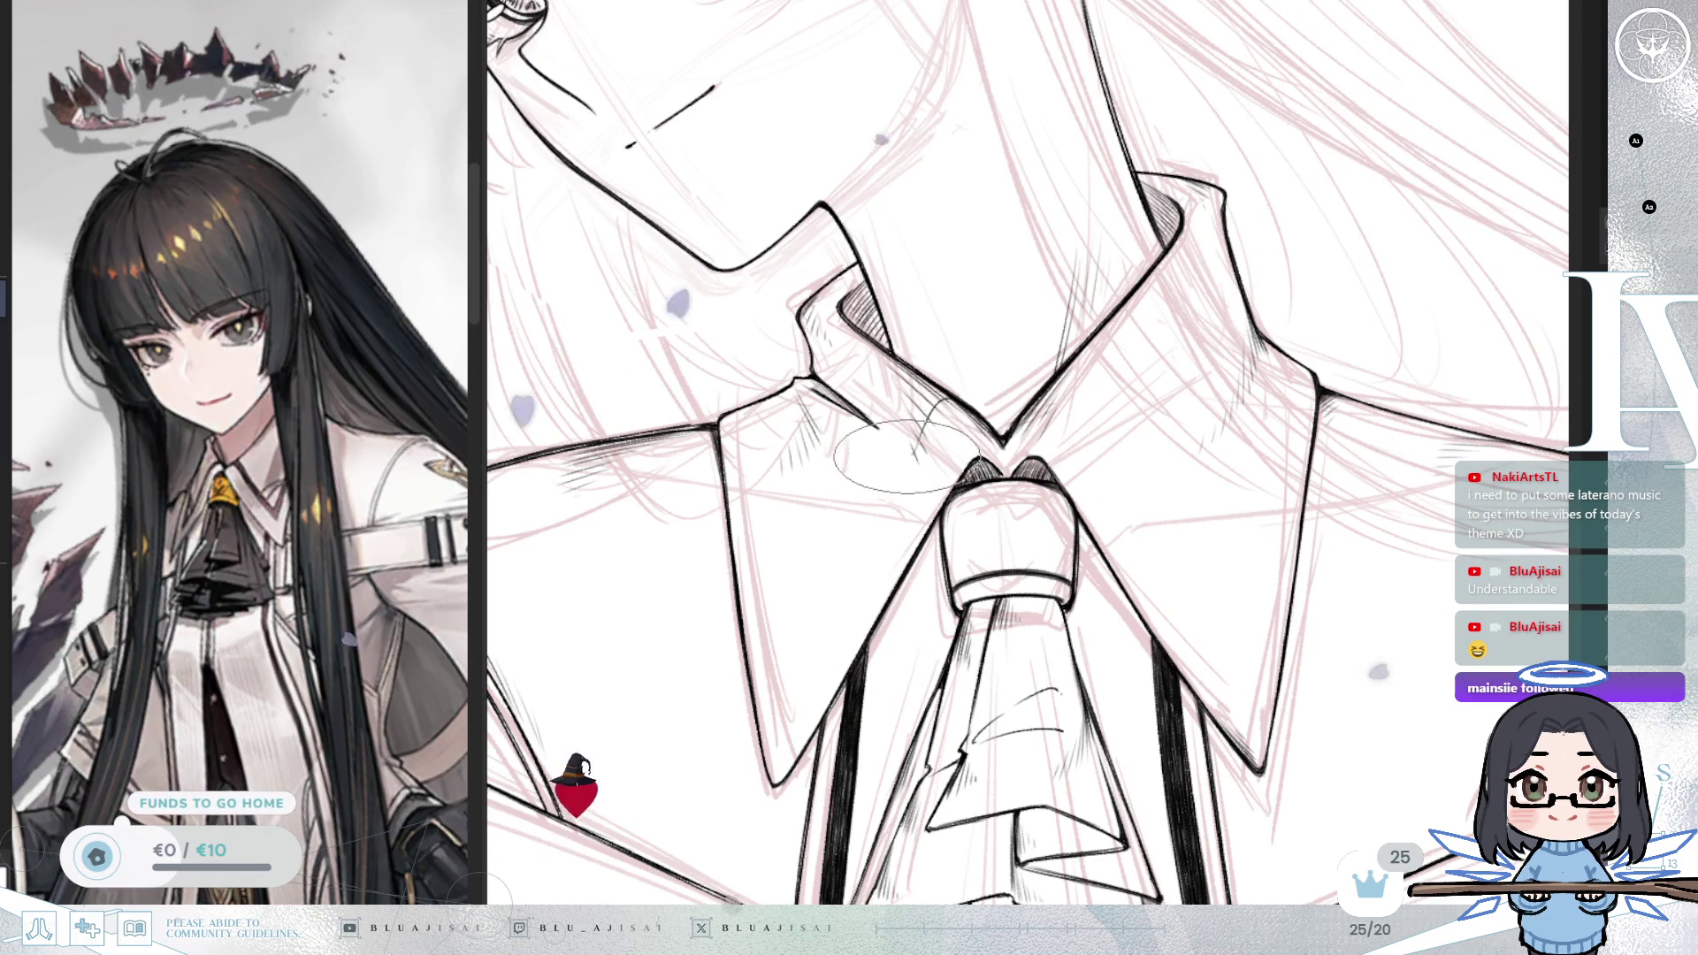
drag(924, 447, 829, 596)
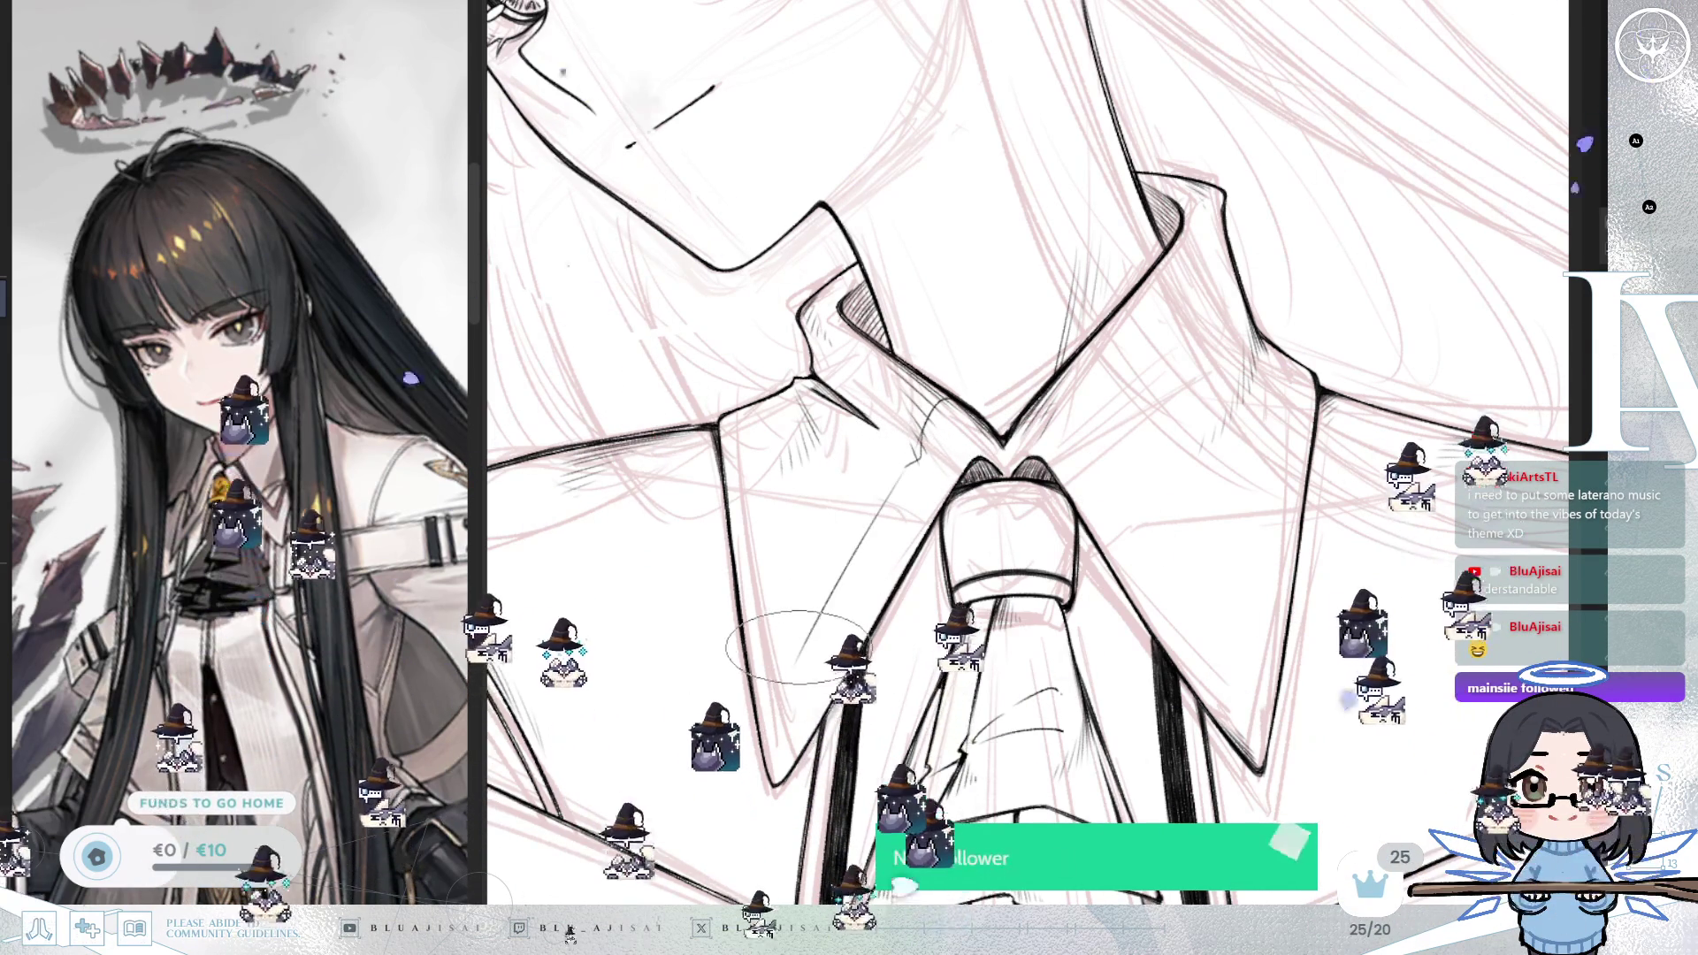
scroll(792, 659, down, 1)
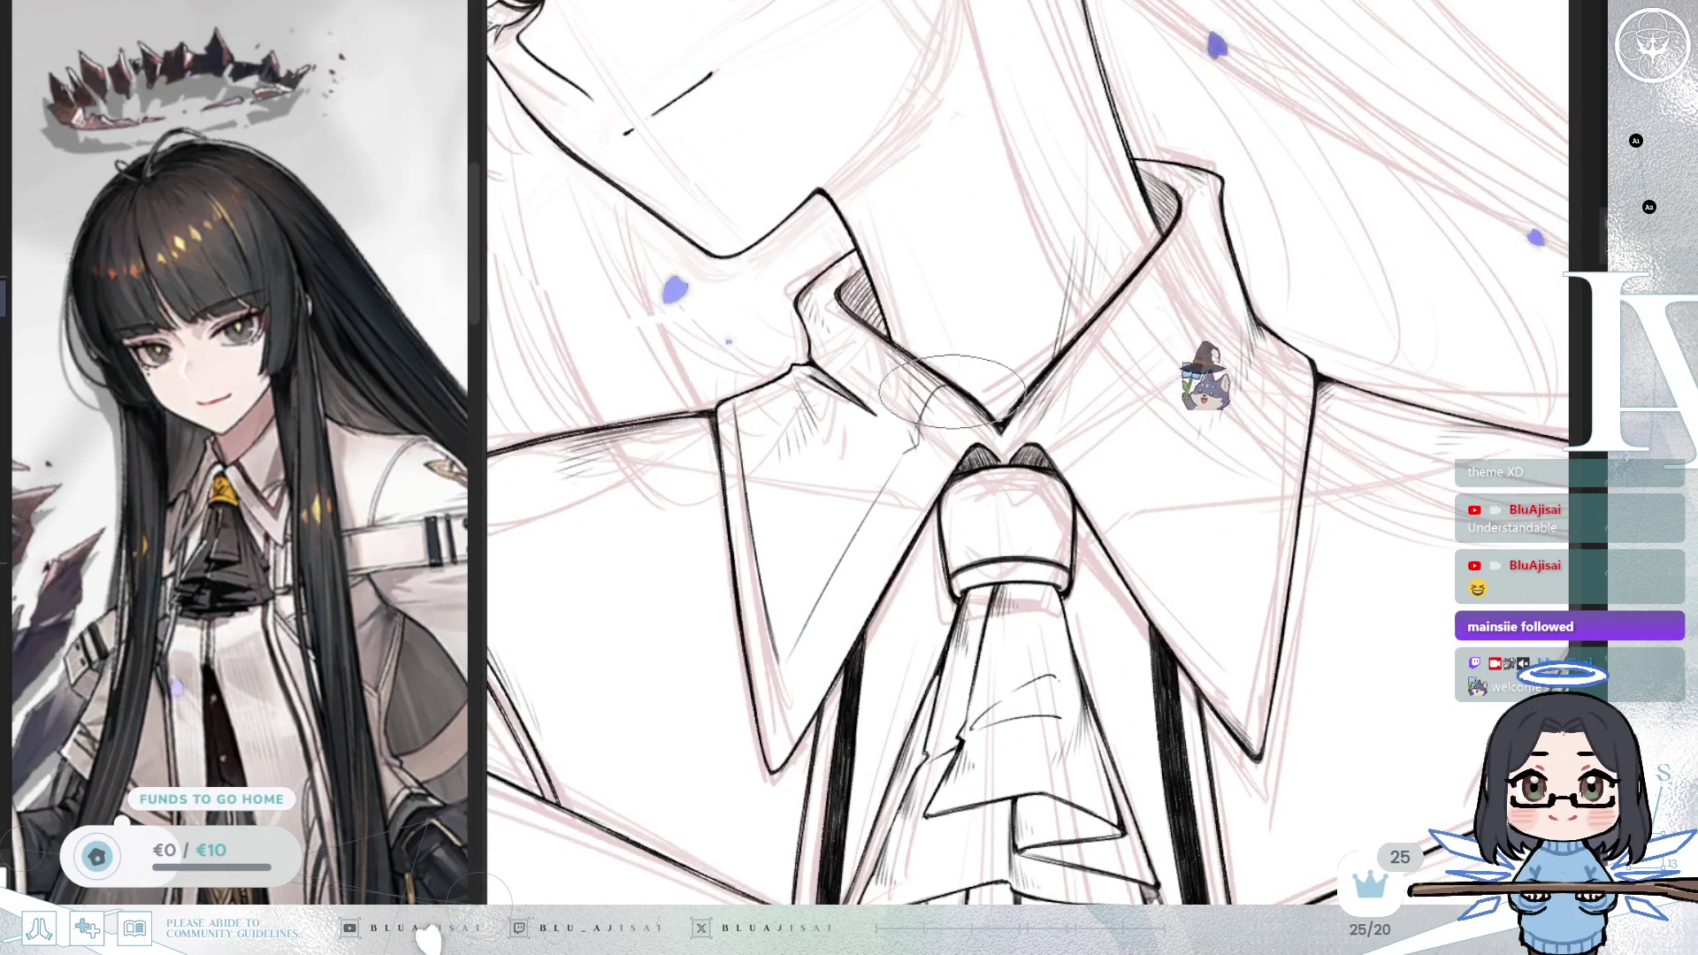
drag(791, 653, 948, 383)
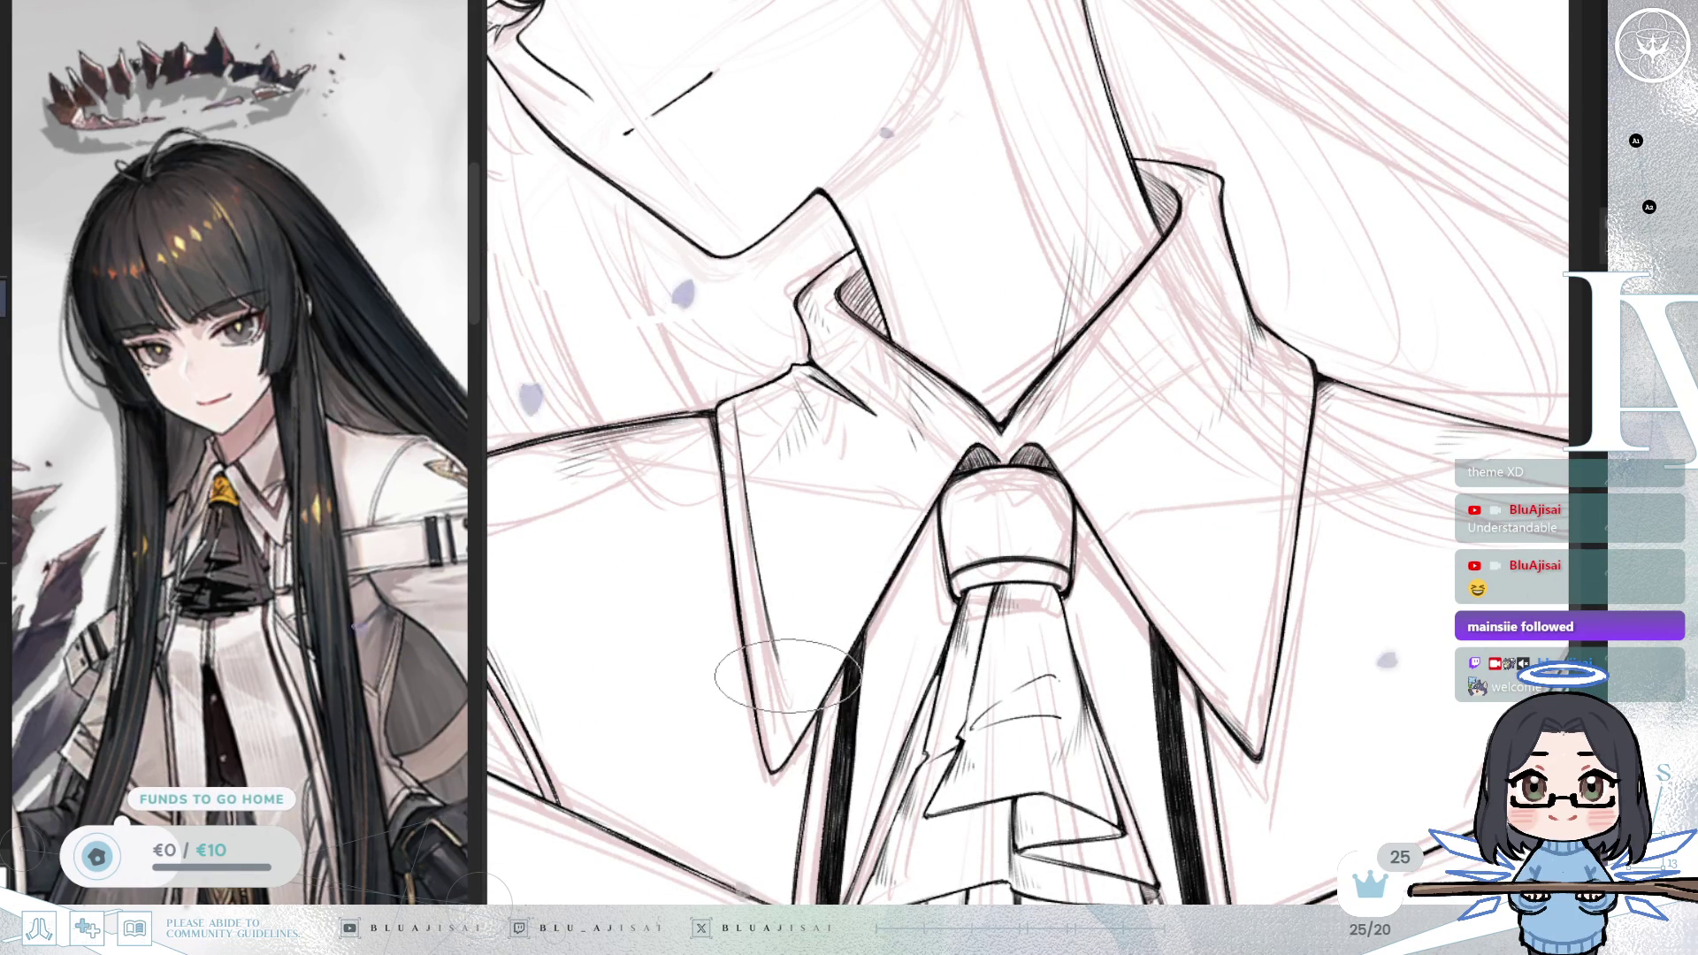
drag(793, 672, 911, 471)
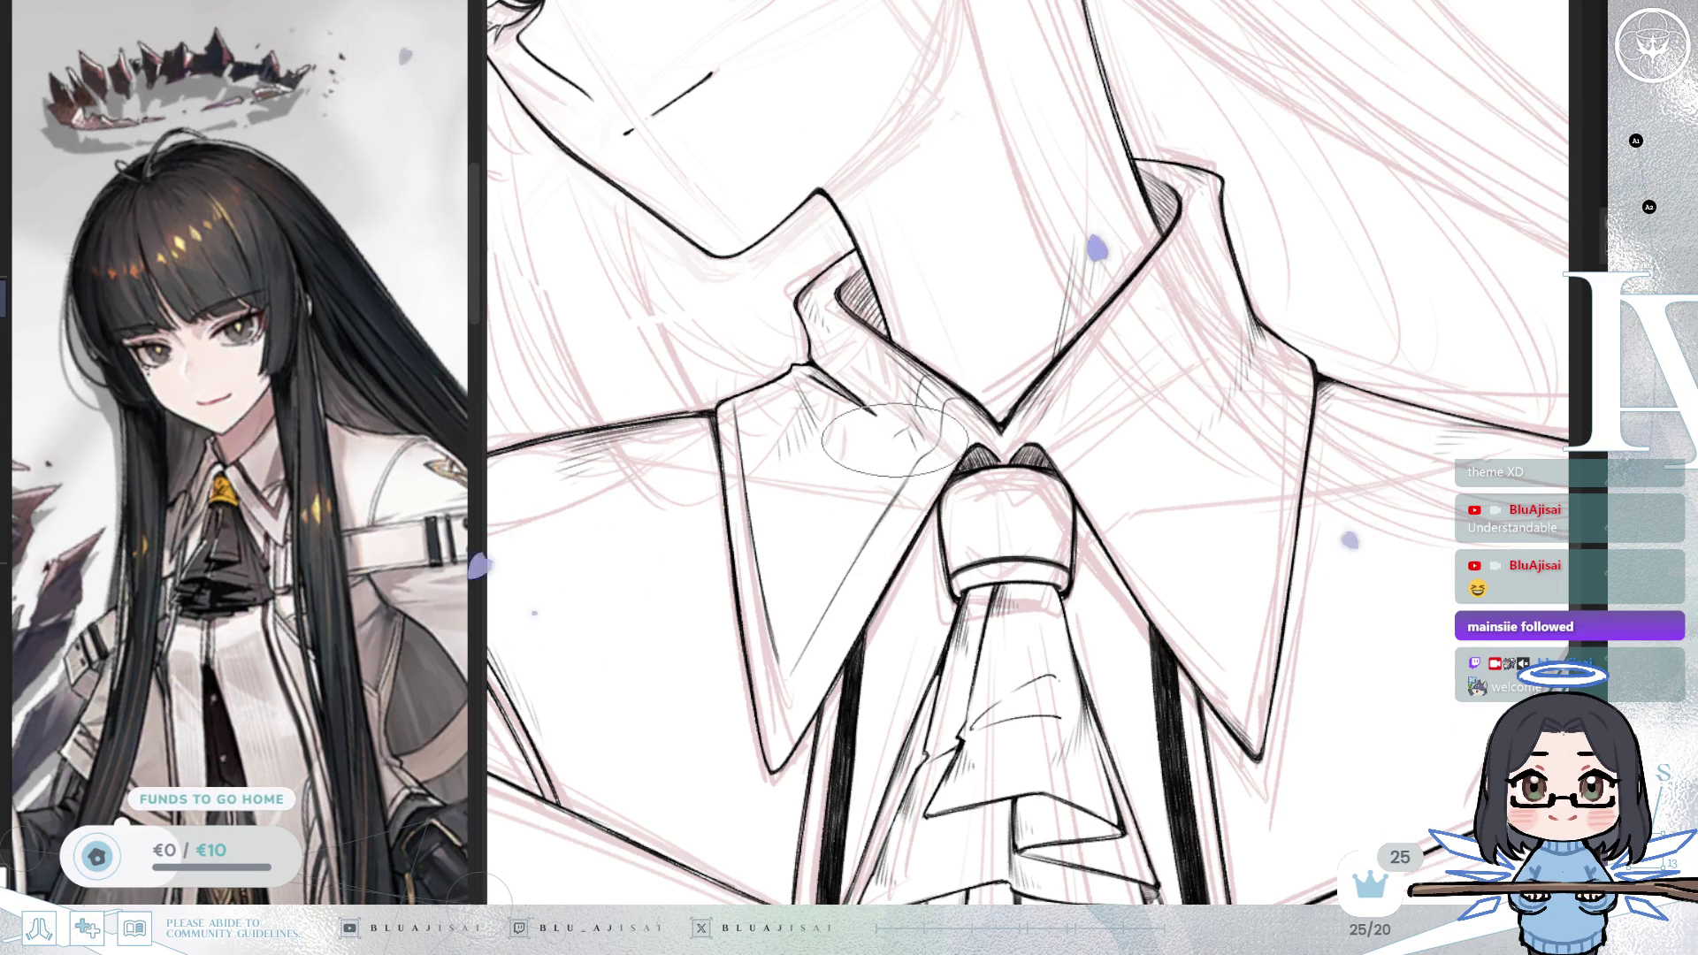
Step: Hatch inside the left collar and draw inner trim lines down it
mouse_move(849, 531)
mouse_down()
mouse_move(795, 610)
mouse_move(778, 601)
mouse_move(760, 628)
mouse_up()
drag(840, 566, 752, 637)
drag(758, 411, 780, 592)
mouse_move(771, 415)
mouse_down()
mouse_move(790, 598)
mouse_move(917, 560)
mouse_up()
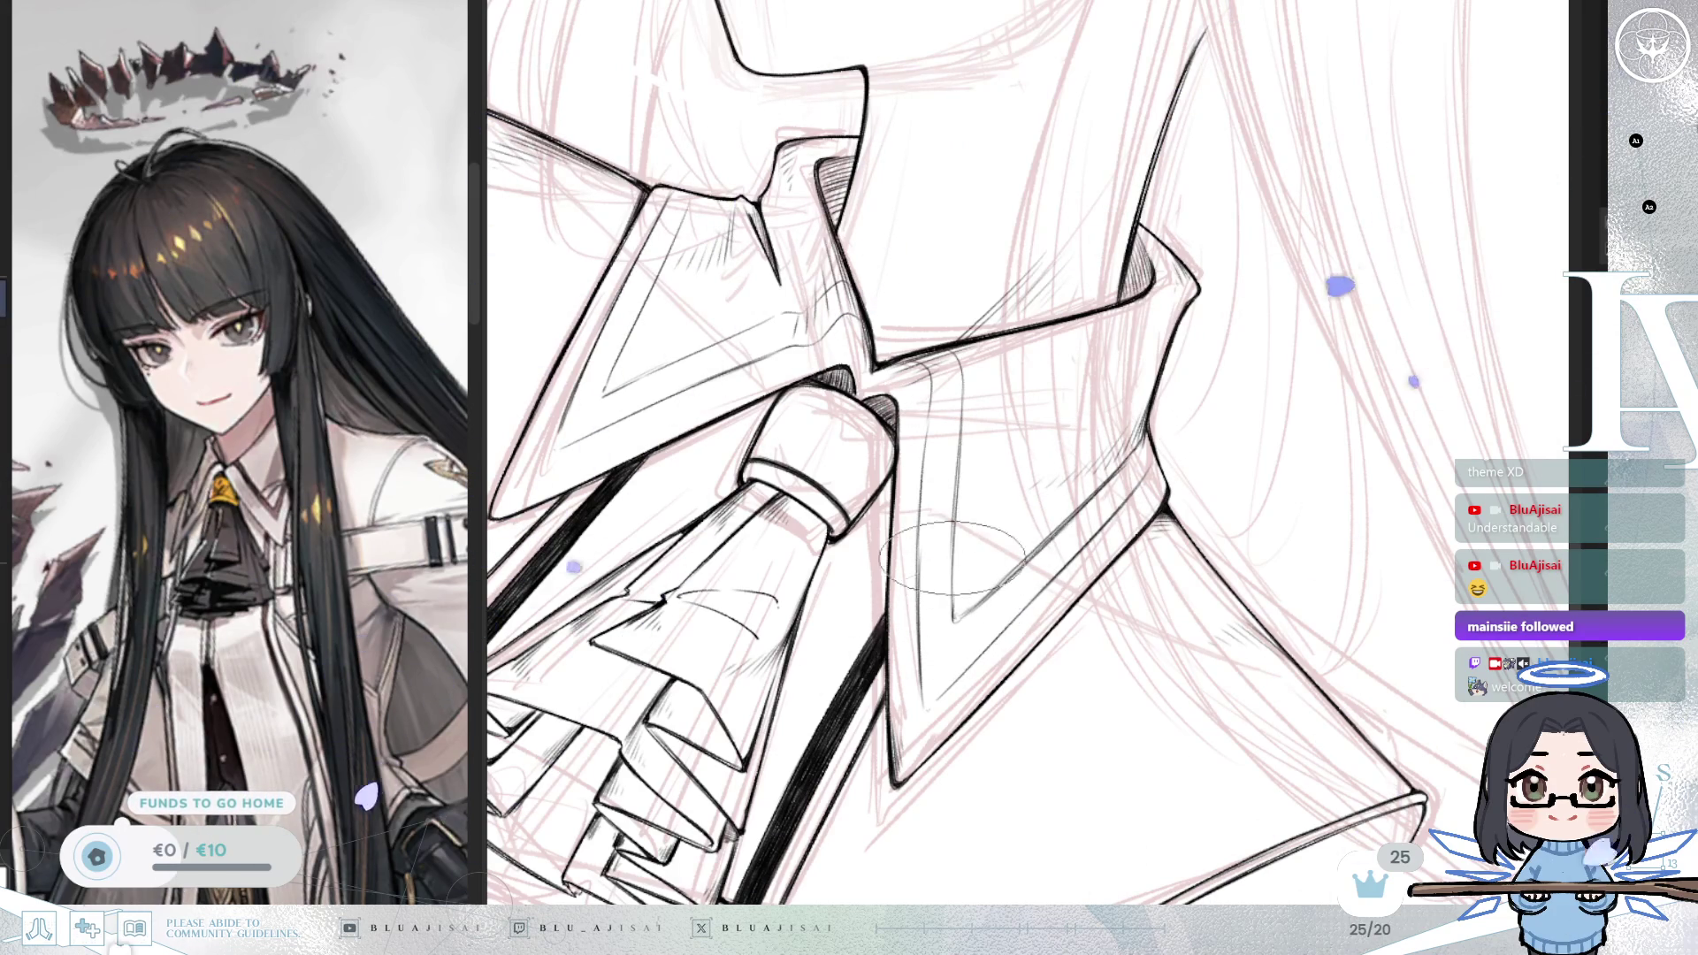
scroll(960, 595, down, 5)
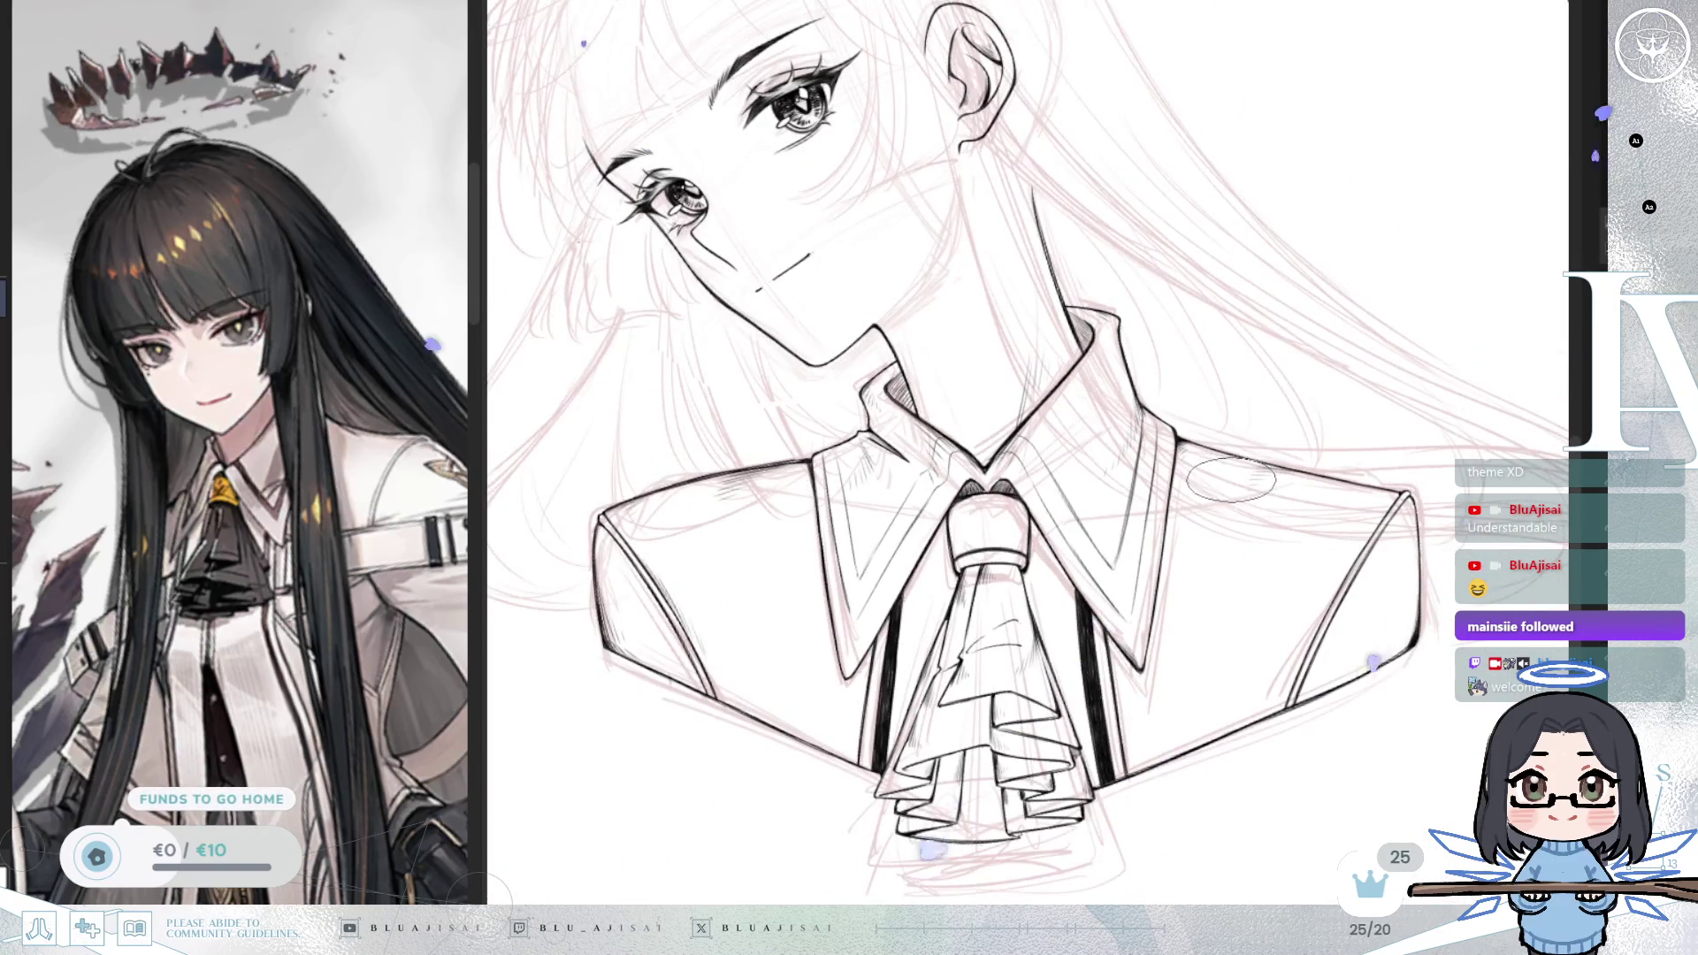
scroll(1231, 479, down, 5)
scroll(1227, 477, up, 5)
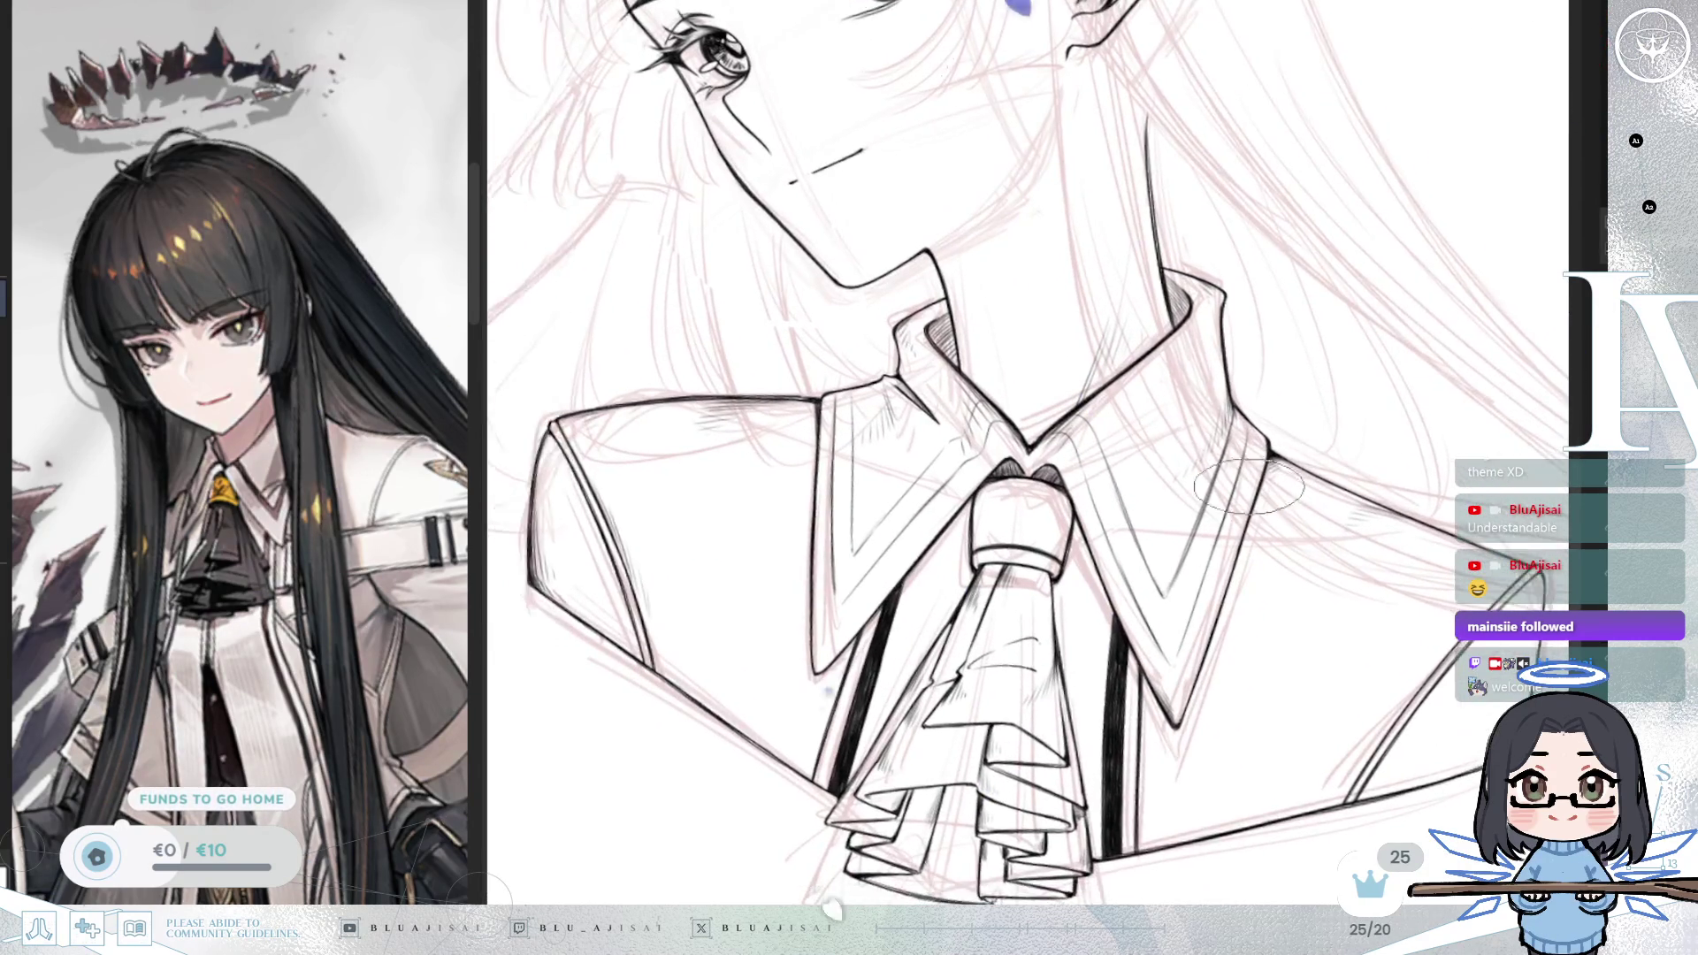
scroll(1261, 489, up, 2)
scroll(796, 380, up, 1)
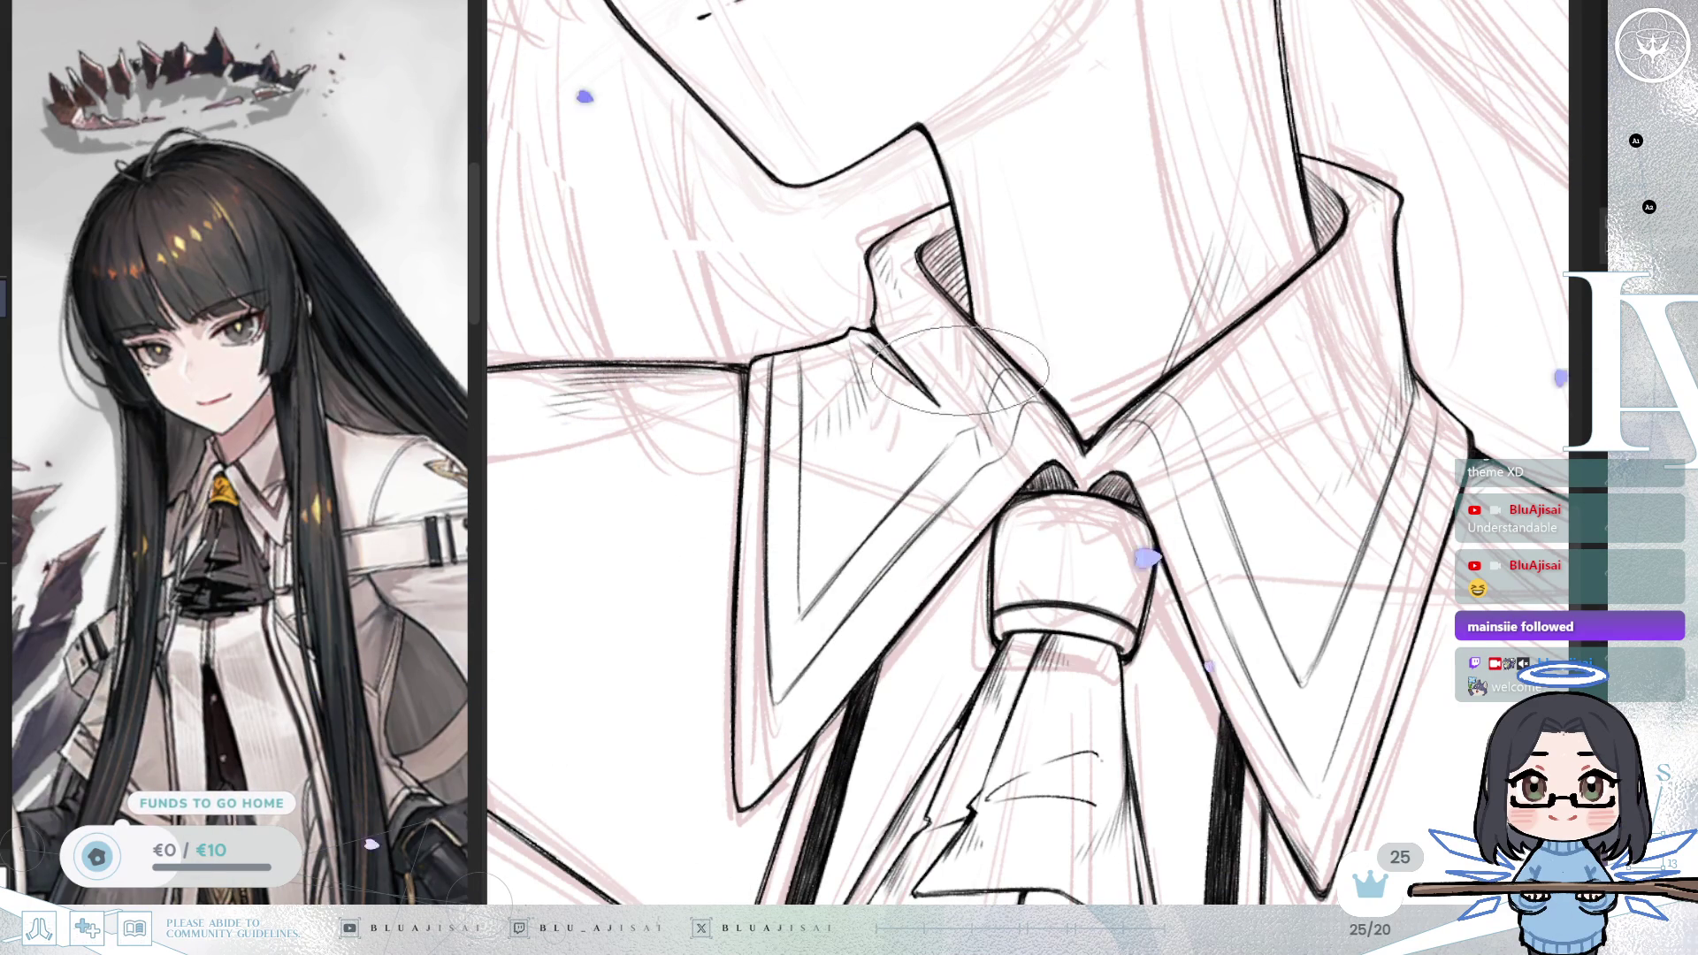
scroll(806, 590, up, 1)
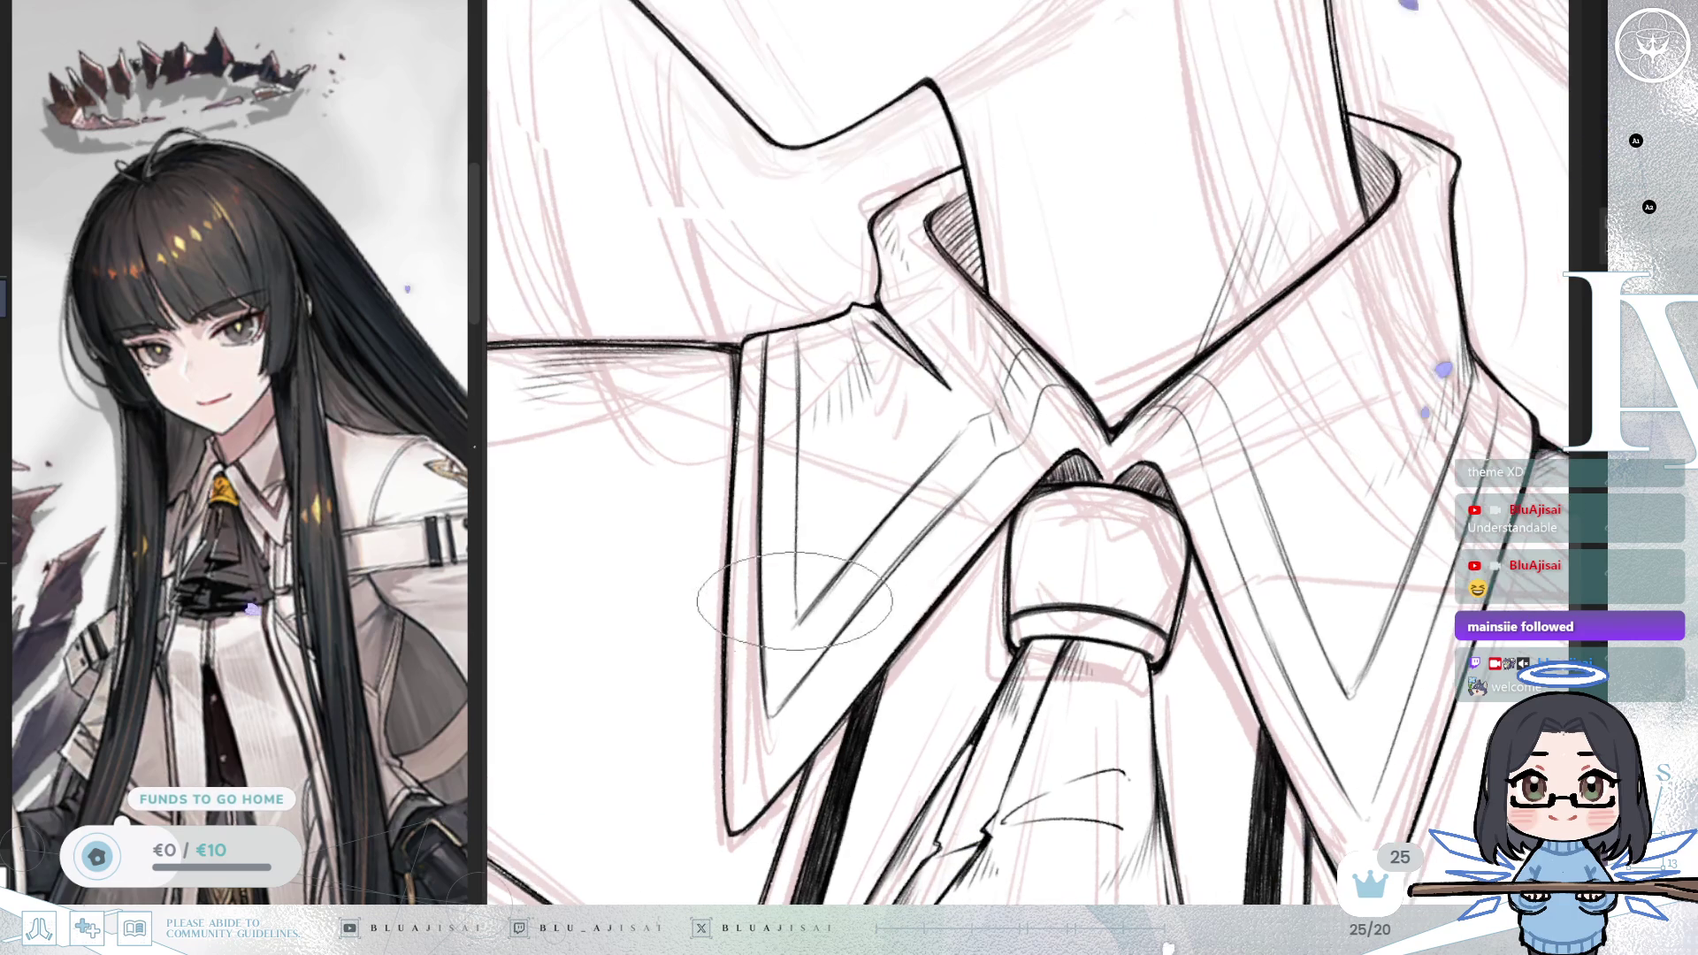
Step: Lay dense dark hatching along the left collar's diagonal edge beside the knot
scroll(1026, 499, down, 1)
scroll(1026, 500, up, 3)
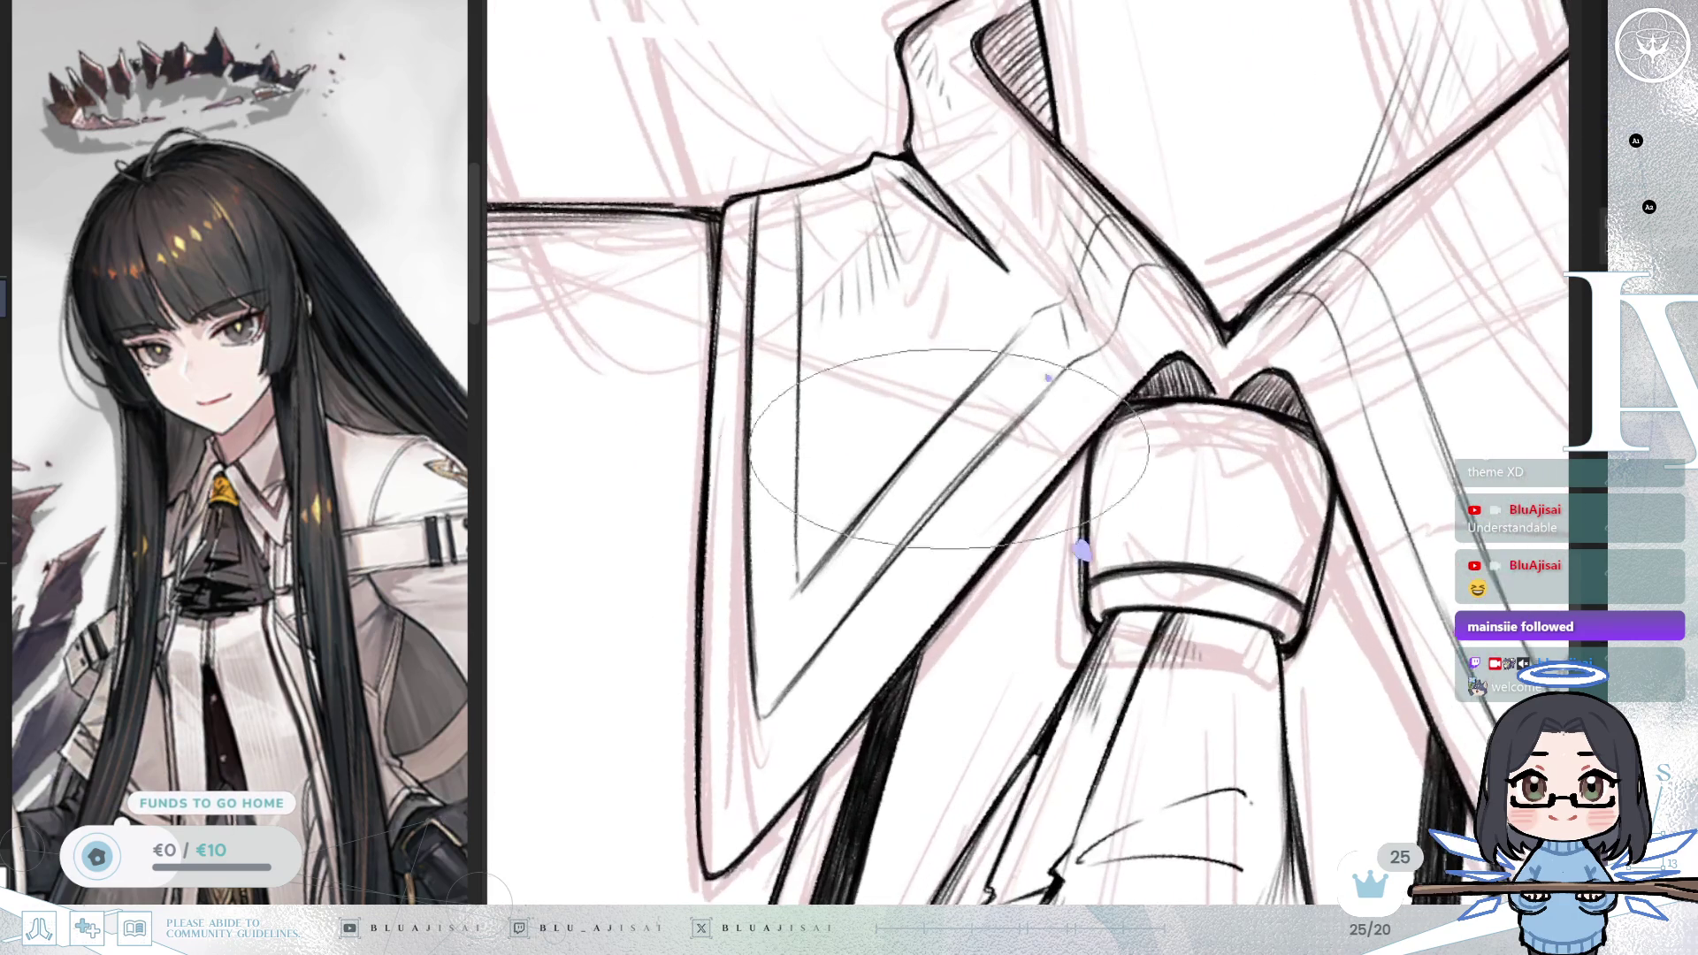
scroll(815, 555, up, 1)
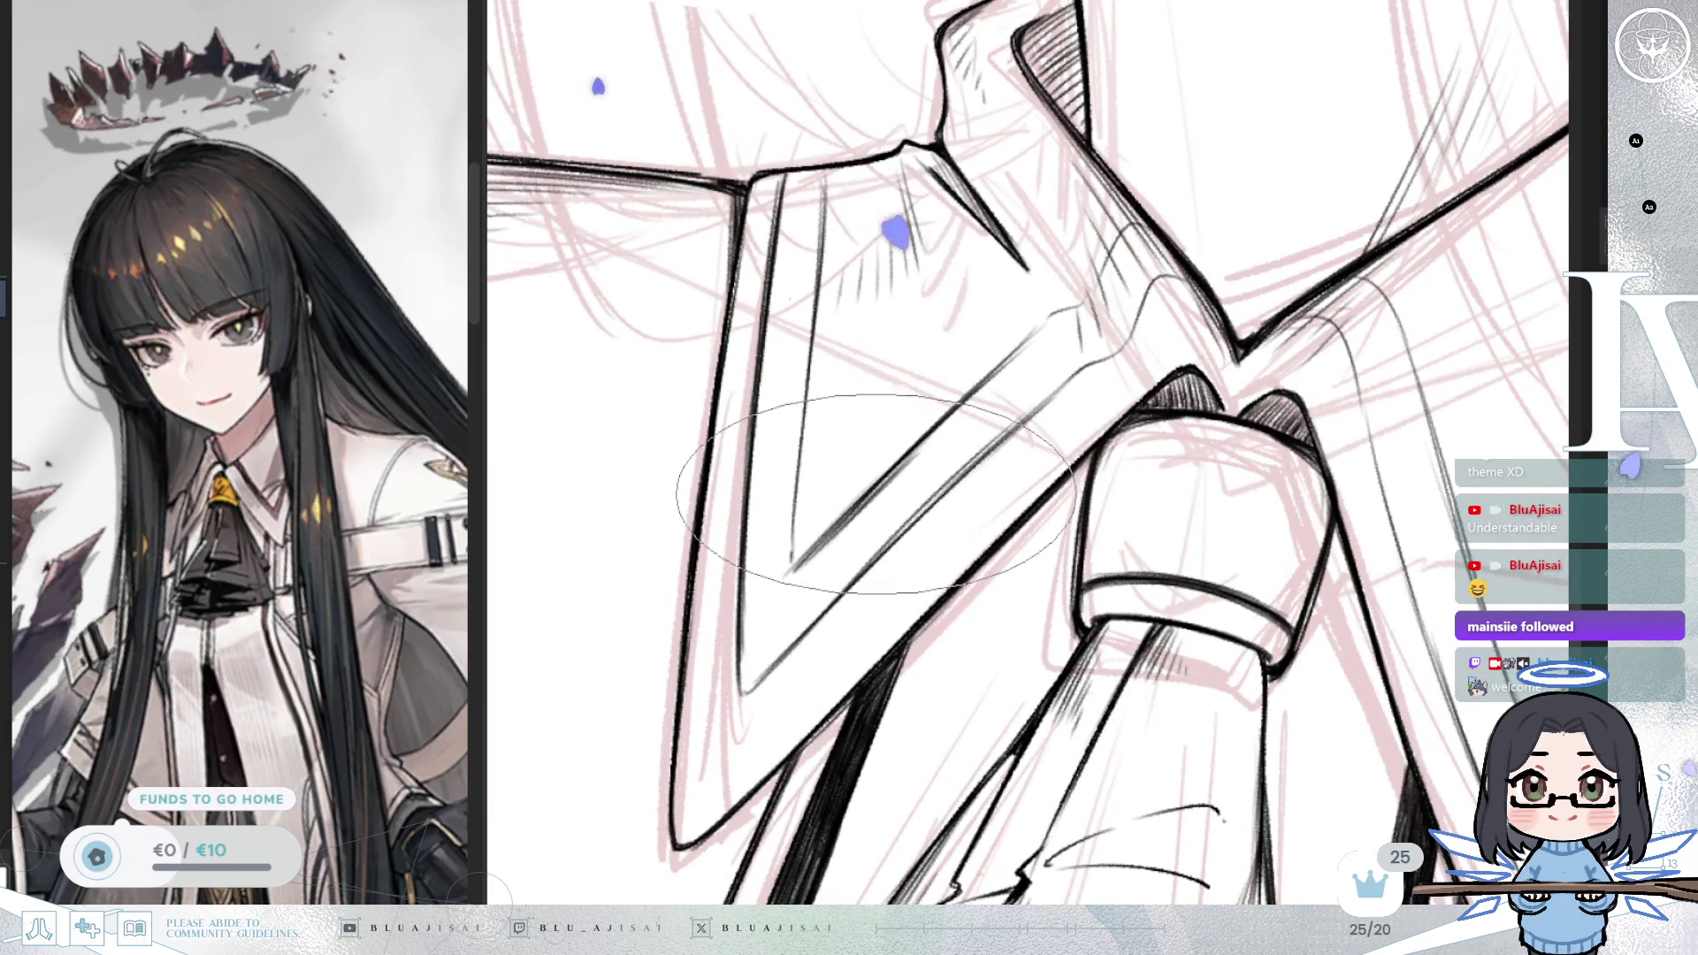
drag(867, 513, 817, 599)
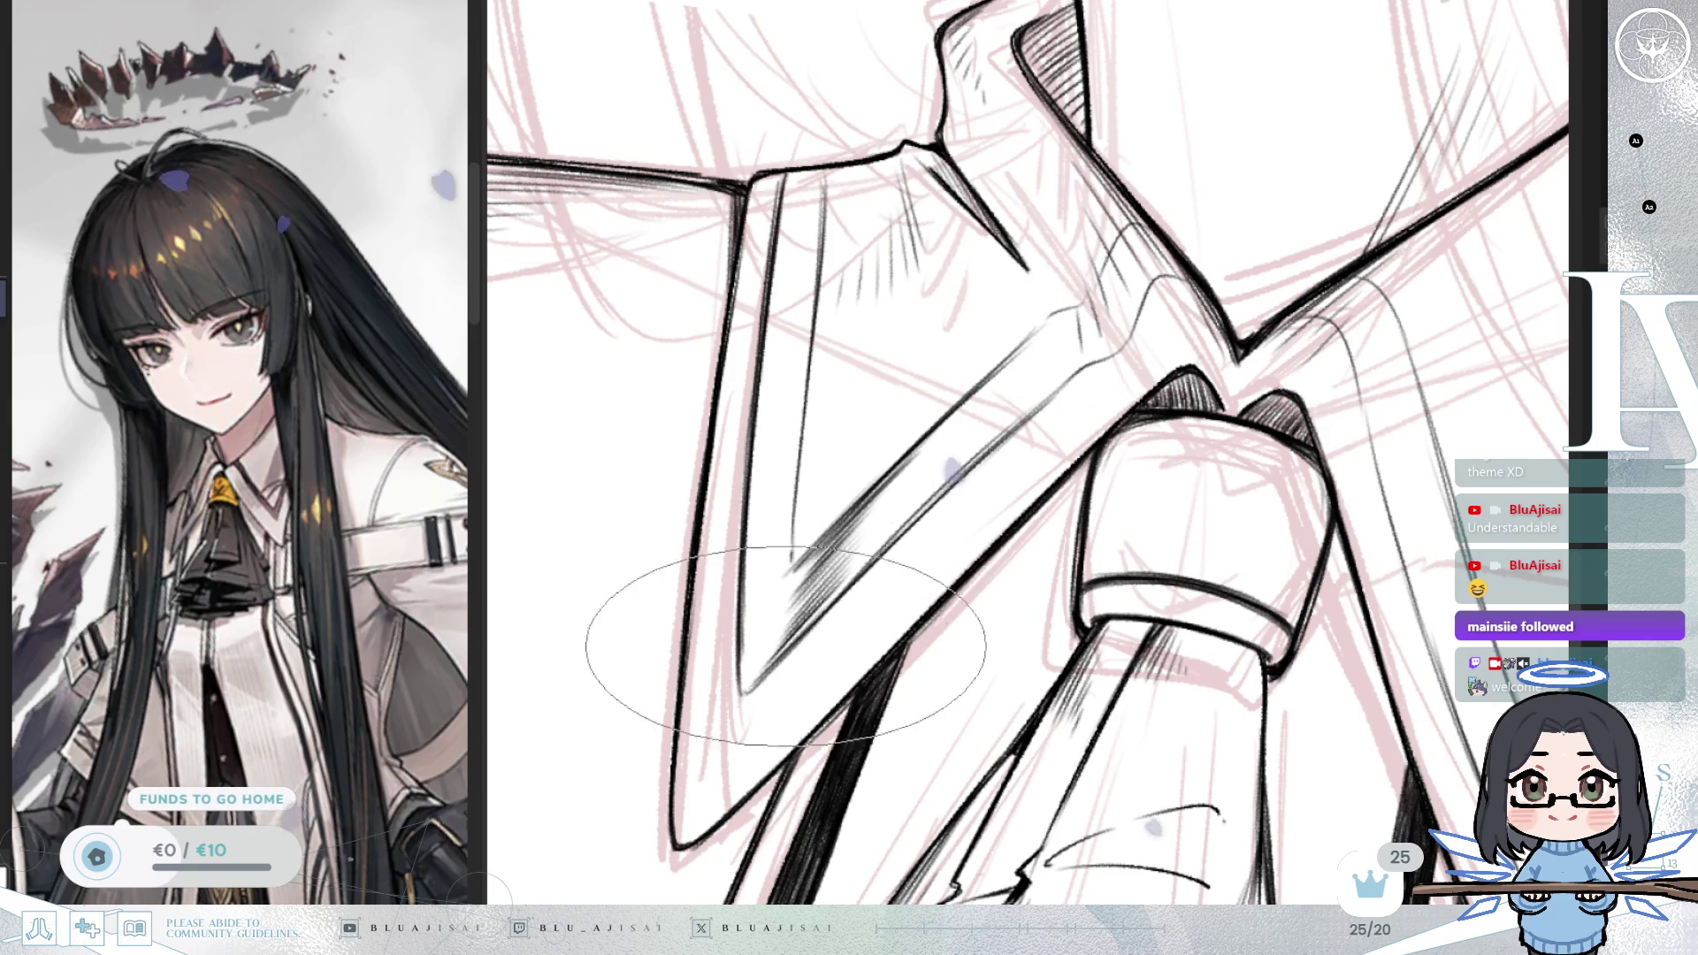
mouse_move(884, 517)
mouse_down()
mouse_move(938, 477)
mouse_move(897, 506)
mouse_up()
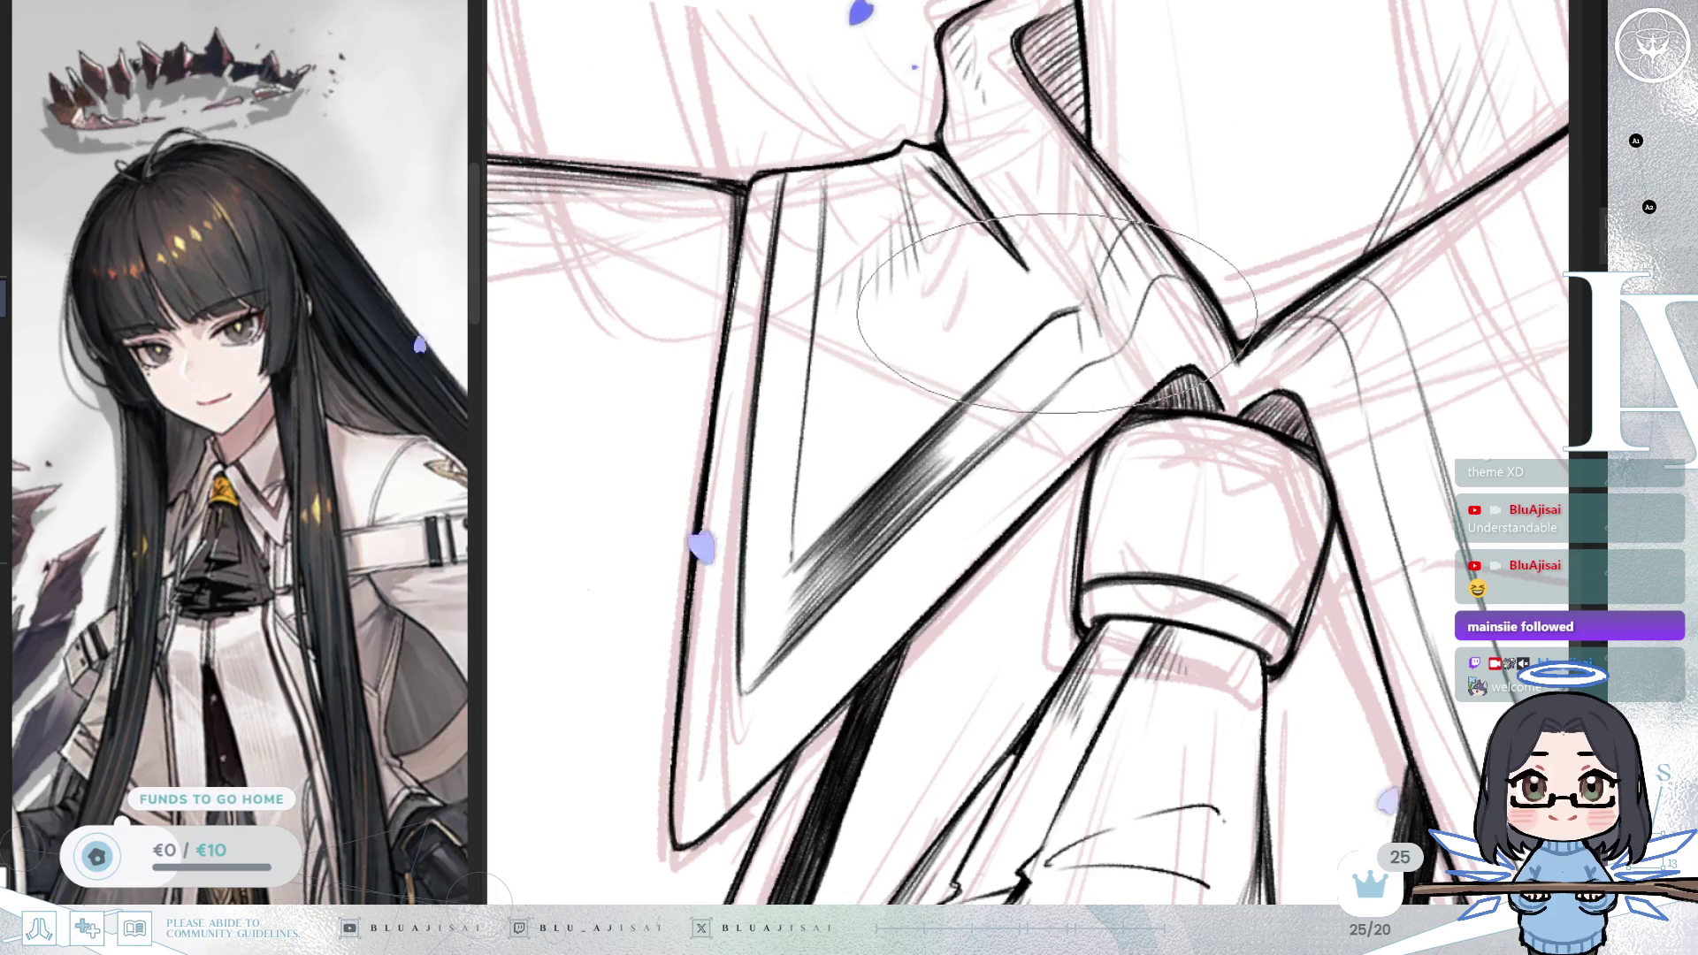
drag(1032, 339, 931, 456)
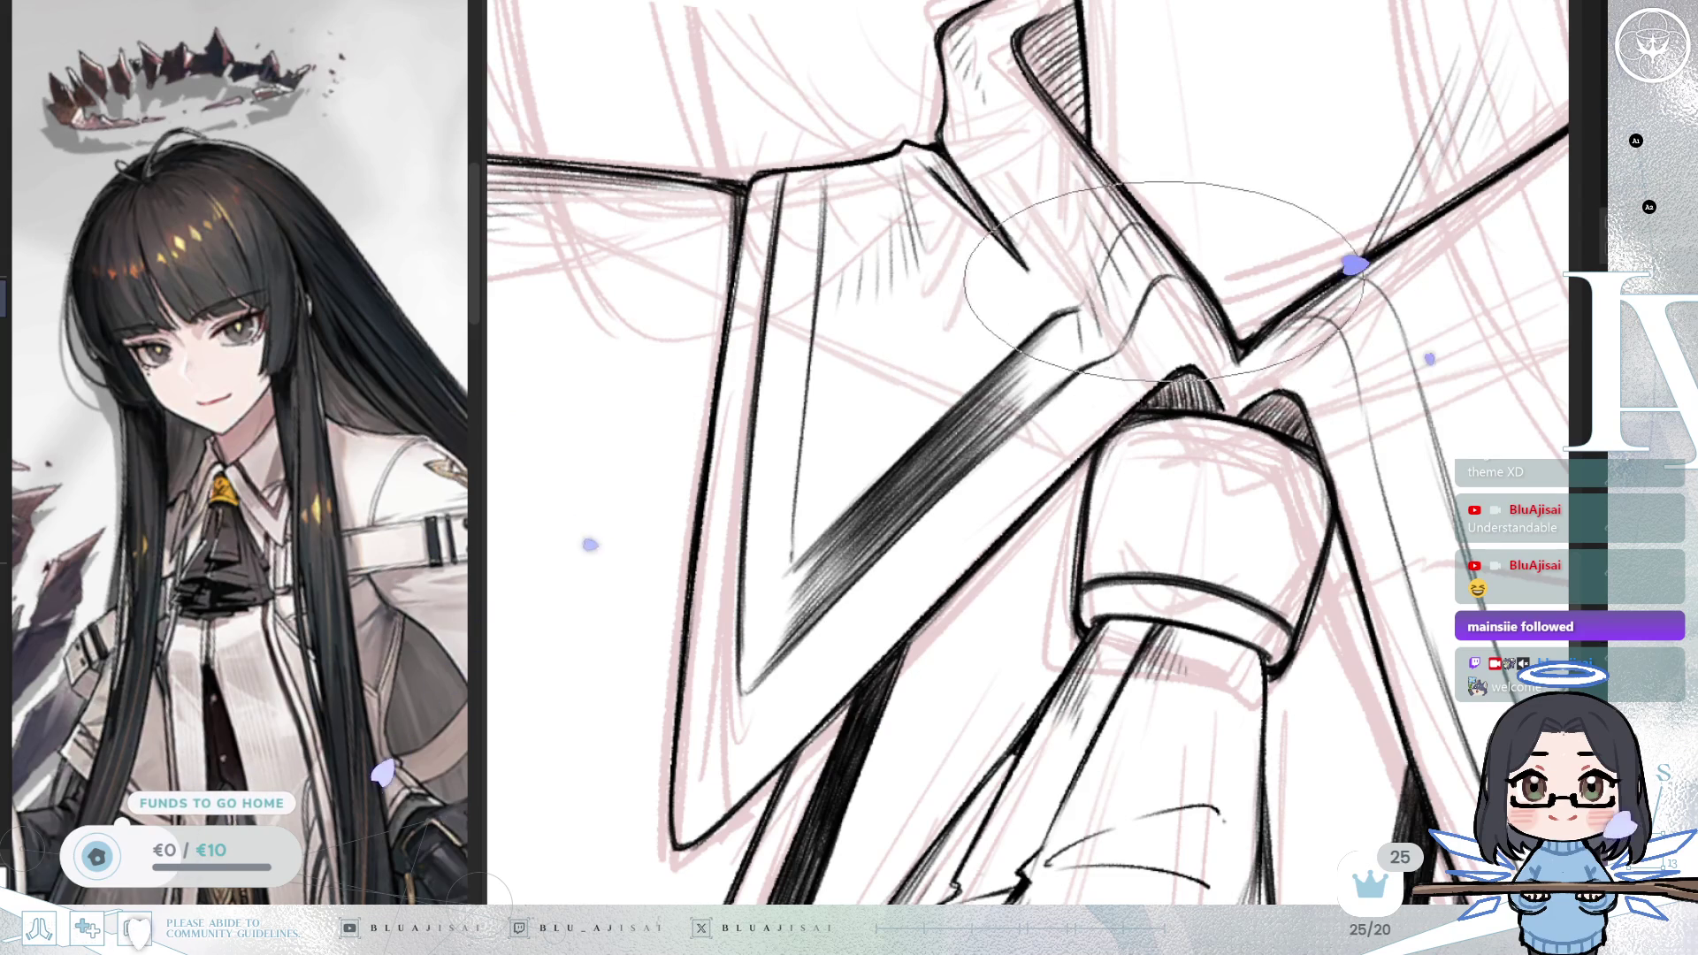
mouse_move(1136, 325)
mouse_down()
mouse_move(1128, 395)
mouse_move(1045, 359)
mouse_up()
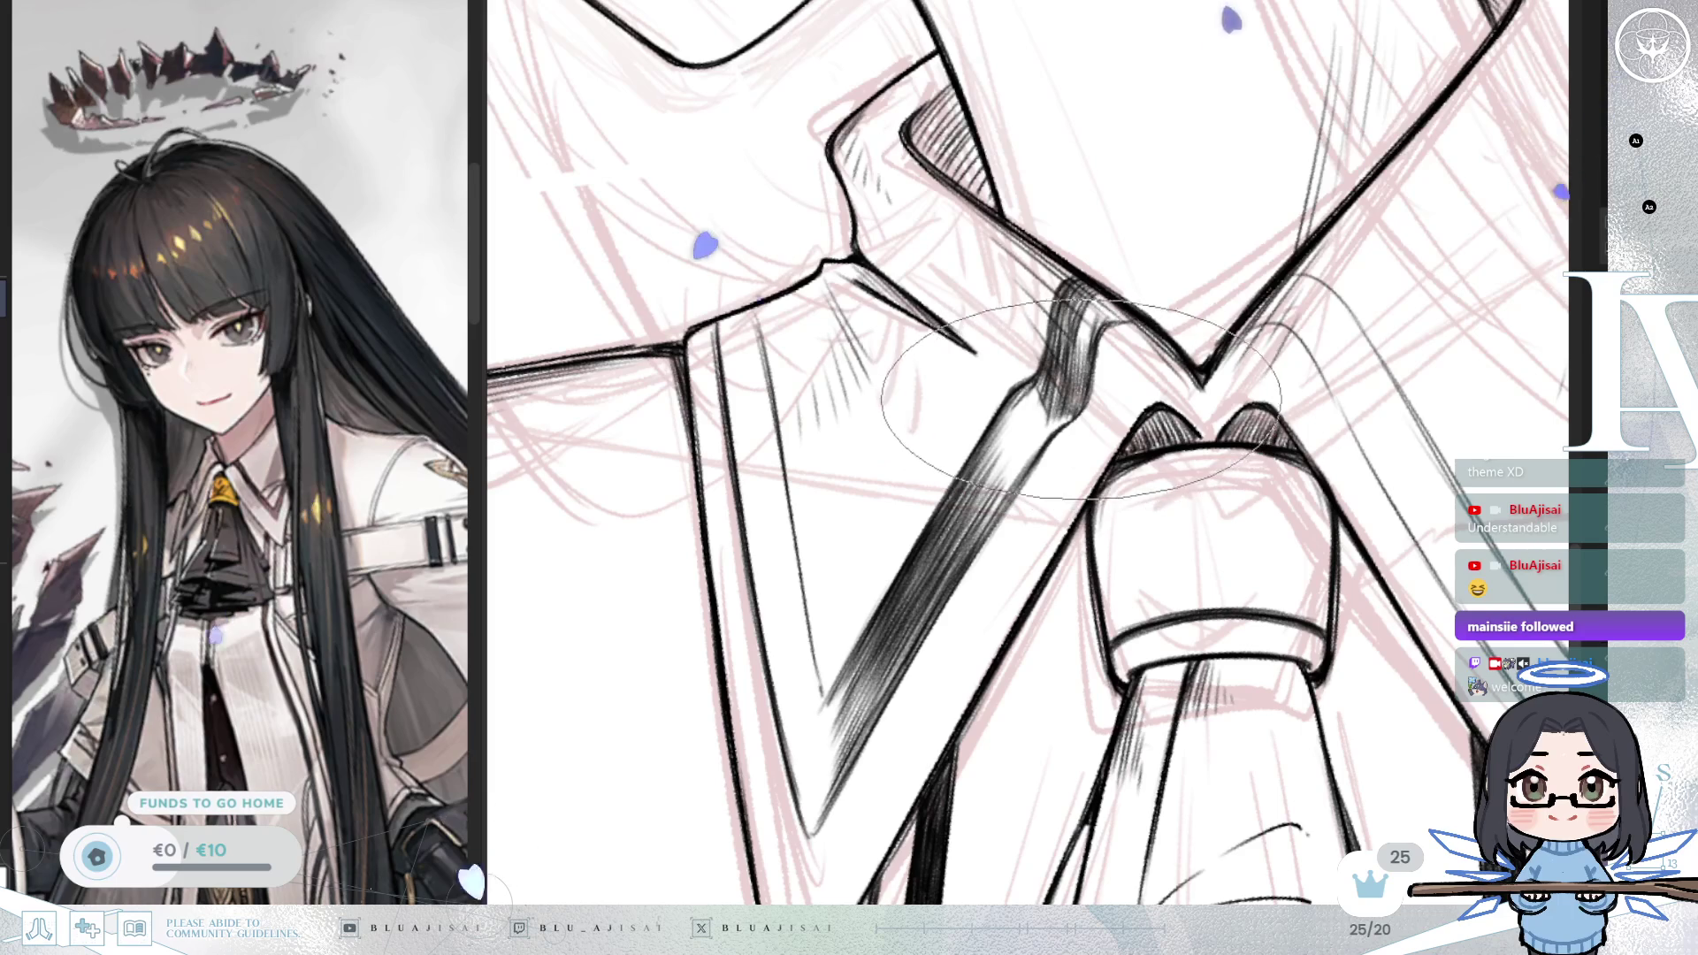
Step: Pan, zoom and rotate the view so the collar and tie run diagonally
mouse_move(1046, 415)
mouse_down()
mouse_move(1003, 504)
mouse_move(986, 431)
mouse_up()
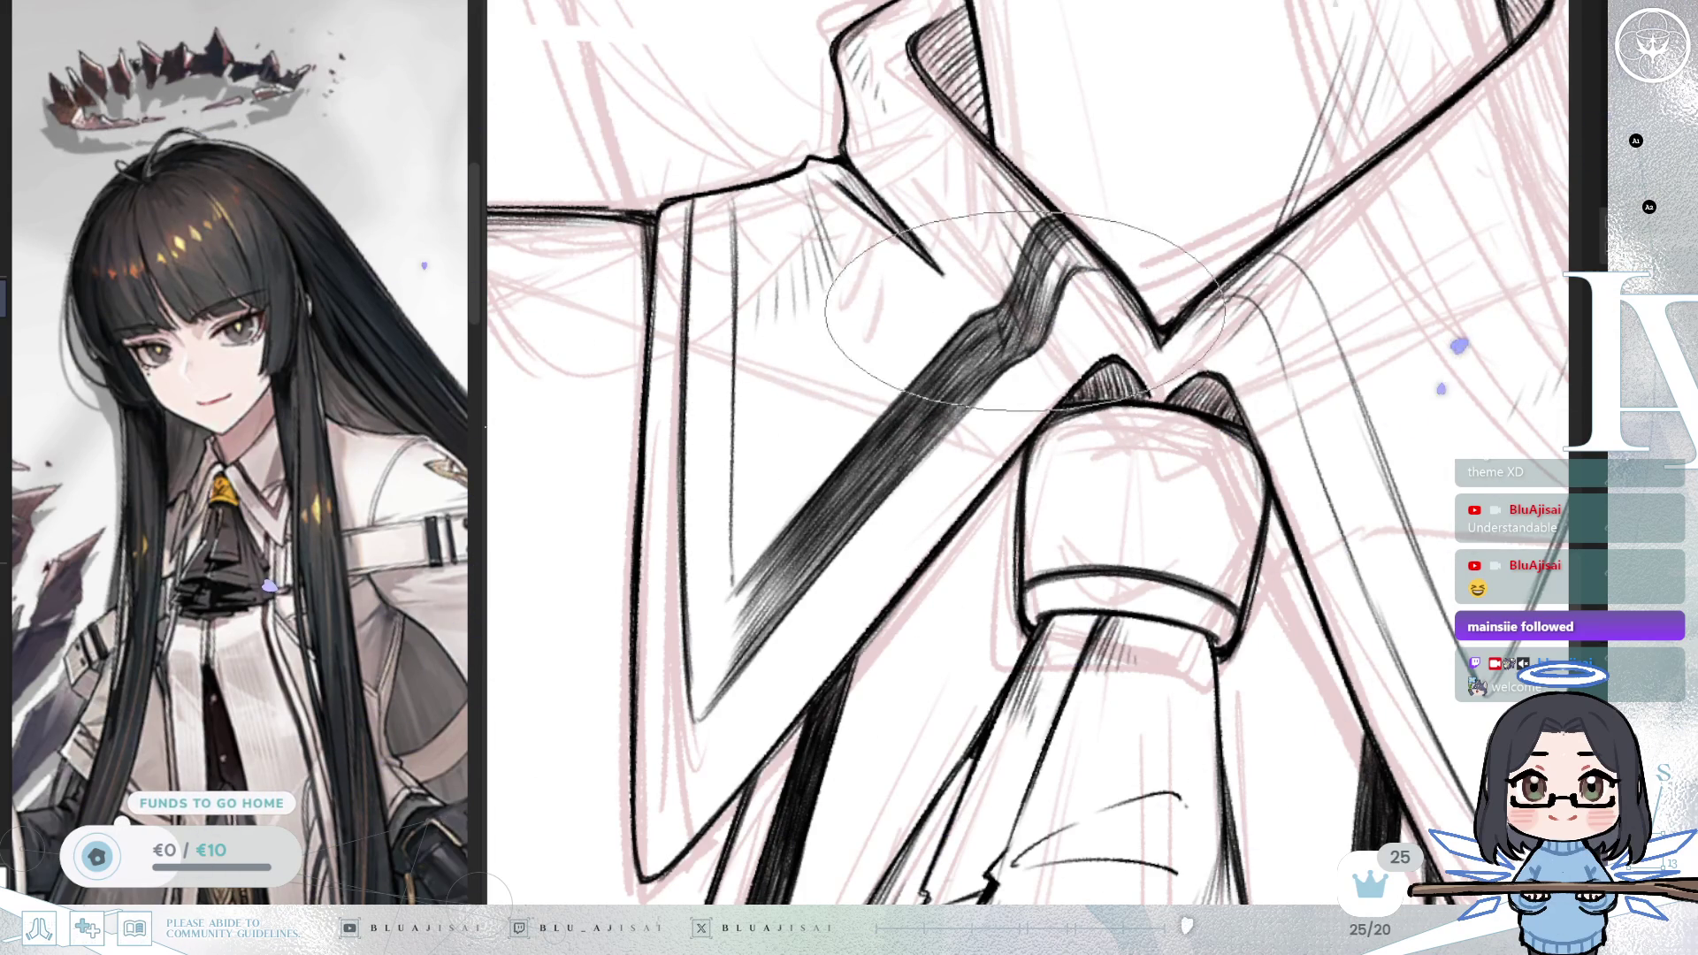
drag(1039, 296, 964, 345)
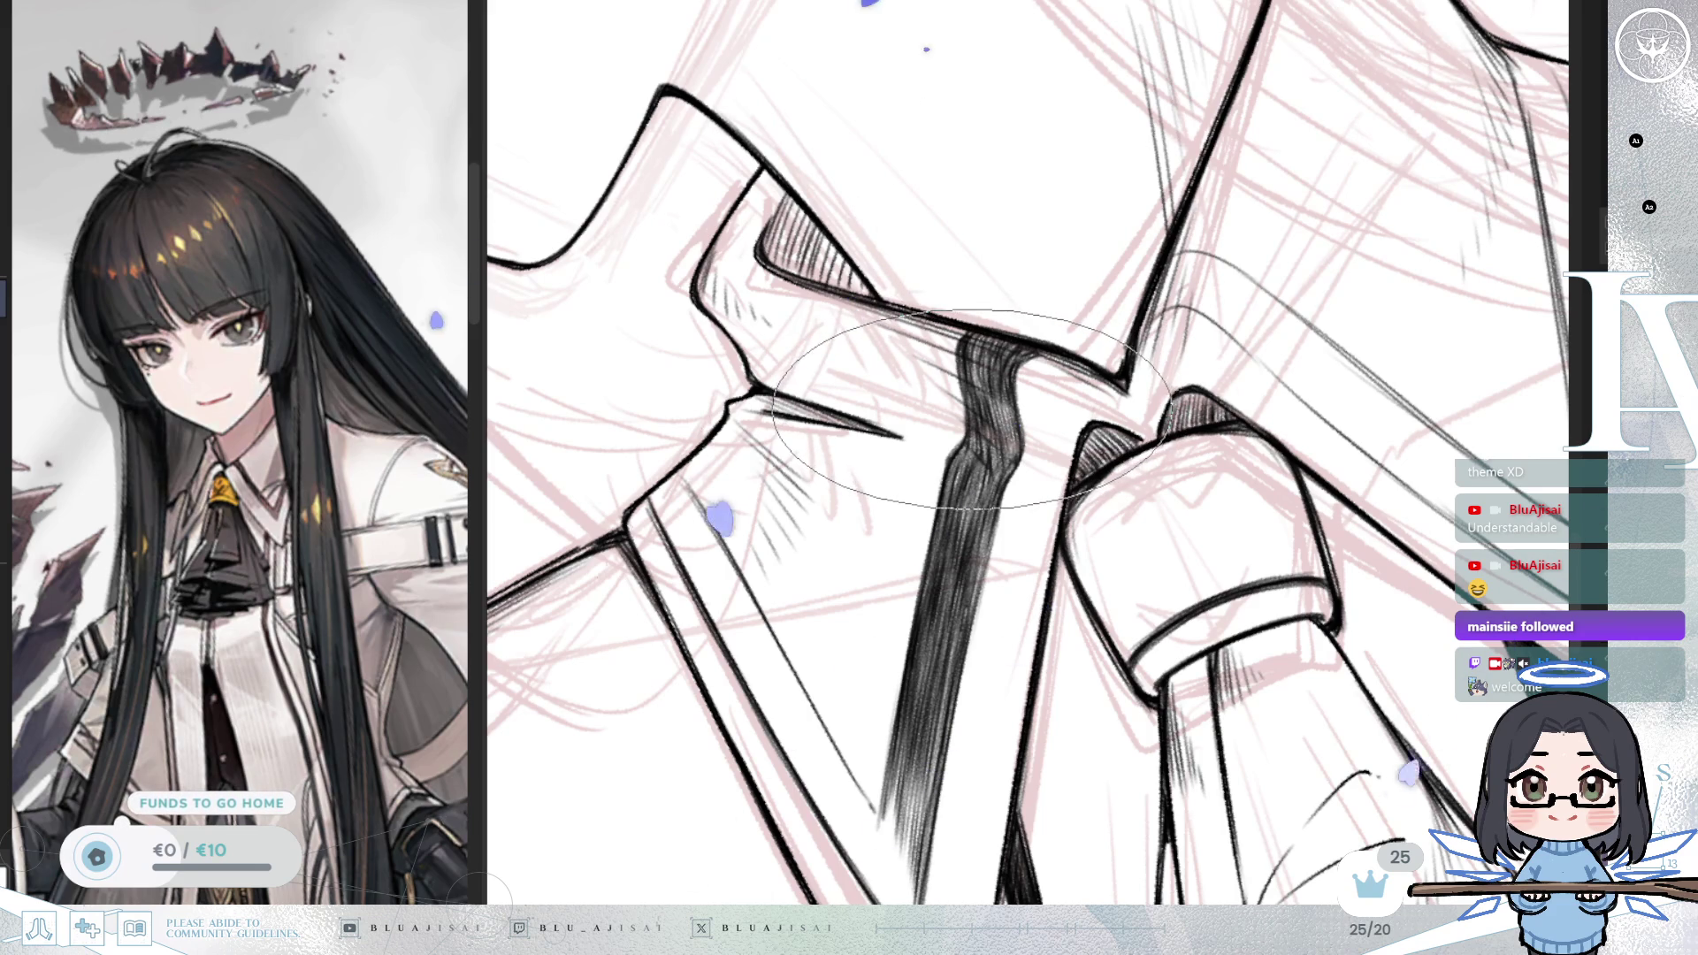
scroll(972, 409, down, 2)
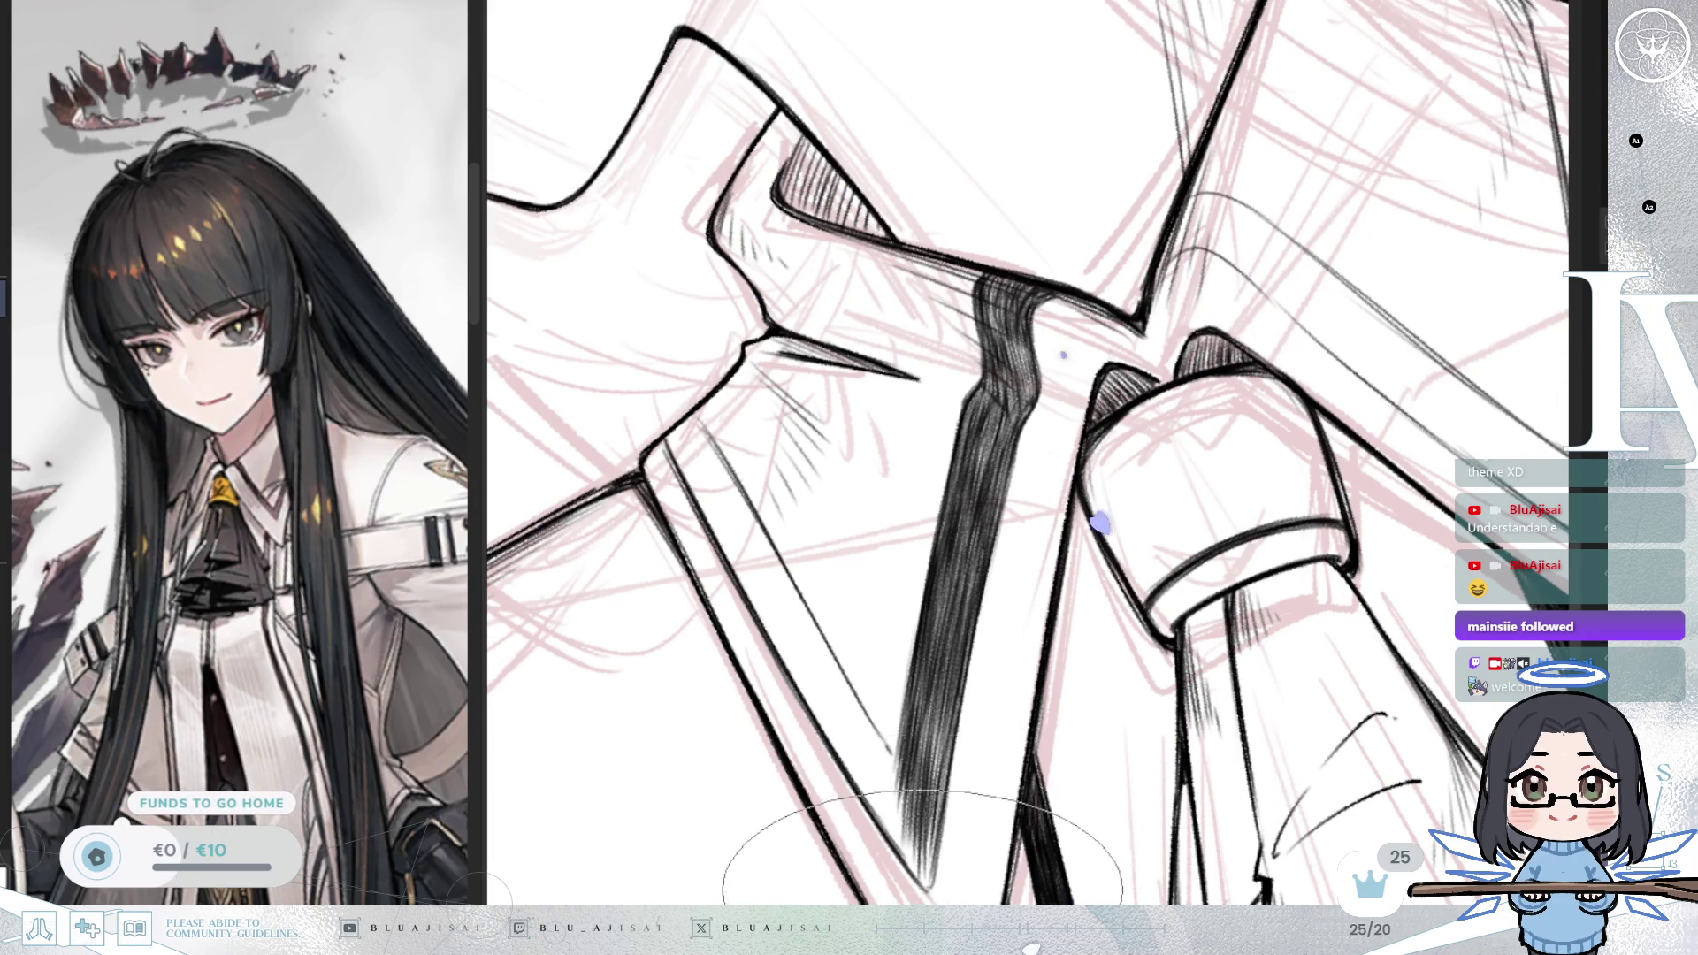
key(asciicircum)
key(asciicircum)
key(asciicircum)
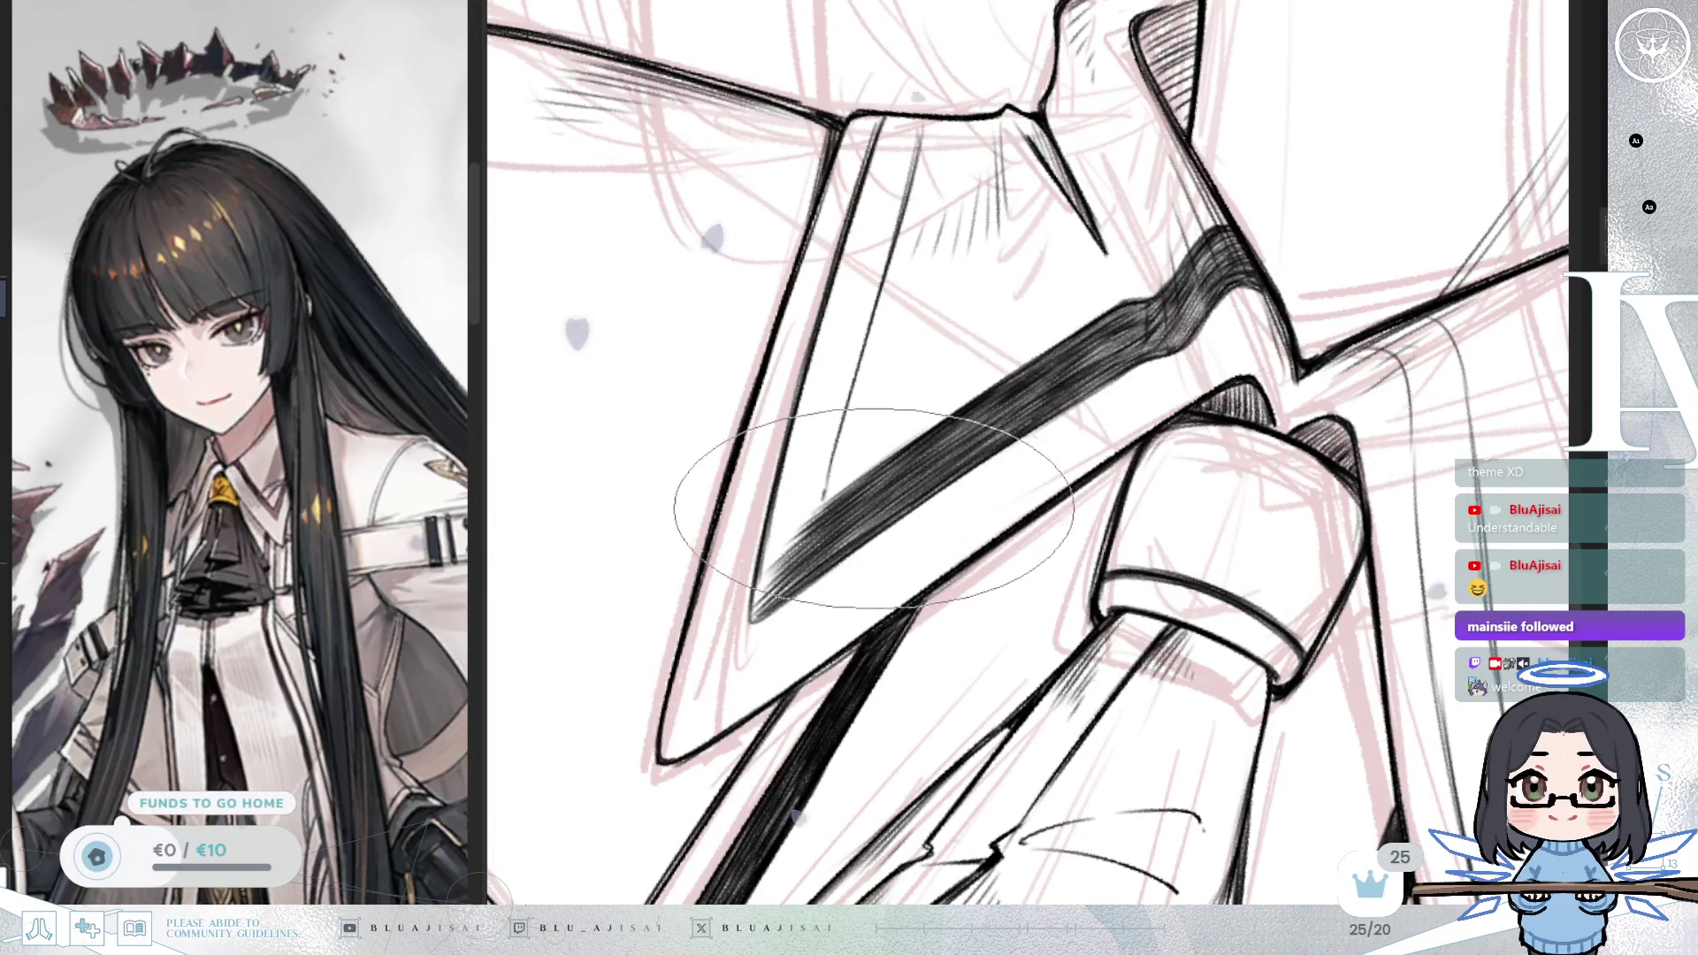
Step: Rotate the canvas back and forth until the tie strap runs horizontally
key(asciicircum)
key(asciicircum)
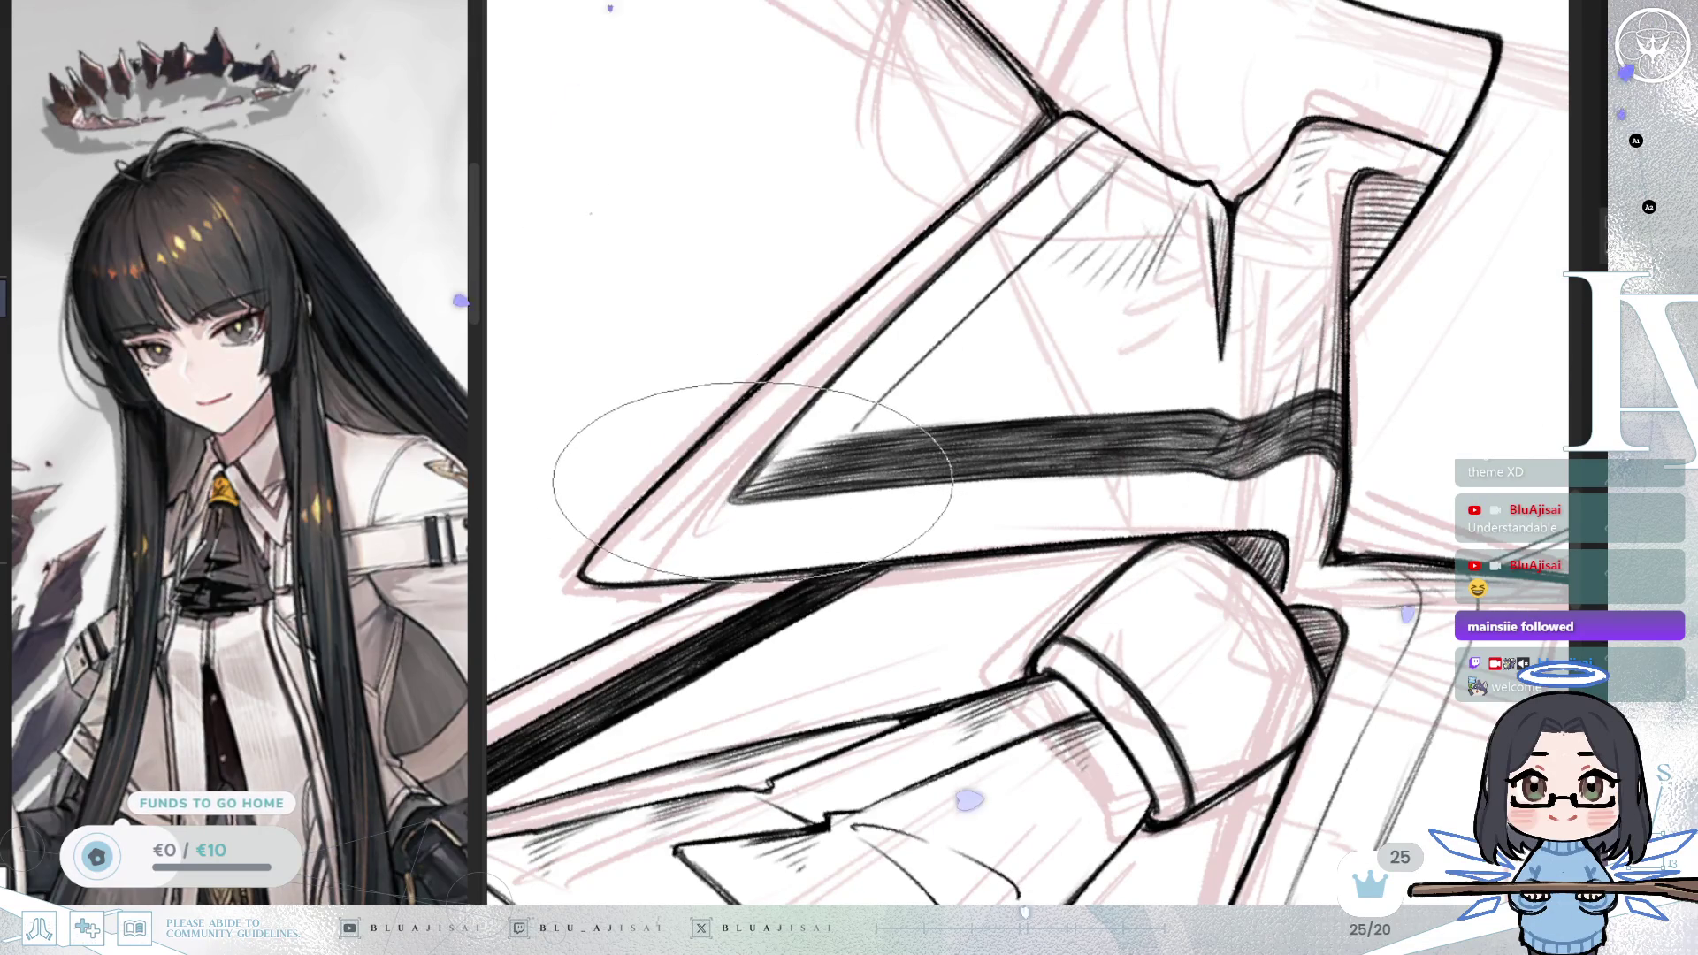
key(minus)
key(minus)
key(minus)
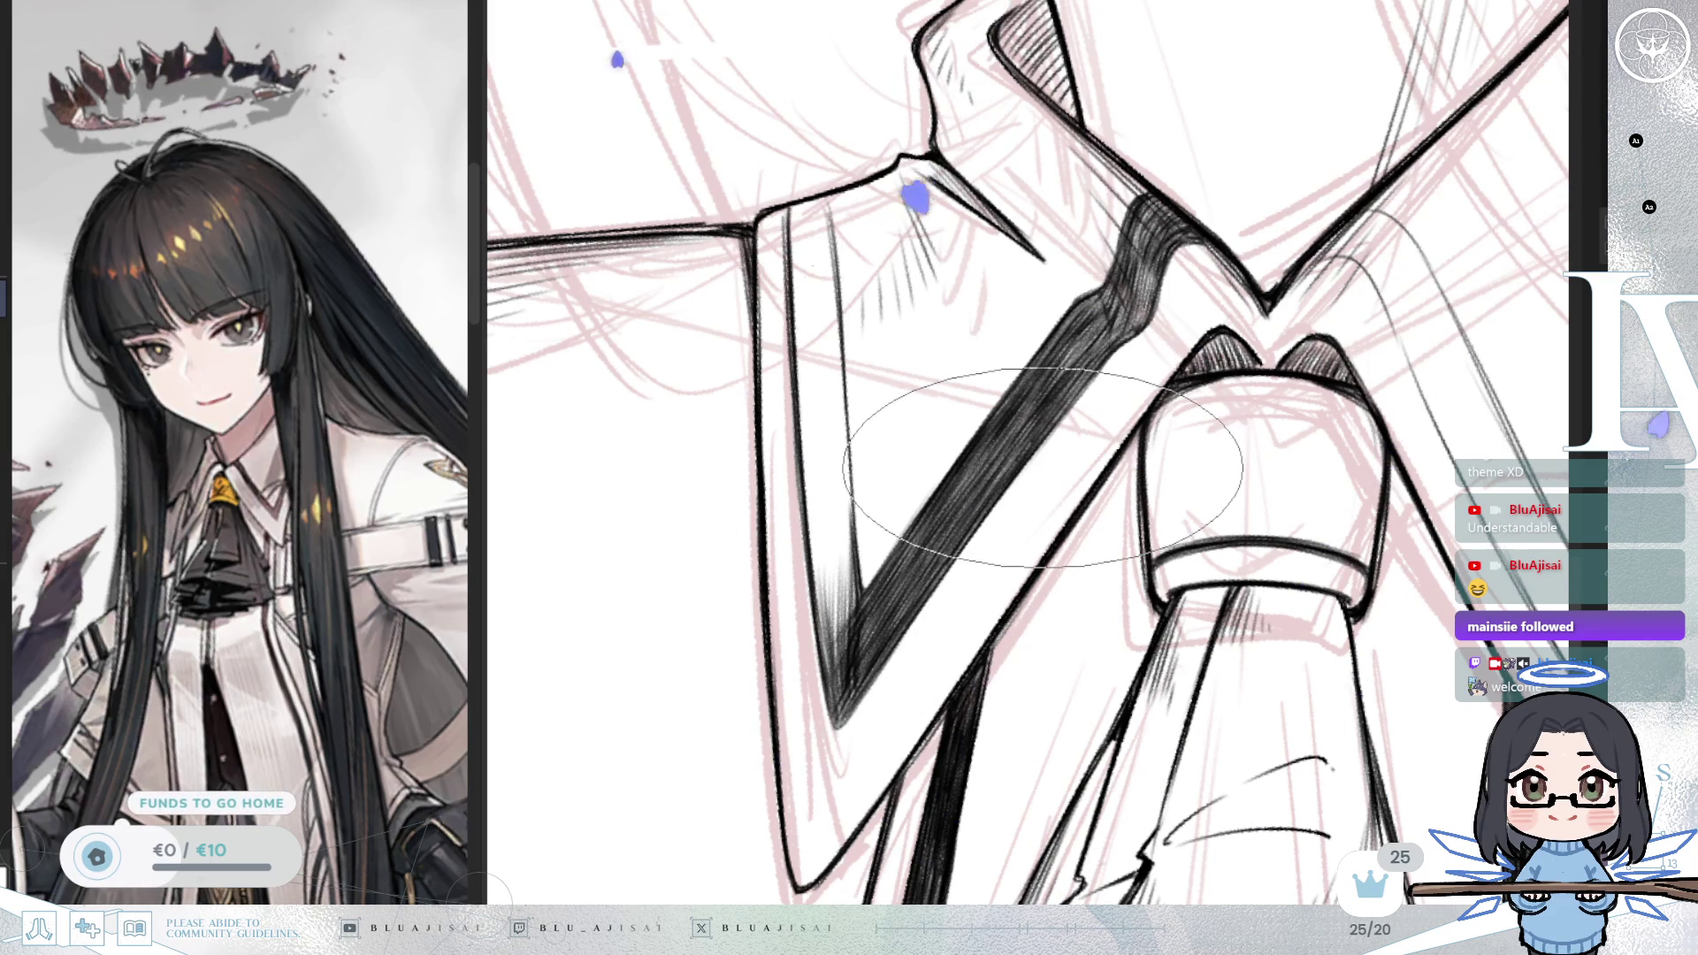
drag(1035, 469, 1017, 486)
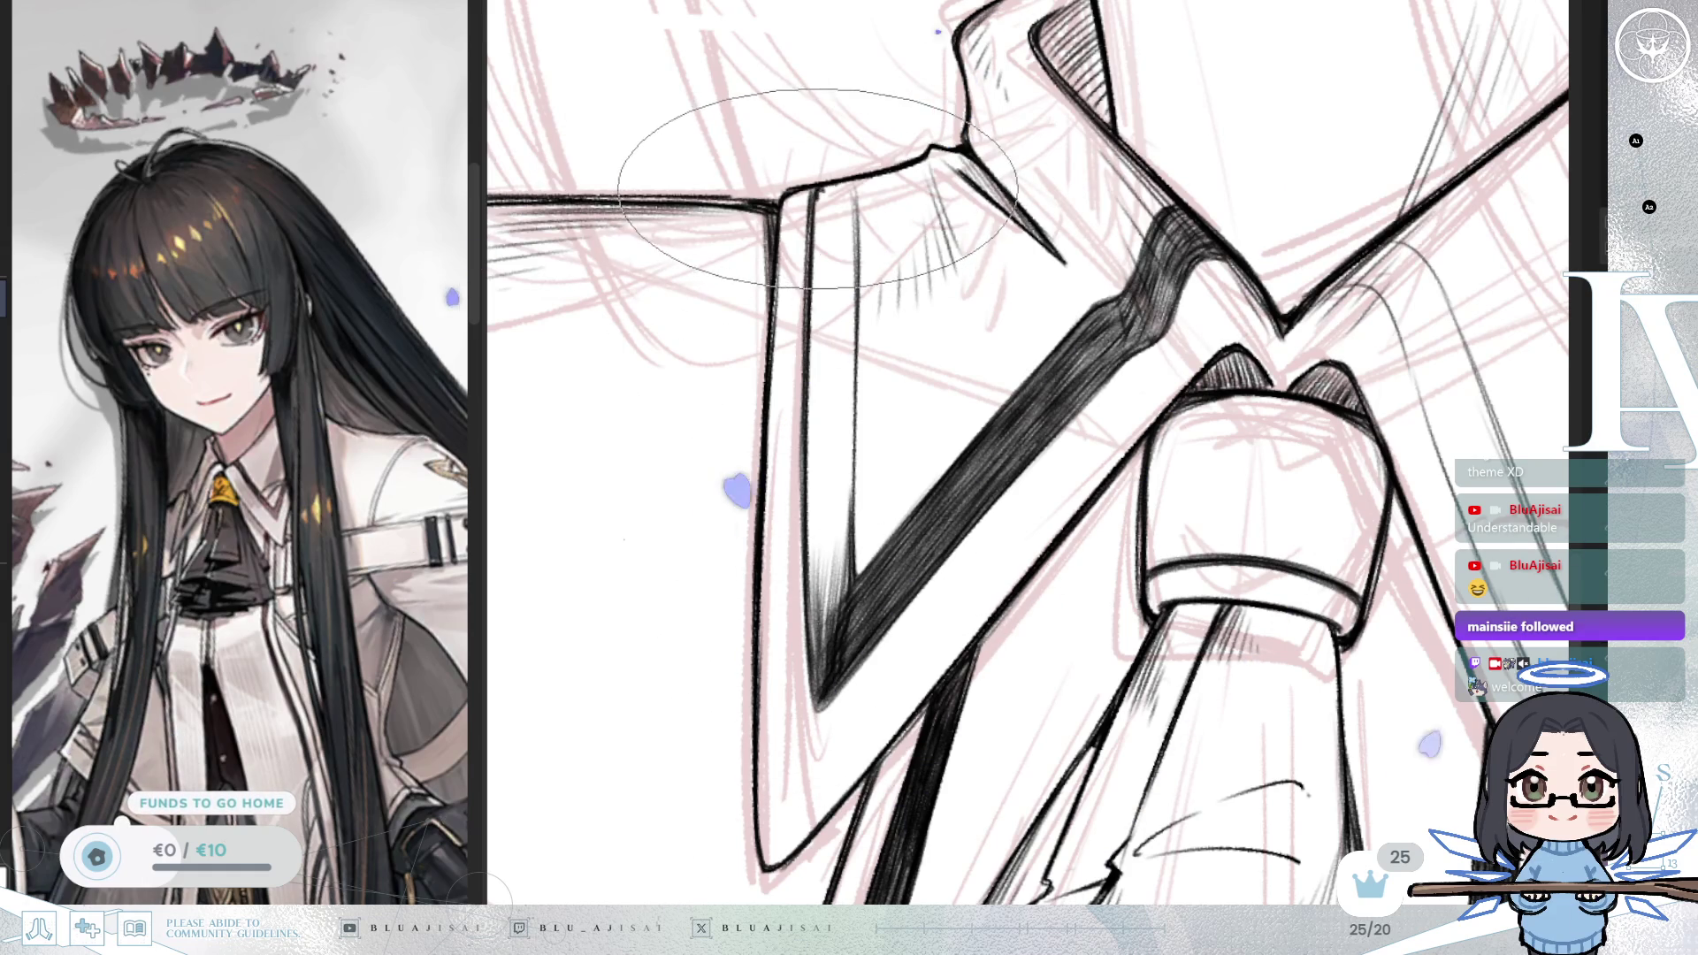
mouse_move(855, 188)
mouse_down()
mouse_move(719, 511)
mouse_move(889, 389)
mouse_up()
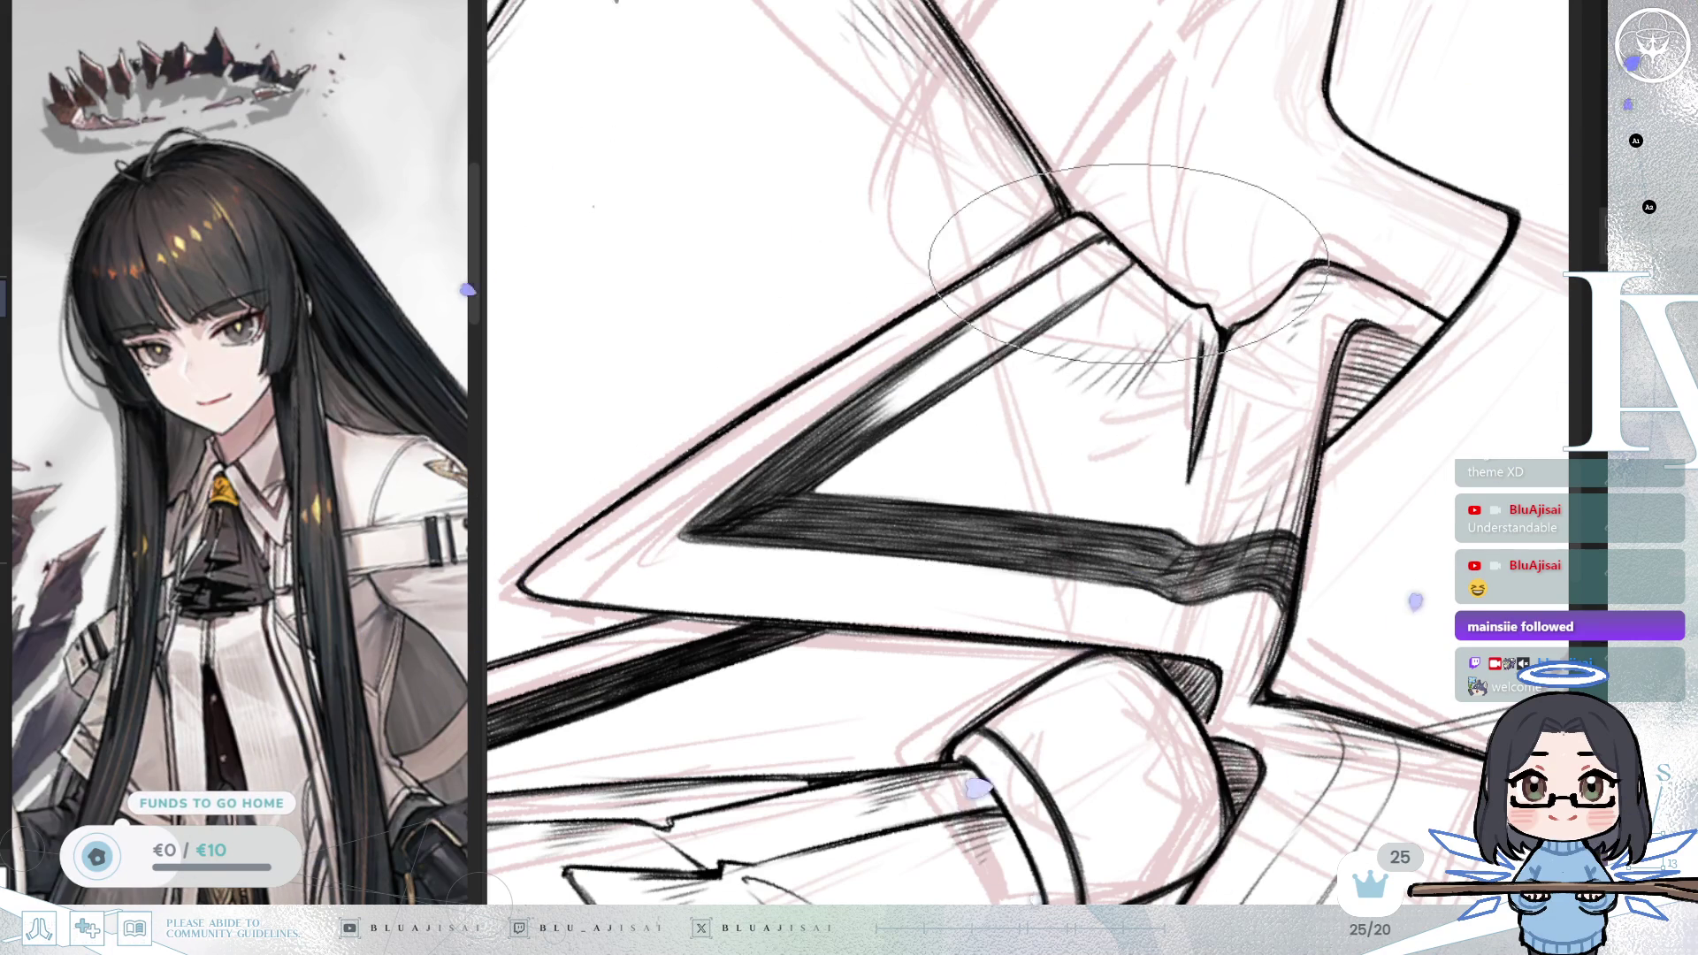
Step: Carve a light highlight into the dark collar stripe, turning the canvas for better stroke angles
drag(992, 327, 1024, 306)
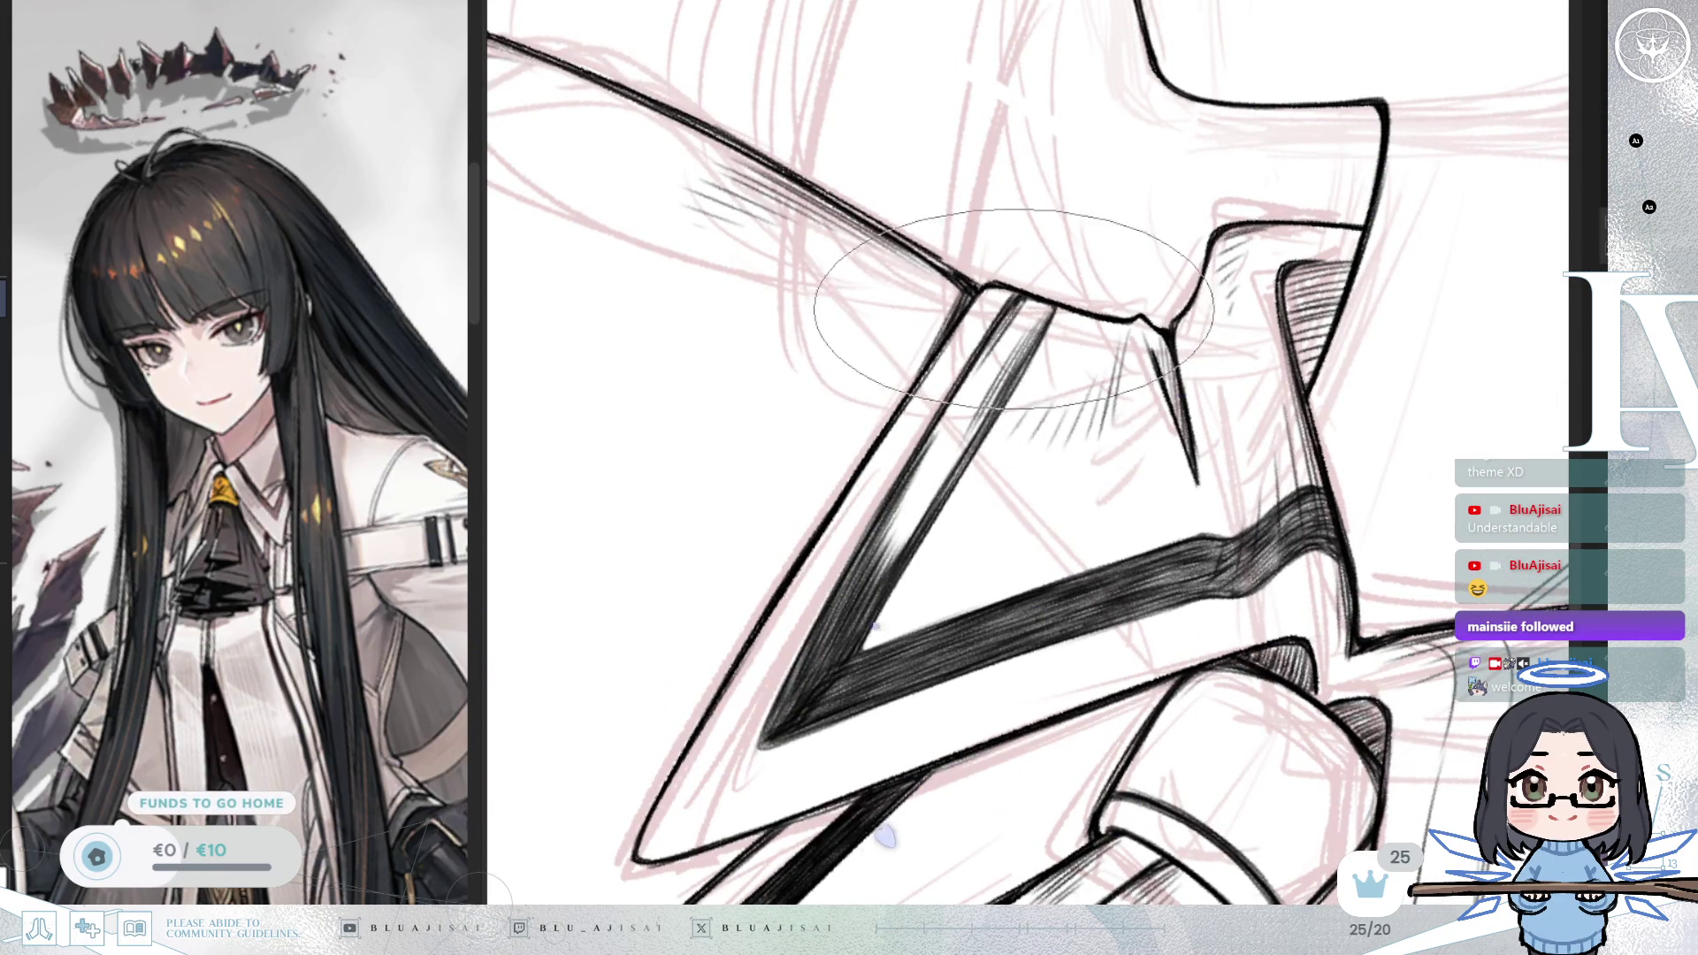
drag(864, 546, 912, 474)
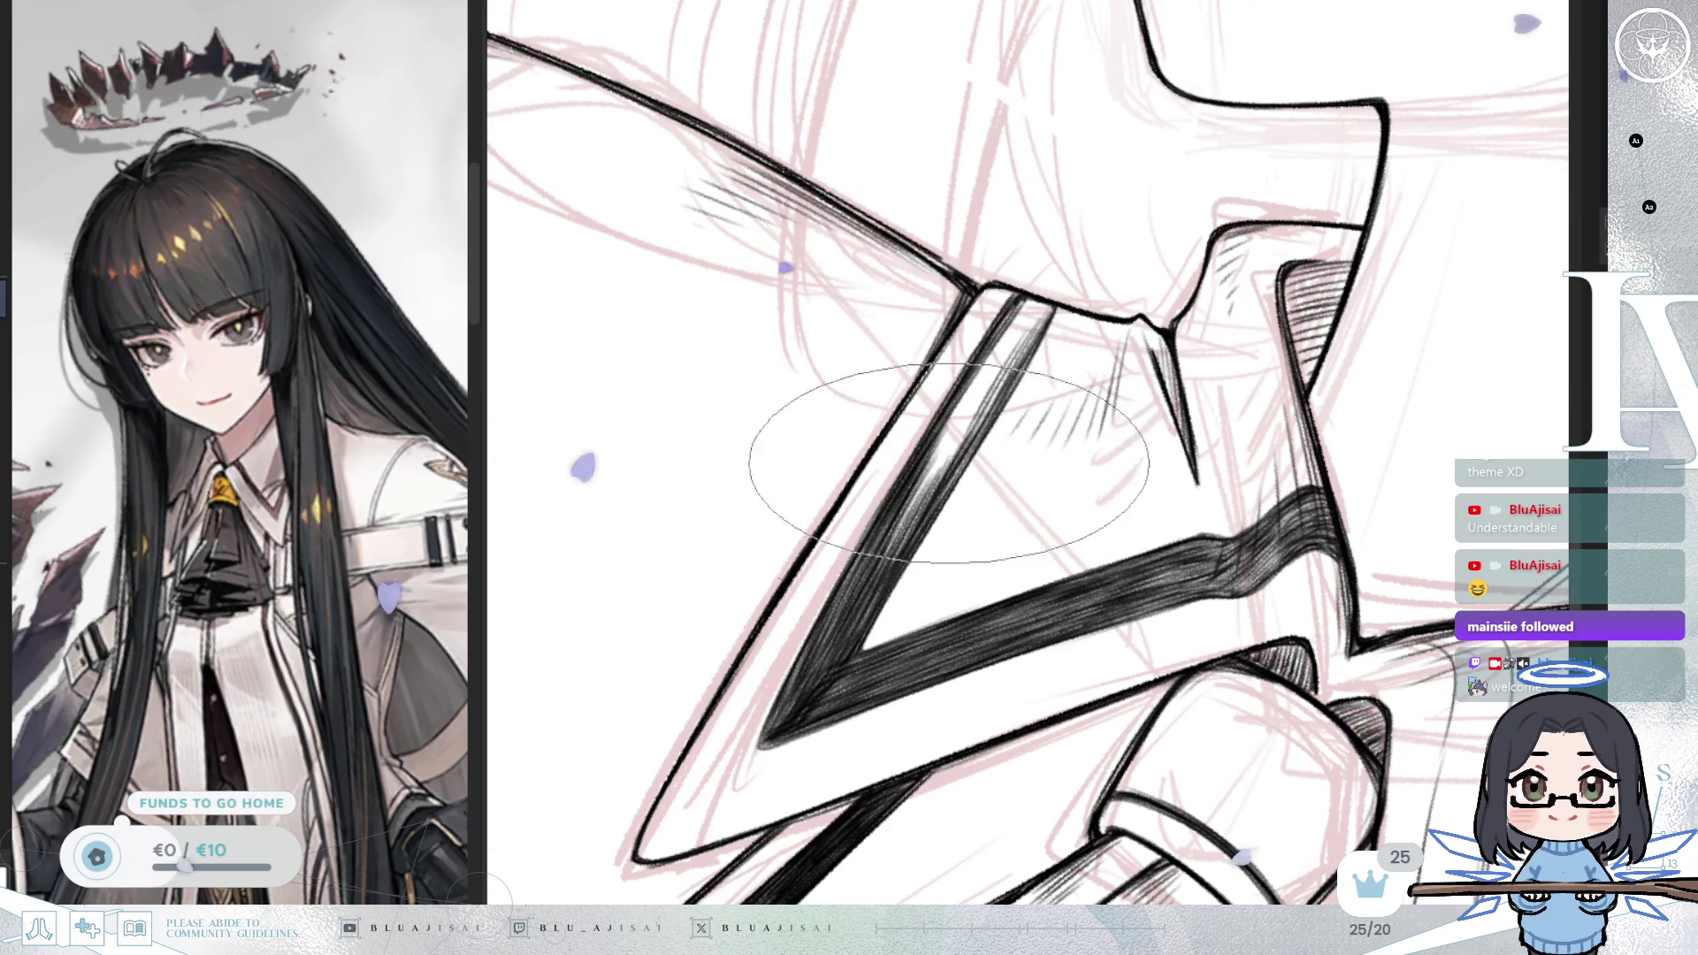
drag(928, 511, 833, 551)
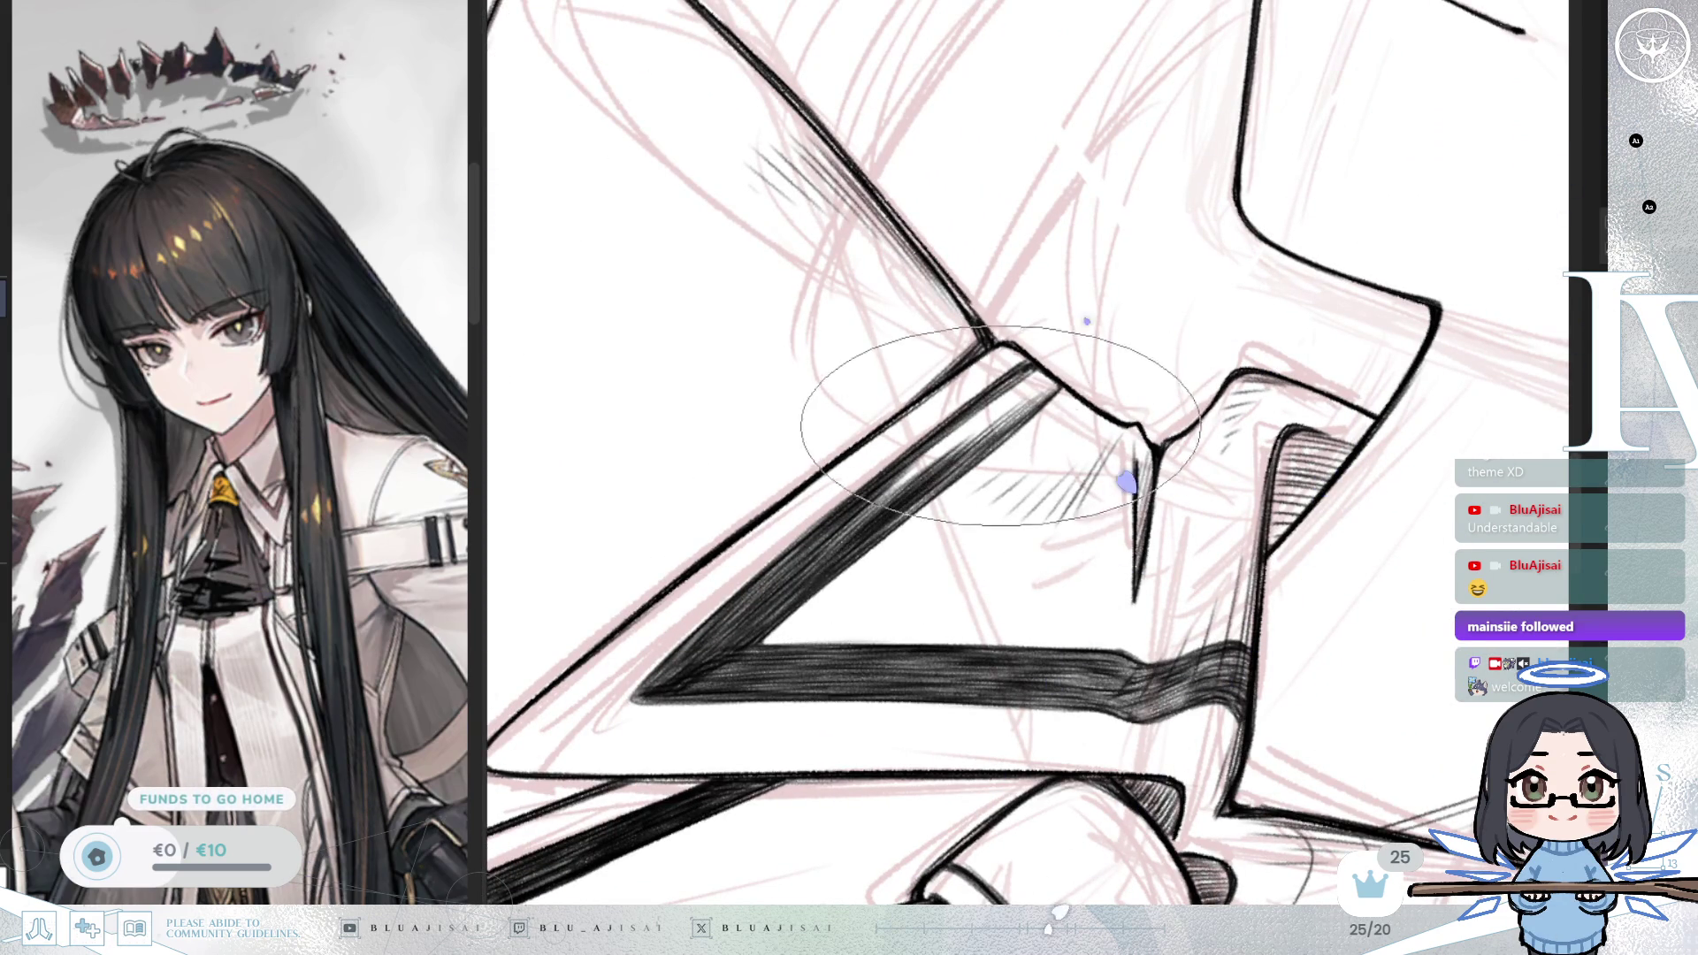
drag(949, 462, 979, 431)
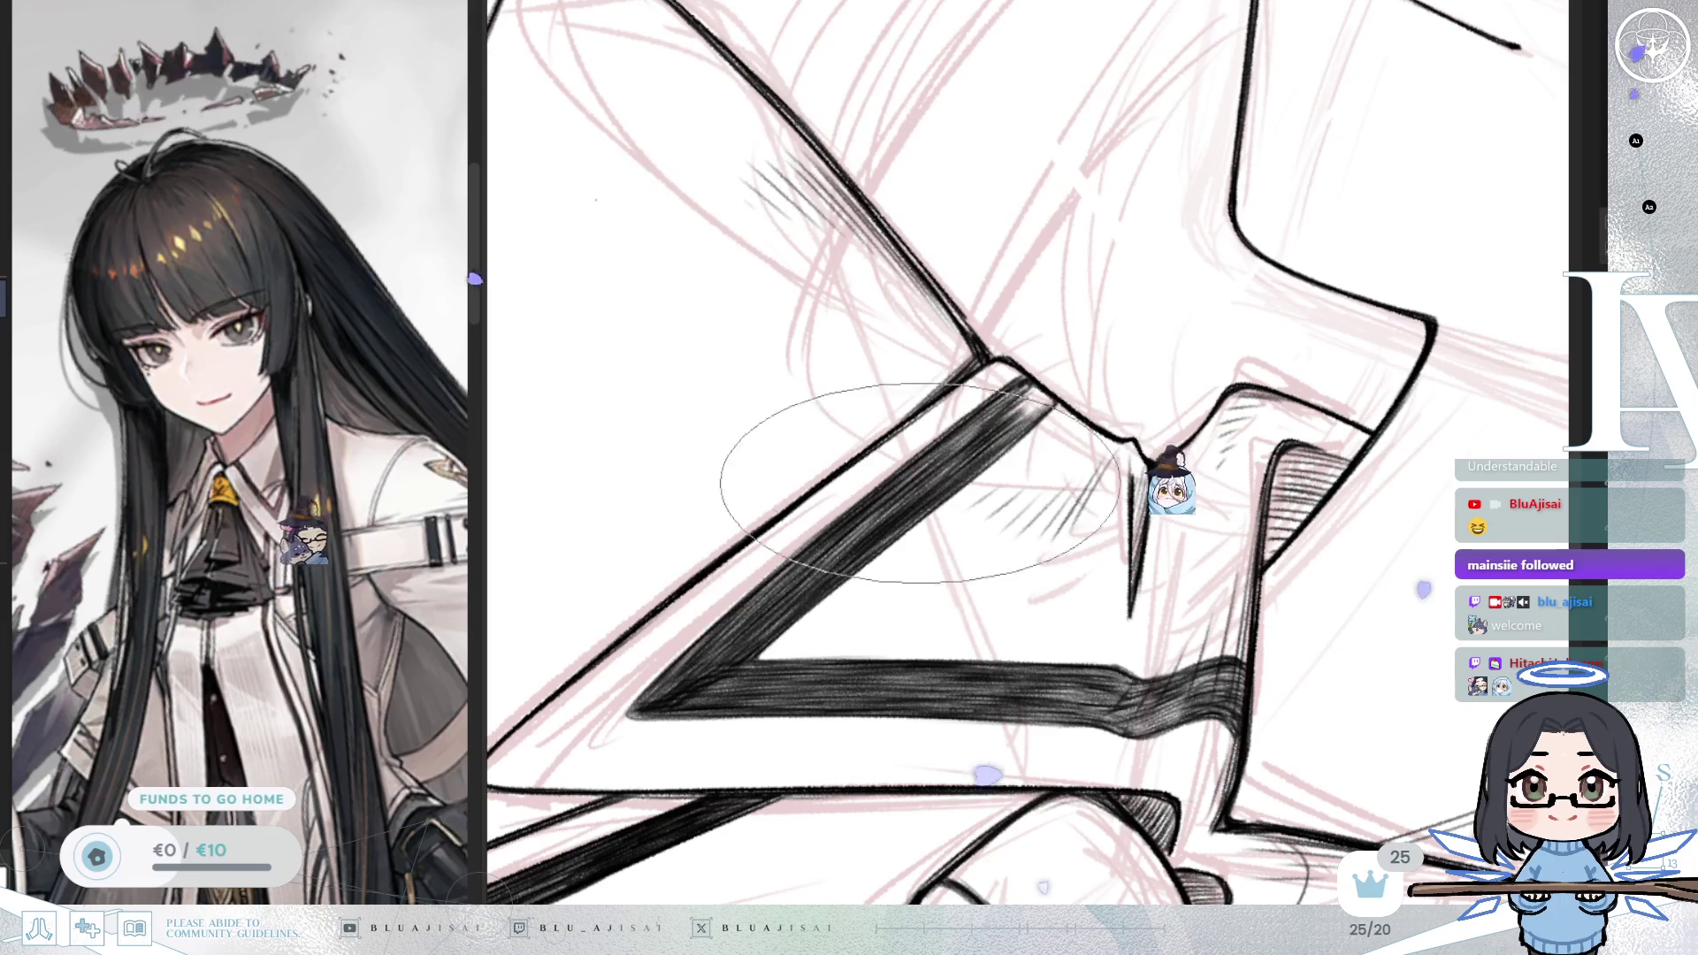
mouse_move(948, 451)
mouse_down()
mouse_move(981, 389)
mouse_move(980, 406)
mouse_up()
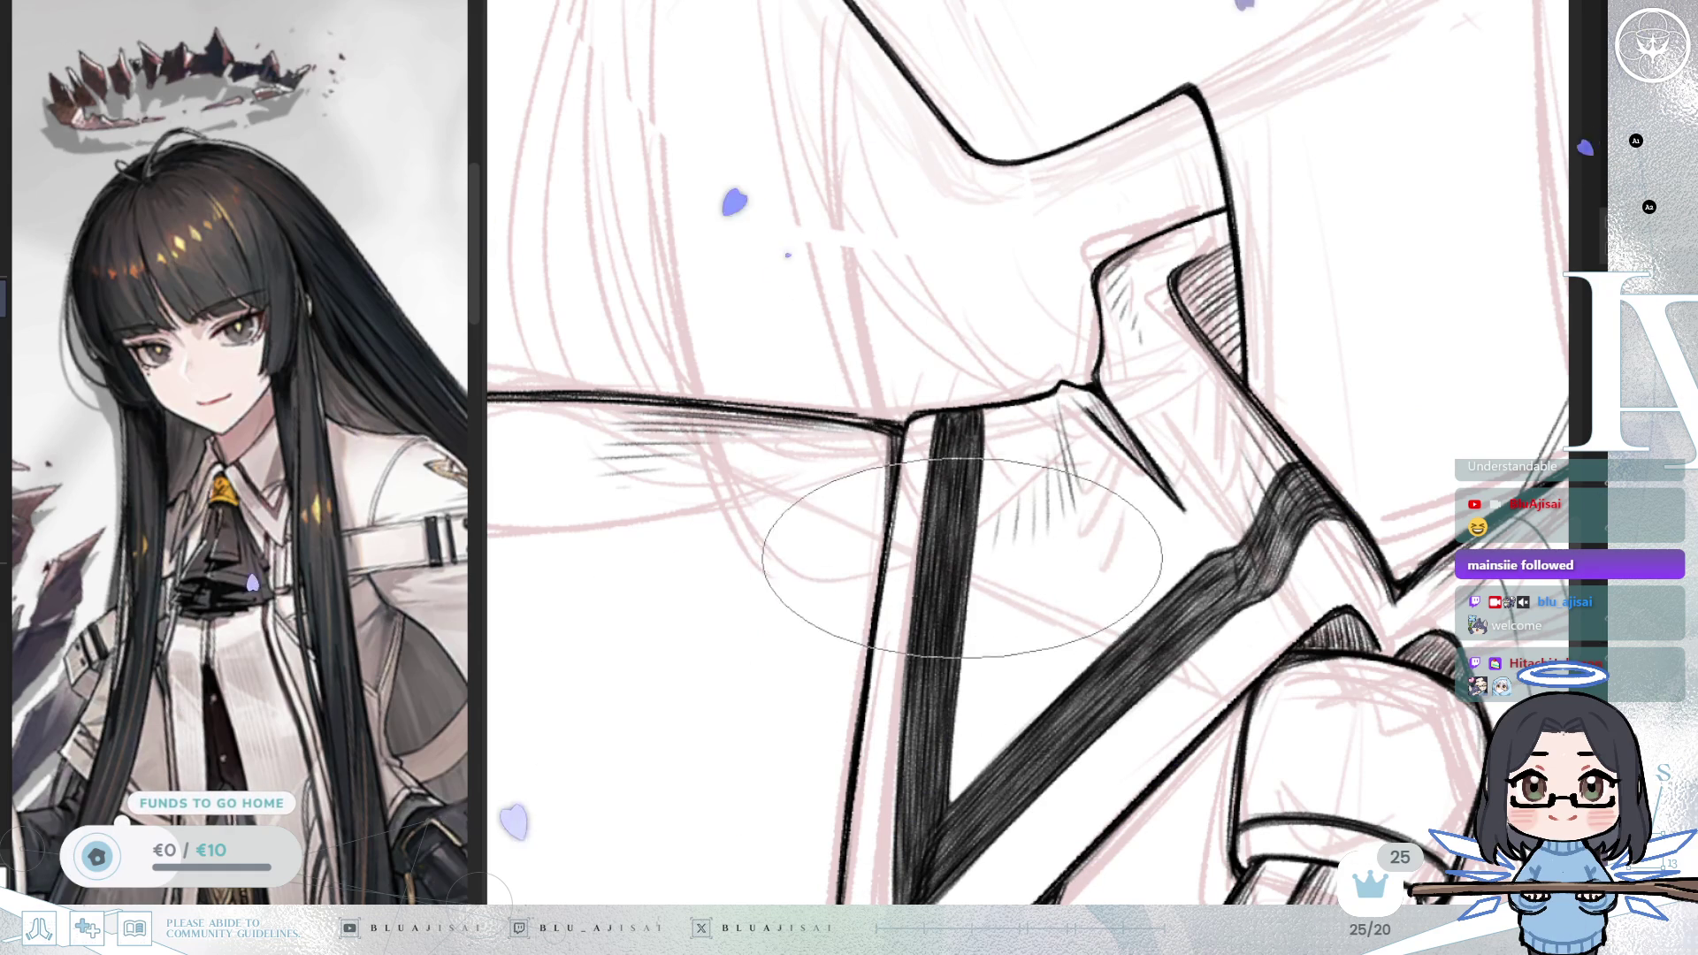
scroll(1182, 501, down, 2)
drag(1182, 501, 1092, 505)
drag(1192, 482, 1189, 487)
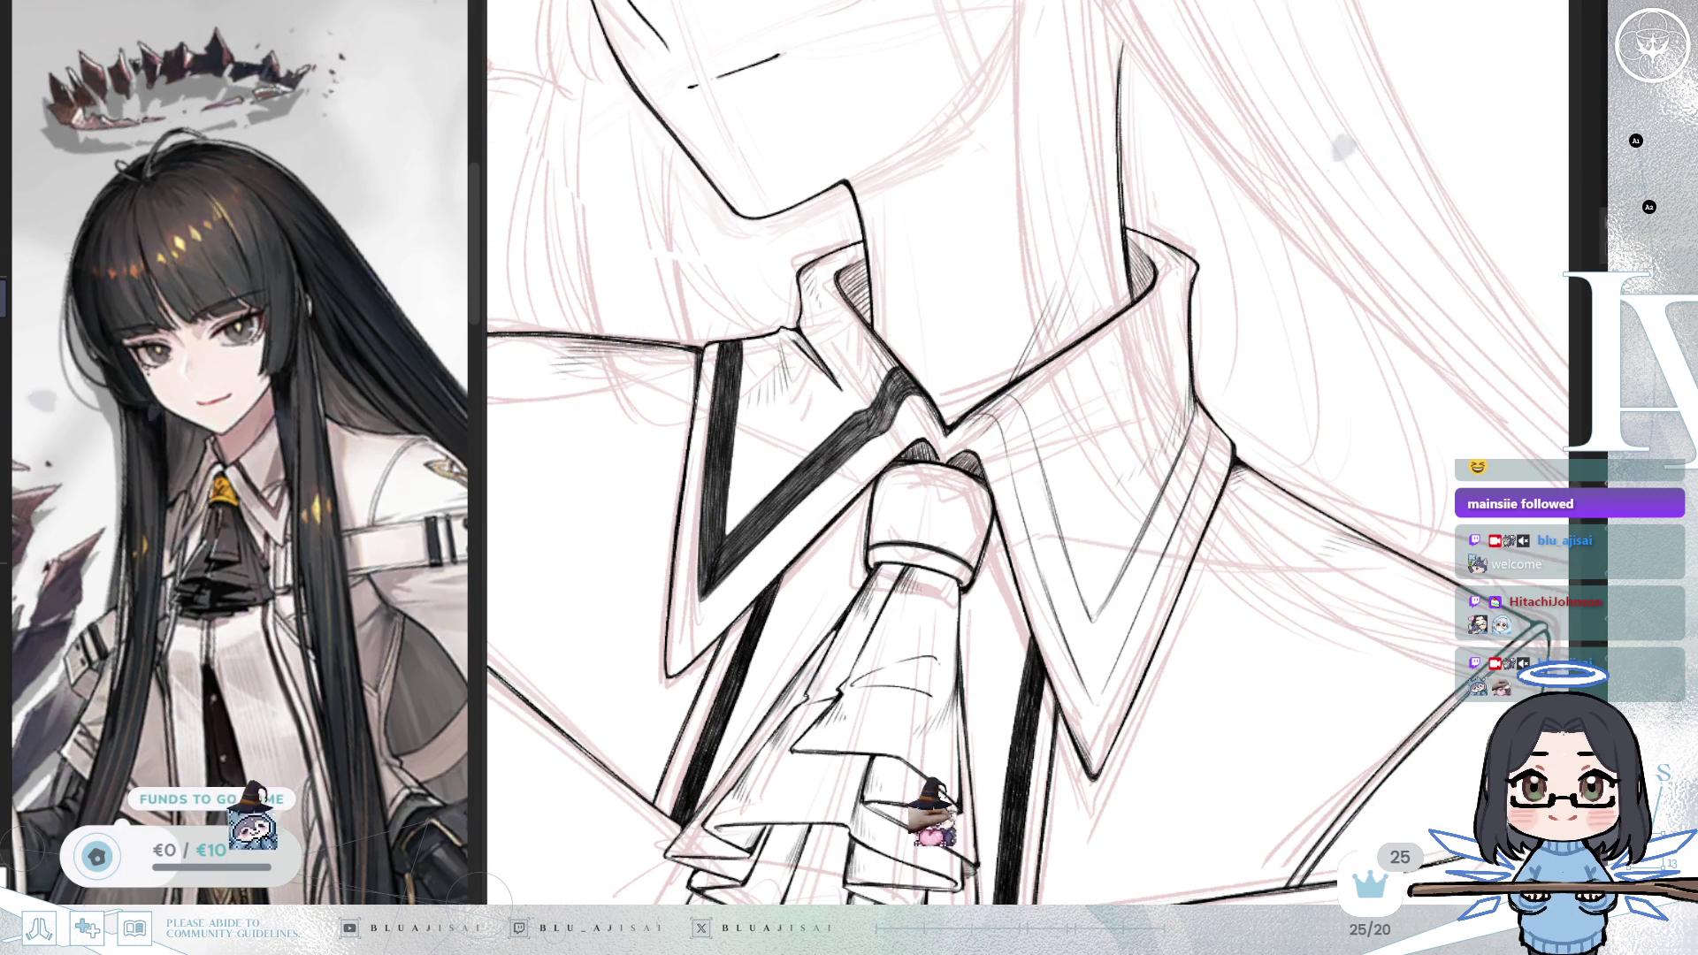
Step: Zoom in on the collar near the V-neck and darken the thin collar line with a stroke
scroll(1132, 348, up, 3)
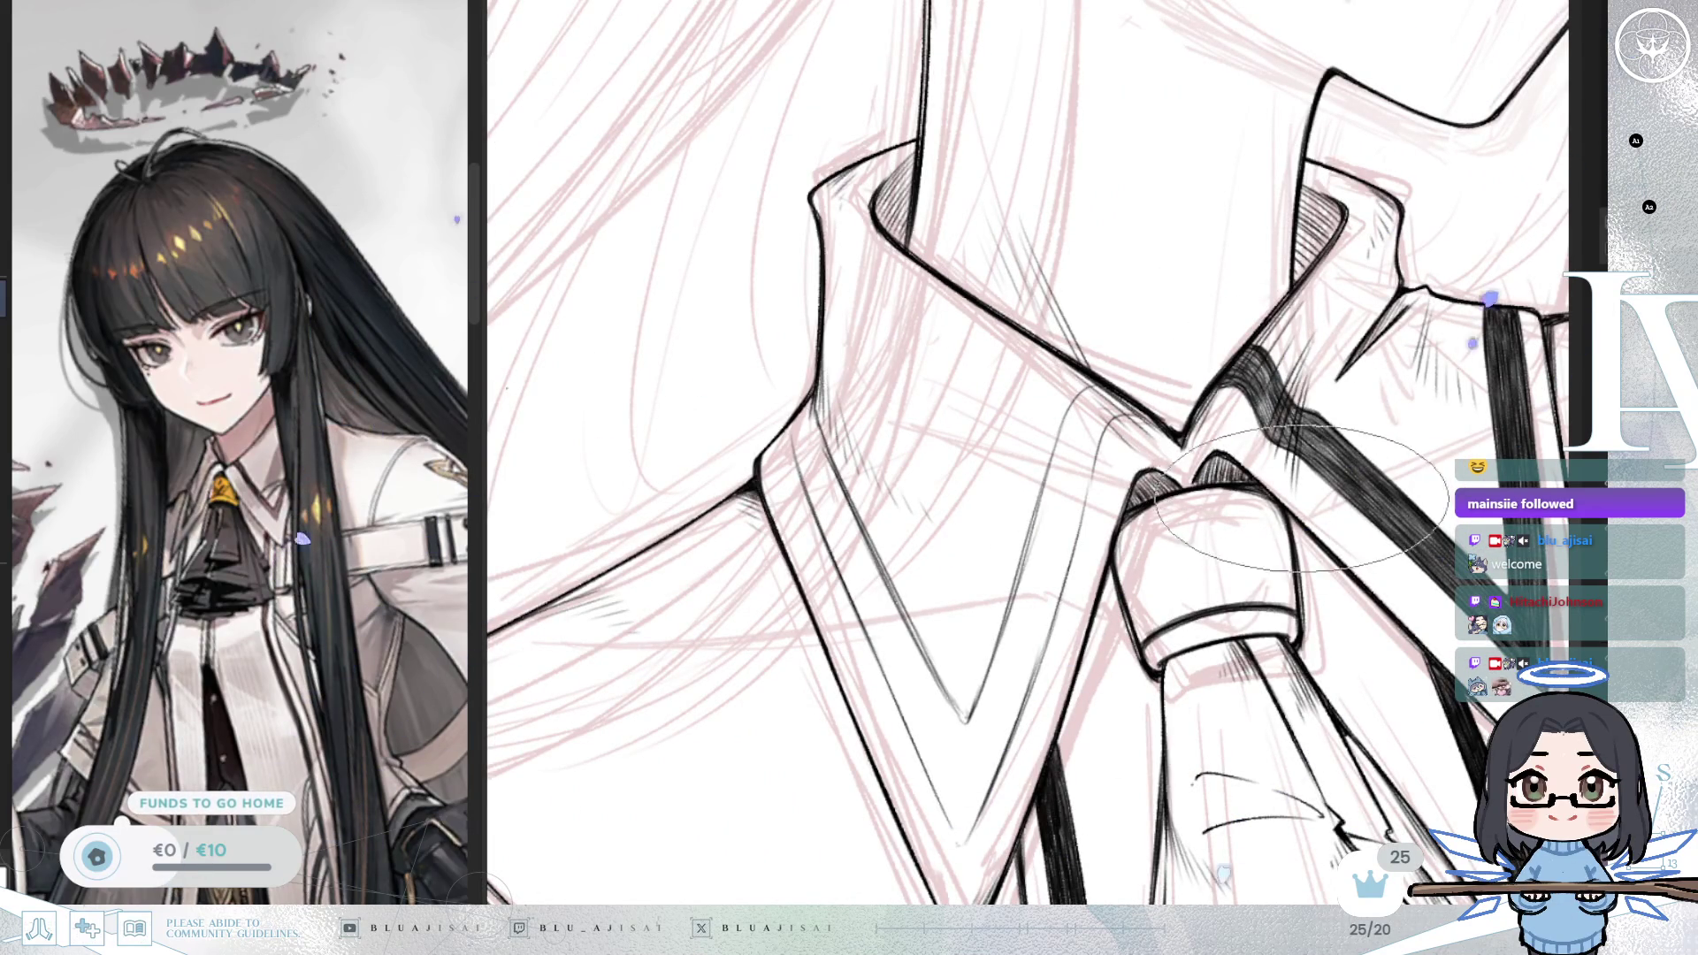
drag(1249, 389, 1147, 438)
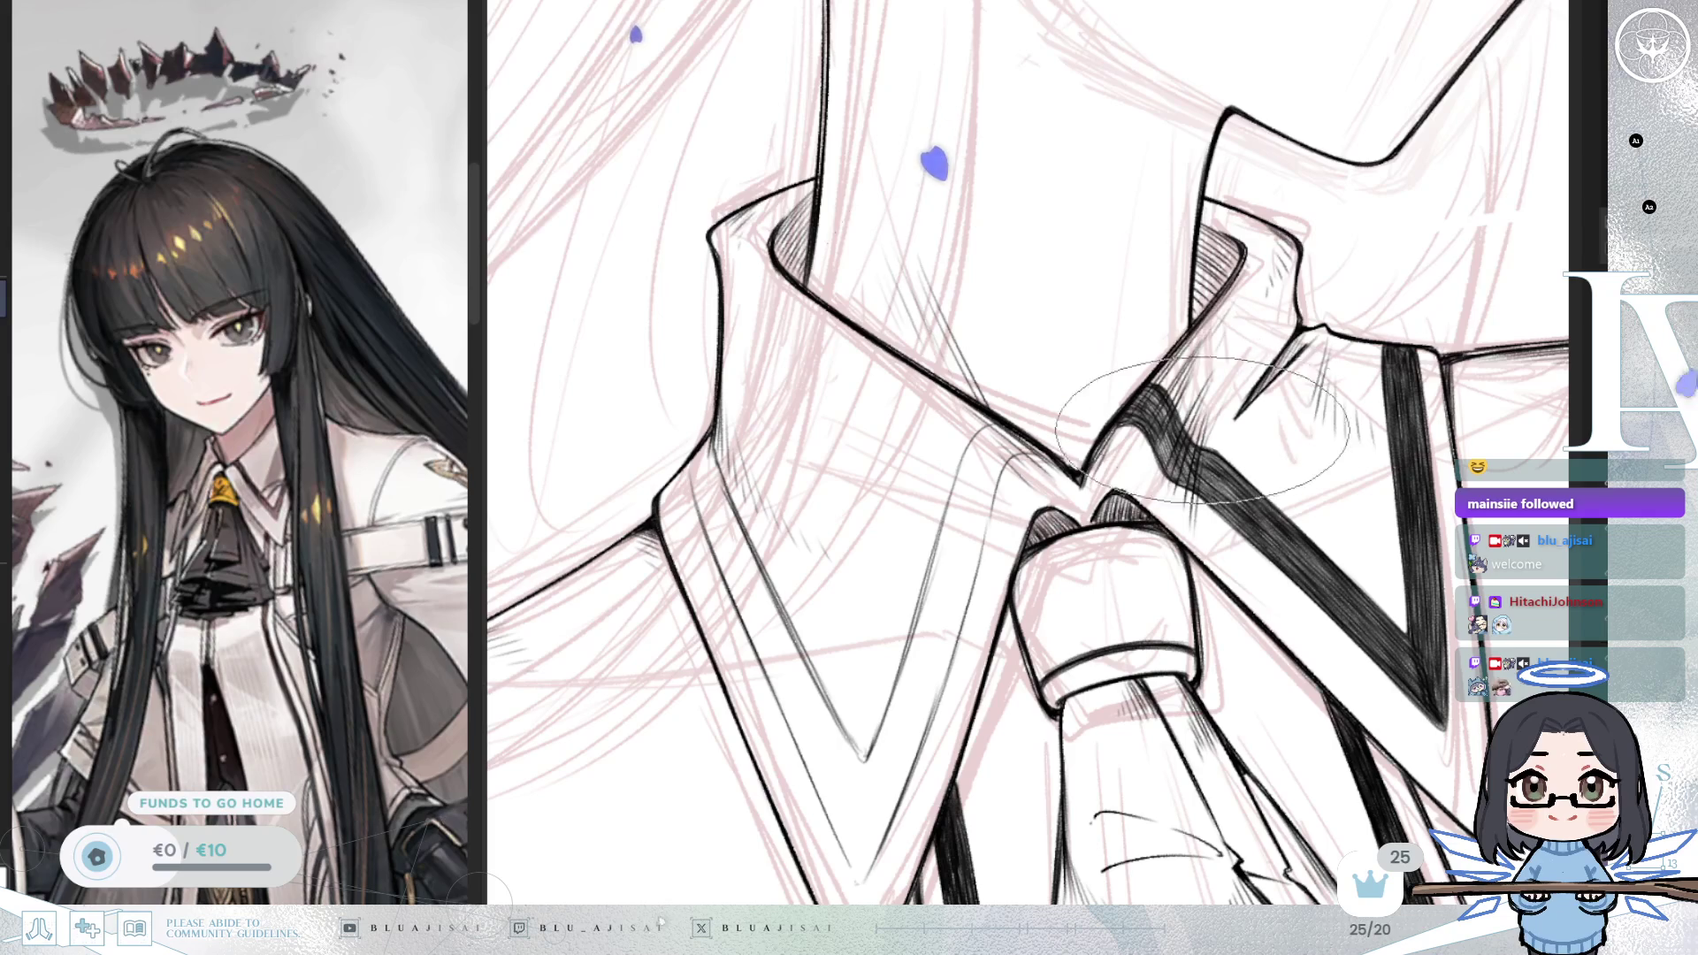
drag(1399, 328, 1433, 301)
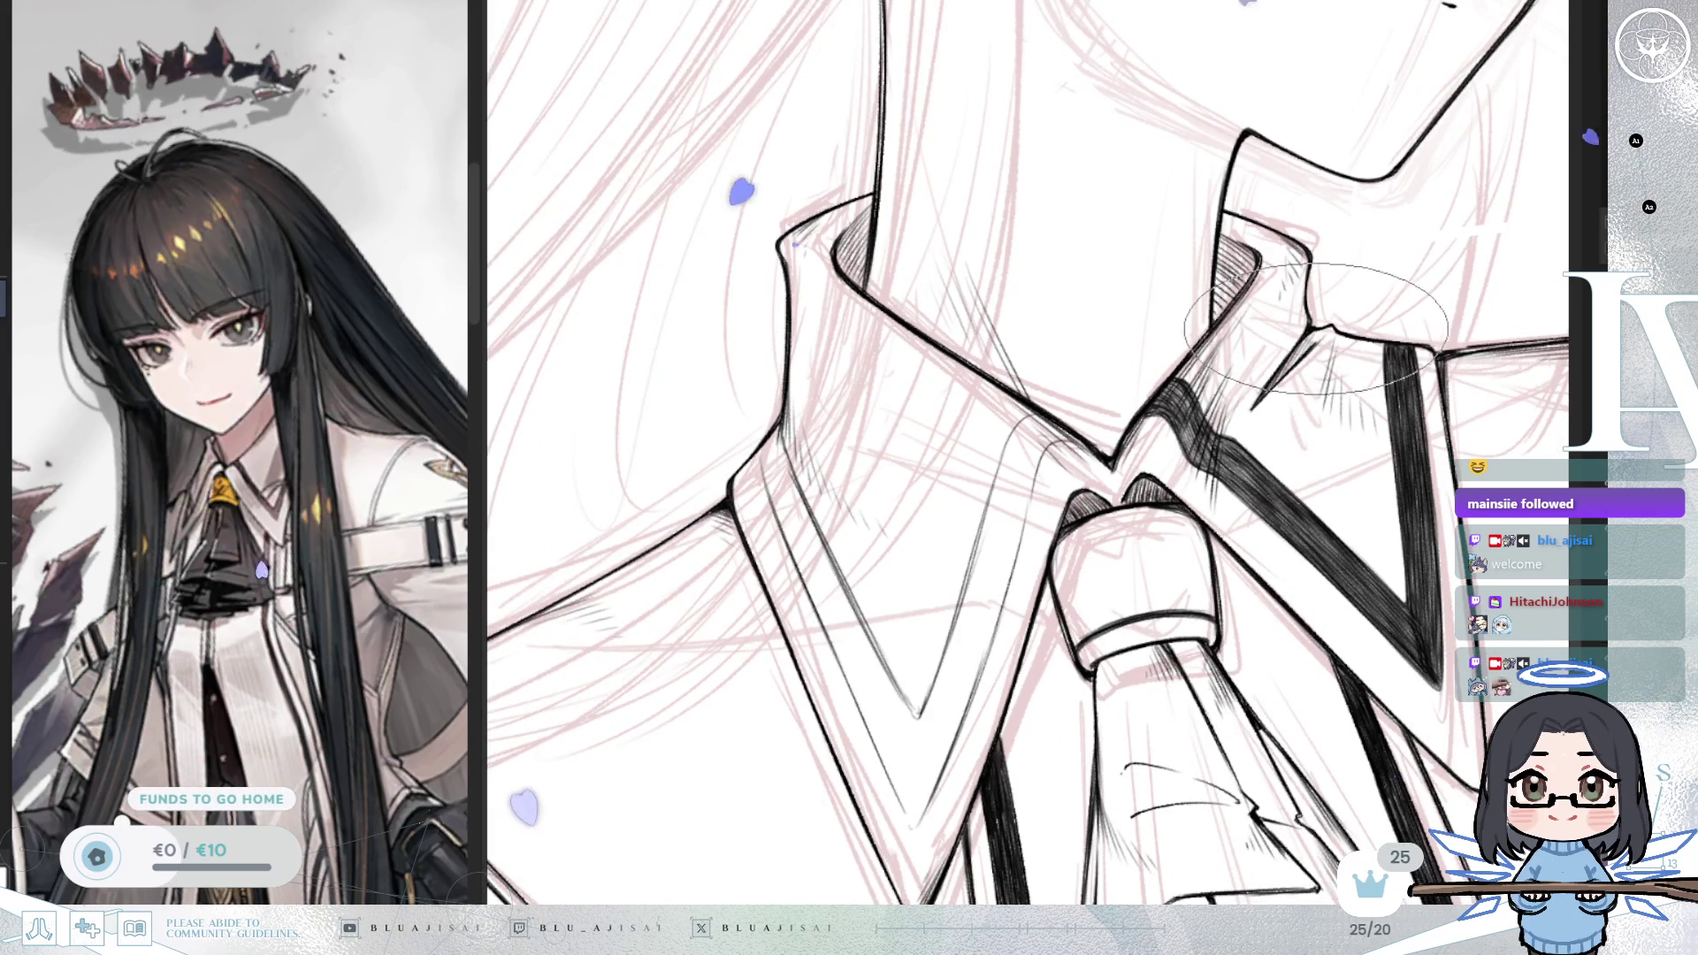
scroll(1415, 318, up, 2)
drag(1246, 423, 1366, 343)
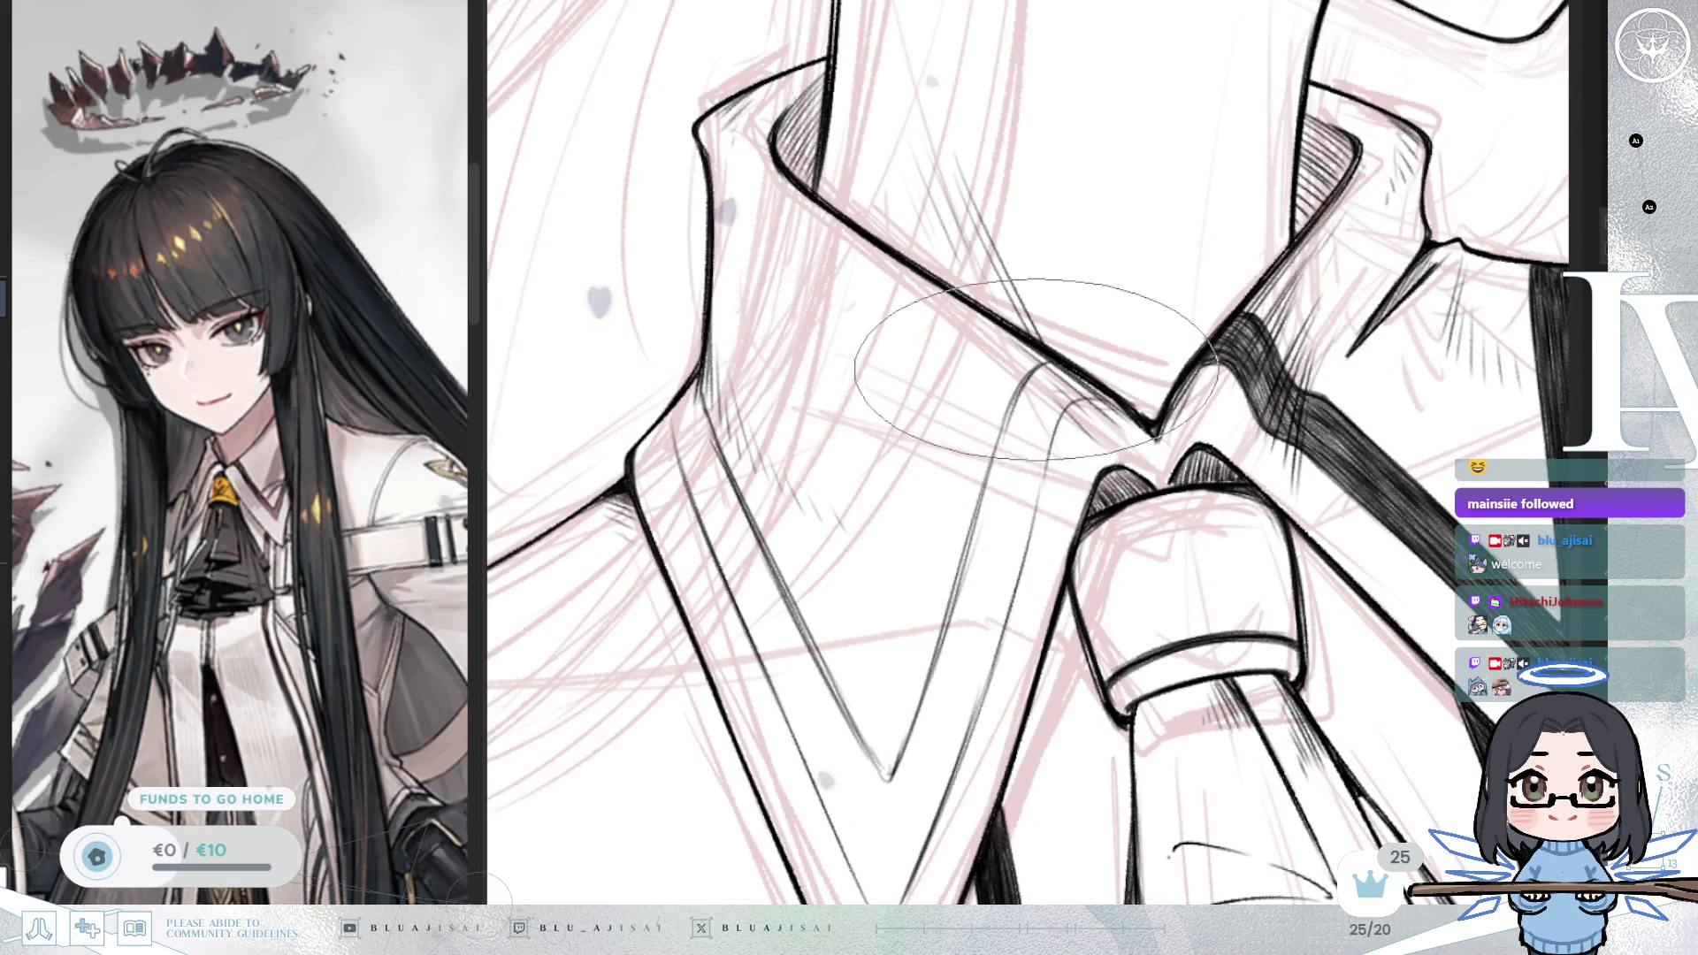
mouse_move(1003, 426)
mouse_down()
mouse_move(991, 482)
mouse_move(1013, 540)
mouse_move(1017, 442)
mouse_up()
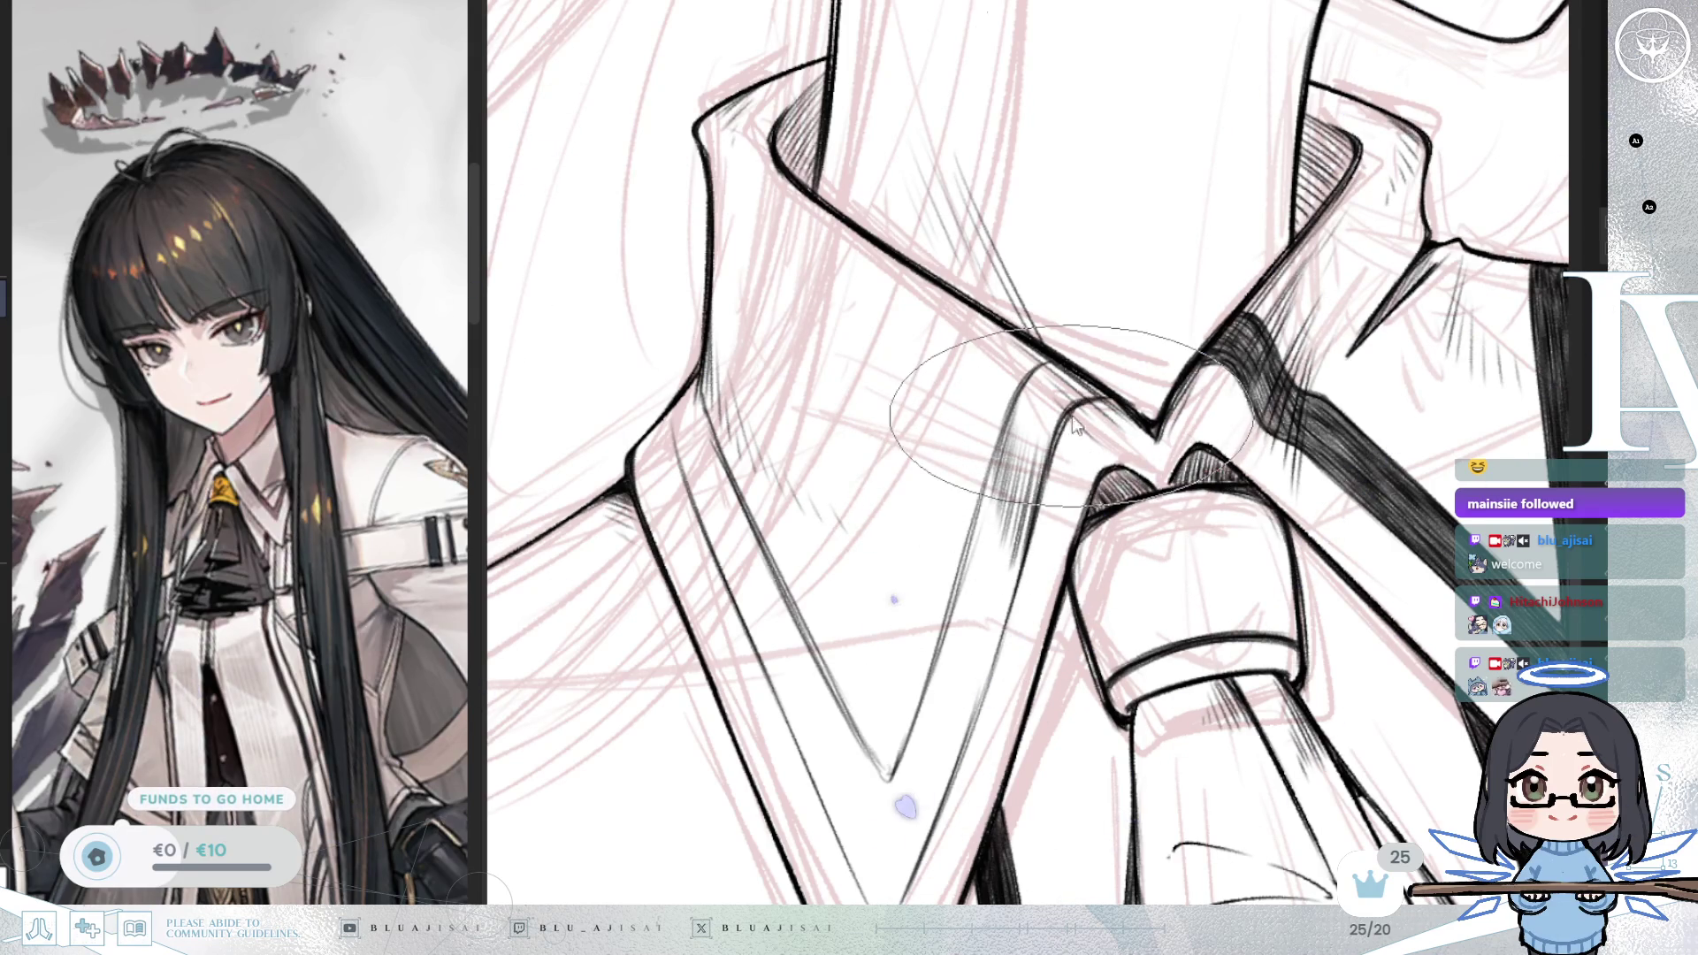
drag(1035, 453, 1006, 513)
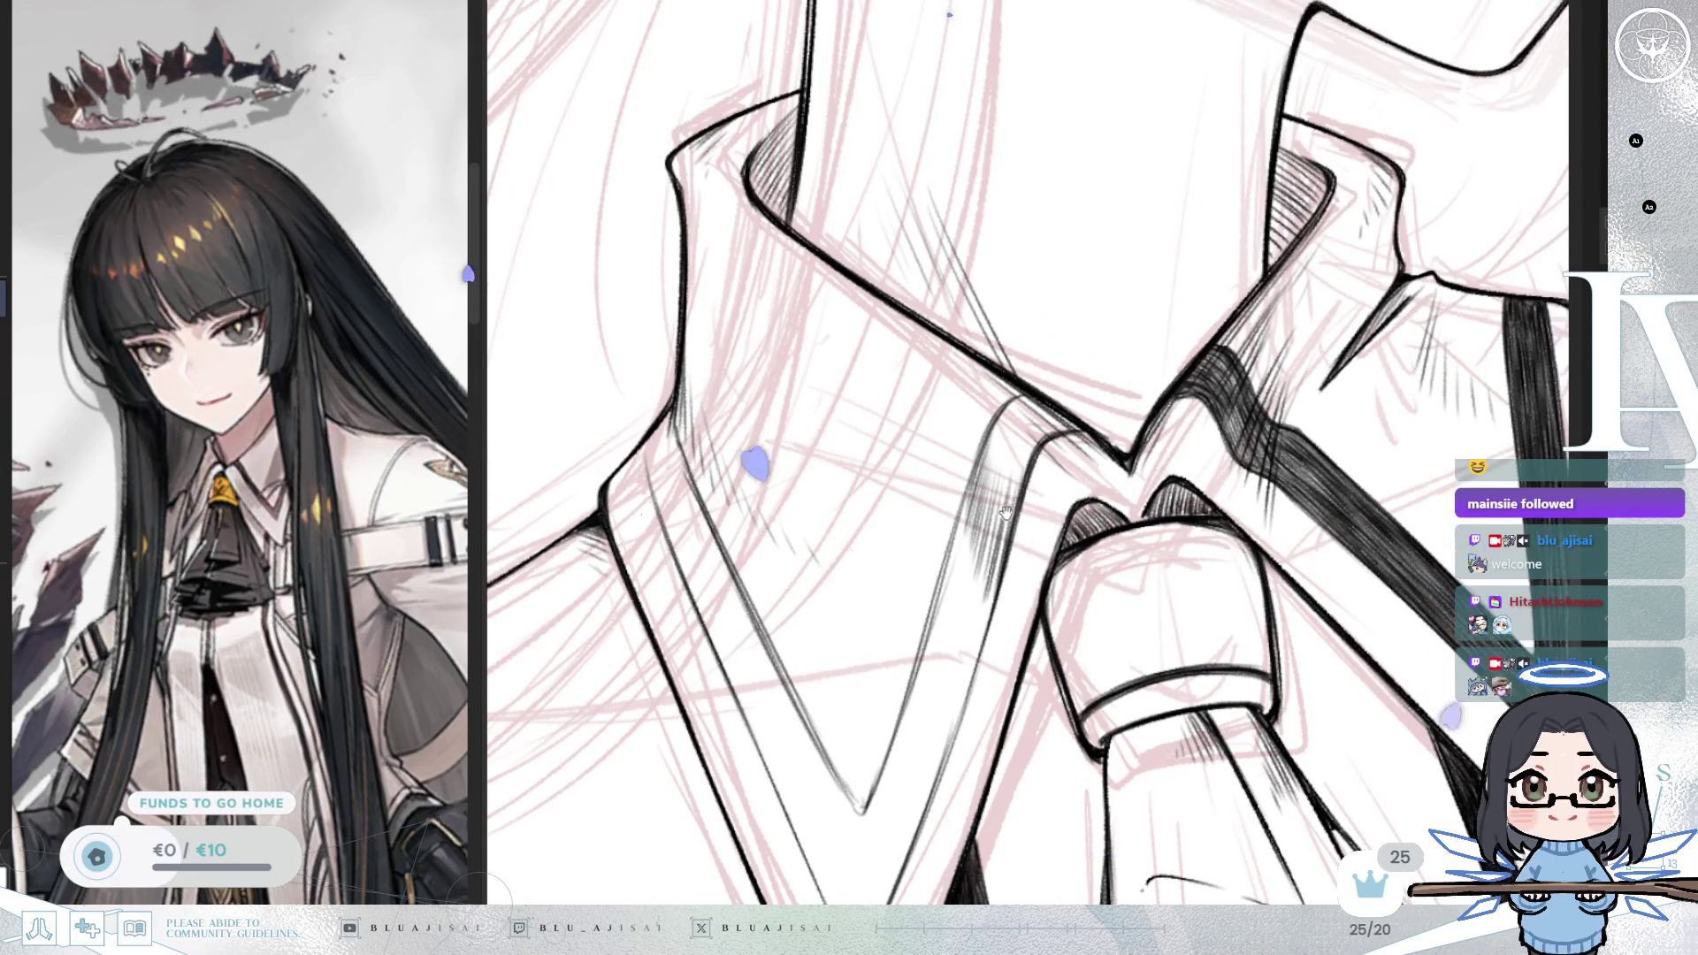
key(asciicircum)
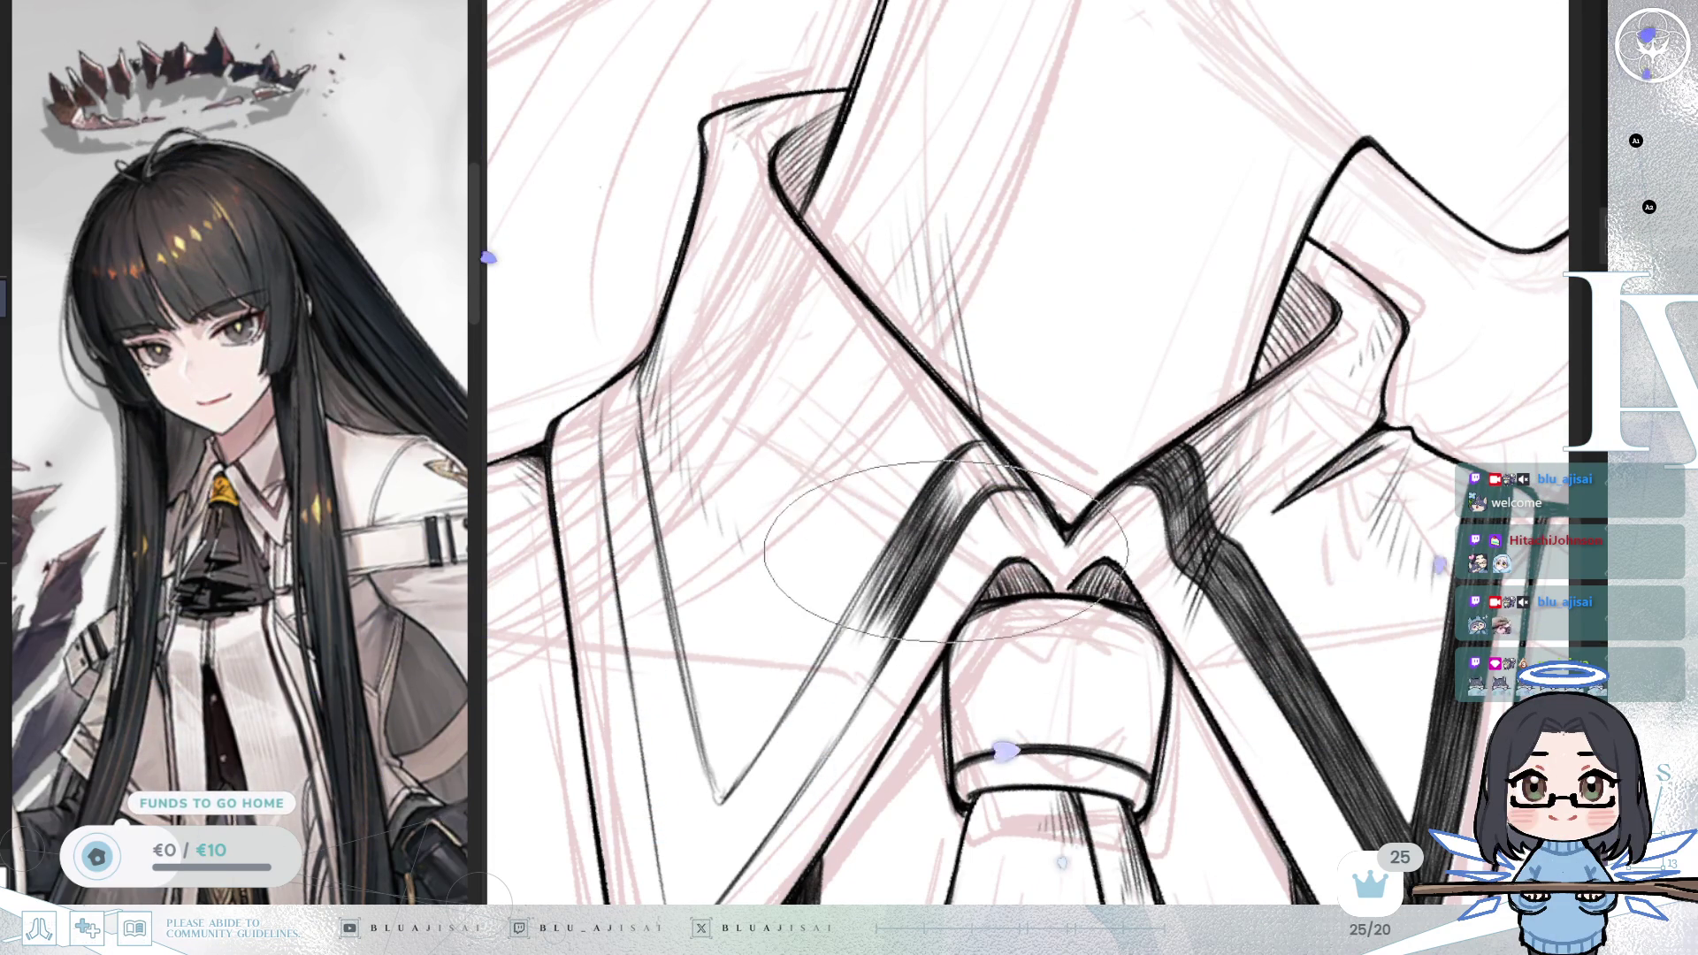
Step: Mirror the canvas, rotate it 45°, and hatch darkly along the thick diagonal collar band
mouse_move(979, 489)
mouse_down()
mouse_move(1078, 472)
mouse_move(1054, 480)
mouse_up()
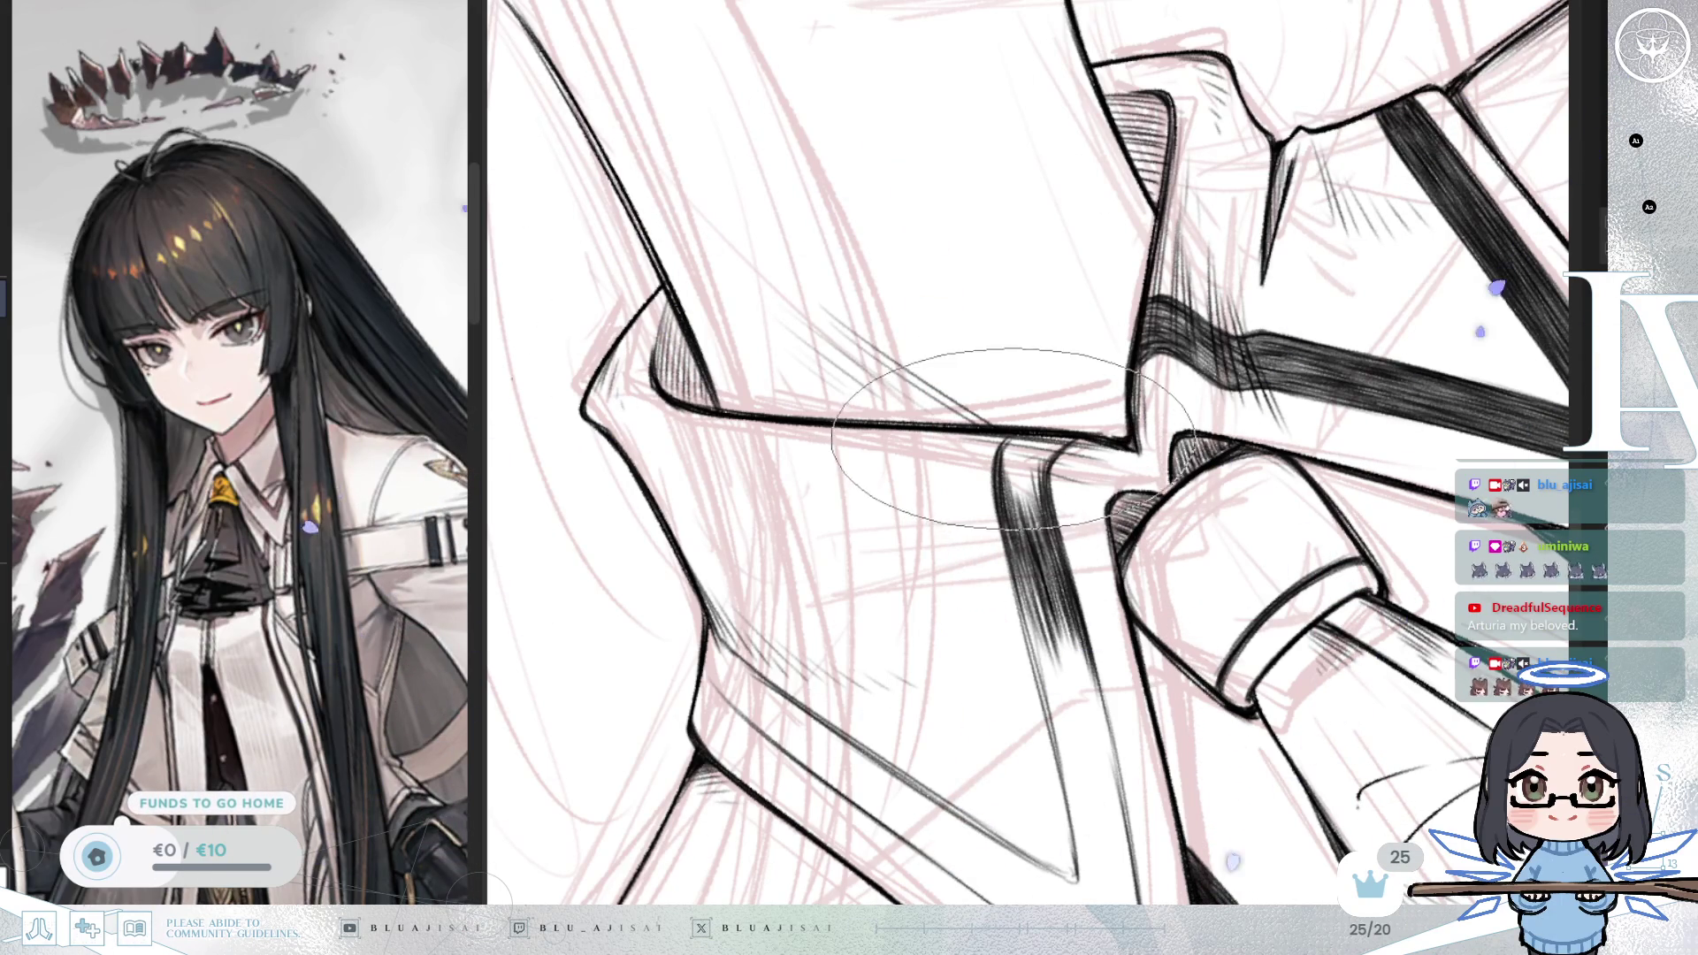
drag(1039, 435, 1008, 482)
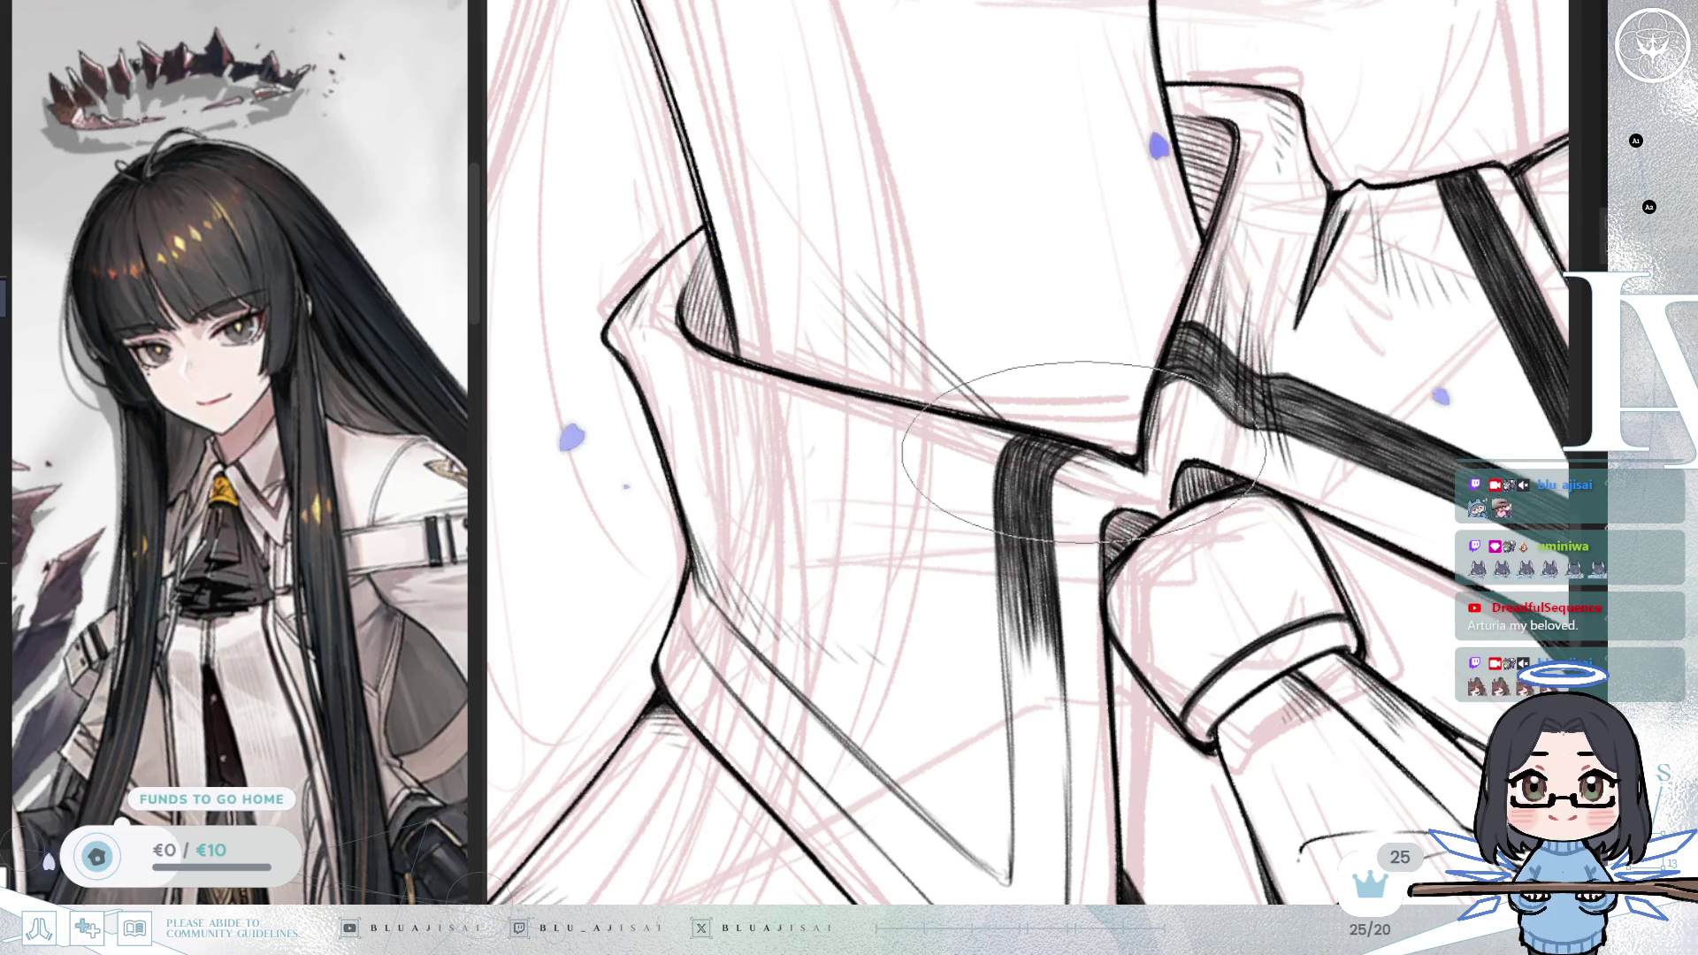
key(h)
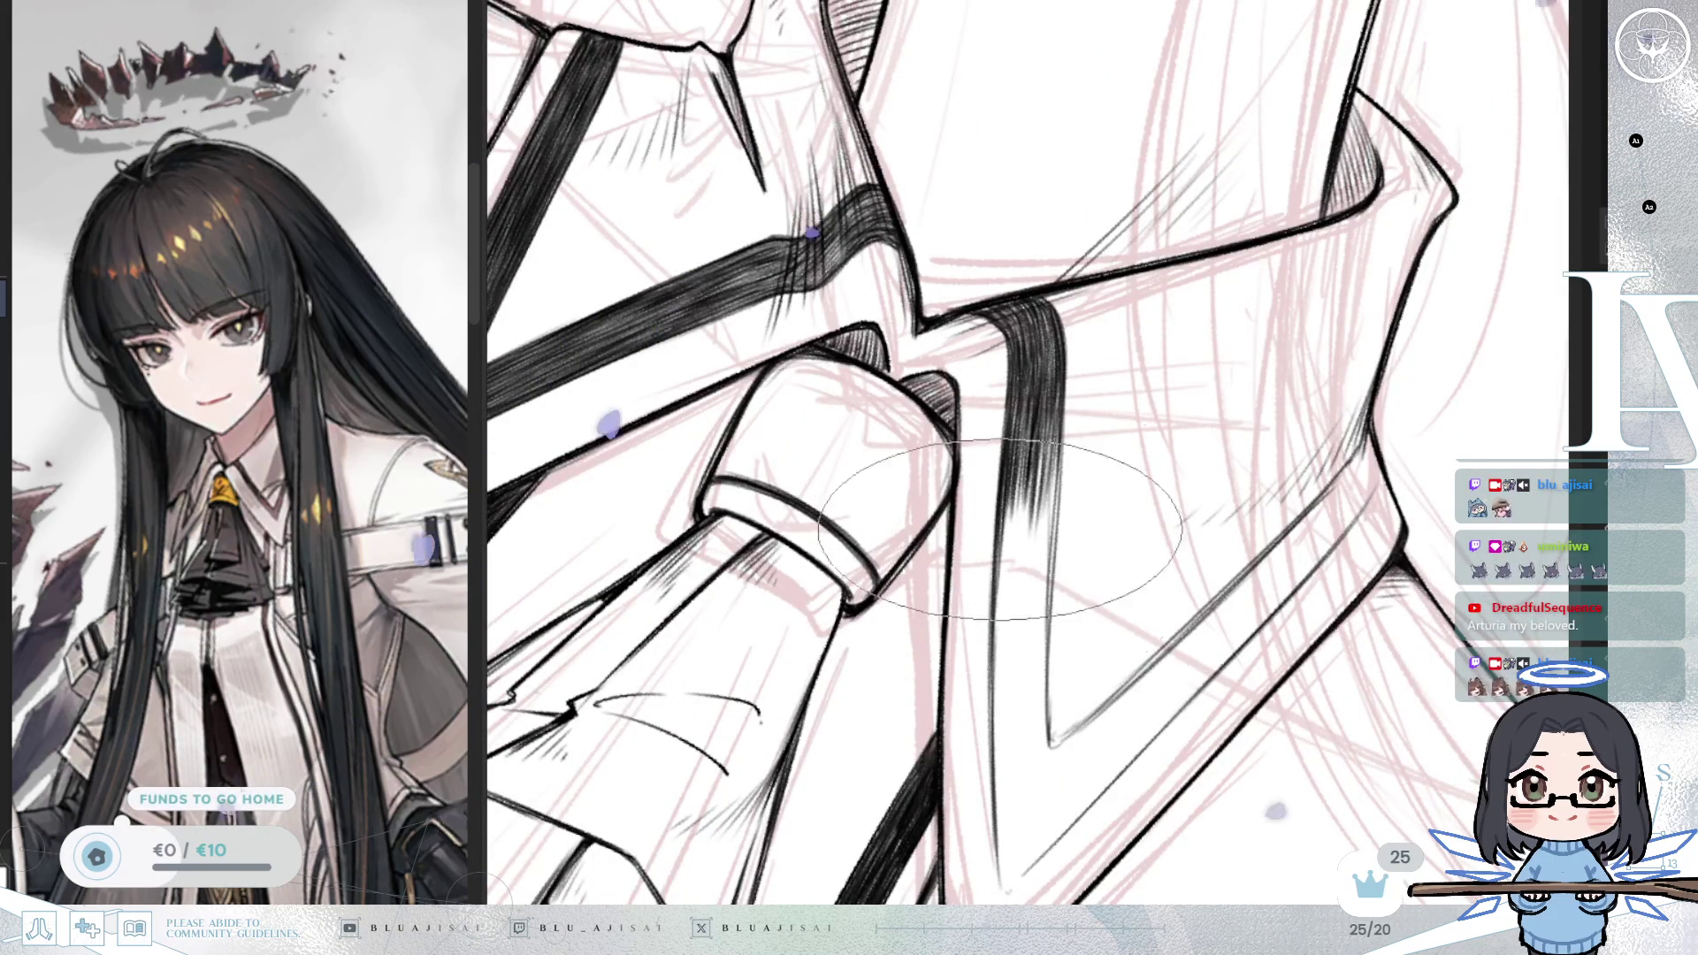
key(r)
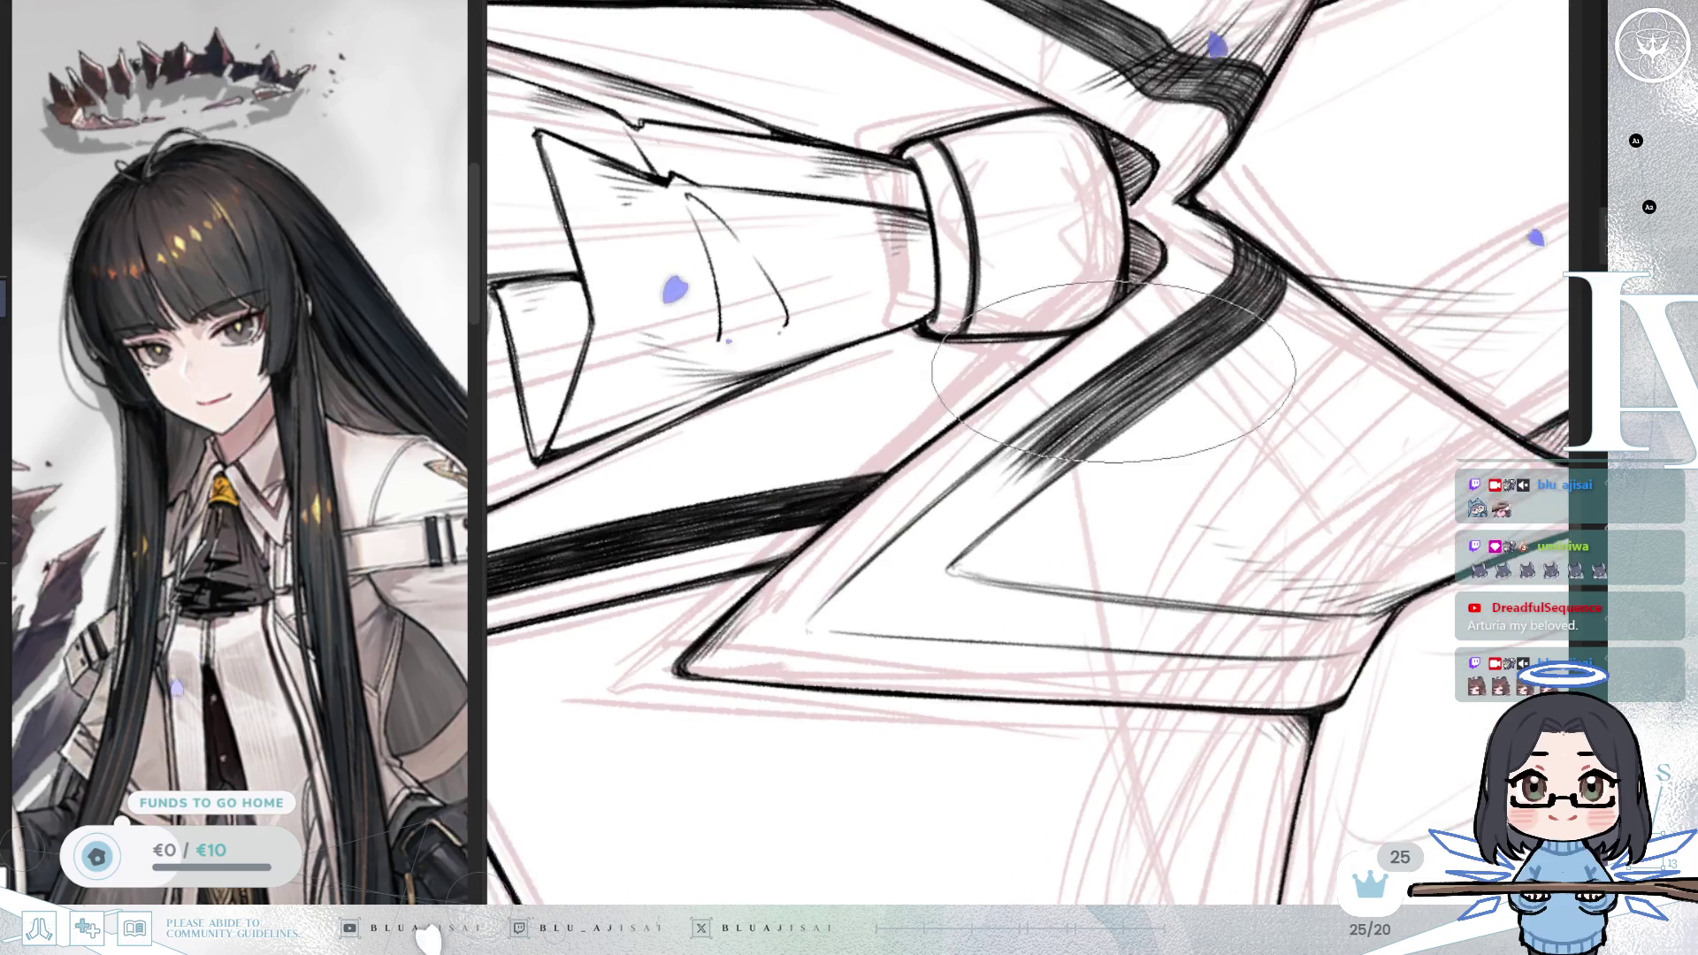
drag(1052, 476, 1145, 371)
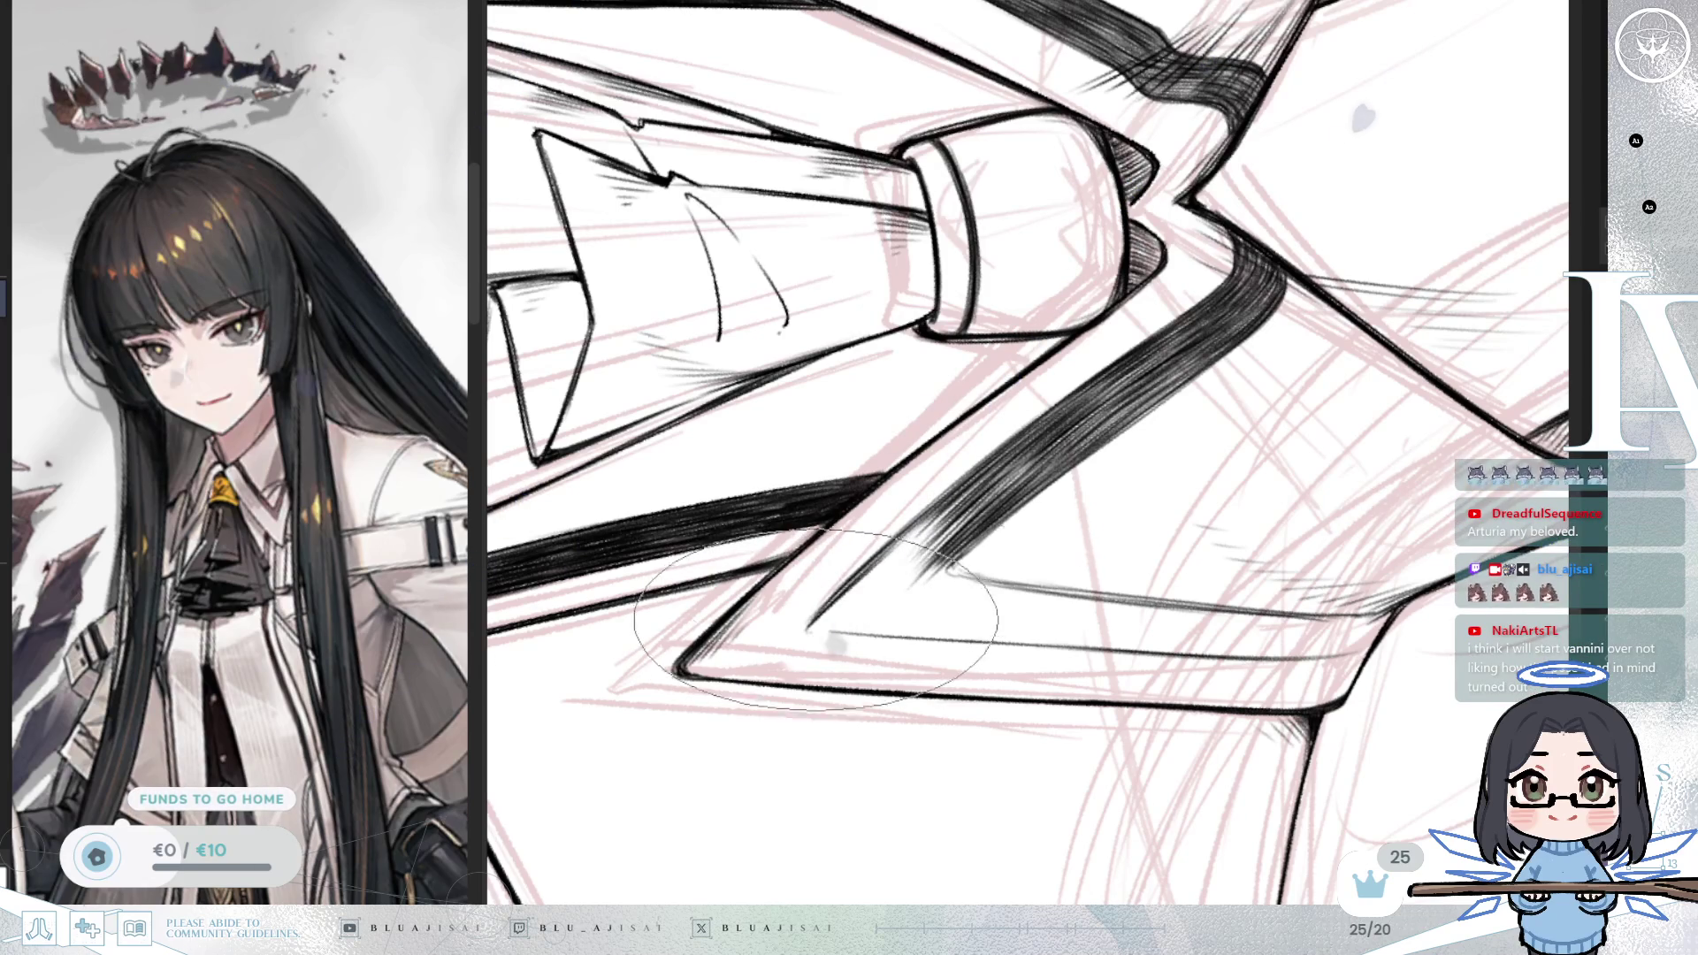
mouse_move(867, 579)
mouse_down()
mouse_move(990, 468)
mouse_move(937, 540)
mouse_move(1034, 458)
mouse_up()
mouse_move(1261, 265)
mouse_down()
mouse_move(1082, 528)
mouse_move(1073, 475)
mouse_up()
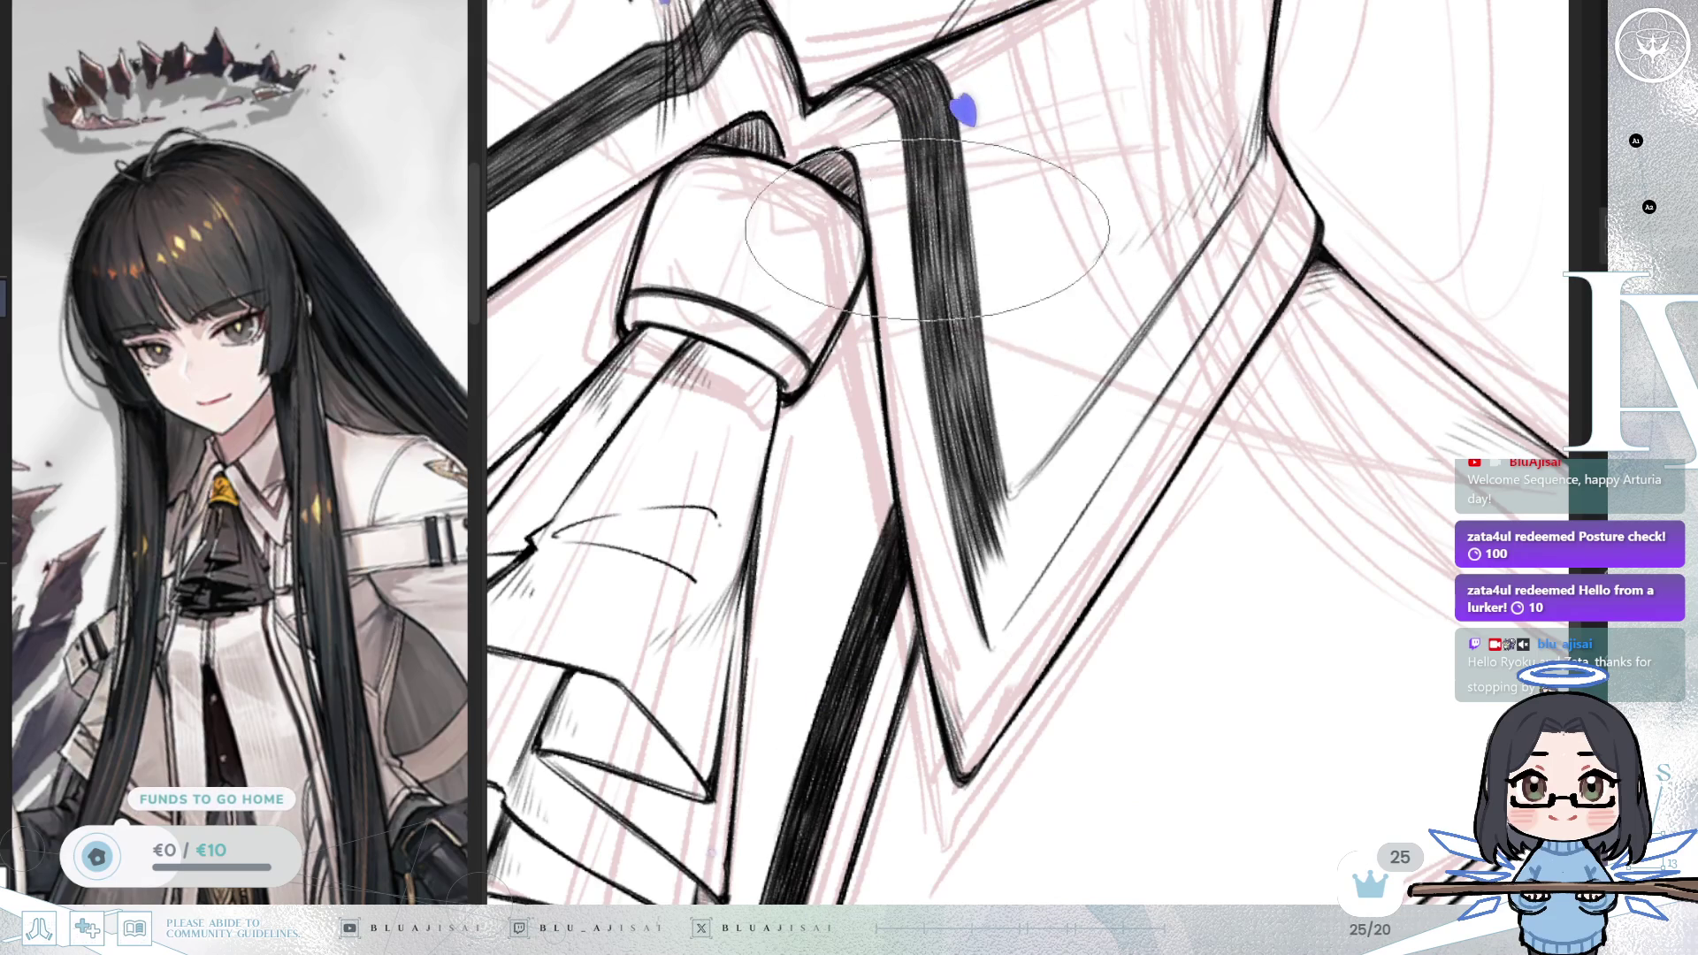
Step: Rotate about 15° and mirror the canvas to line up the V-shaped collar edge for heavier hatching
drag(1021, 498, 977, 645)
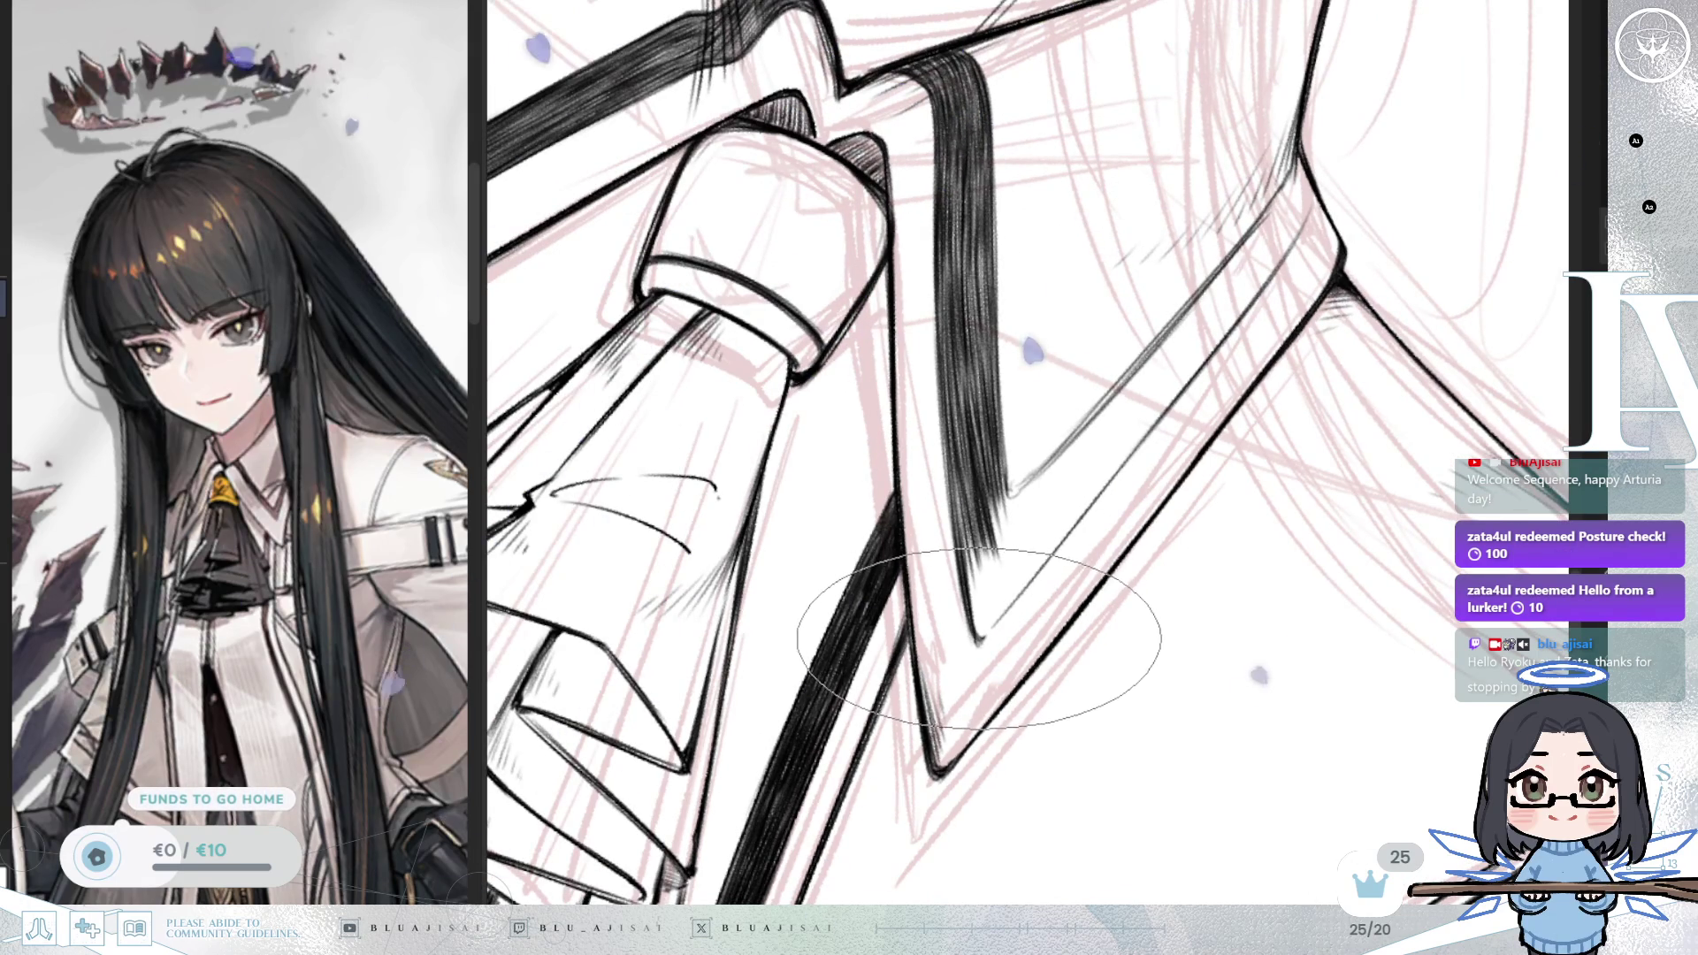
drag(1136, 448, 1043, 486)
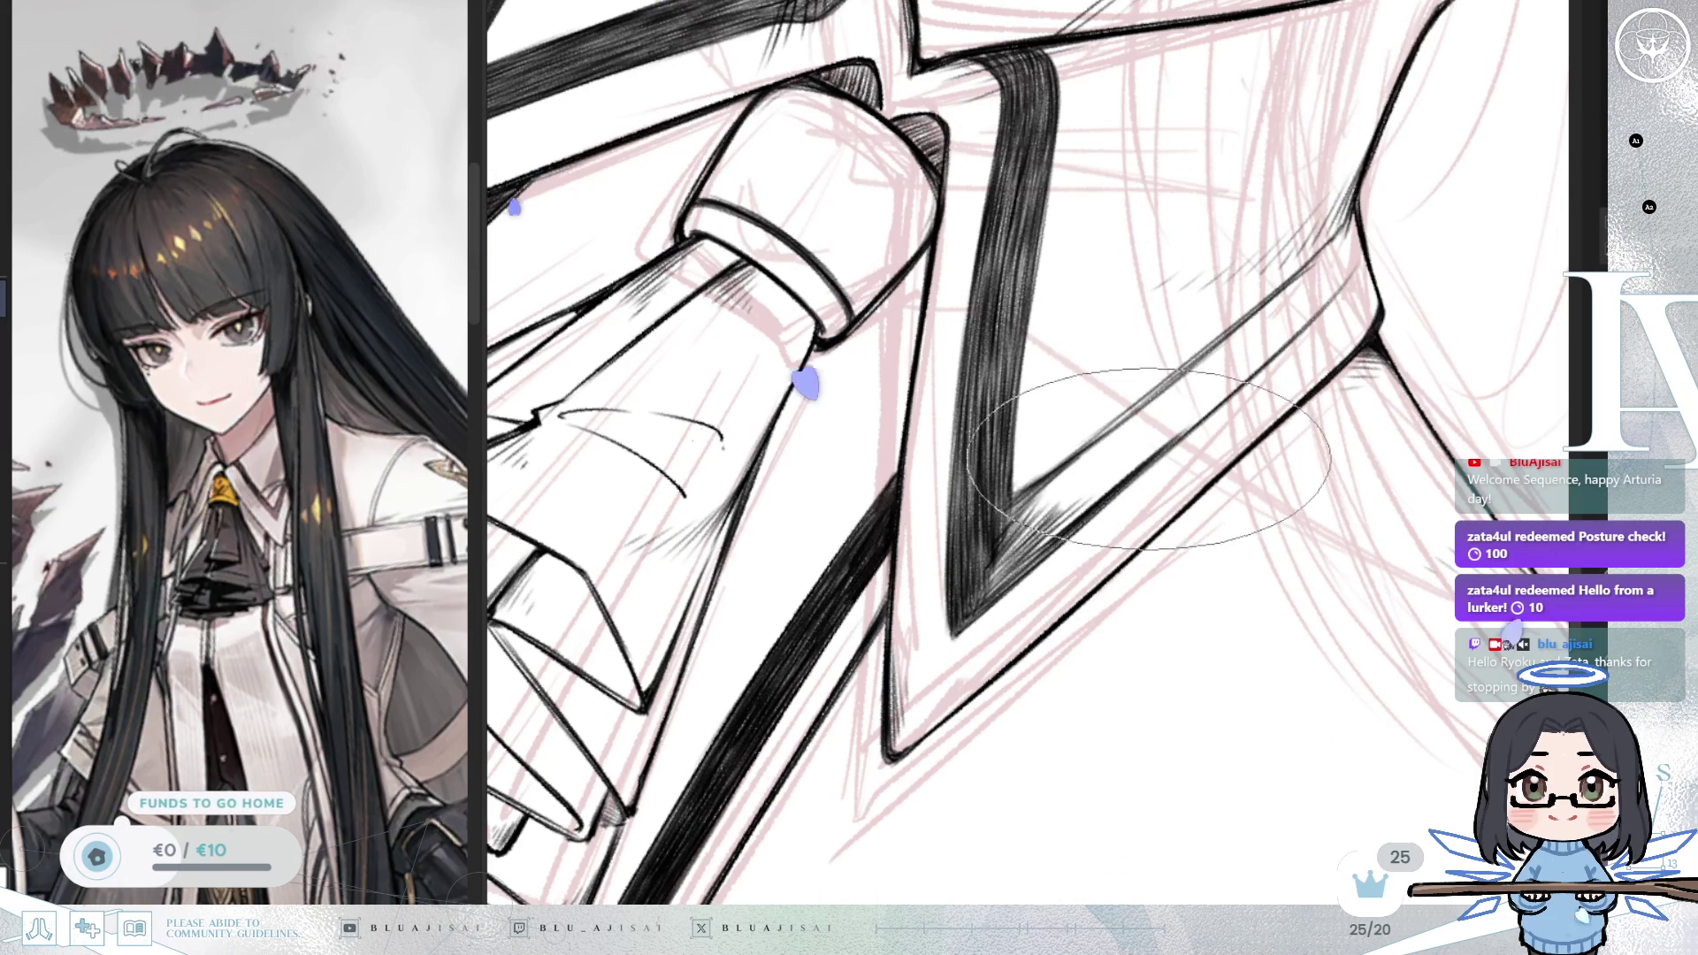
key(m)
drag(1152, 431, 912, 588)
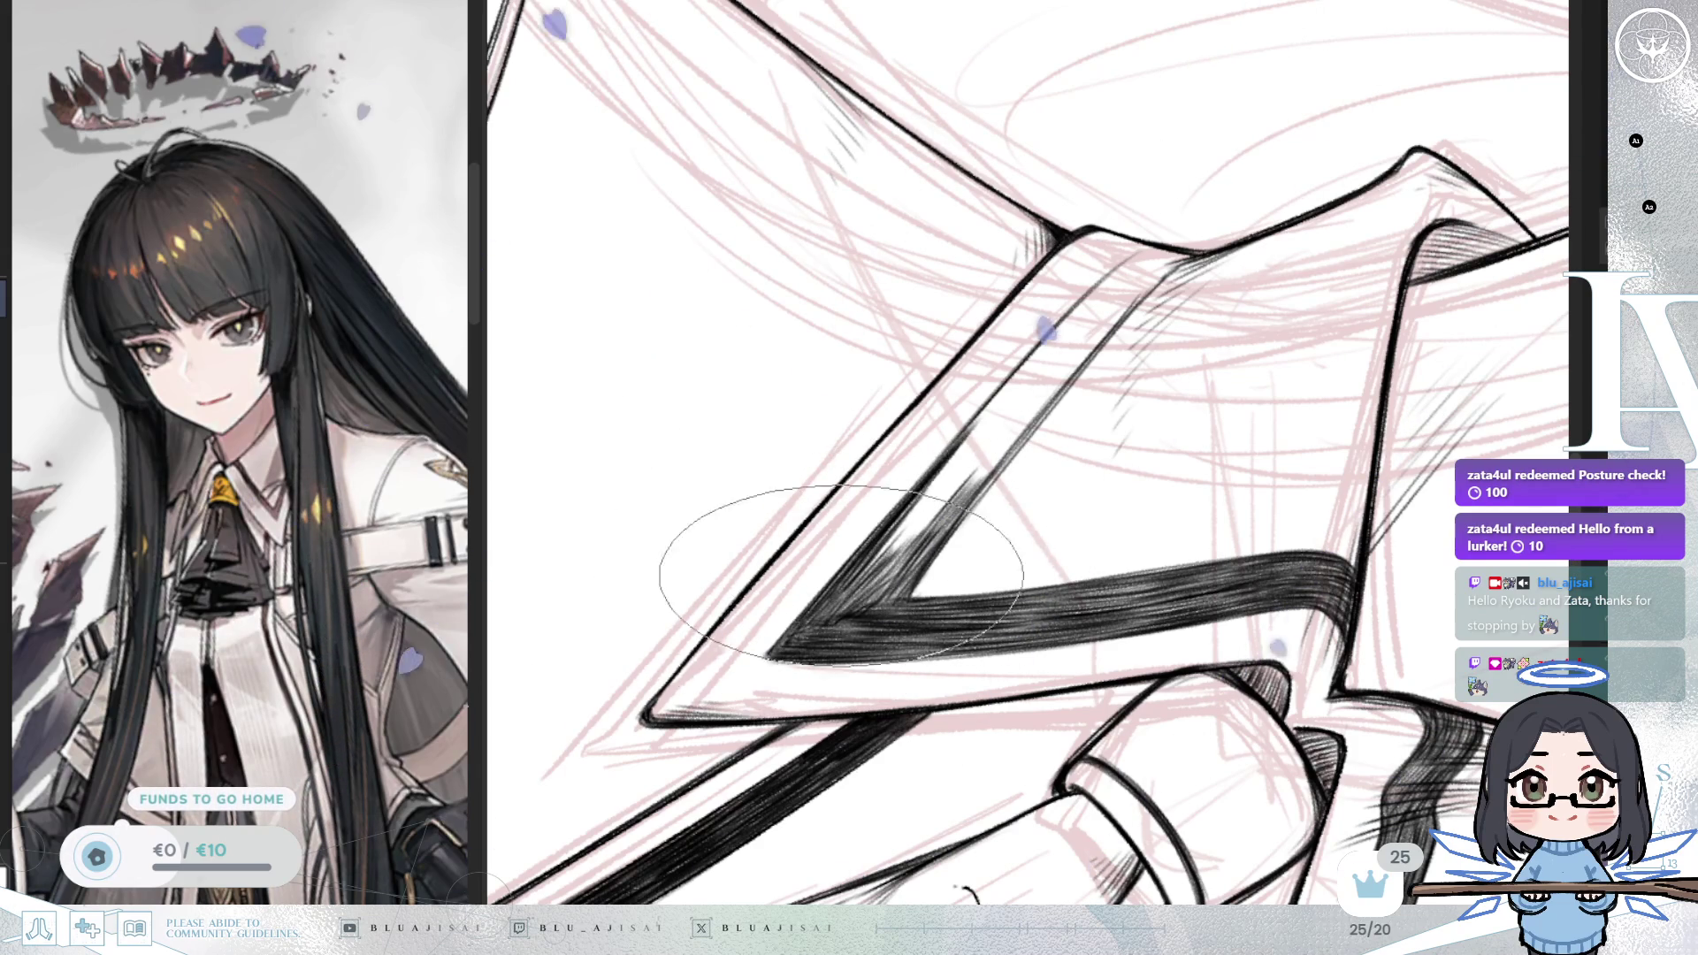
Step: Darken the lower diagonal collar band and cover its remaining white highlight gaps
drag(1103, 285, 944, 484)
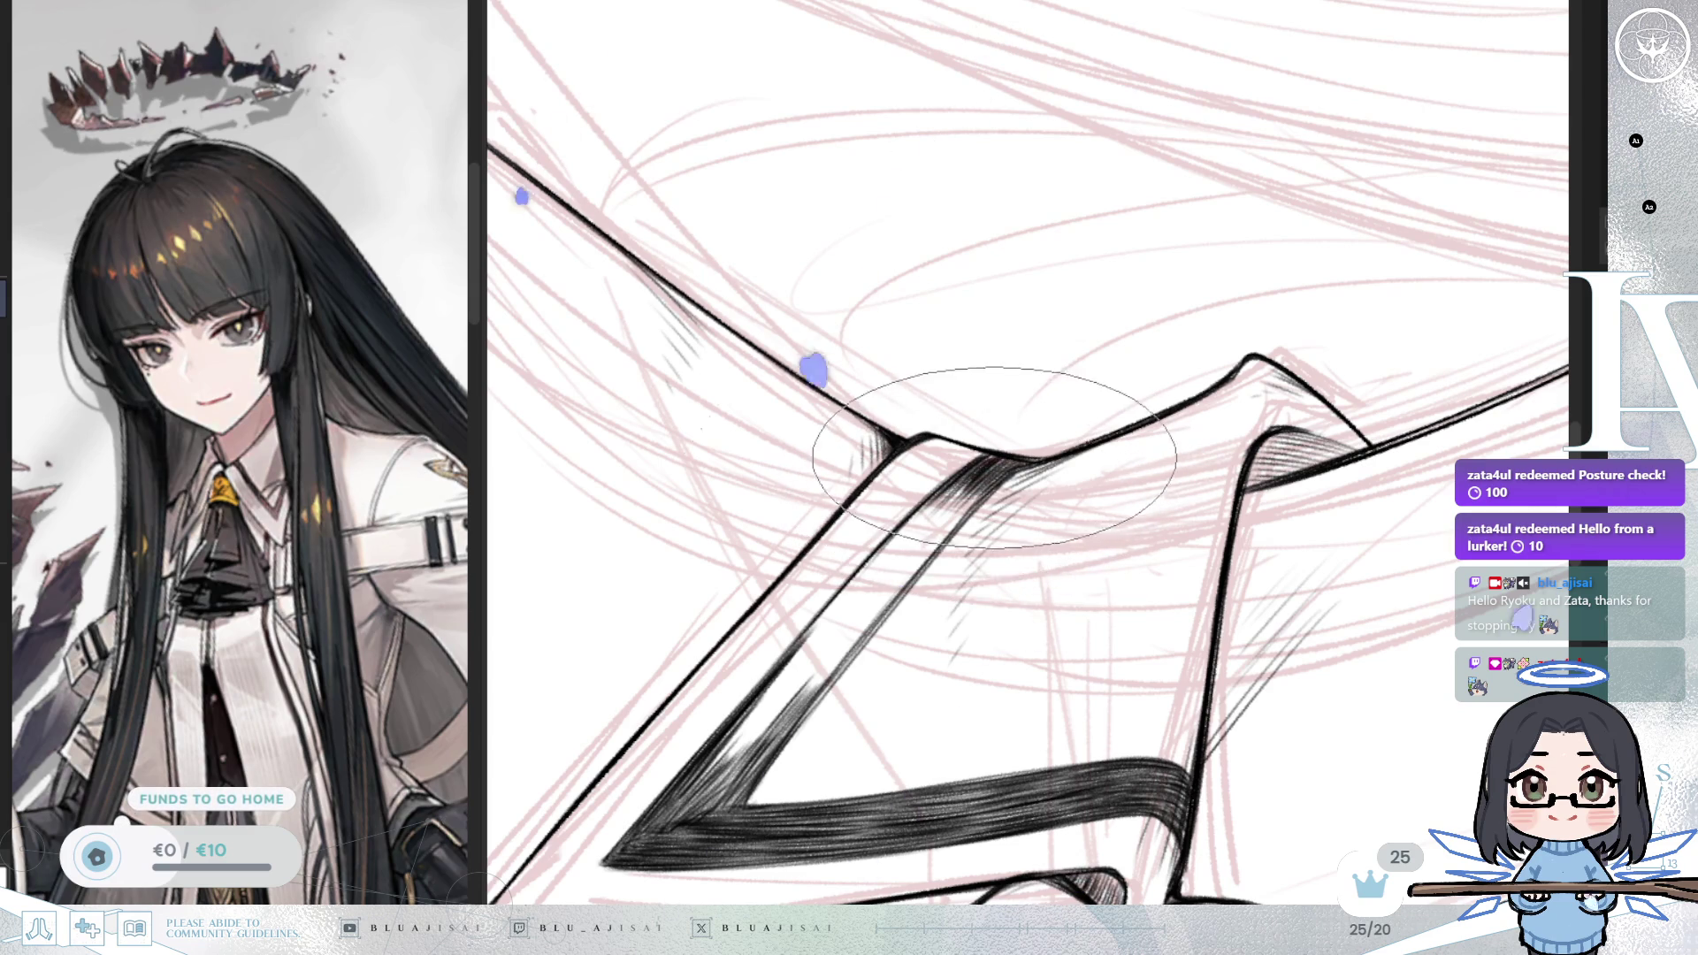
mouse_move(986, 466)
mouse_down()
mouse_move(995, 381)
mouse_move(973, 291)
mouse_up()
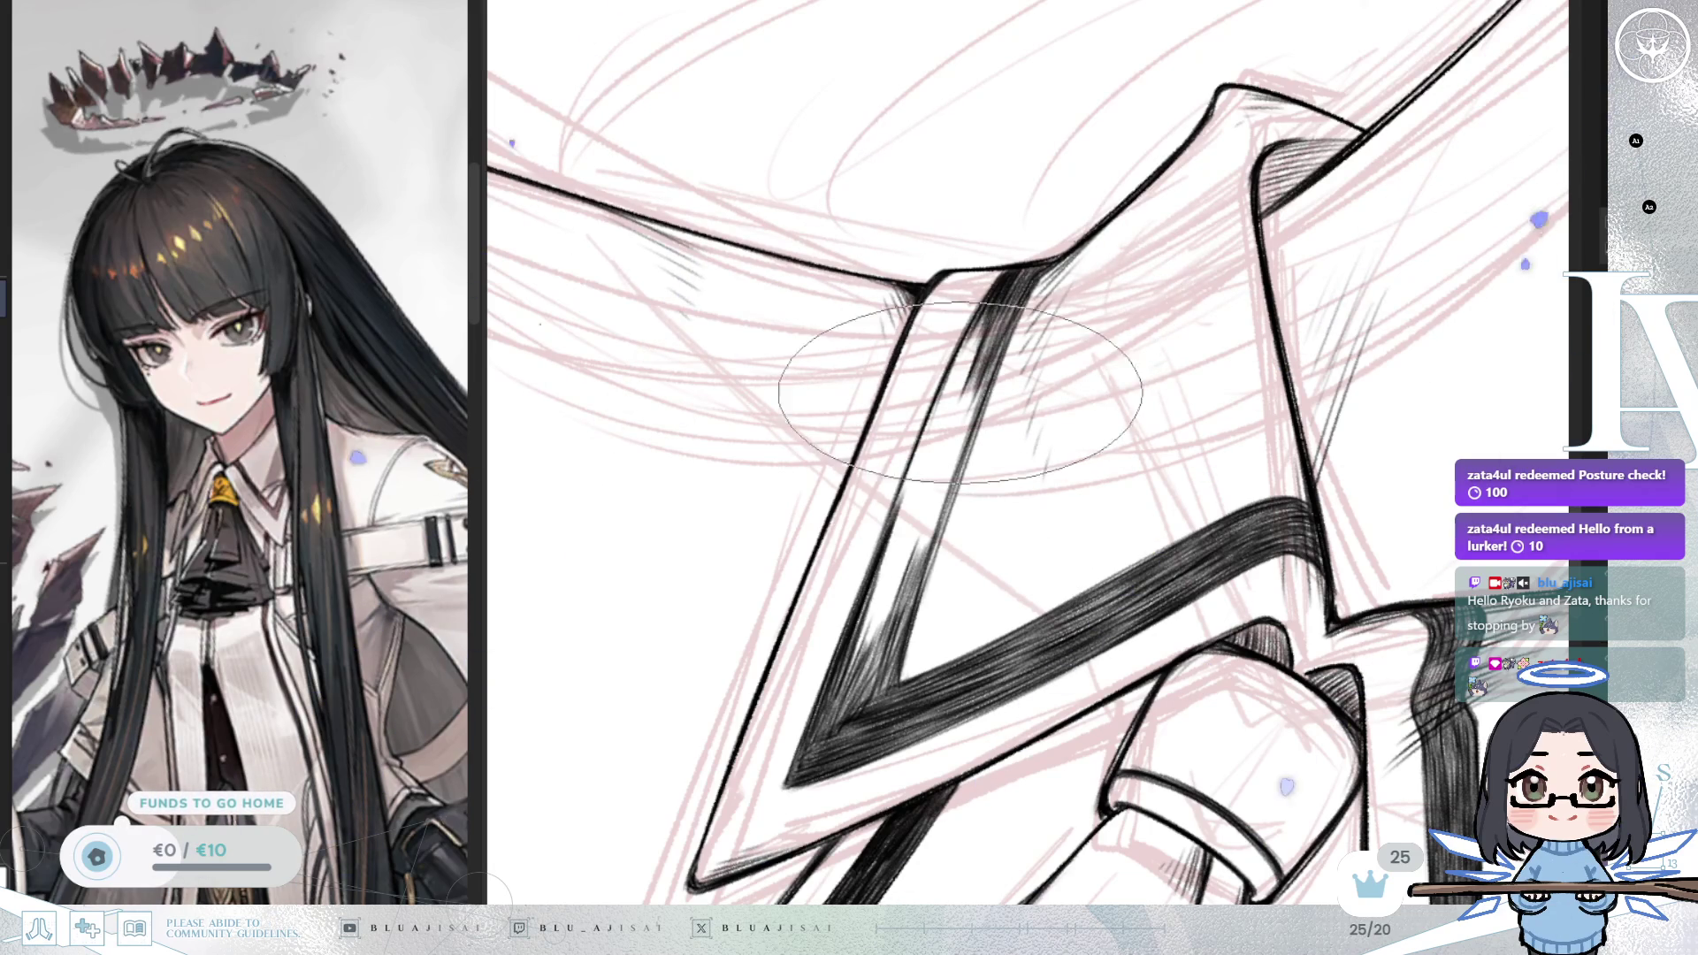
mouse_move(926, 464)
mouse_down()
mouse_move(893, 531)
mouse_move(928, 486)
mouse_up()
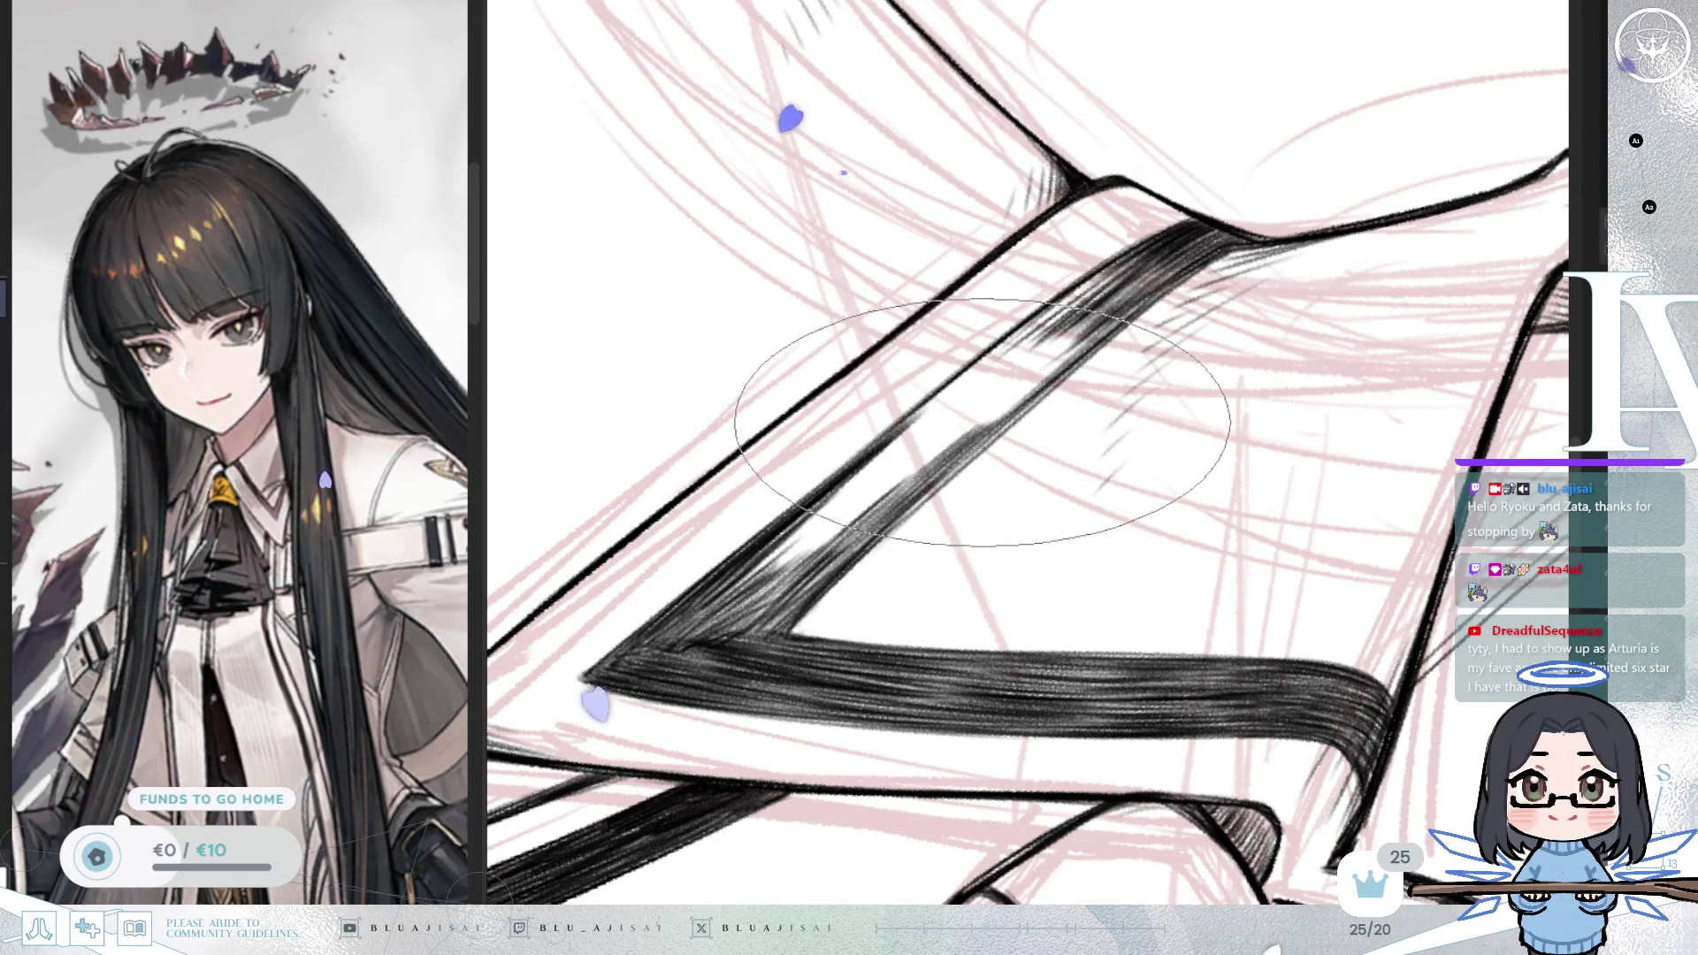
mouse_move(998, 417)
mouse_down()
mouse_move(954, 425)
mouse_move(972, 373)
mouse_up()
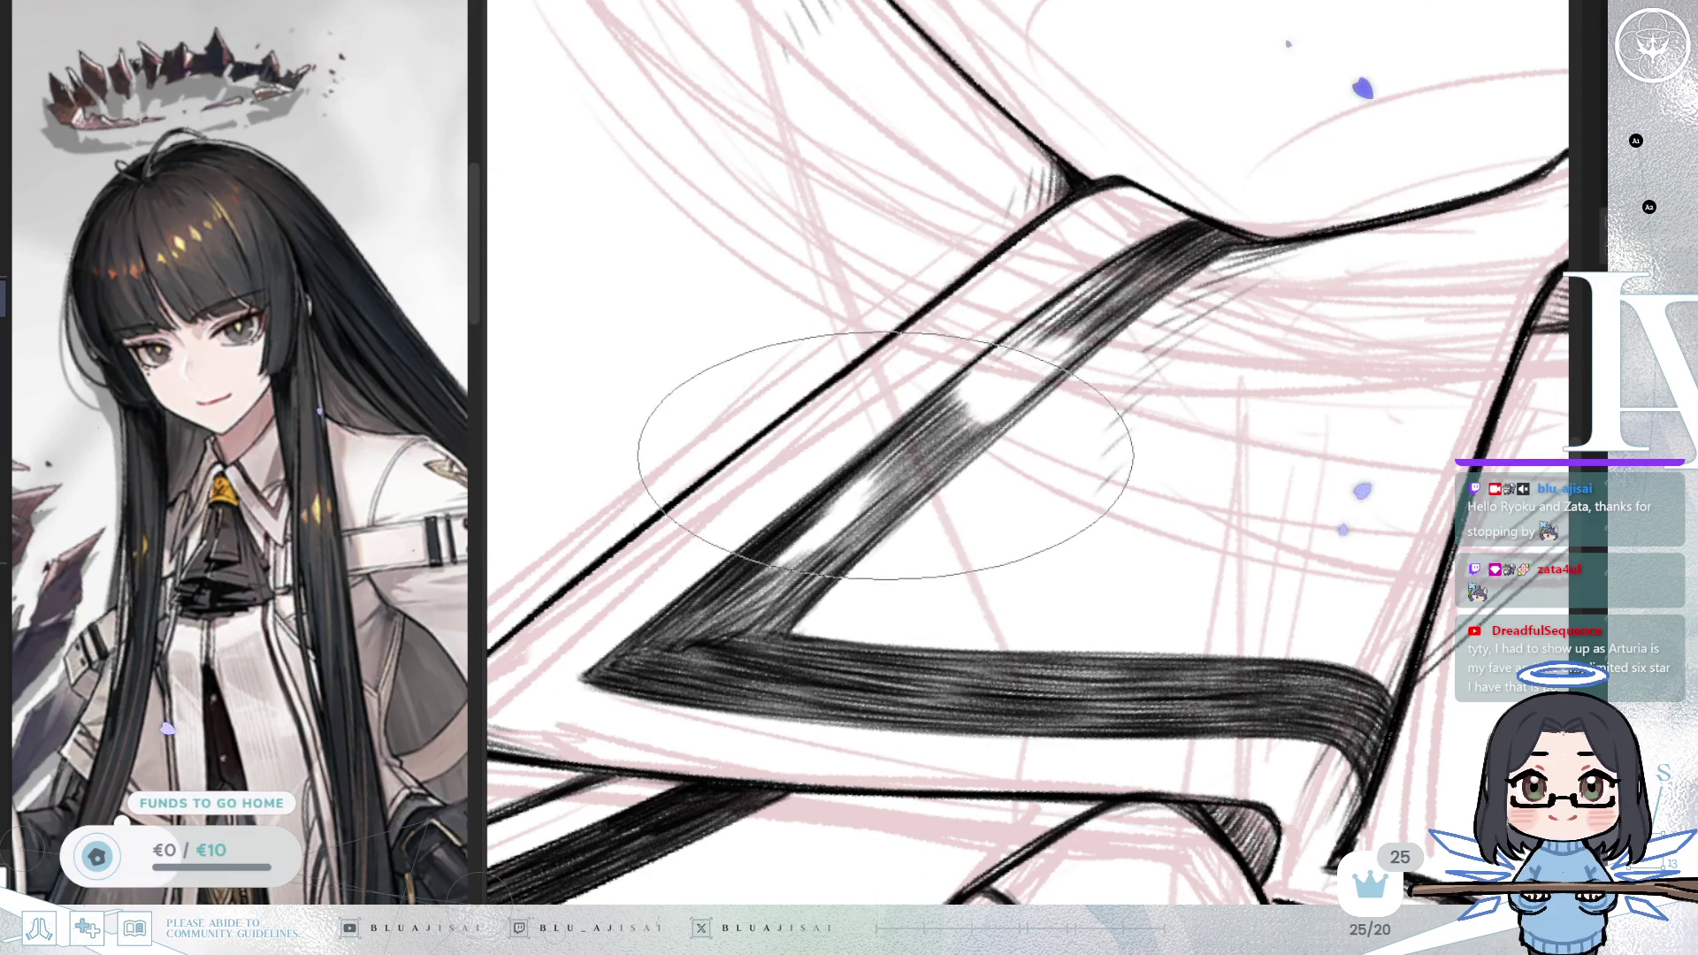
mouse_move(773, 561)
mouse_down()
mouse_move(743, 540)
mouse_move(865, 507)
mouse_up()
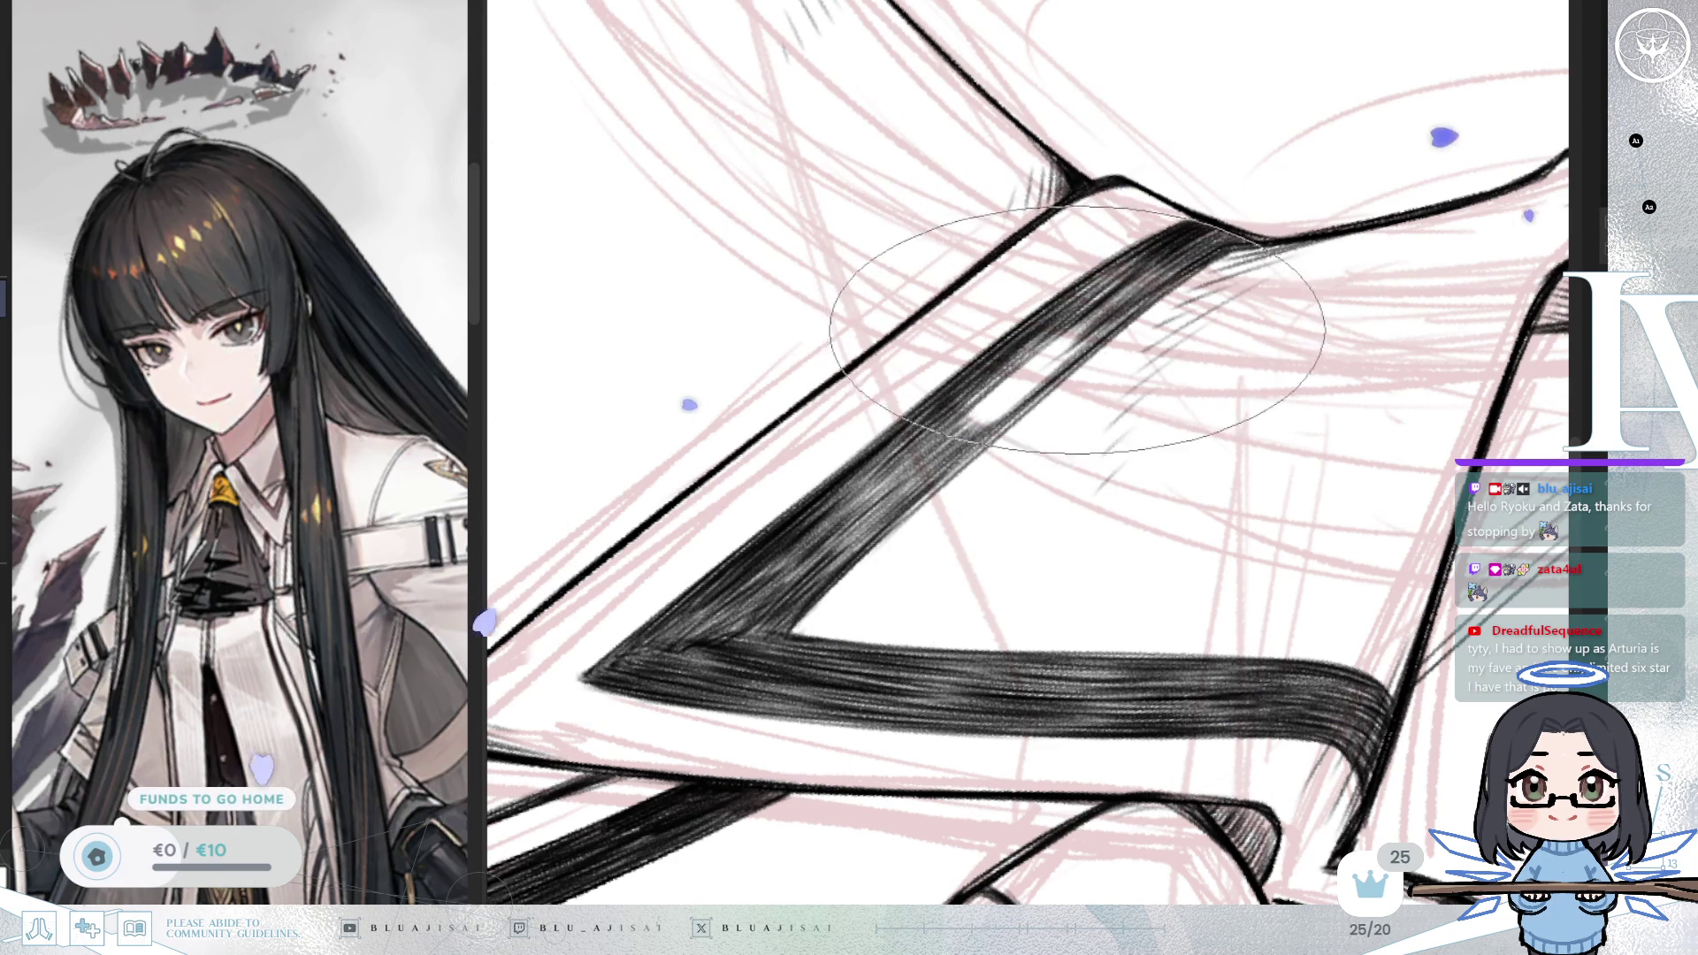
mouse_move(959, 428)
mouse_down()
mouse_move(911, 398)
mouse_move(946, 416)
mouse_move(1025, 340)
mouse_move(1051, 367)
mouse_move(1027, 379)
mouse_up()
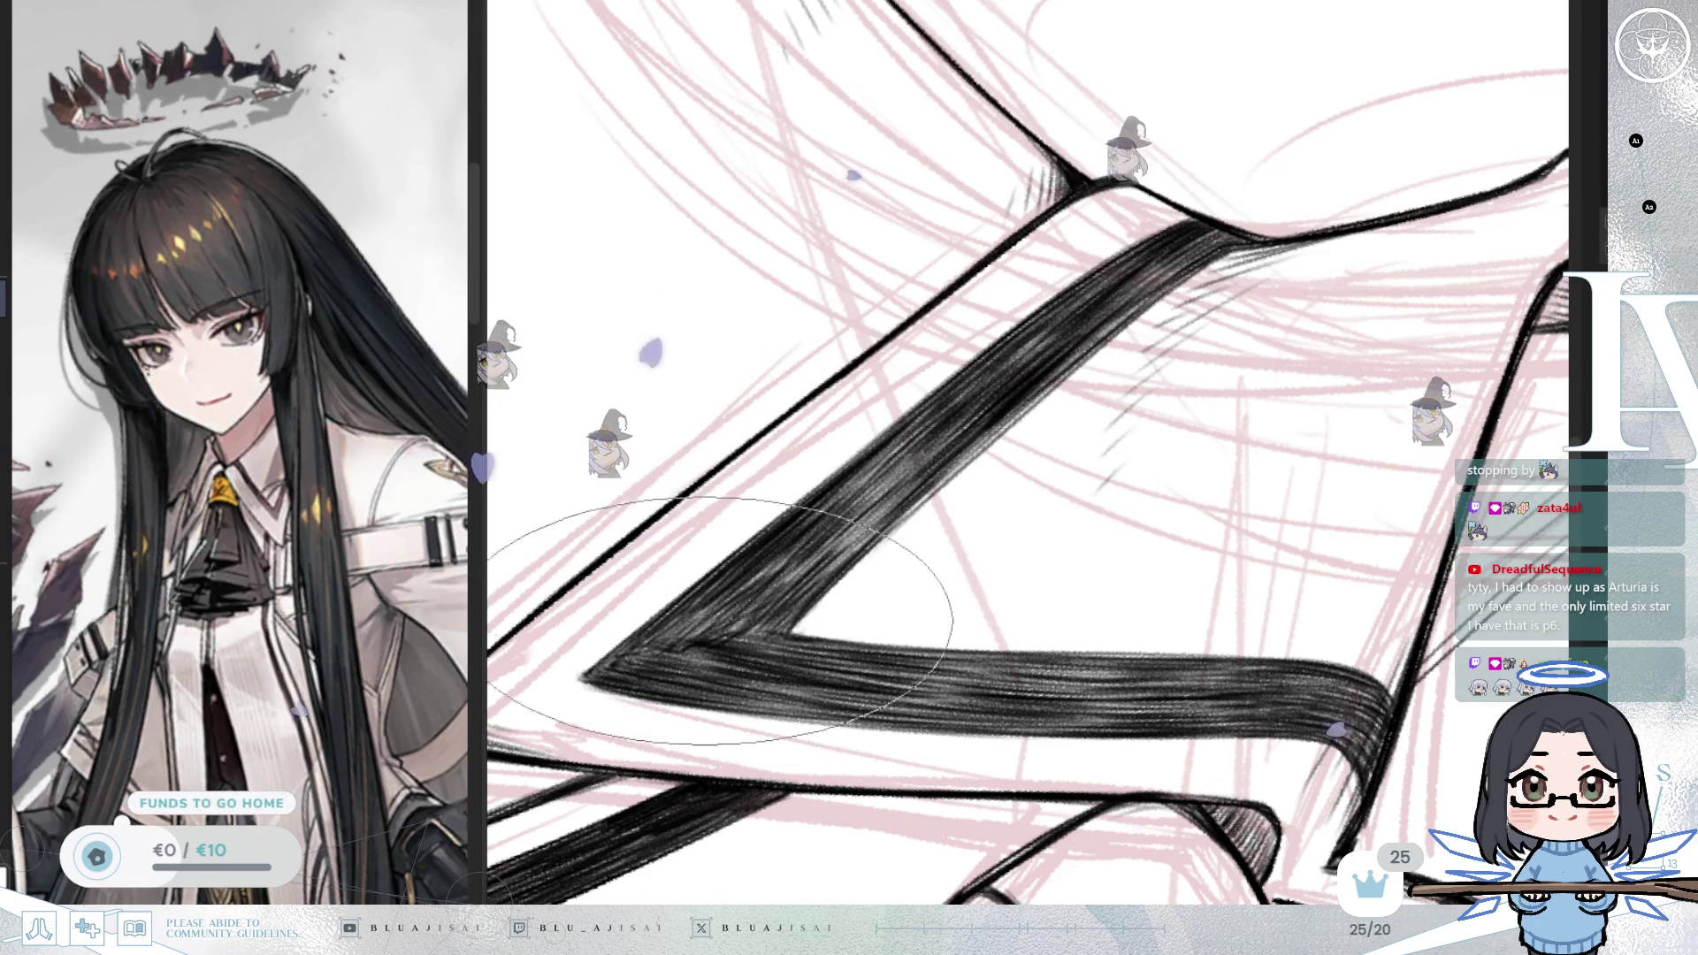
Step: Zoom, tilt and pan the view along both collar V lines around the cravat knot
scroll(732, 621, down, 5)
scroll(1255, 442, up, 3)
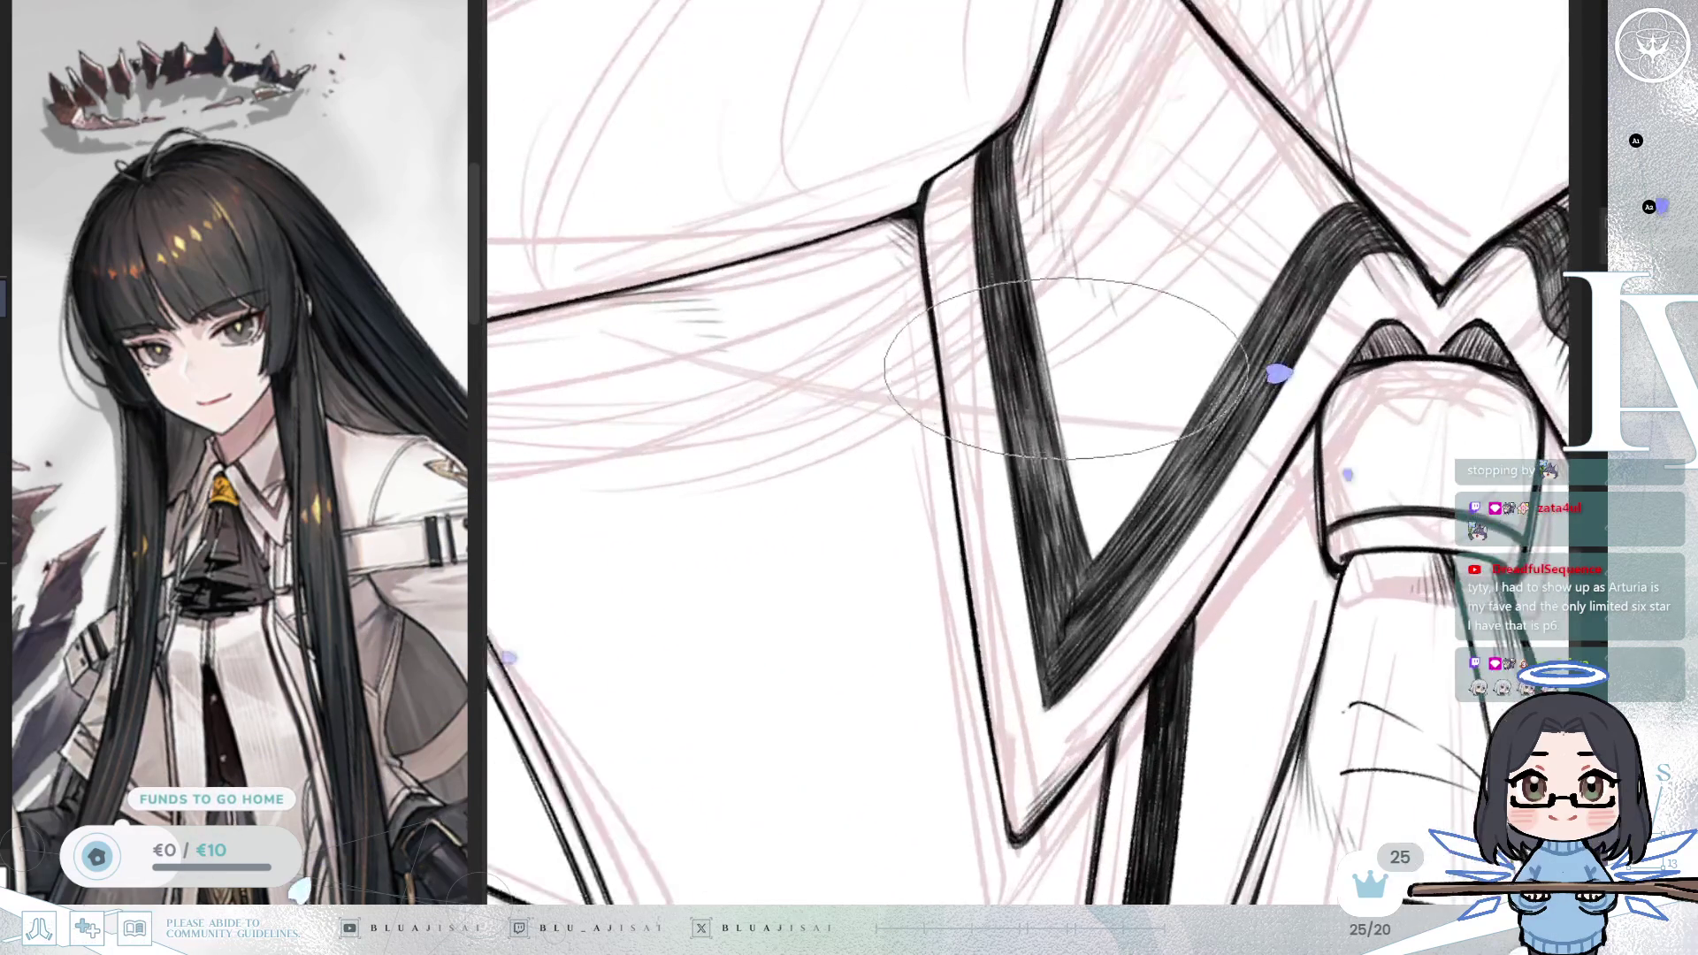
scroll(1061, 486, up, 1)
scroll(1125, 451, down, 5)
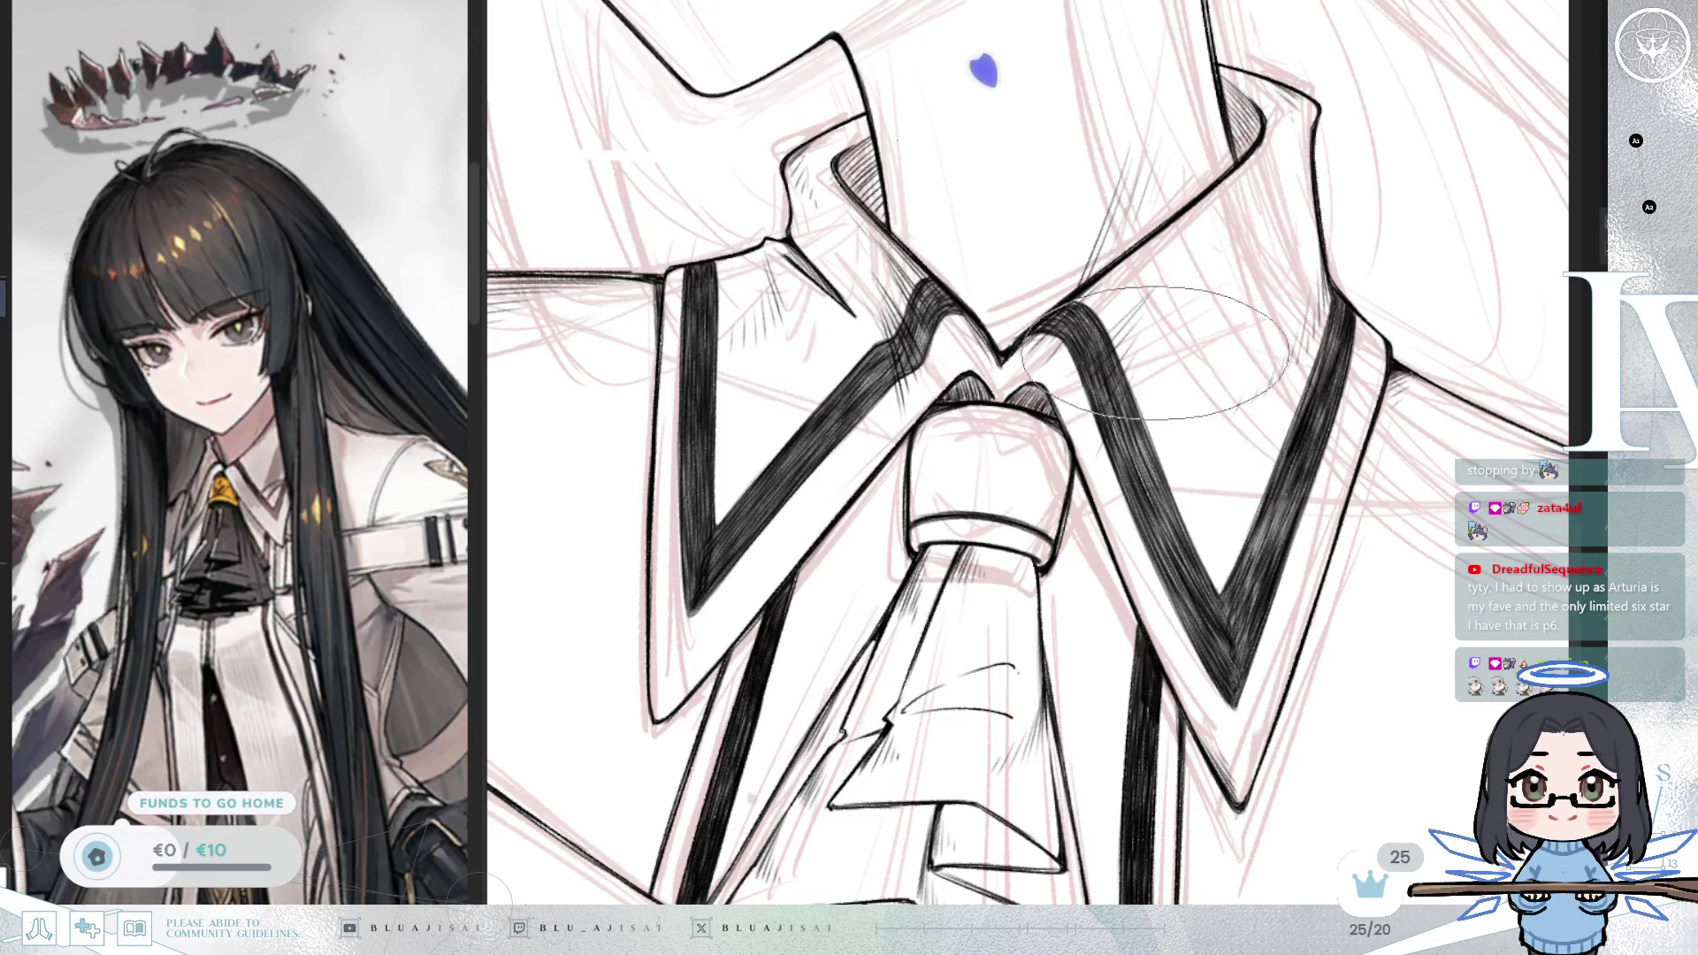
scroll(1235, 412, down, 4)
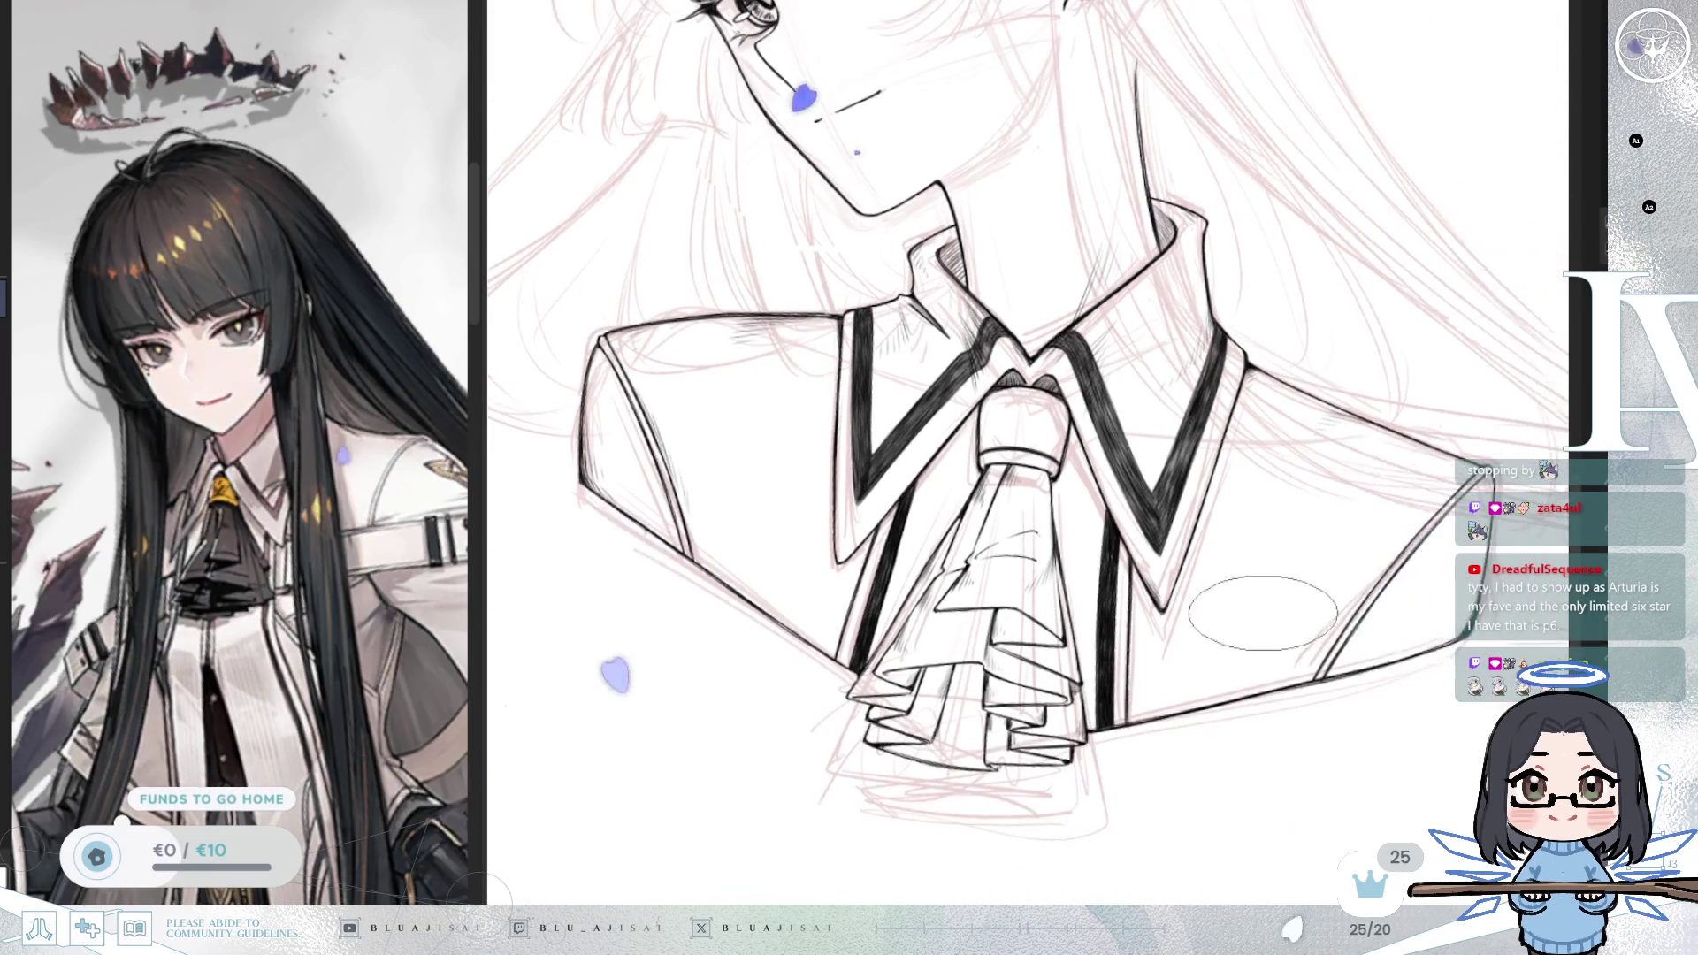
scroll(1189, 603, up, 2)
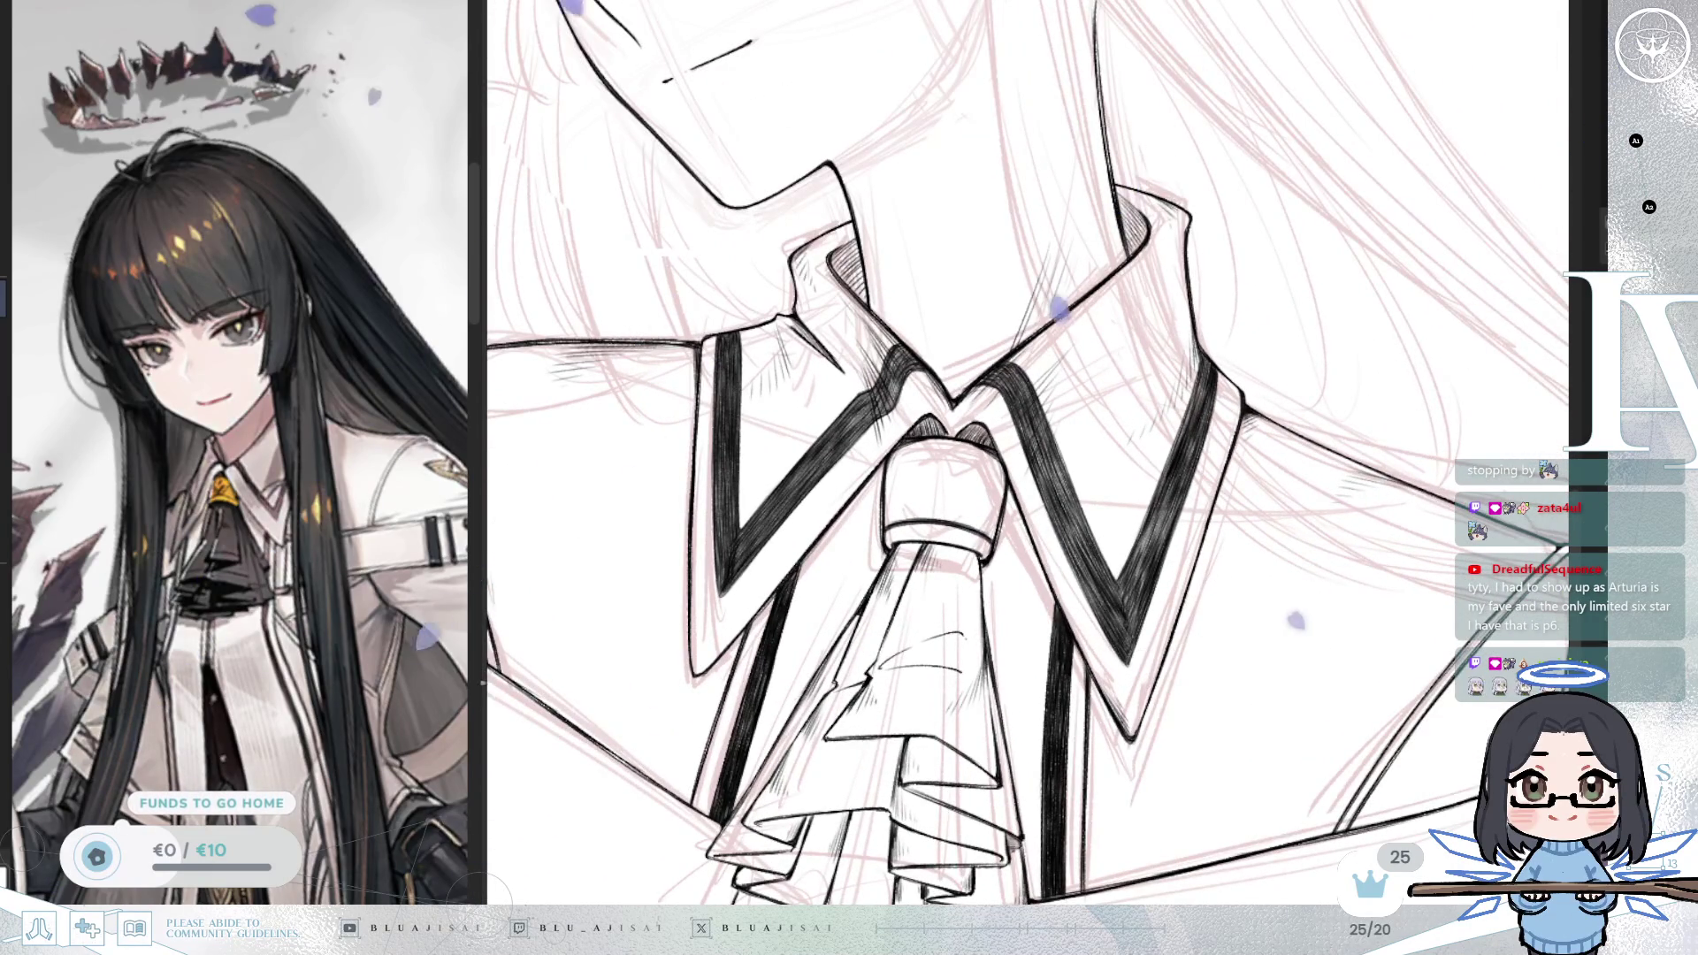
drag(1064, 297, 982, 429)
scroll(1103, 544, up, 1)
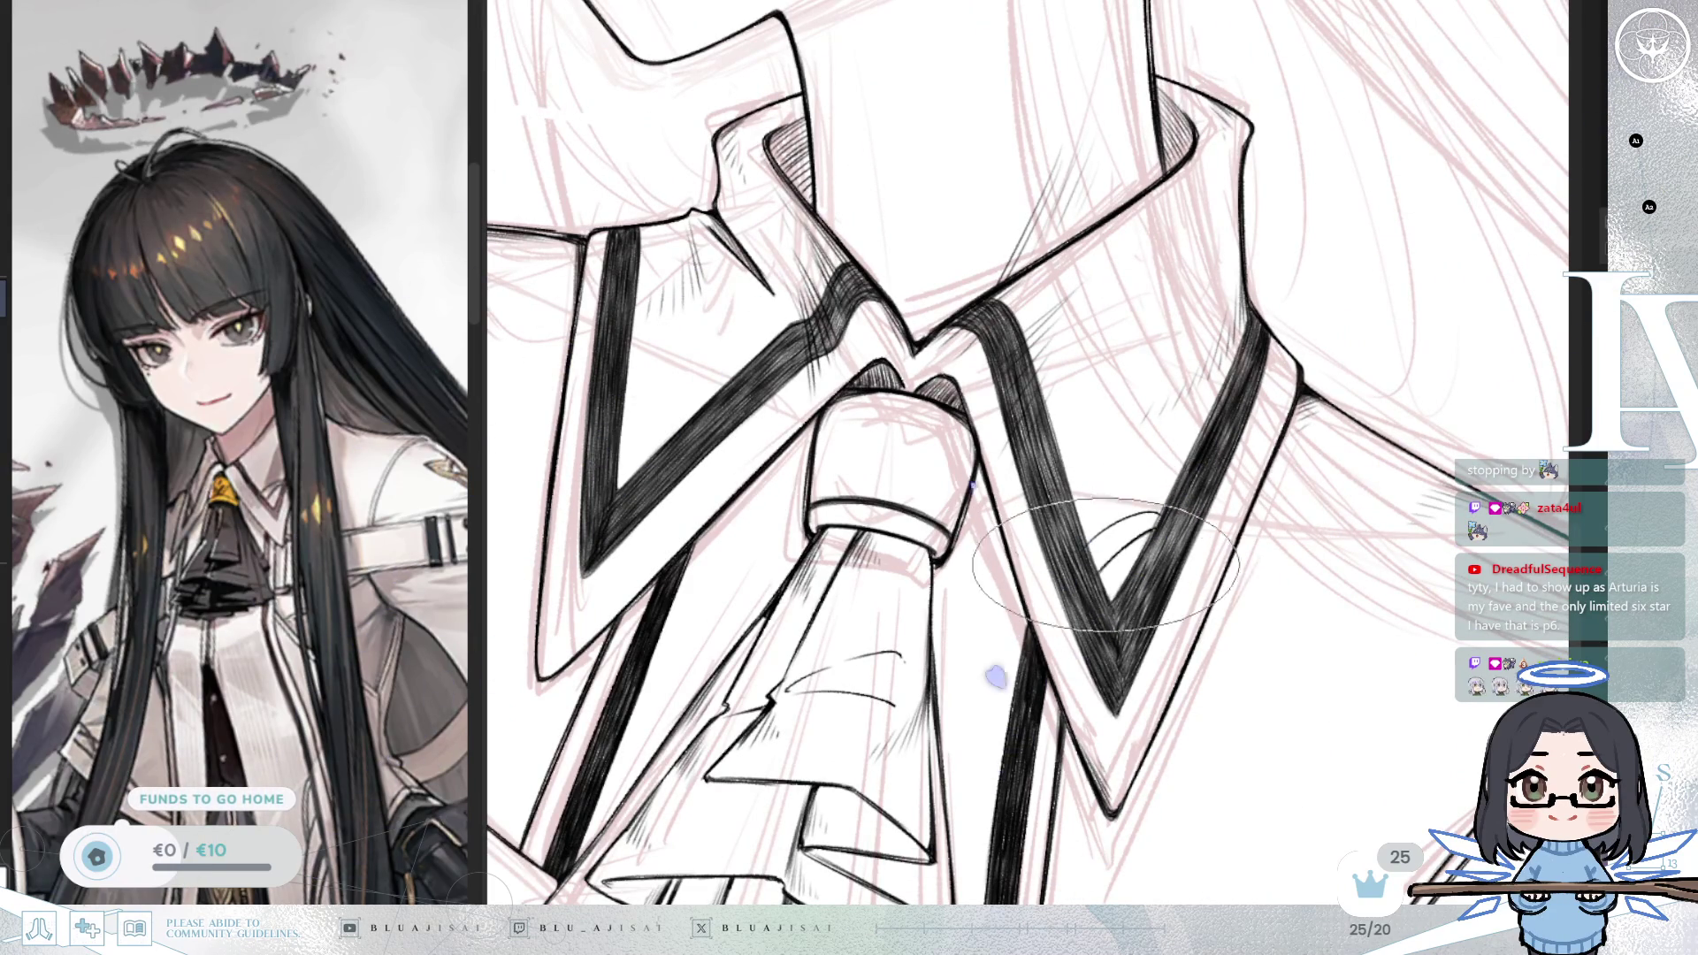
scroll(1119, 550, up, 1)
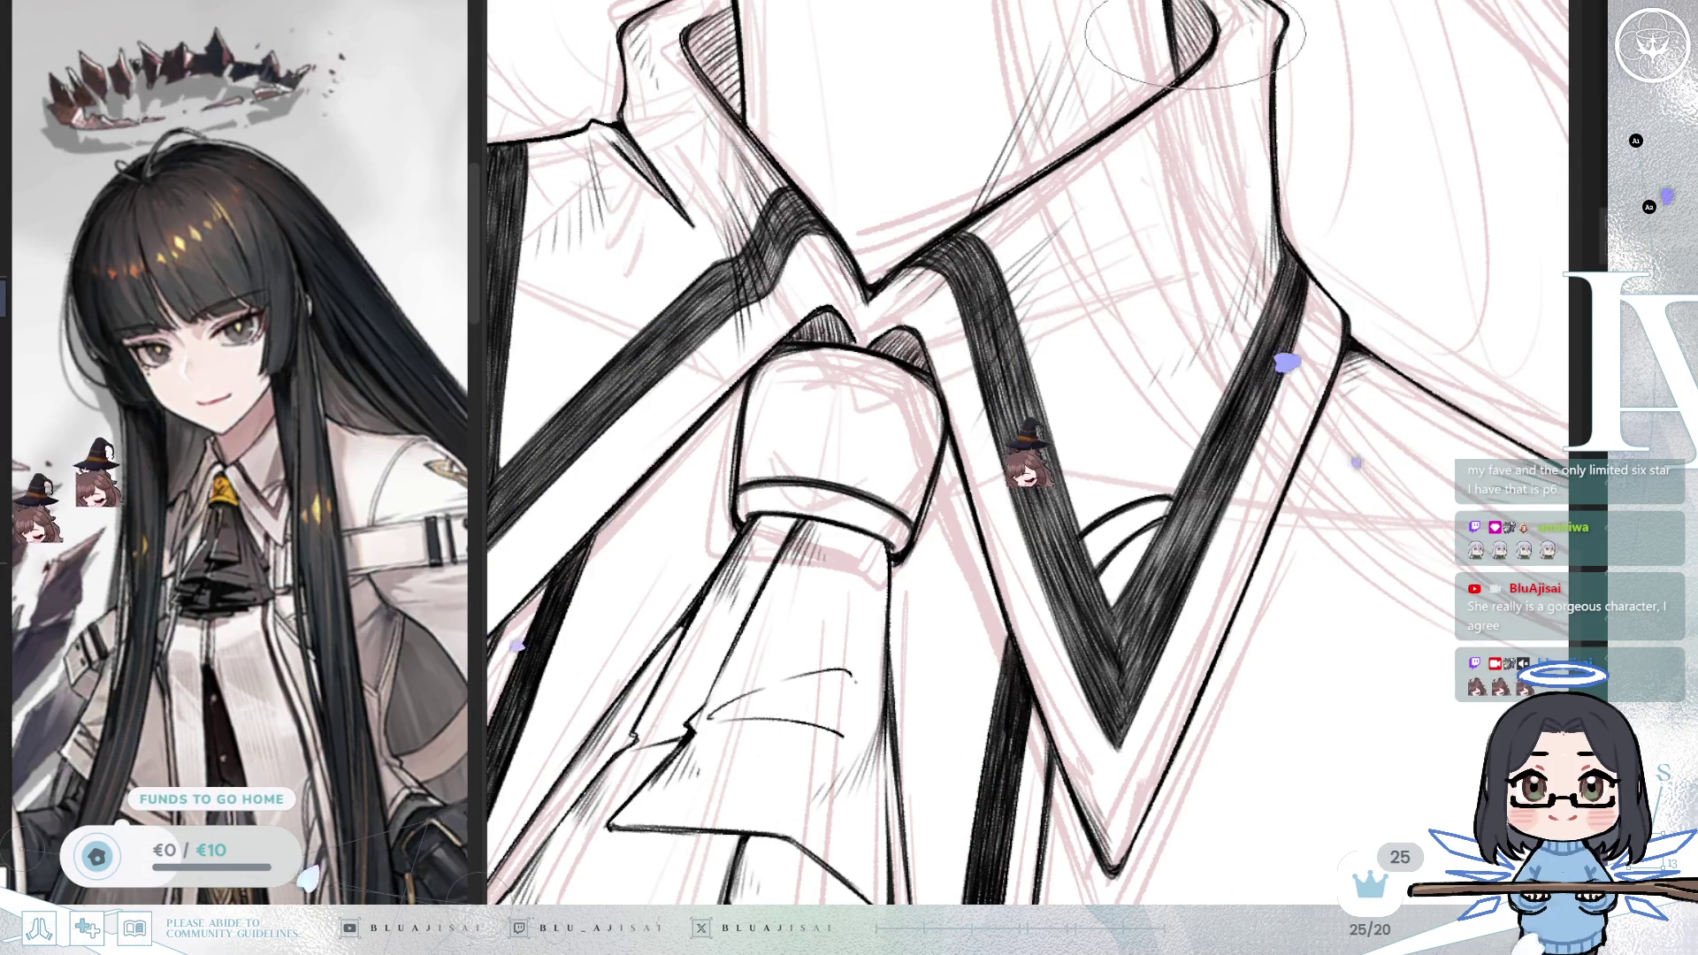
mouse_move(1132, 579)
mouse_down()
mouse_move(1189, 478)
mouse_move(1207, 311)
mouse_move(1291, 497)
mouse_up()
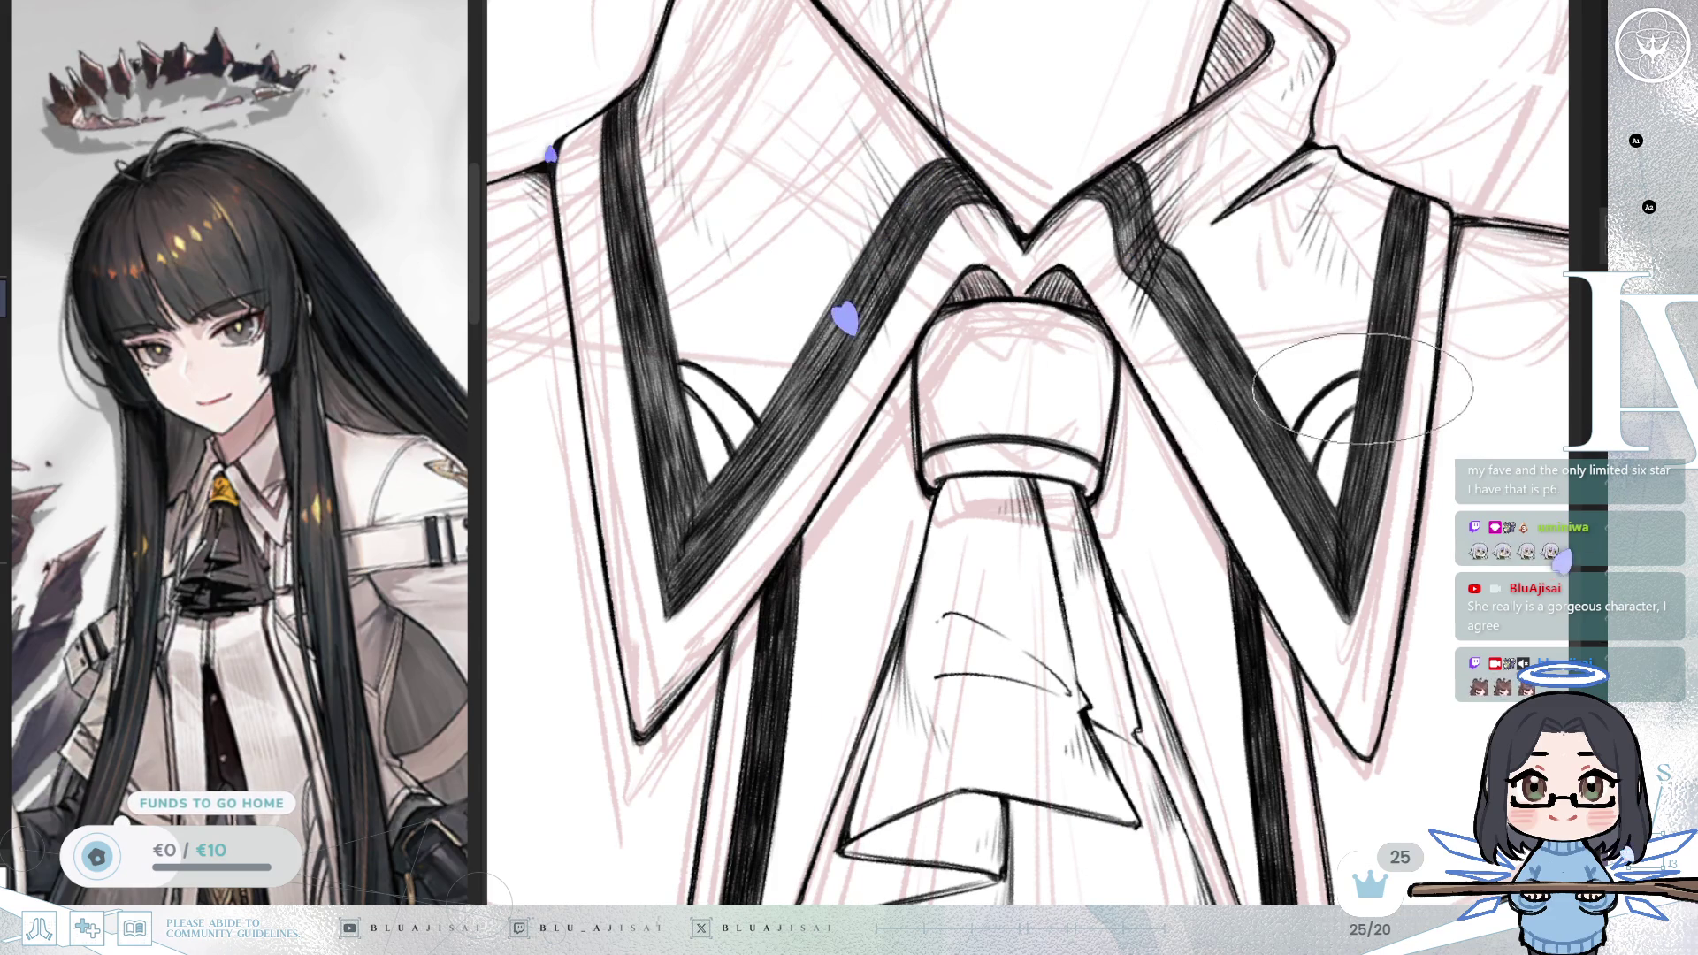
scroll(1379, 447, down, 2)
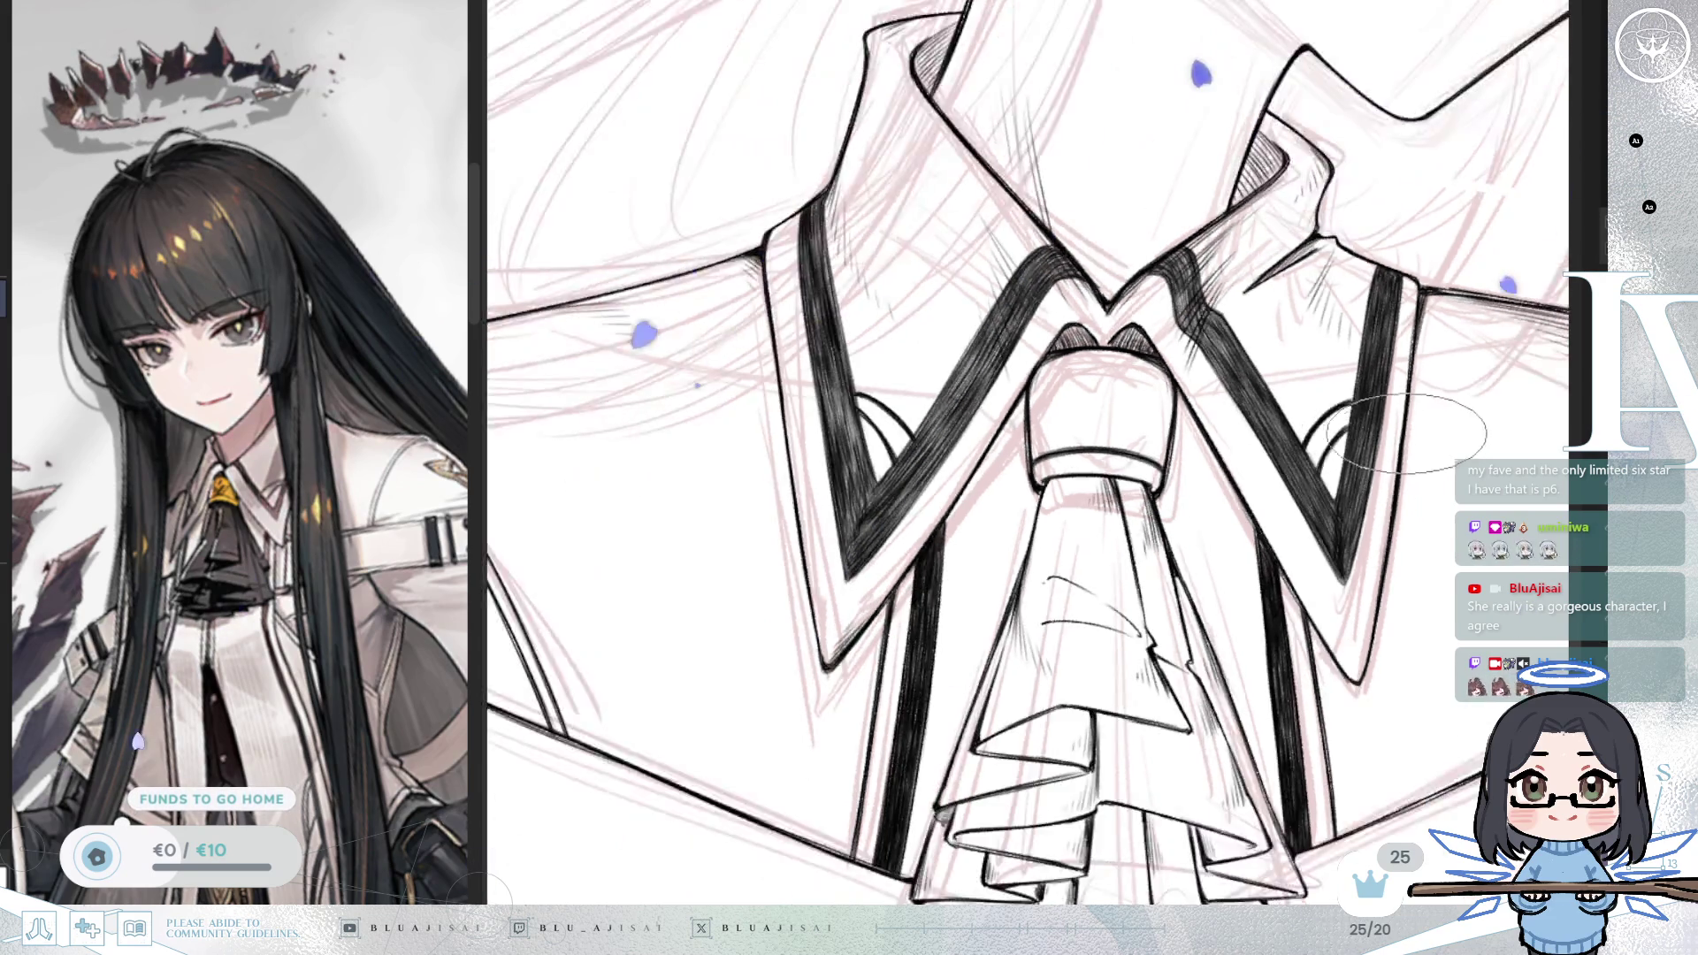
scroll(1429, 457, down, 3)
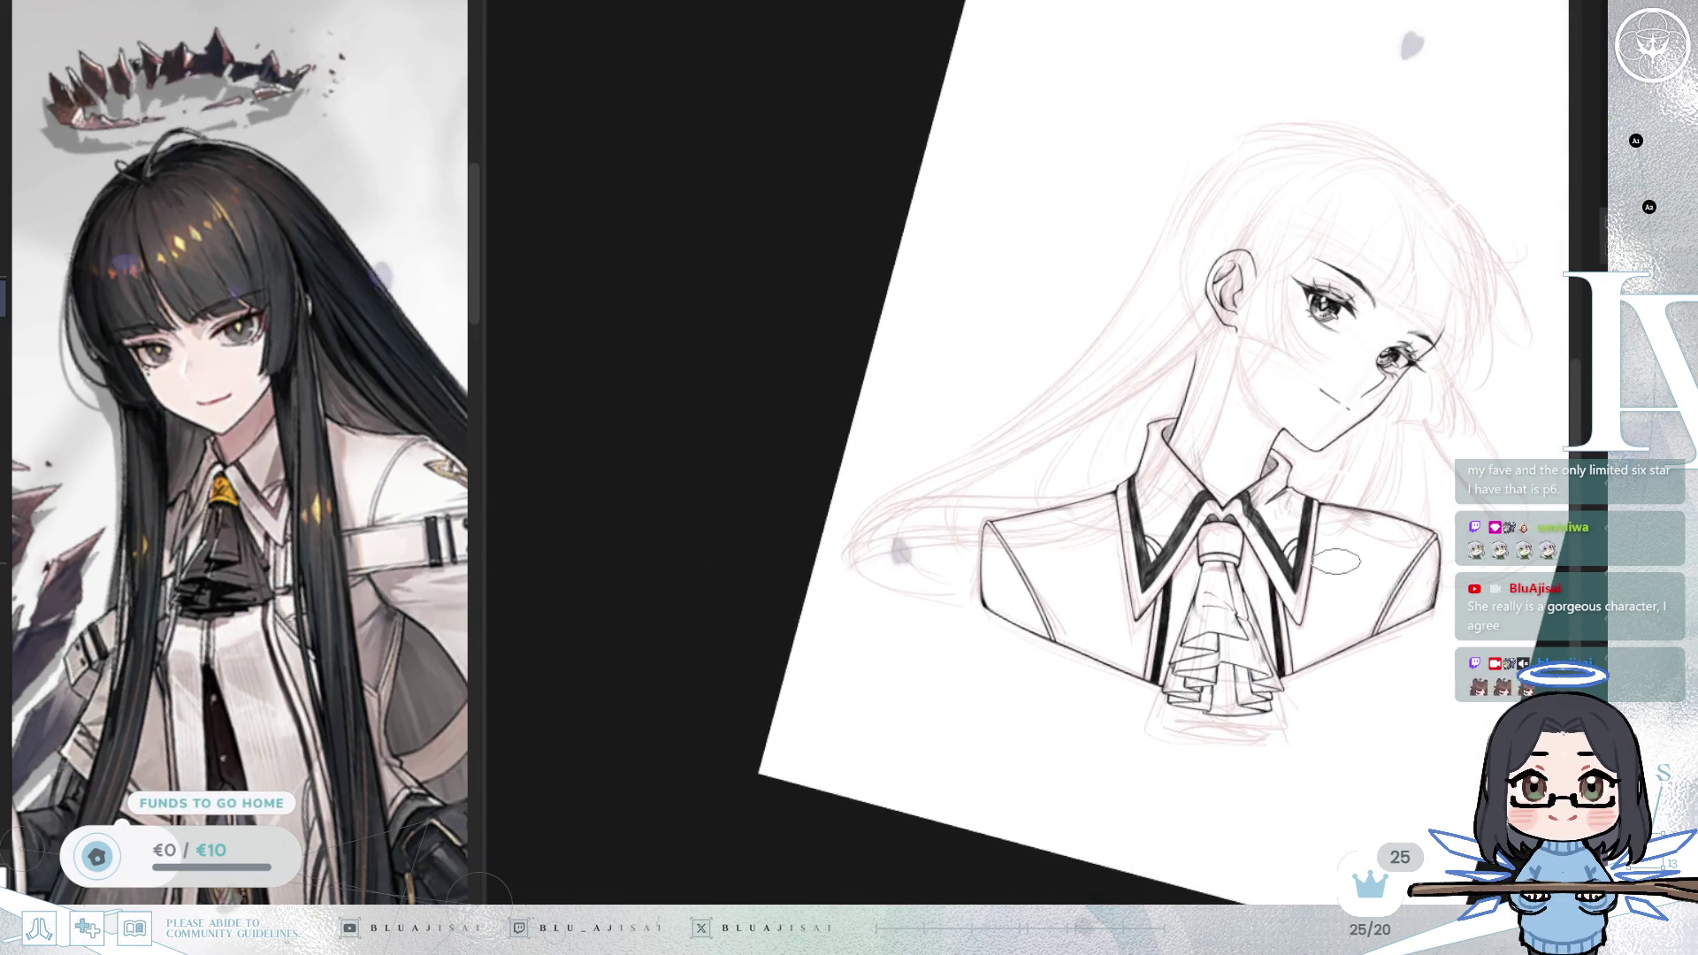
key(asciicircum)
key(asciicircum)
key(asciicircum)
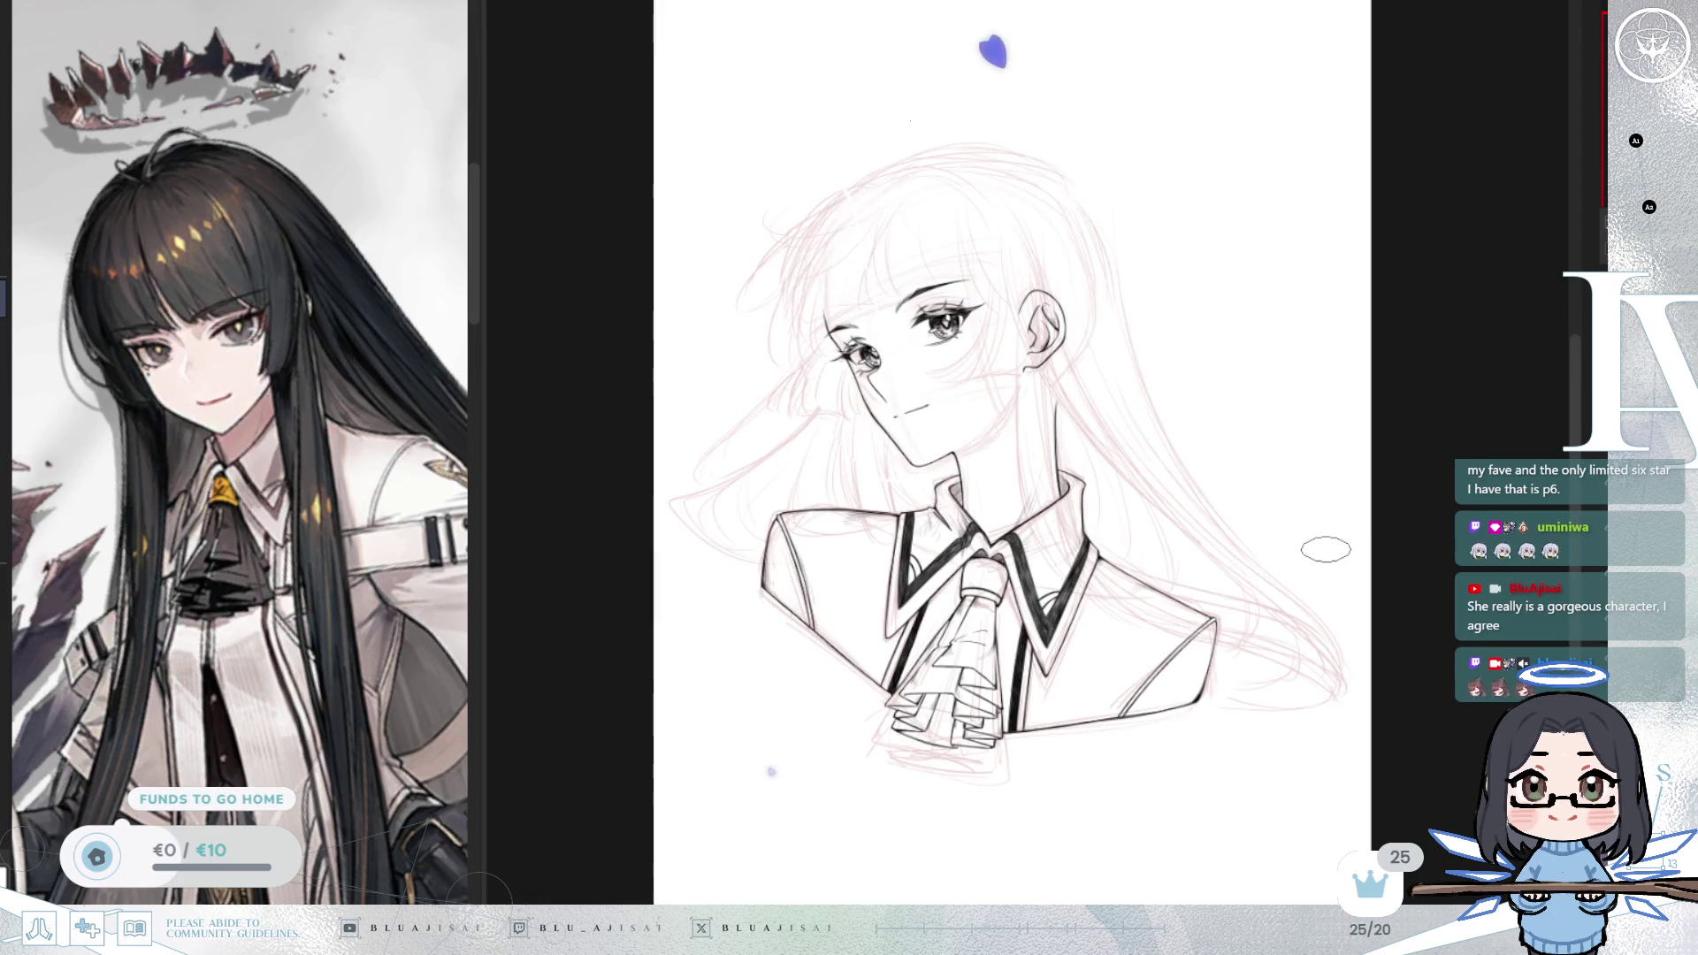
key(ctrl+plus)
key(ctrl+plus)
key(ctrl+plus)
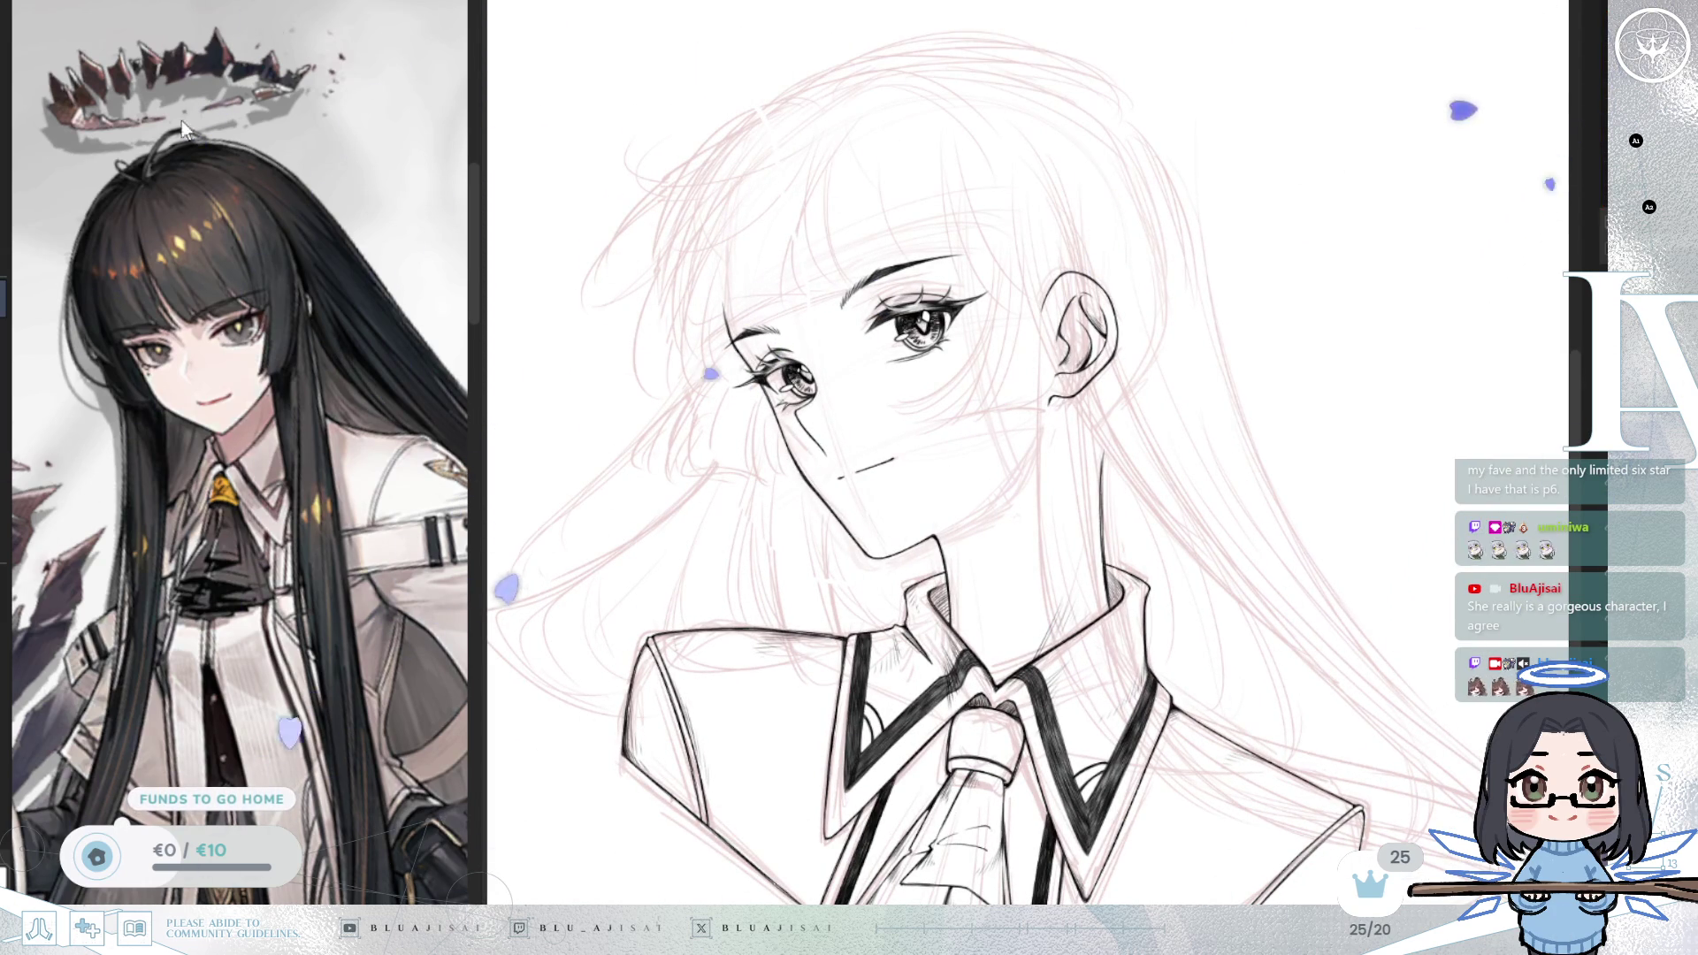
Step: Move the lassoed mouth line into place, then hide the eyes and lasso the stray cheek line
drag(1204, 422, 1196, 425)
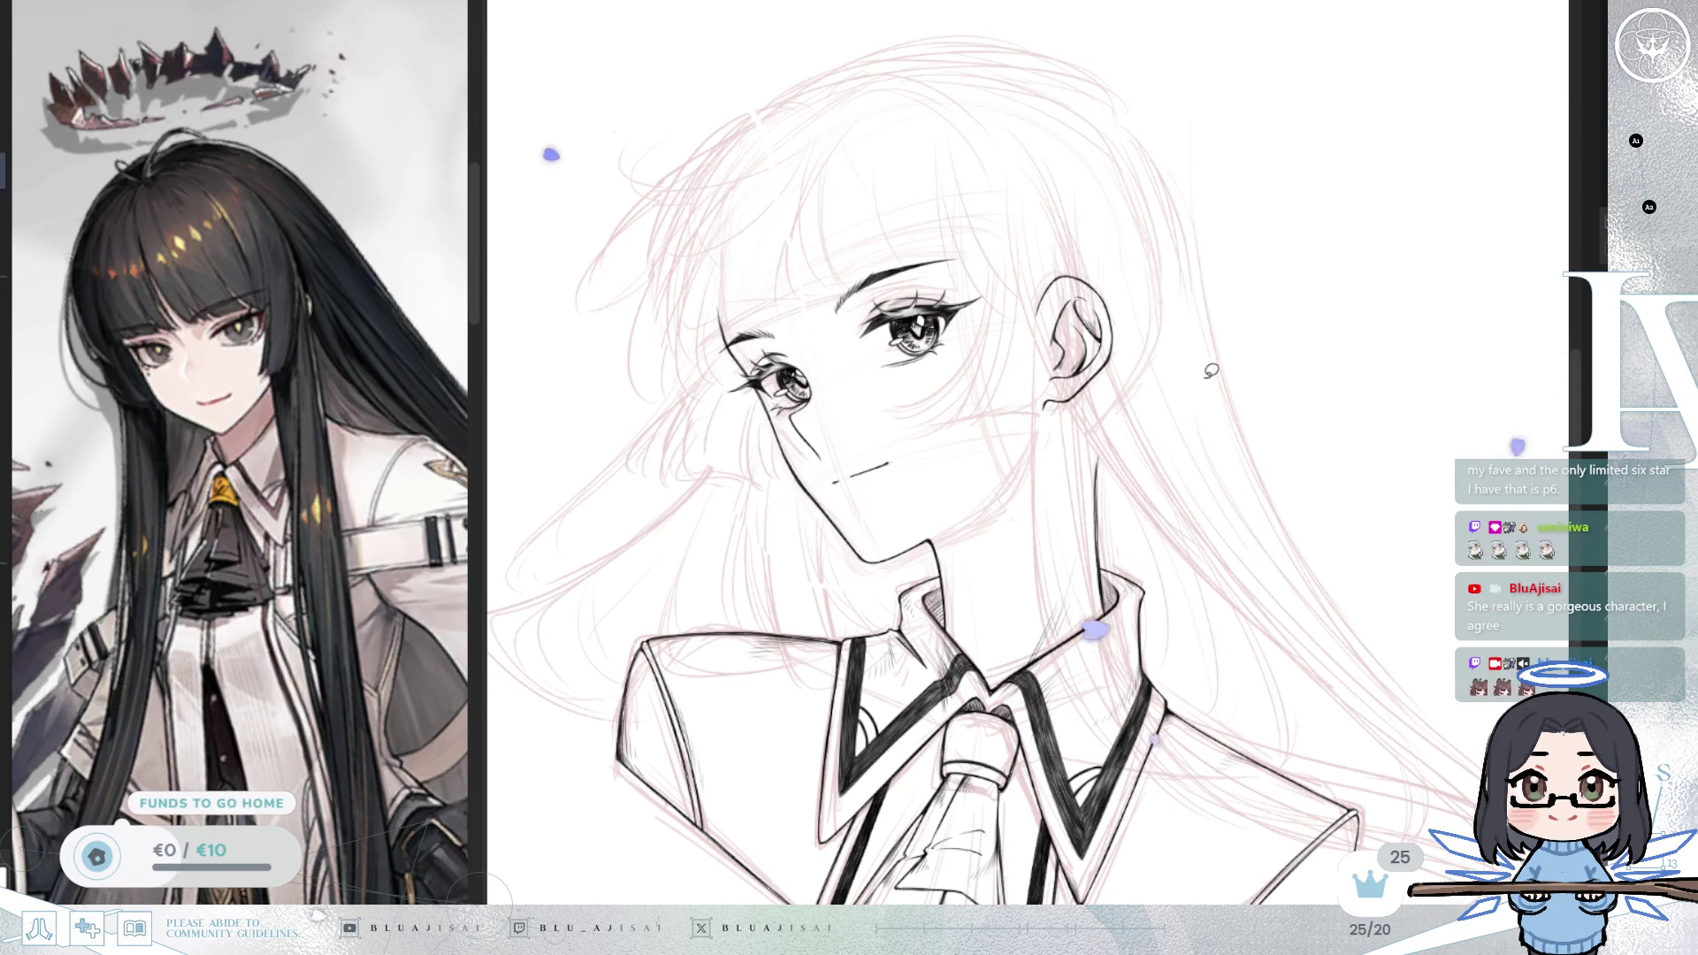
scroll(1208, 368, up, 3)
drag(1089, 464, 1164, 451)
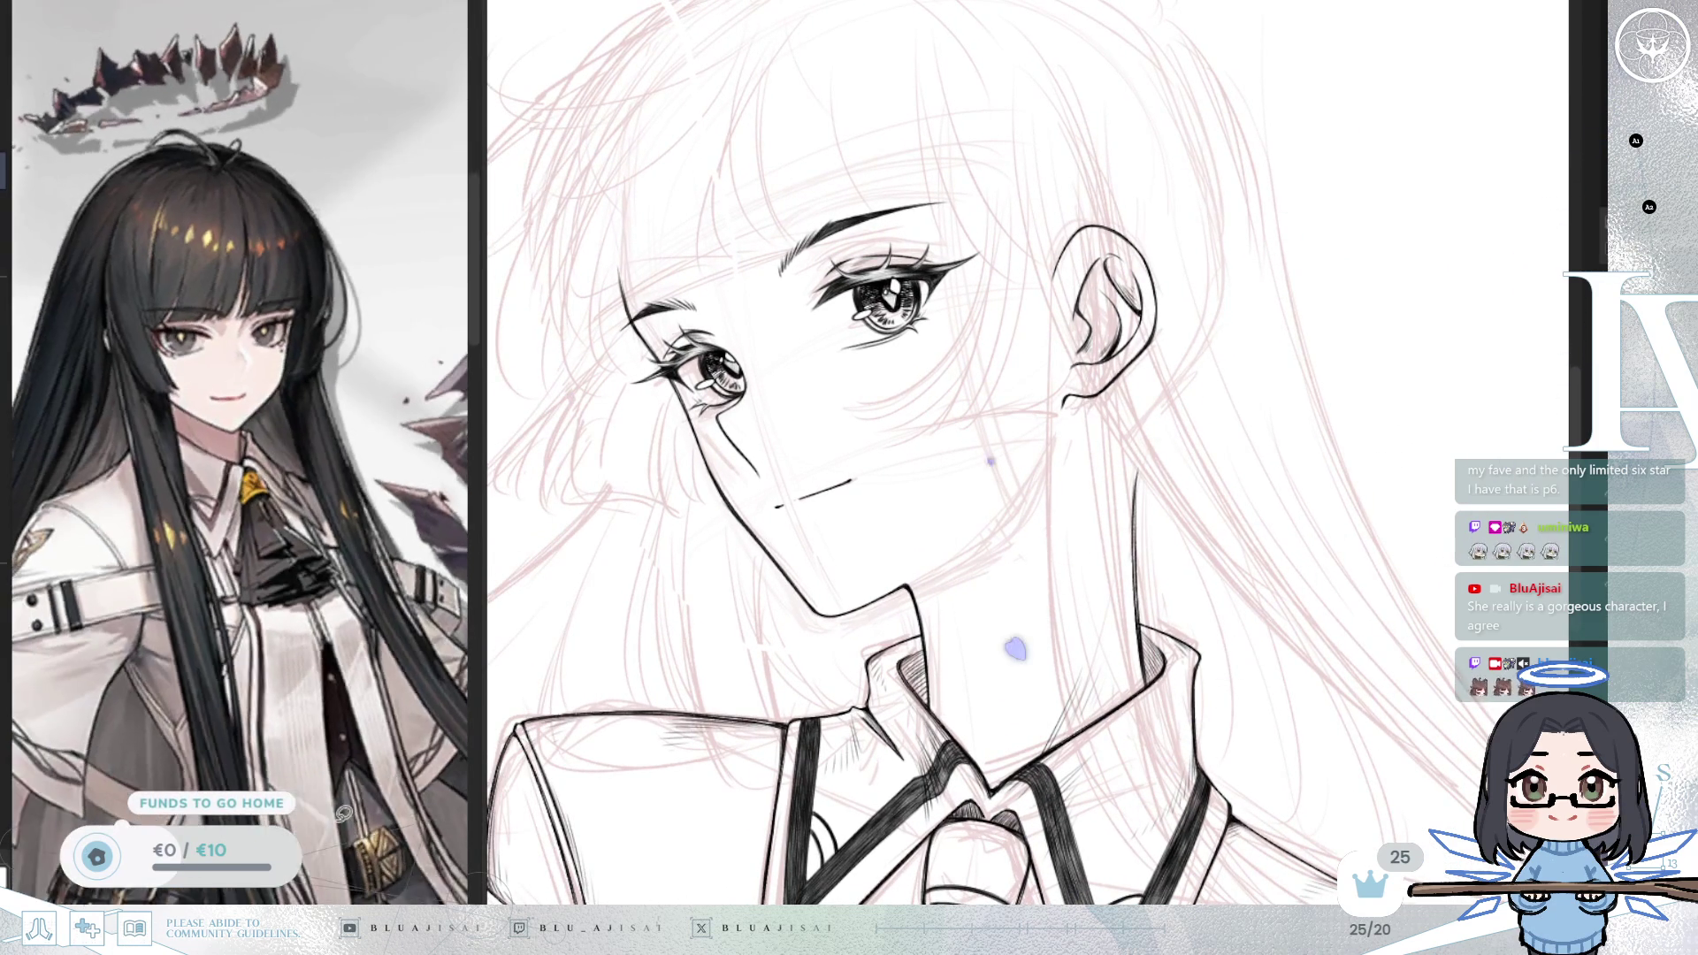
mouse_move(363, 719)
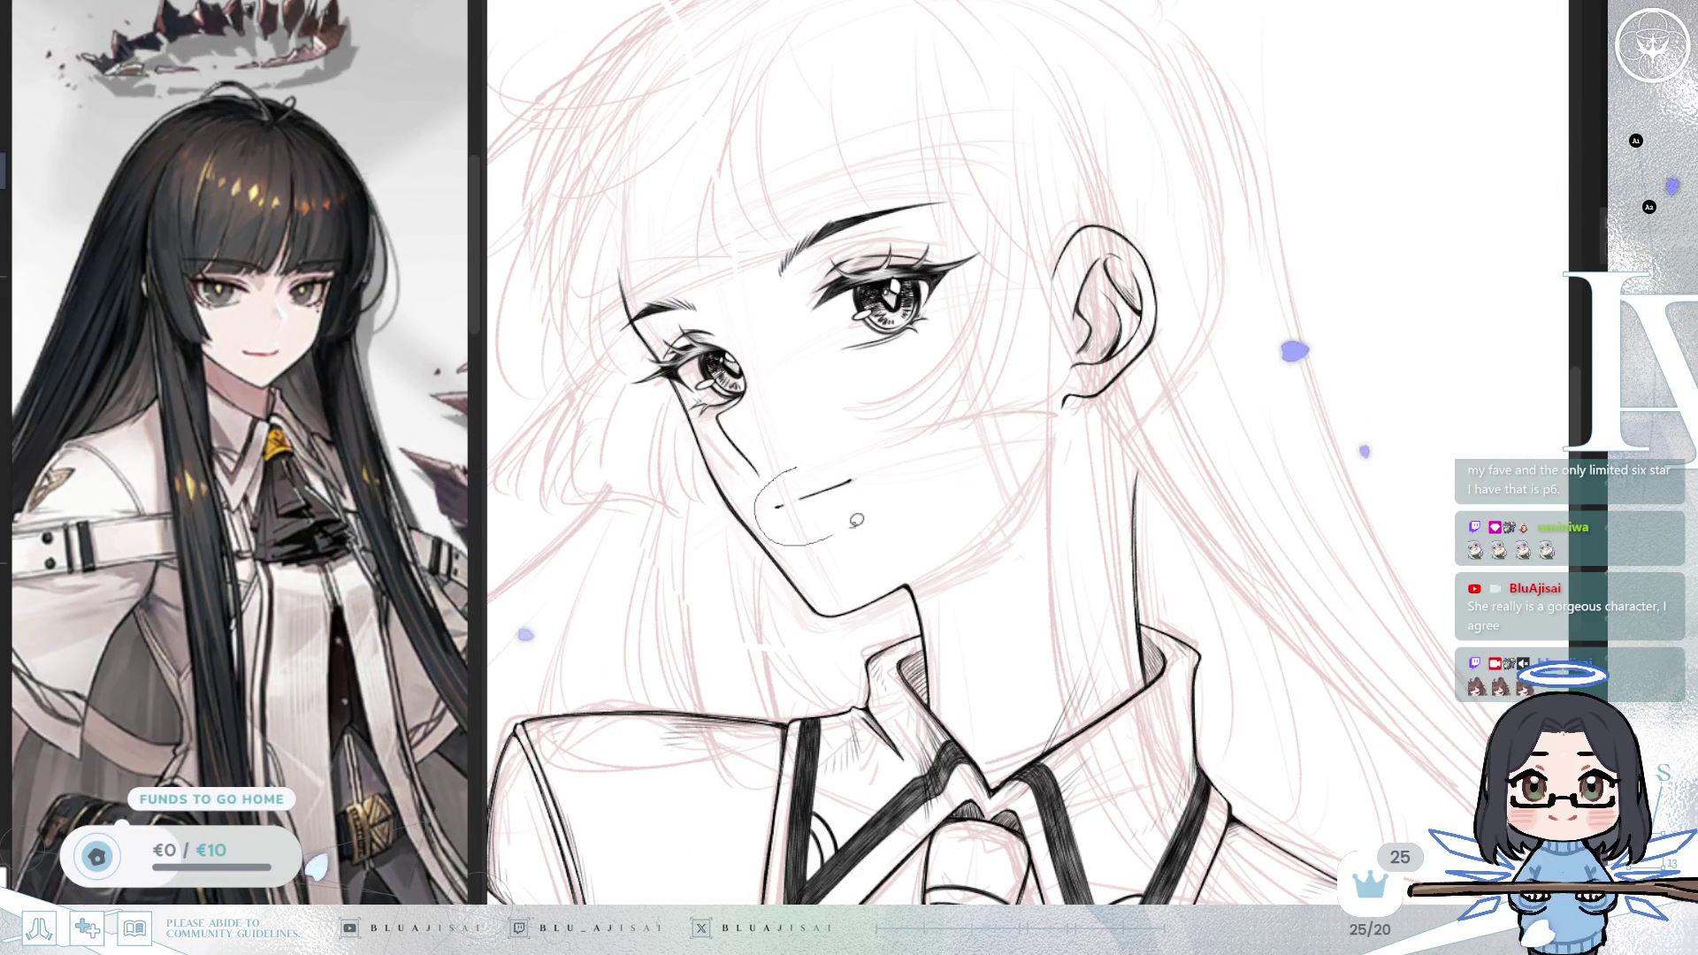
mouse_move(782, 476)
mouse_down()
mouse_move(906, 453)
mouse_move(888, 487)
mouse_up()
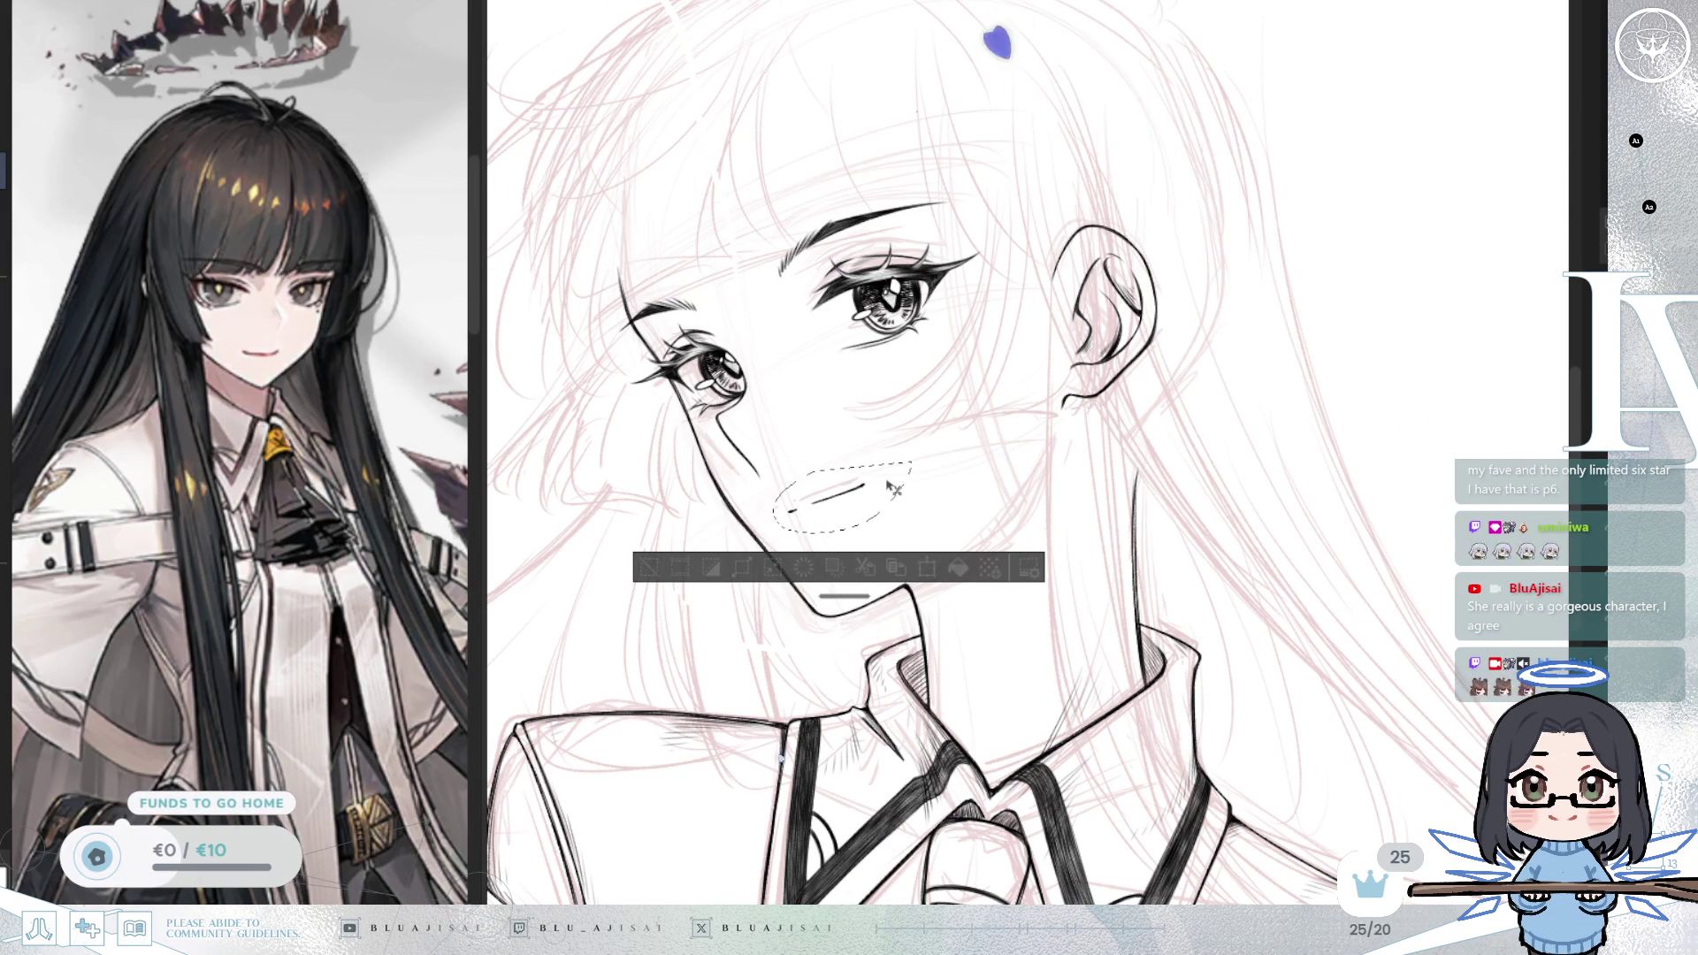
key(ctrl+d)
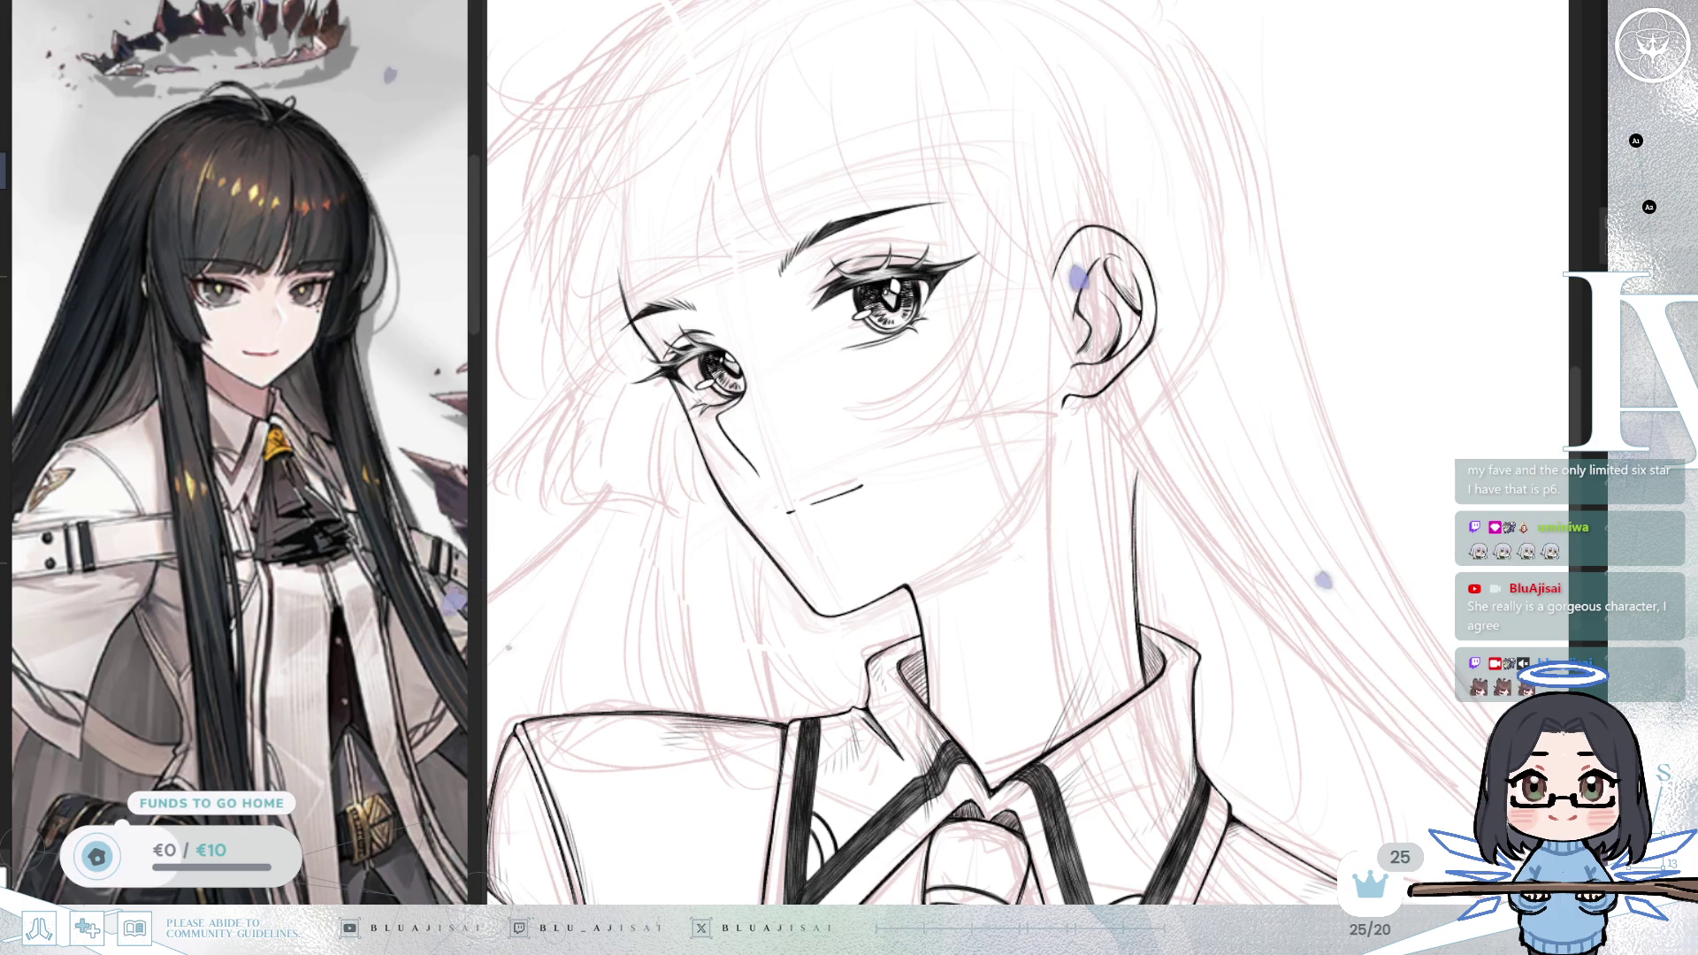
key(ctrl+z)
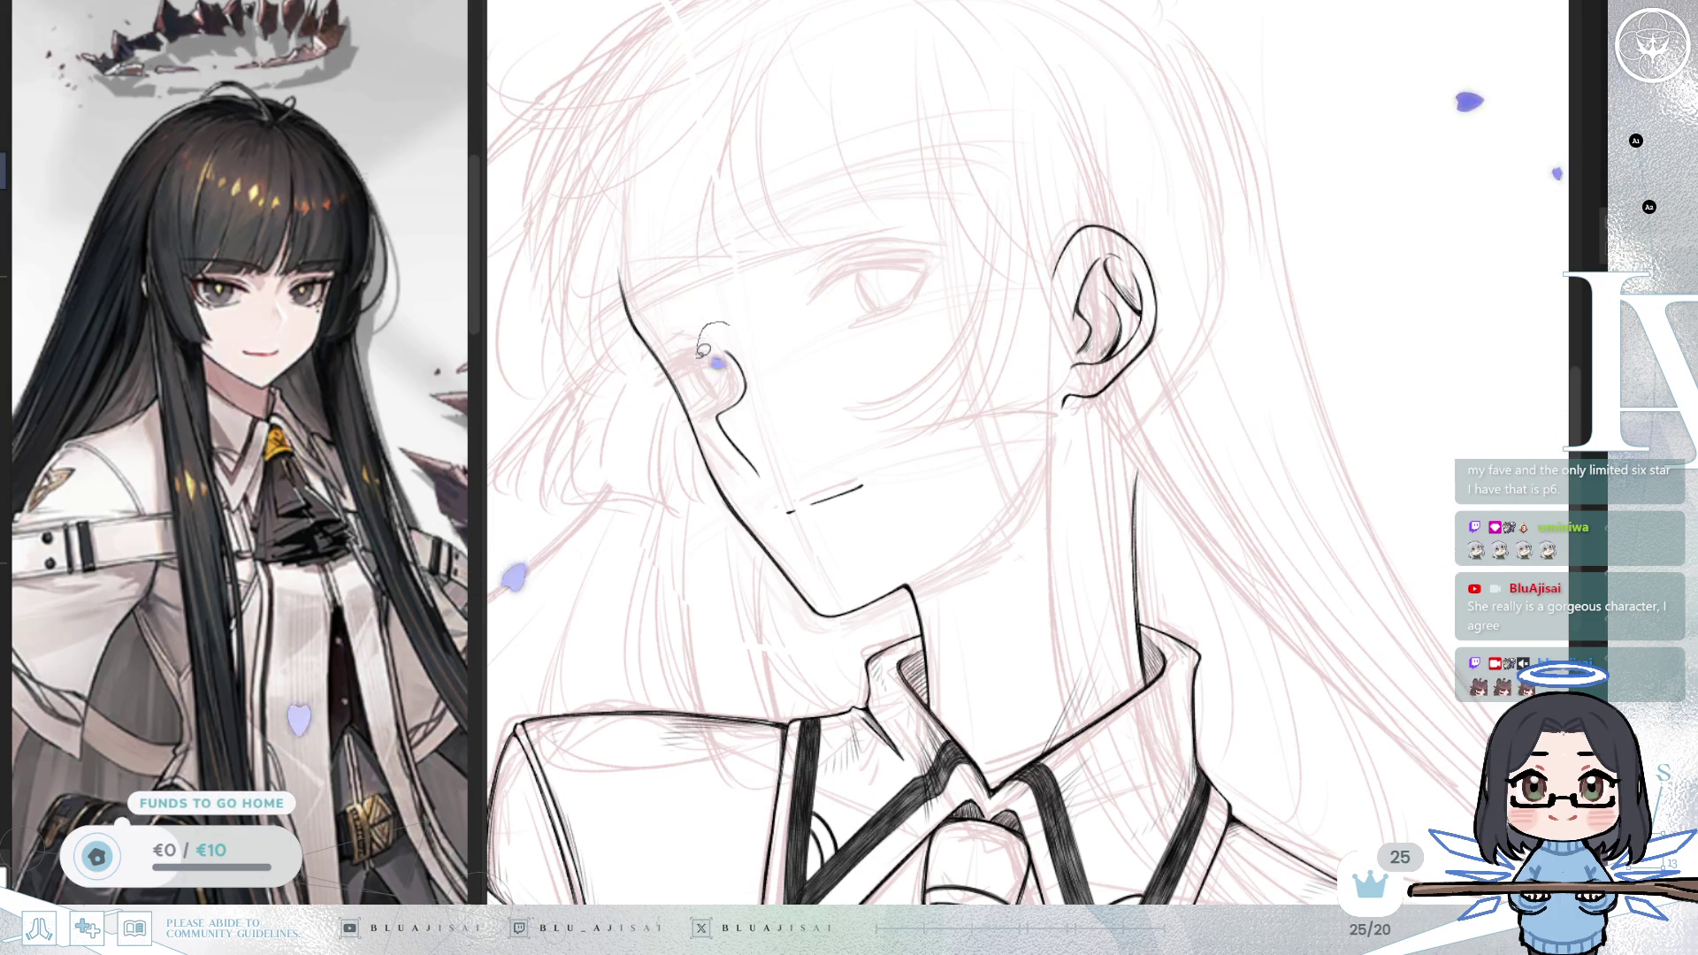
drag(700, 325, 782, 328)
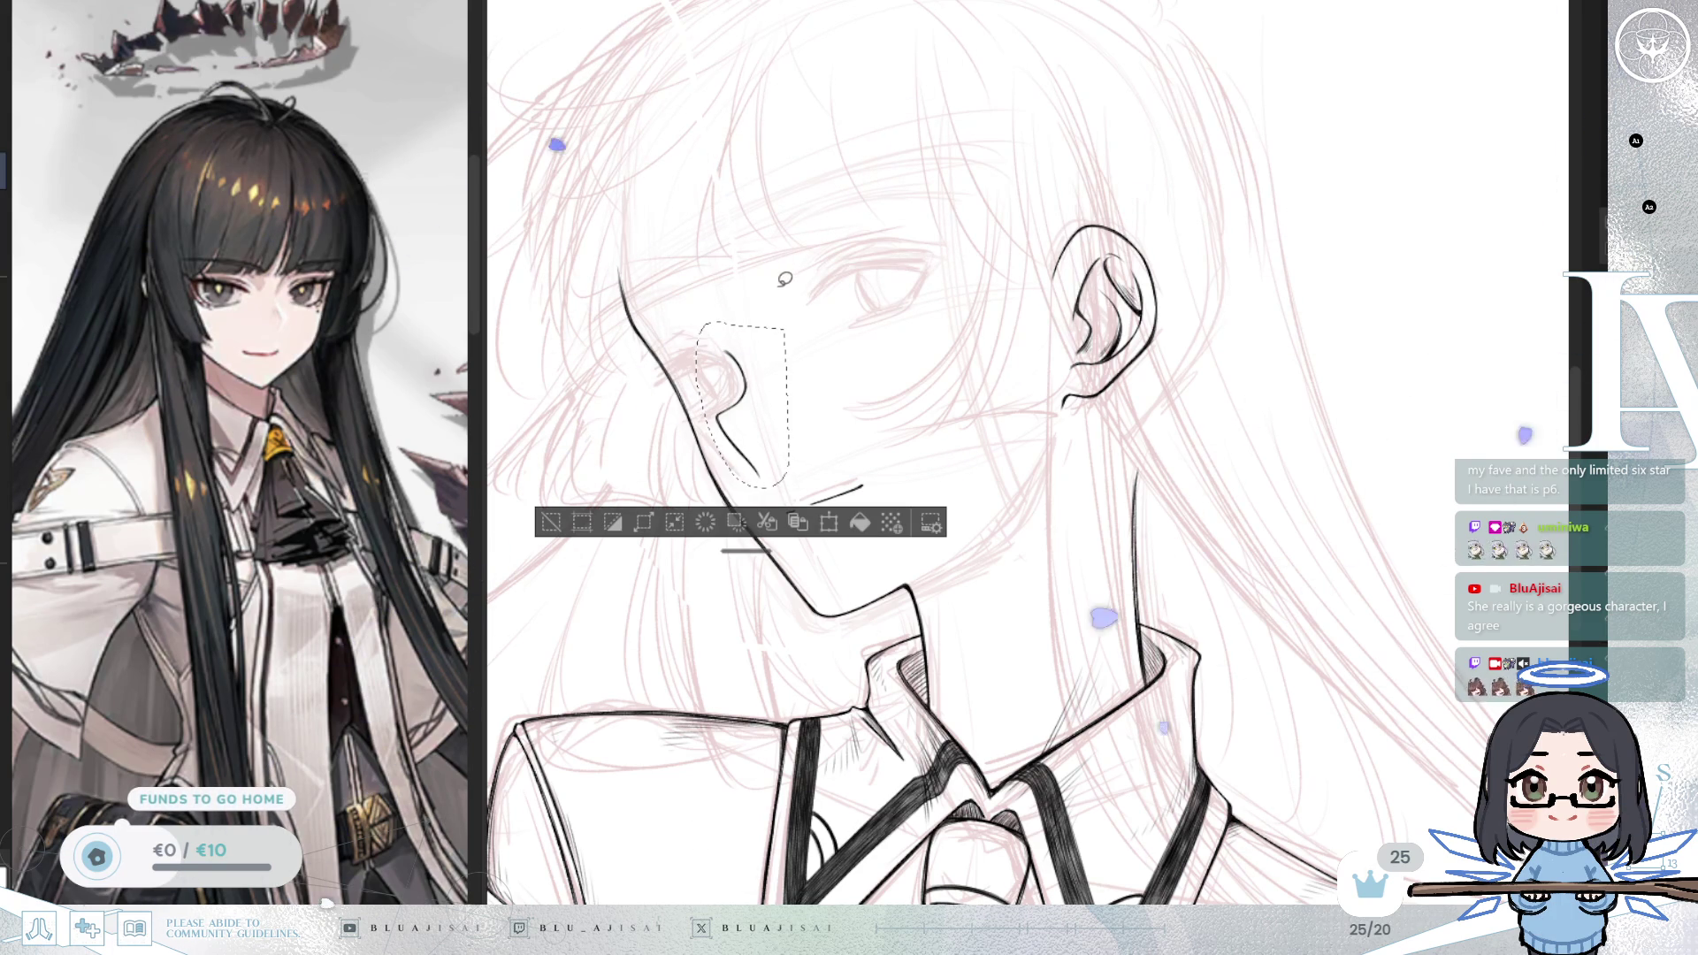
Step: Delete the stray cheek line, deselect, and cancel an unwanted transform of the eyes
key(Delete)
click(552, 524)
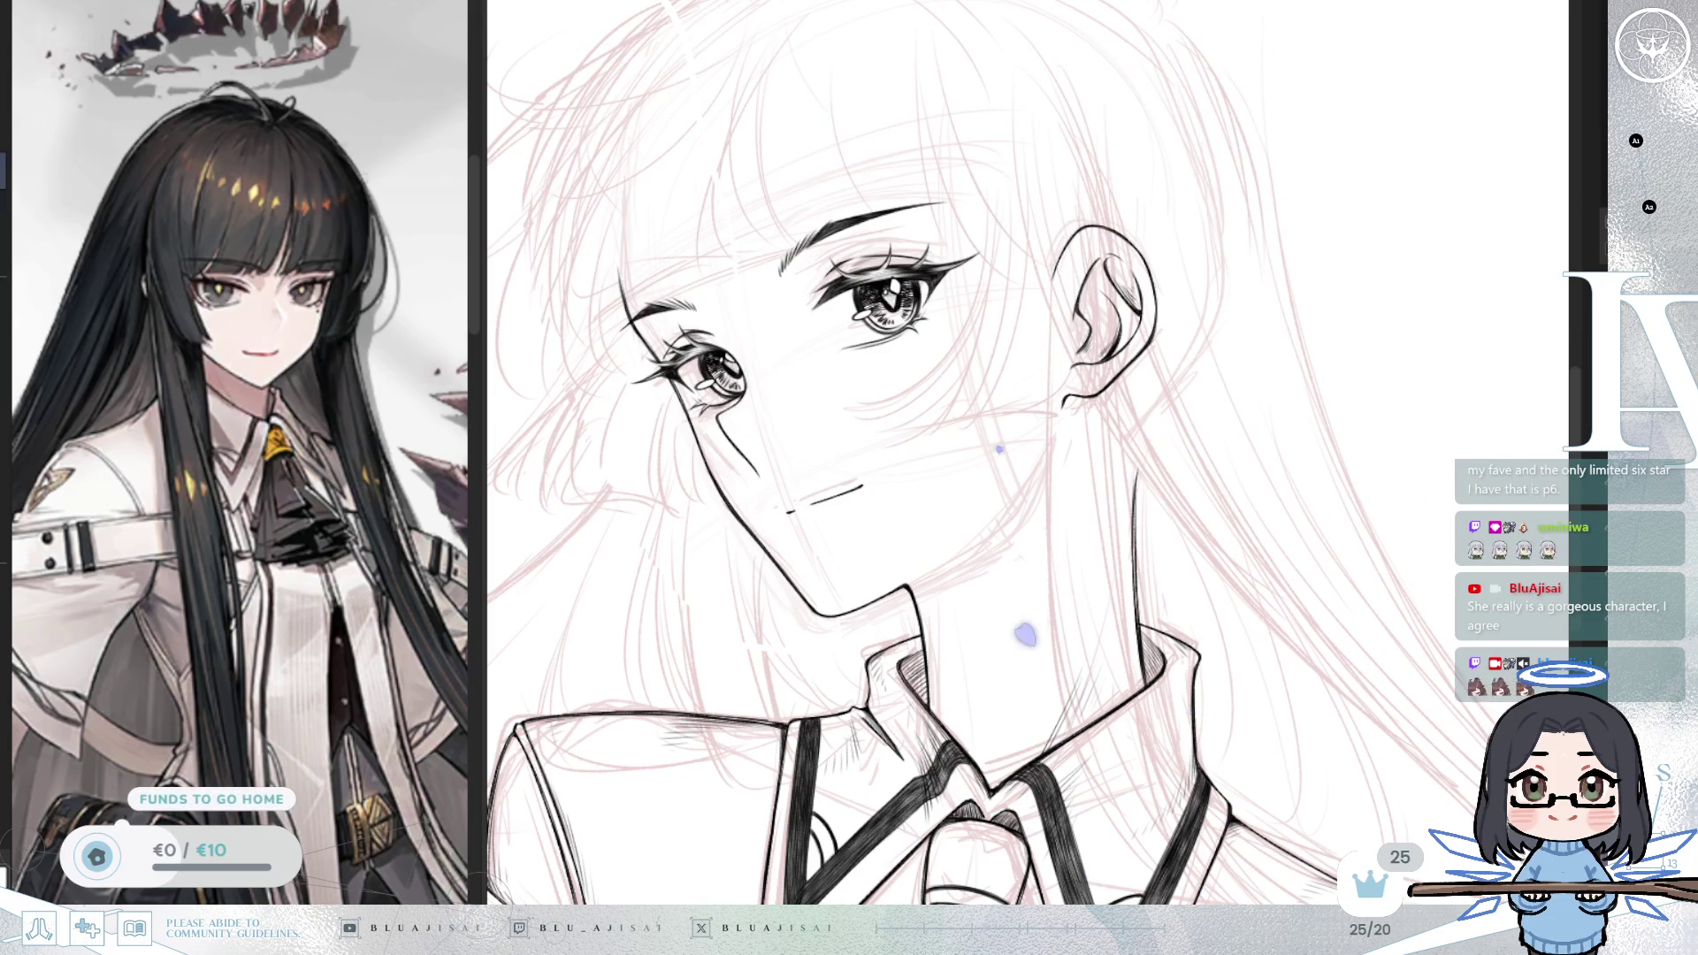
key(ctrl+t)
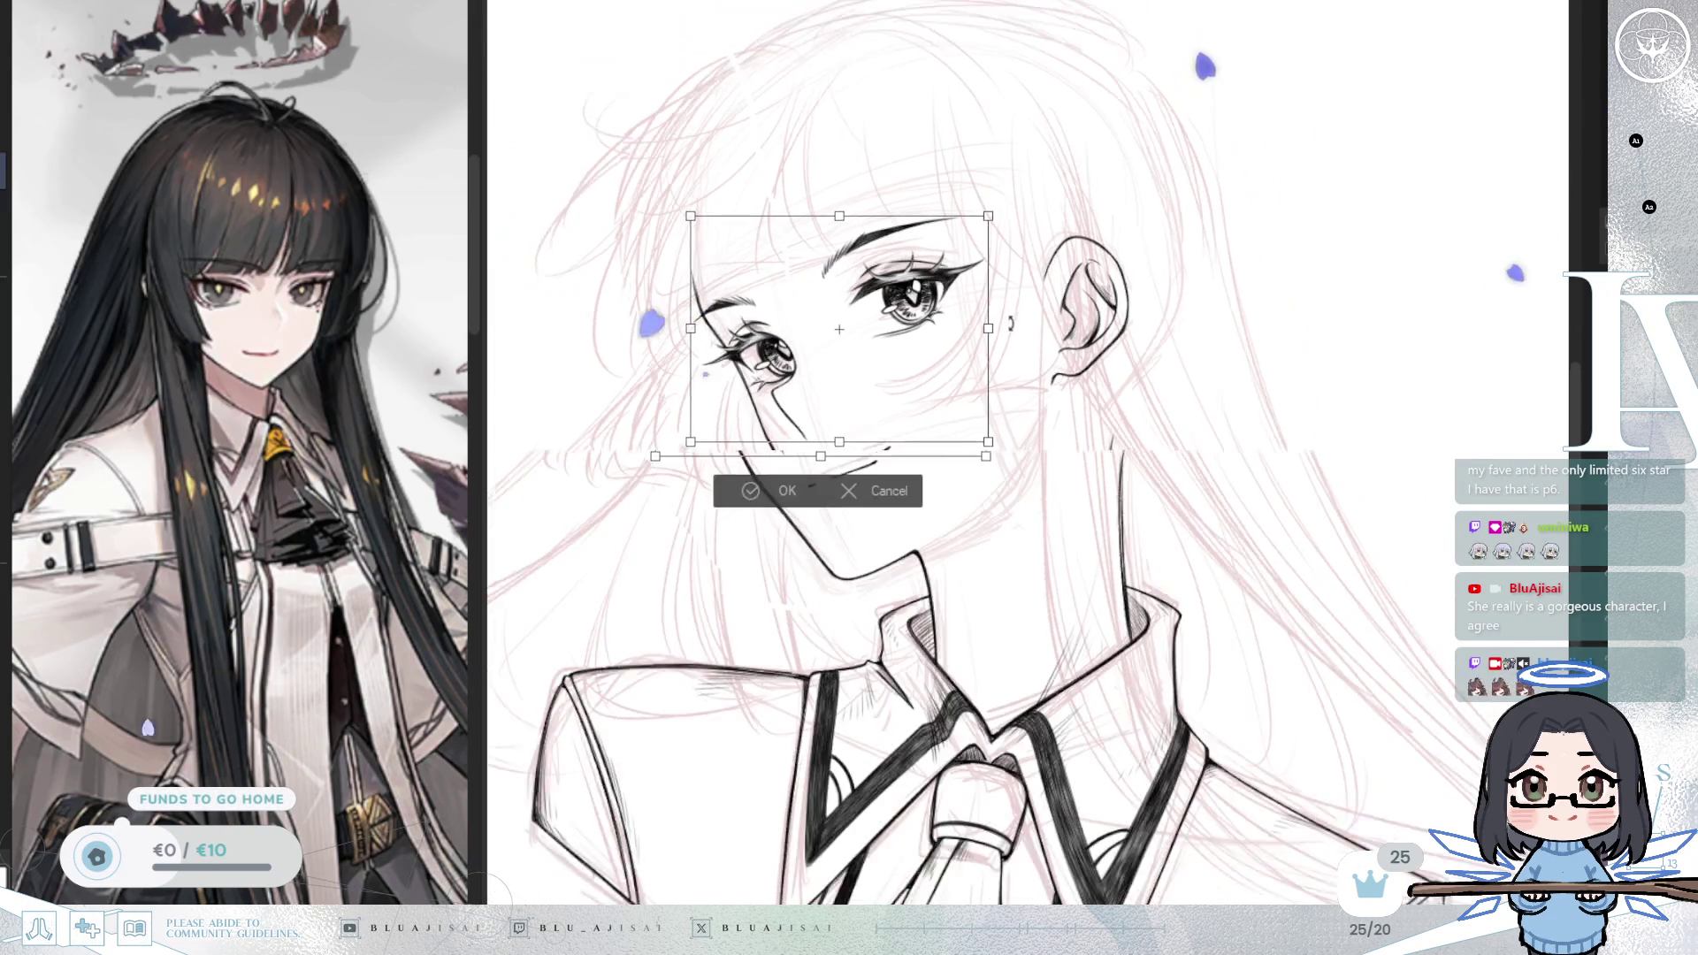
key(ctrl+t)
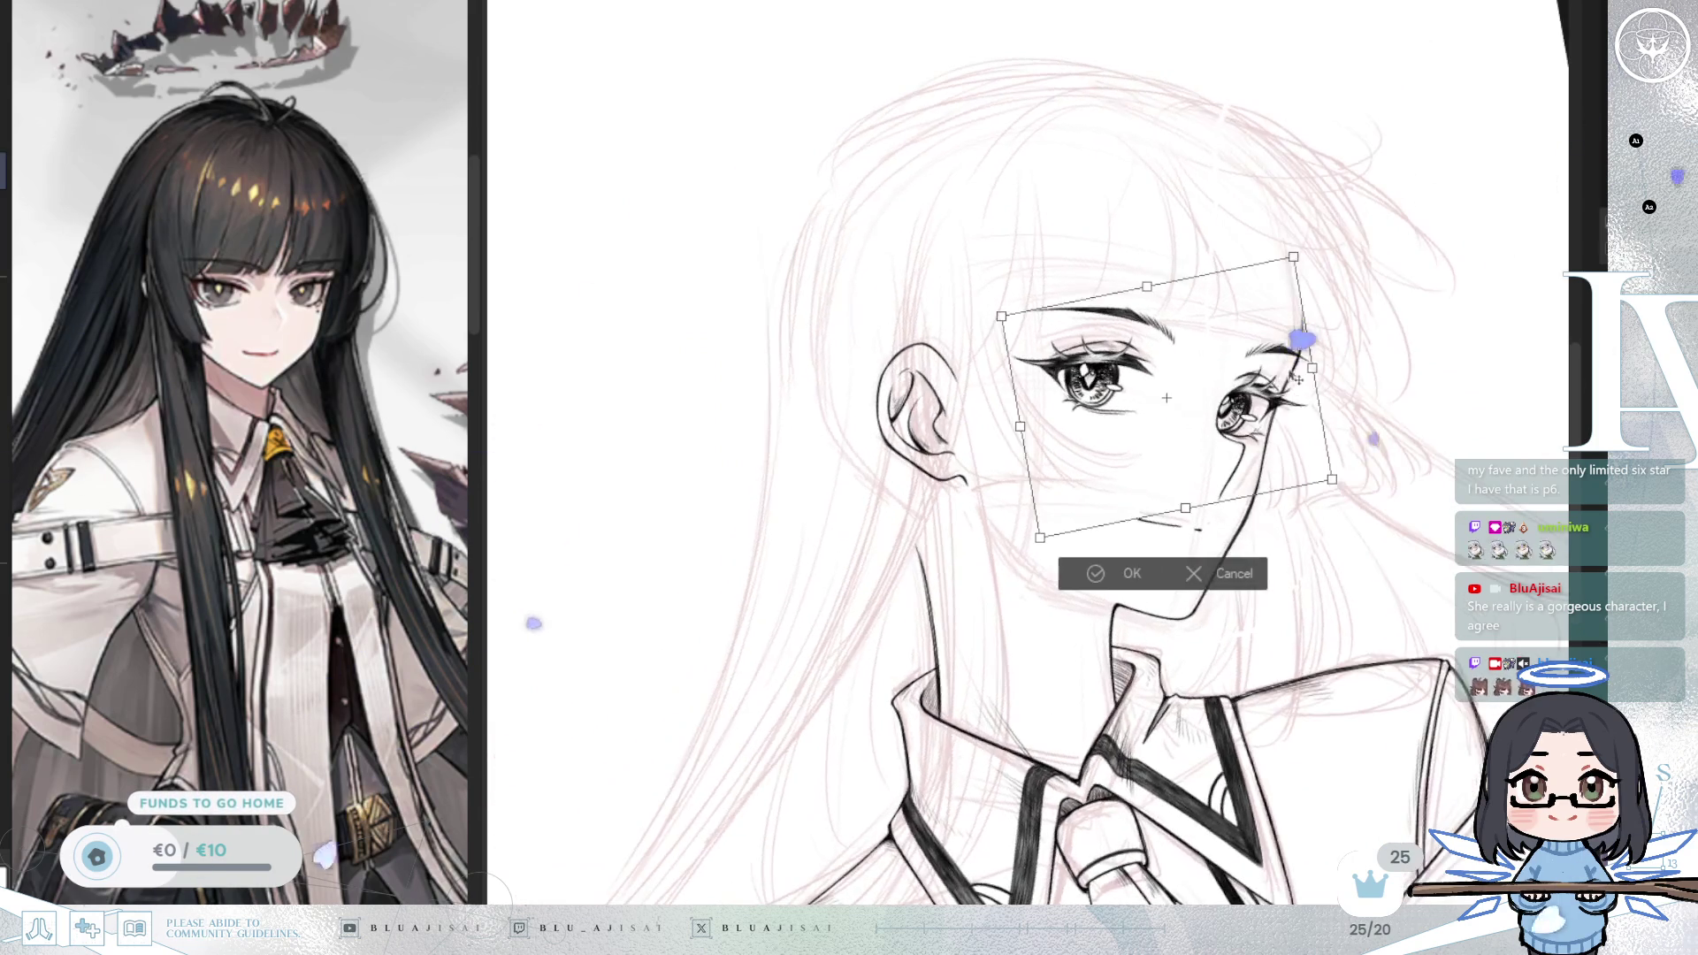
click(1190, 577)
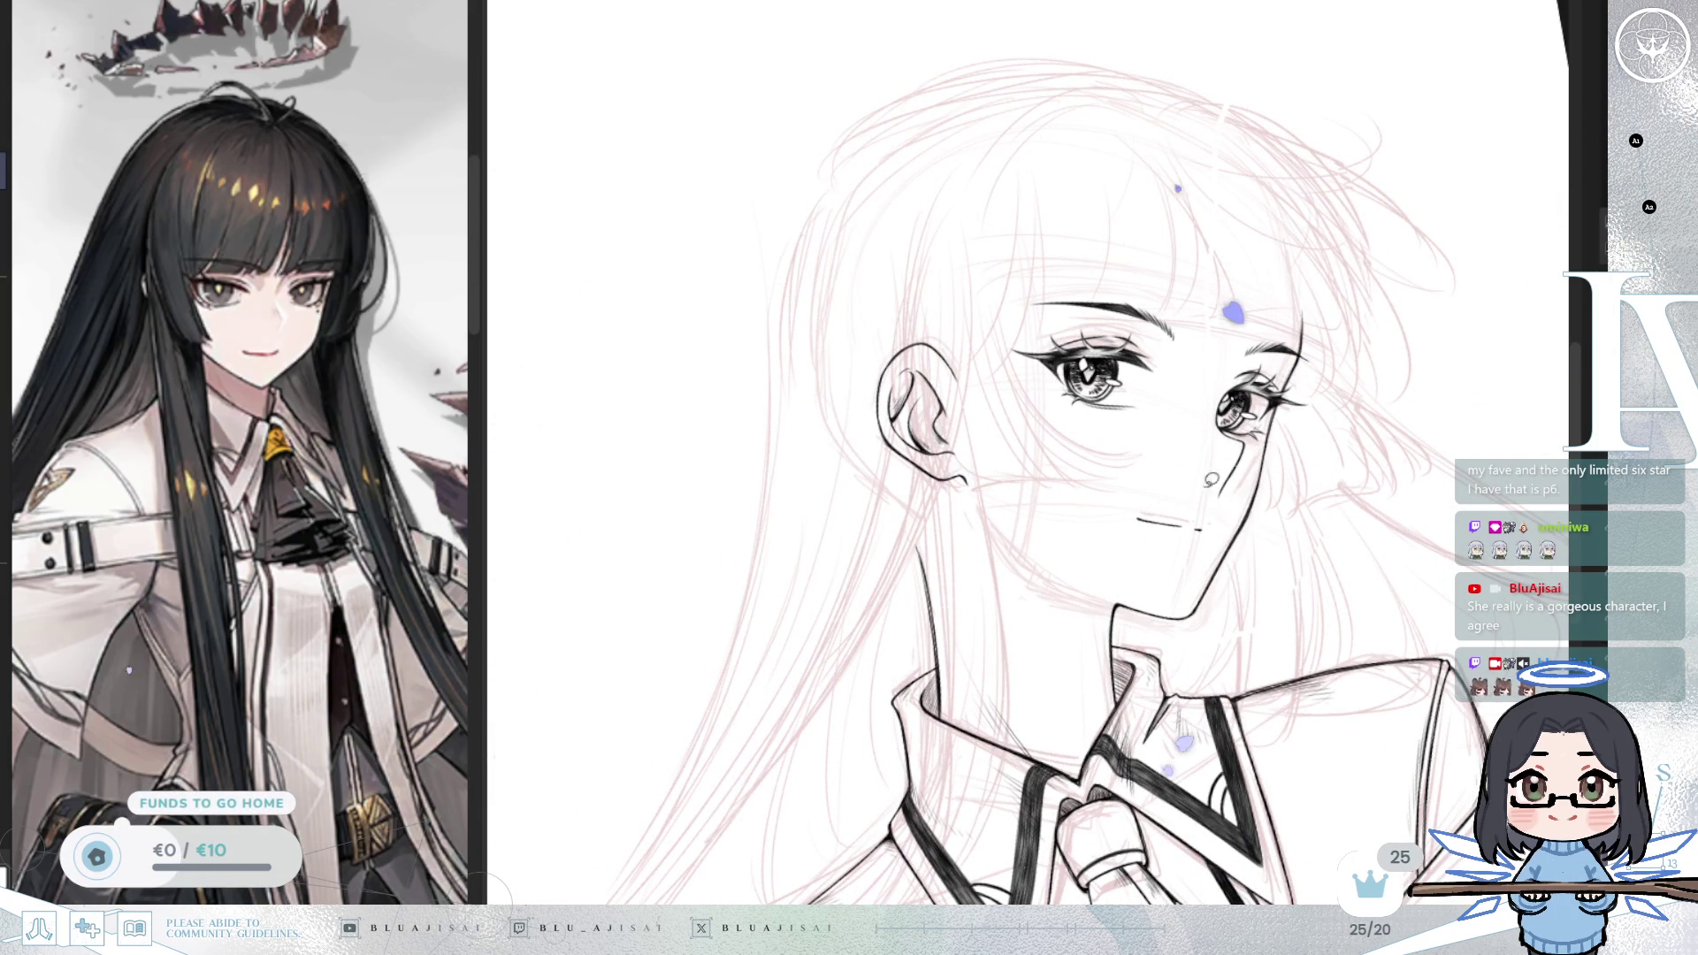
Step: Stretch the mouth lines slightly up and right, then mirror the view to check proportions
drag(1150, 492, 1188, 546)
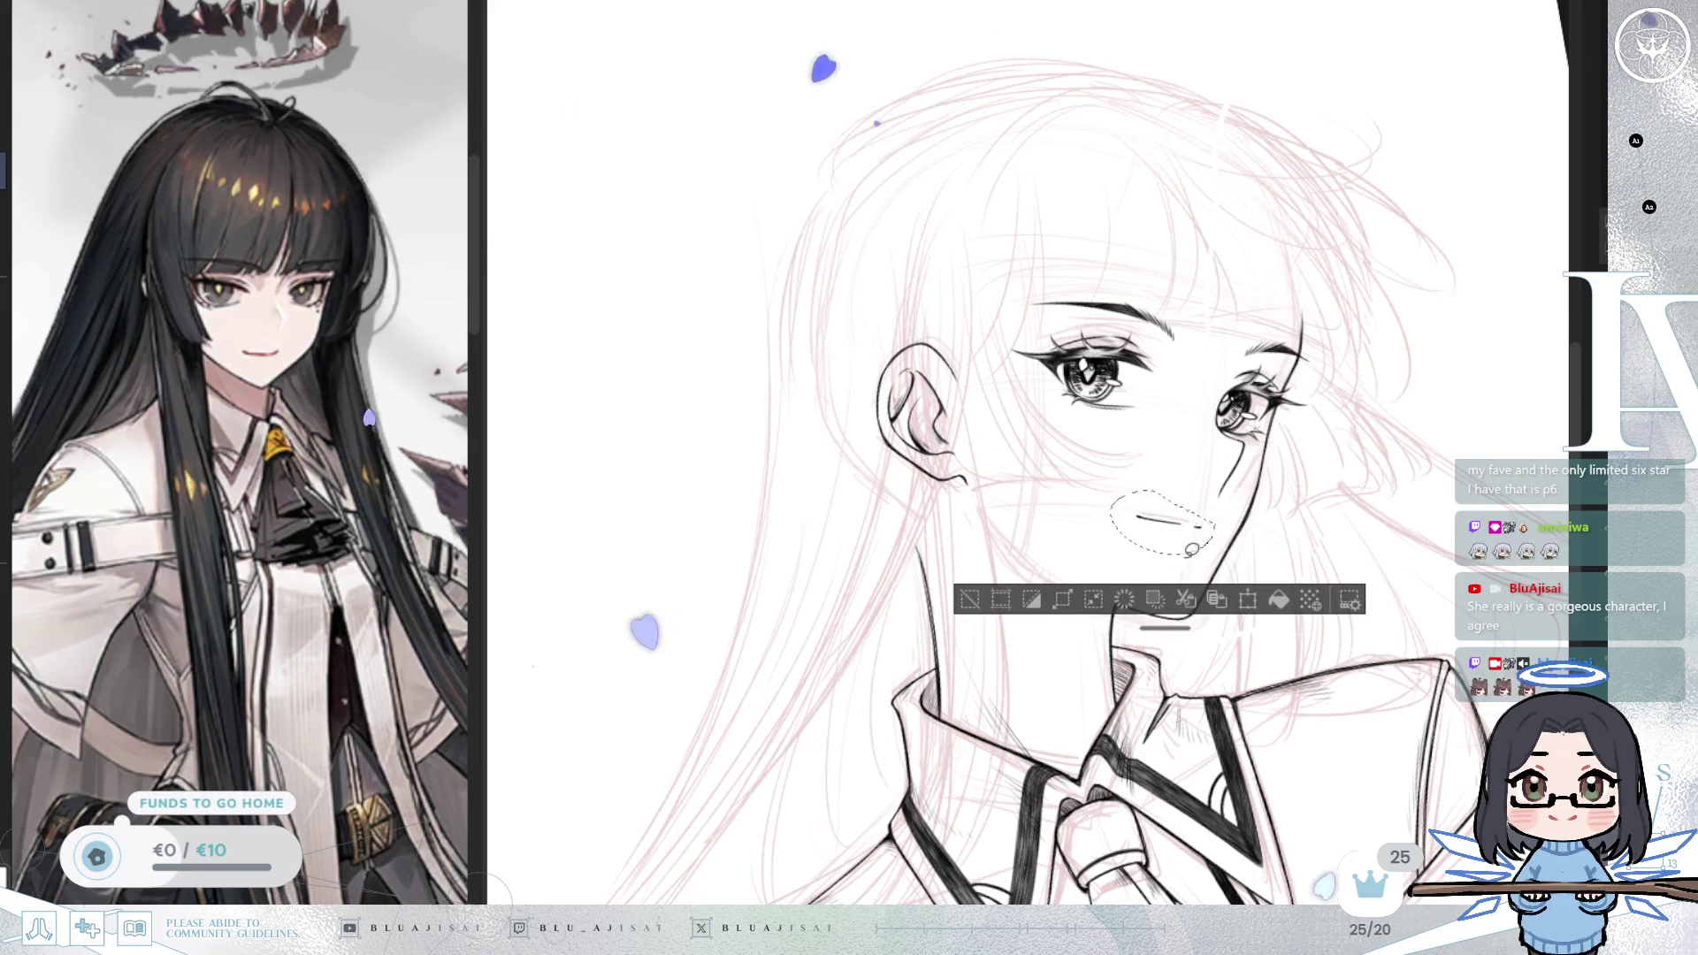
key(ctrl+t)
drag(1217, 516, 1218, 512)
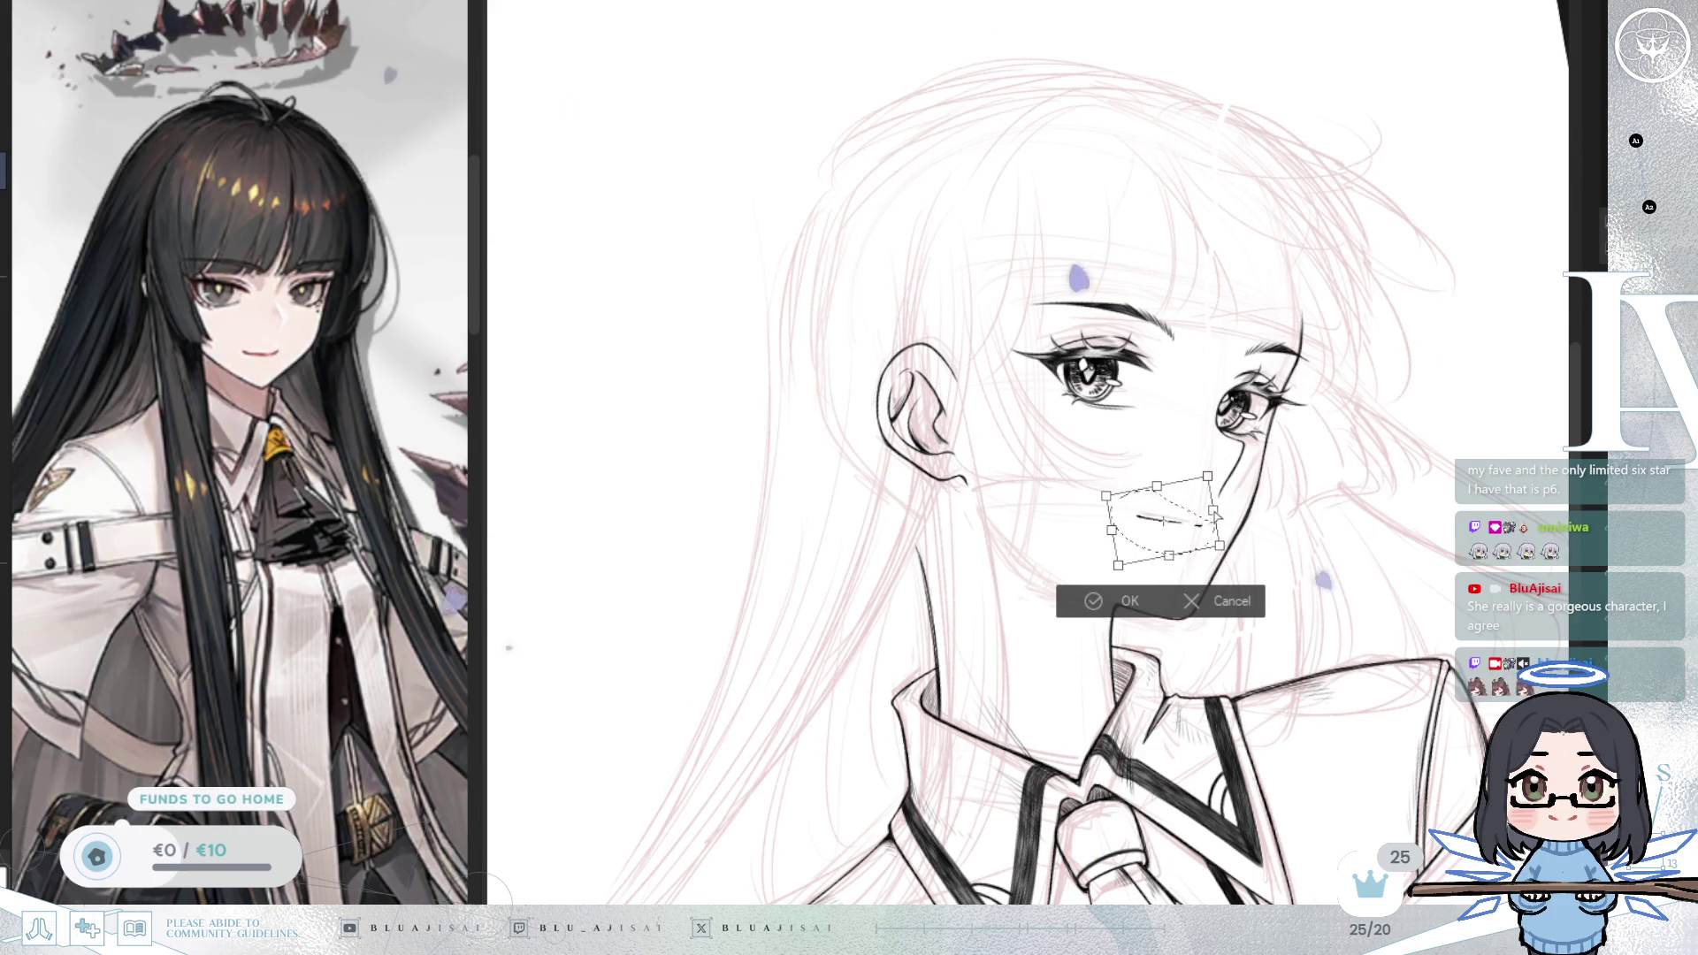
key(Return)
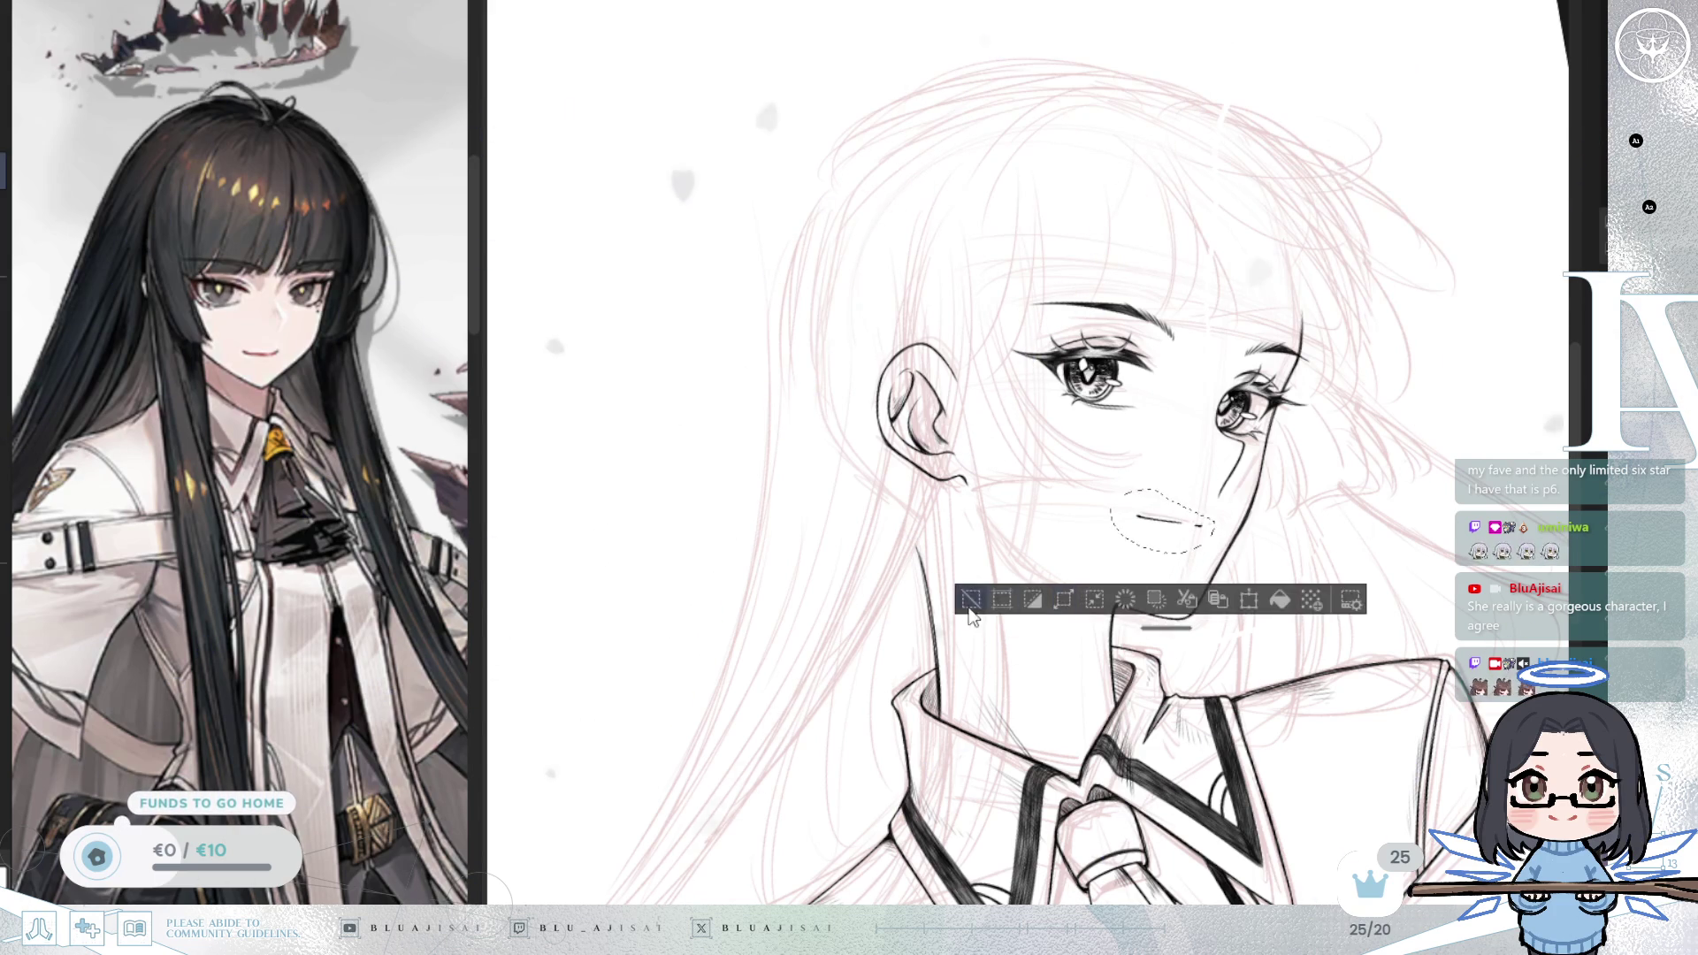
key(minus)
key(h)
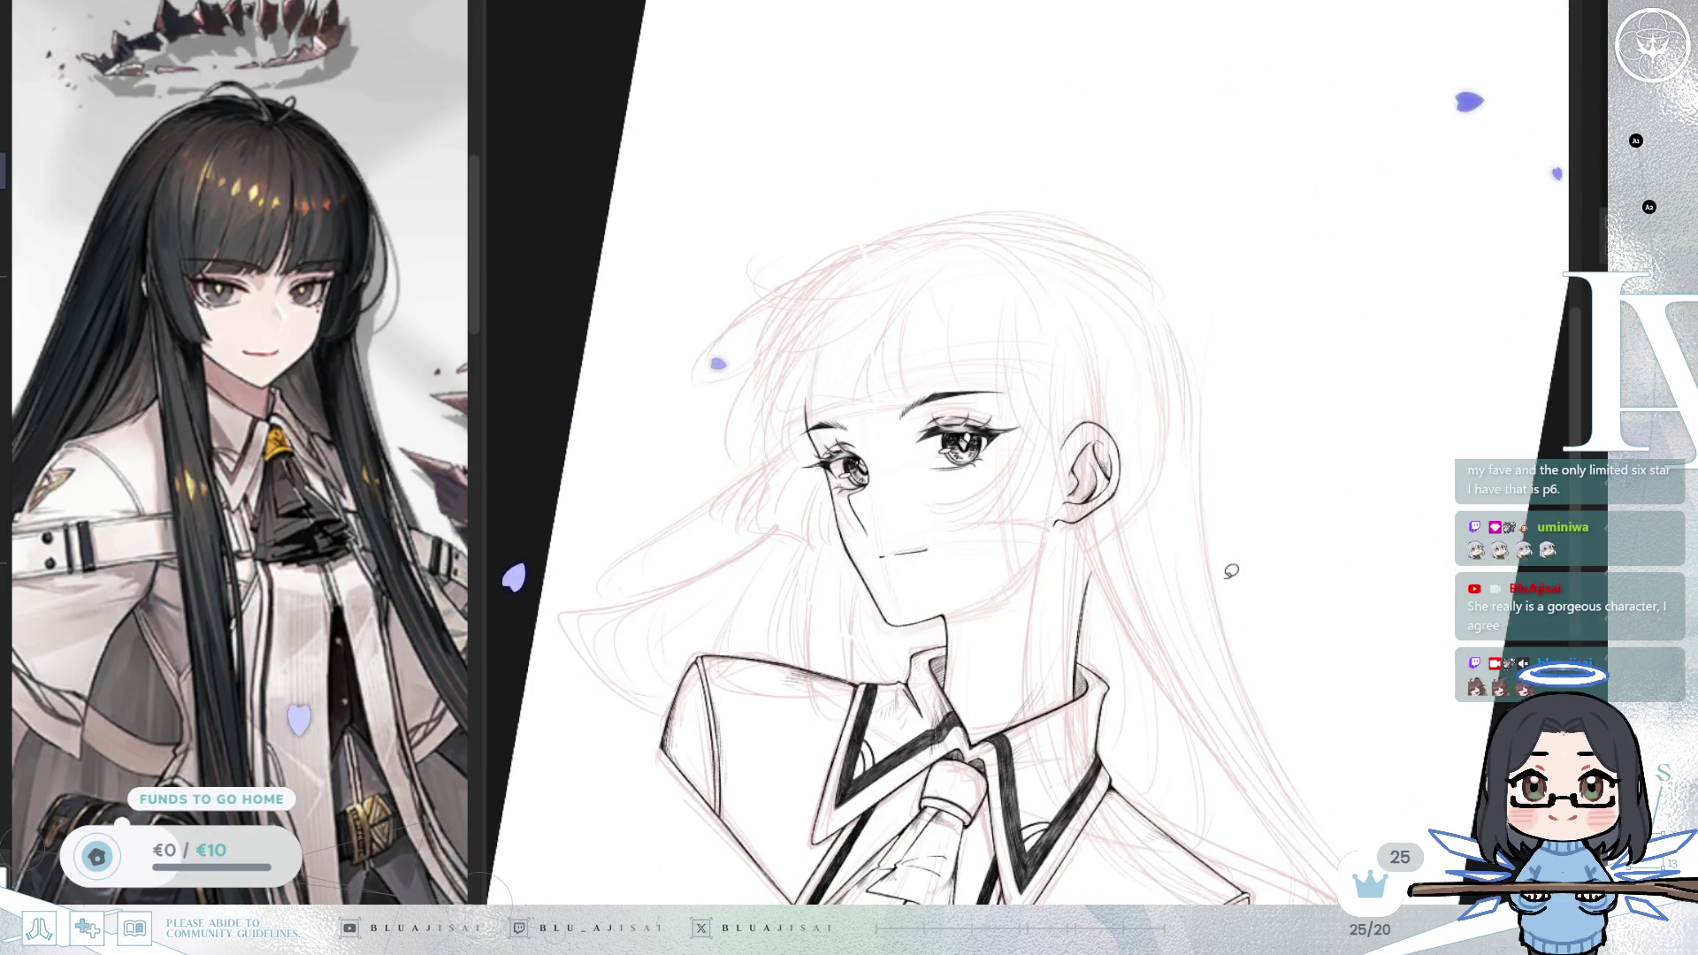
key(h)
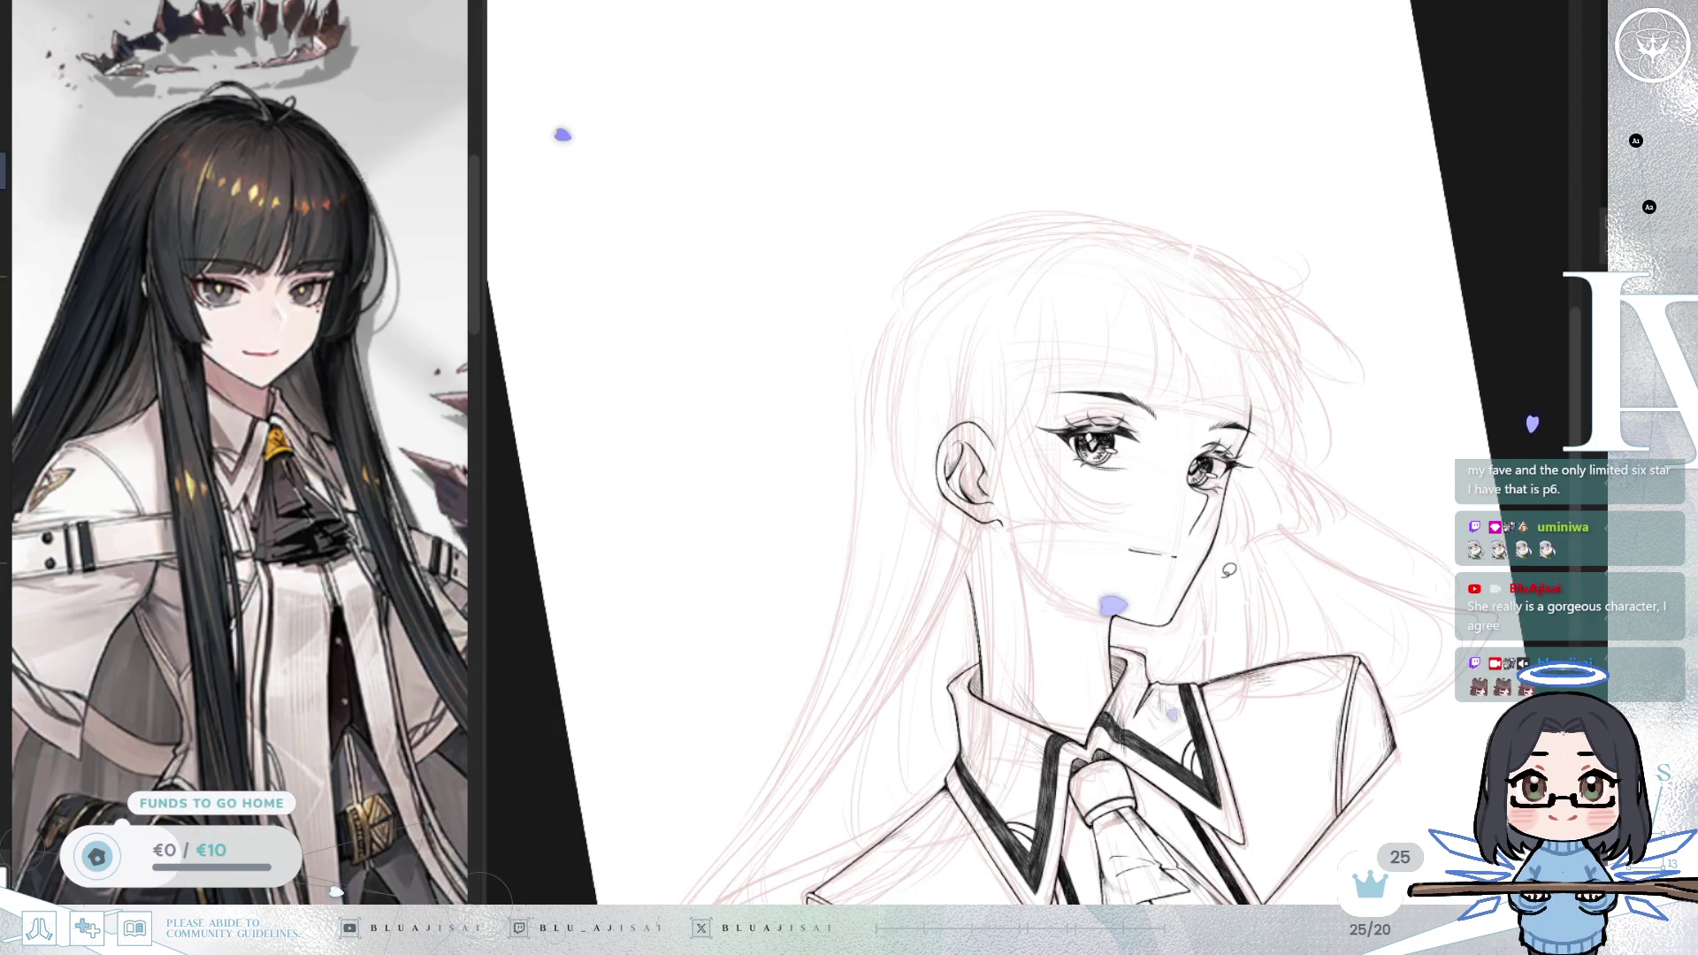
key(h)
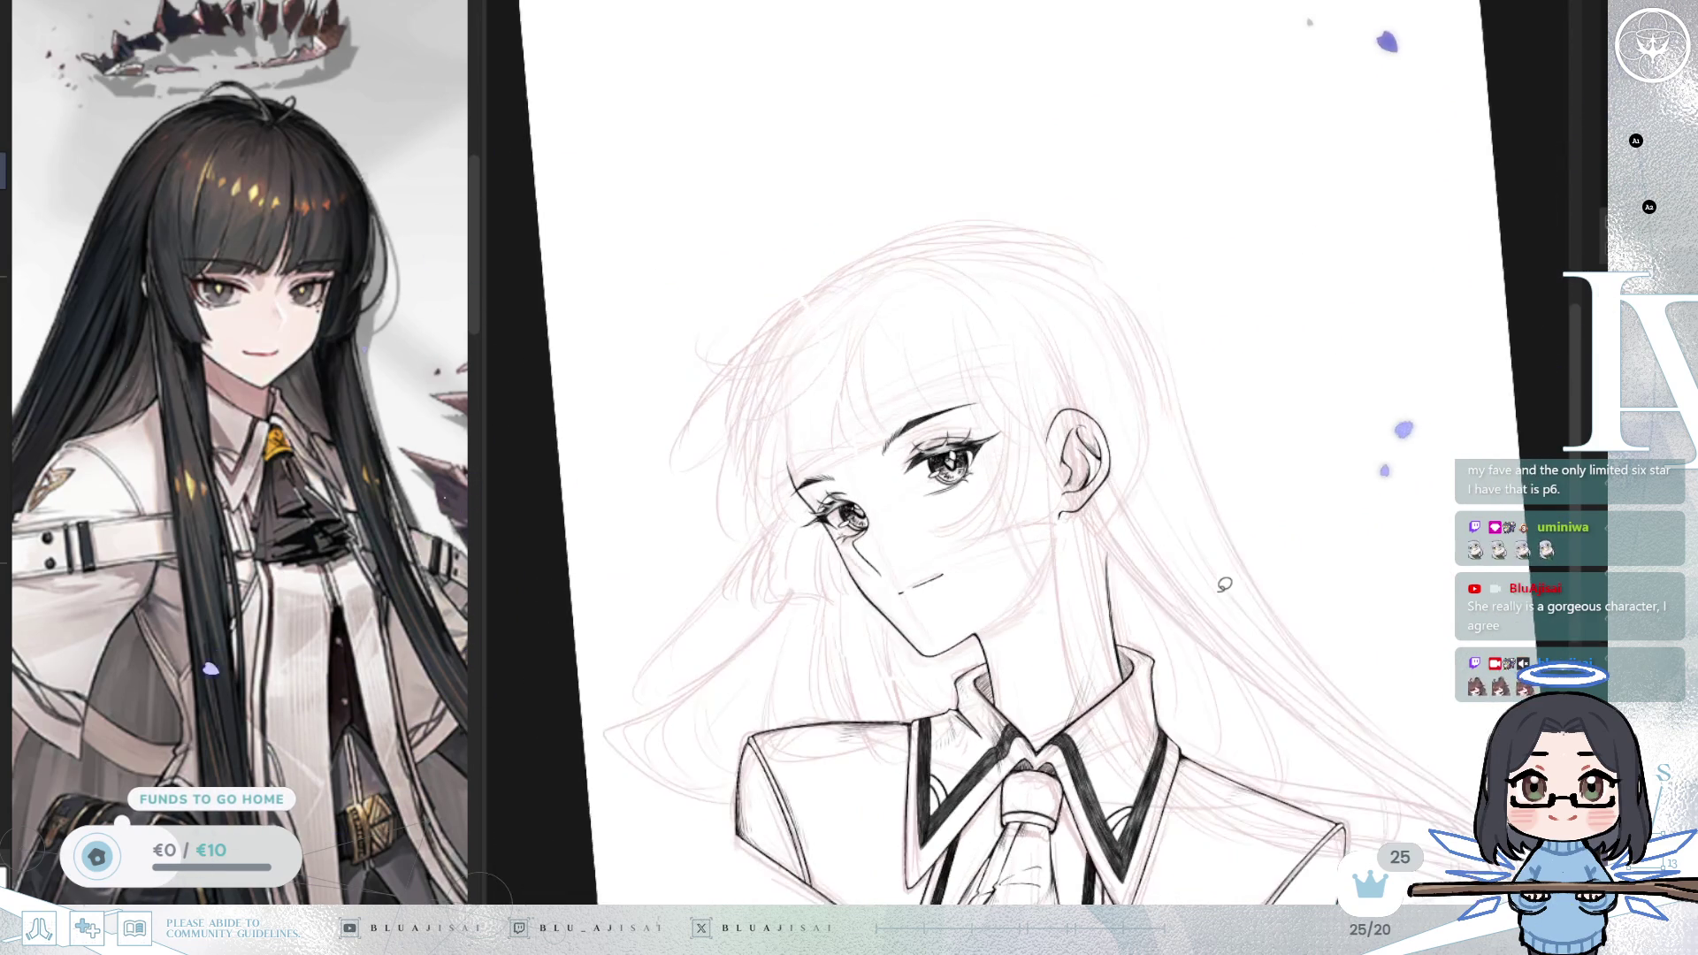
key(5)
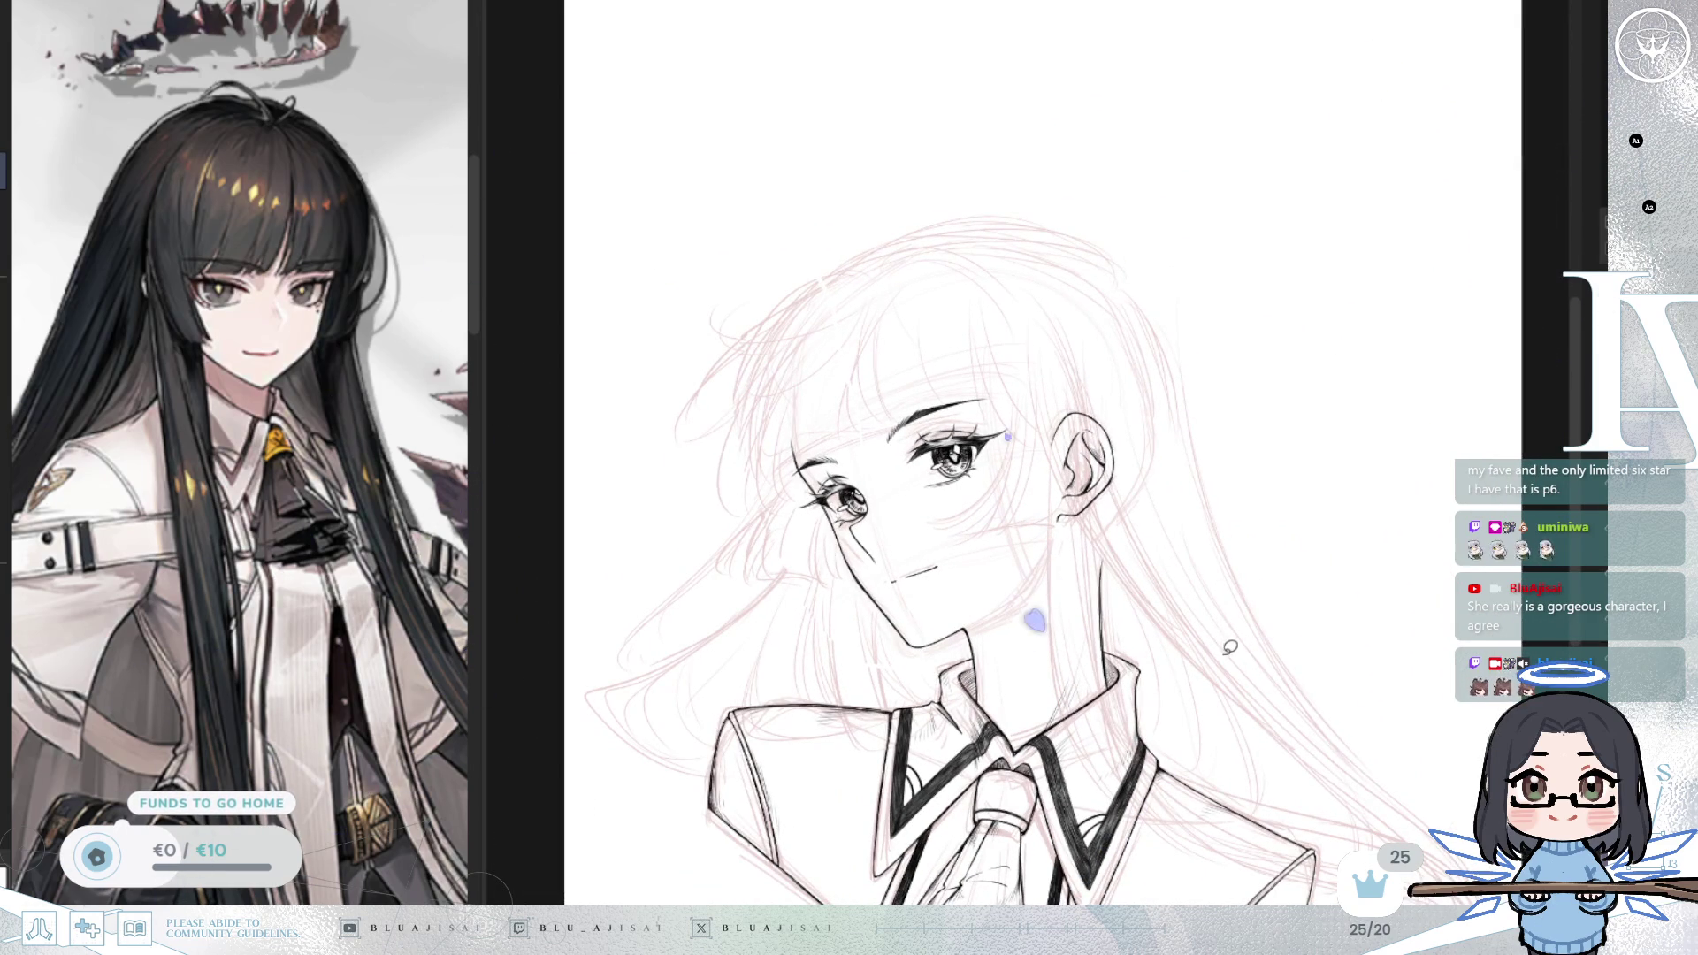
drag(306, 267, 306, 364)
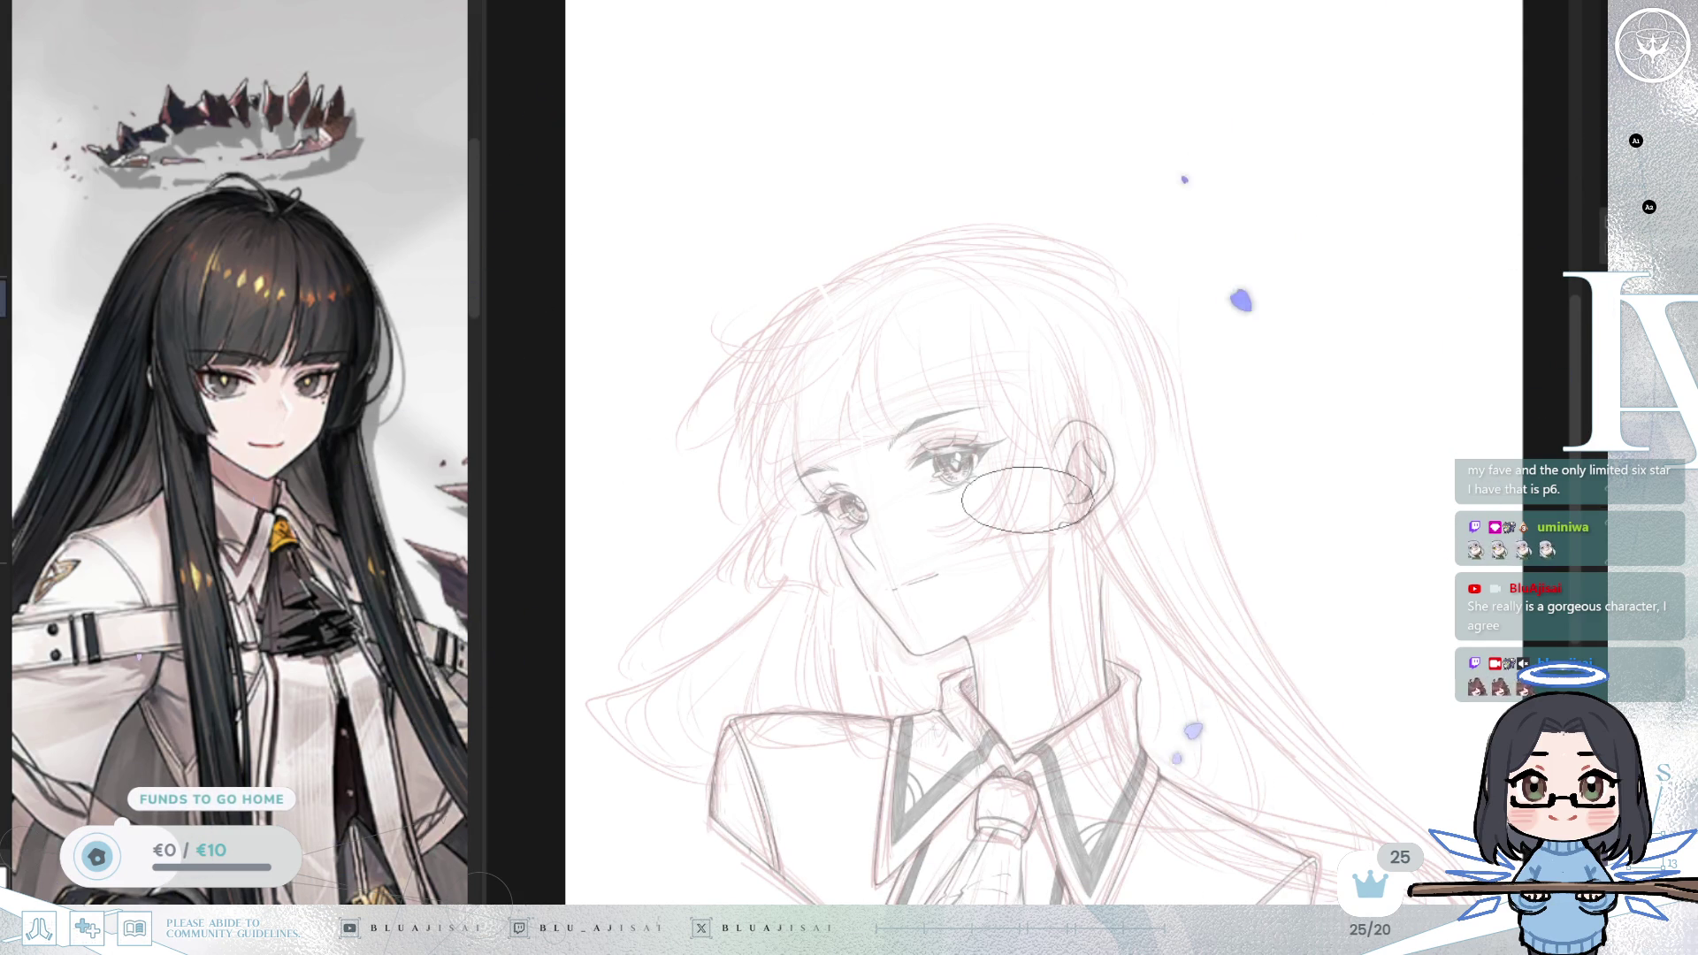
Step: Ink black strands across the crown, down the left hair, and through the forehead bangs
scroll(957, 475, up, 2)
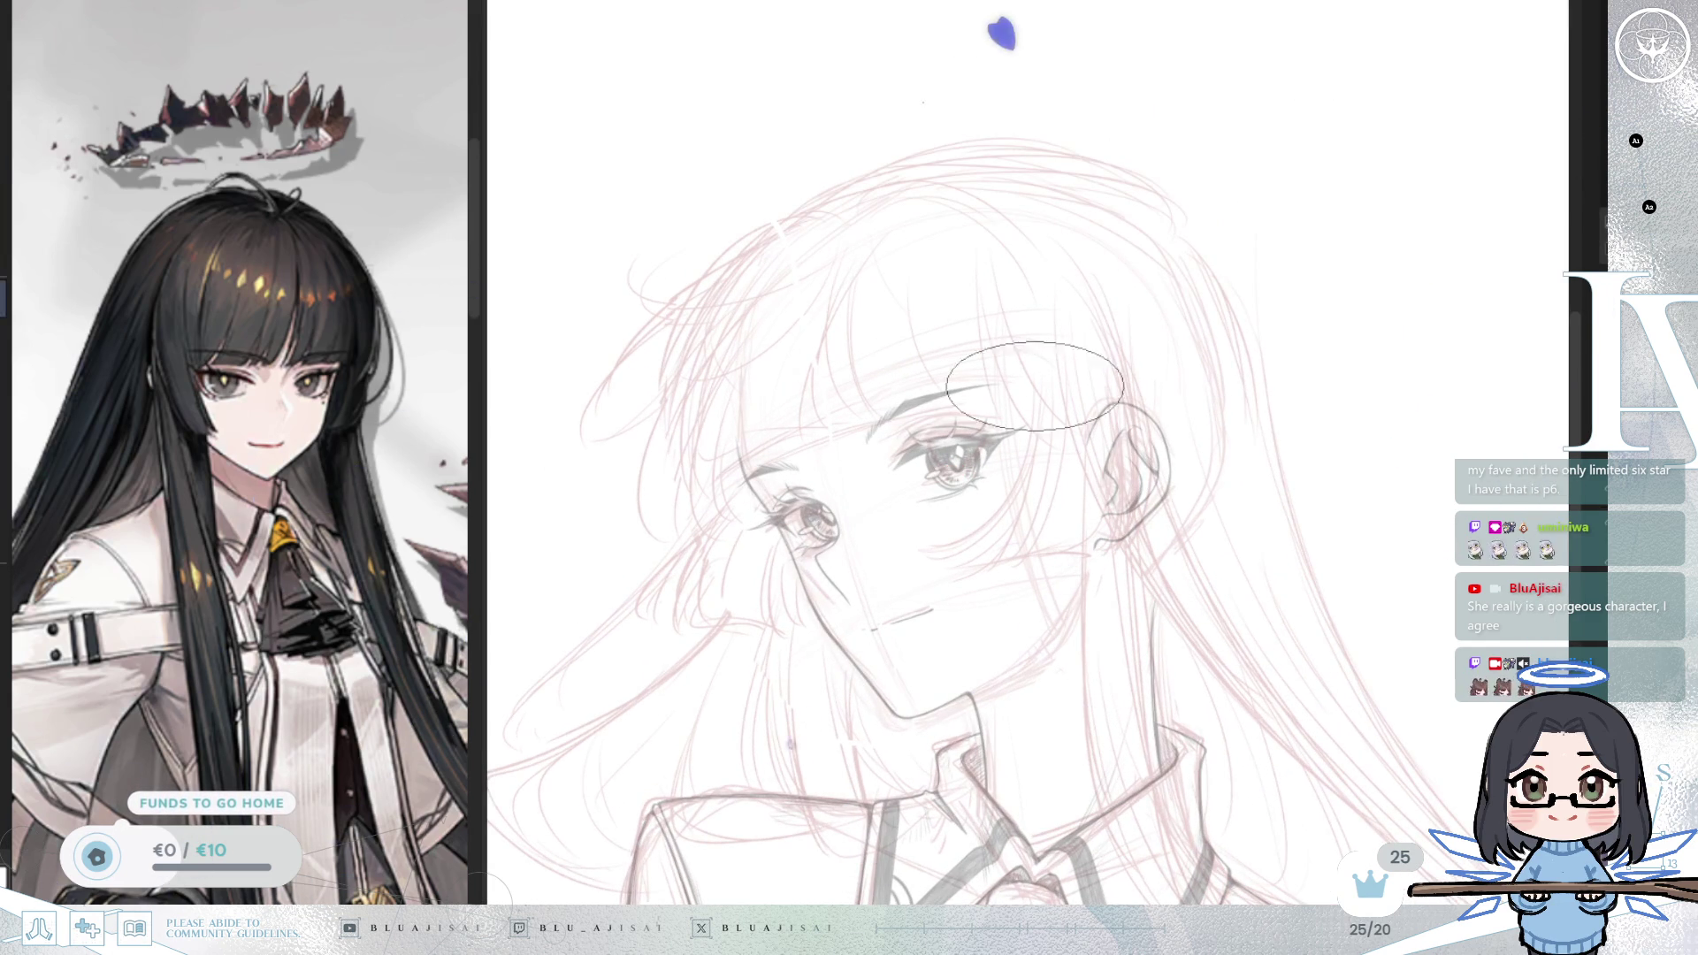
scroll(1138, 374, left, 1)
drag(872, 372, 996, 372)
mouse_move(916, 161)
mouse_down()
mouse_move(1127, 265)
mouse_move(1093, 251)
mouse_up()
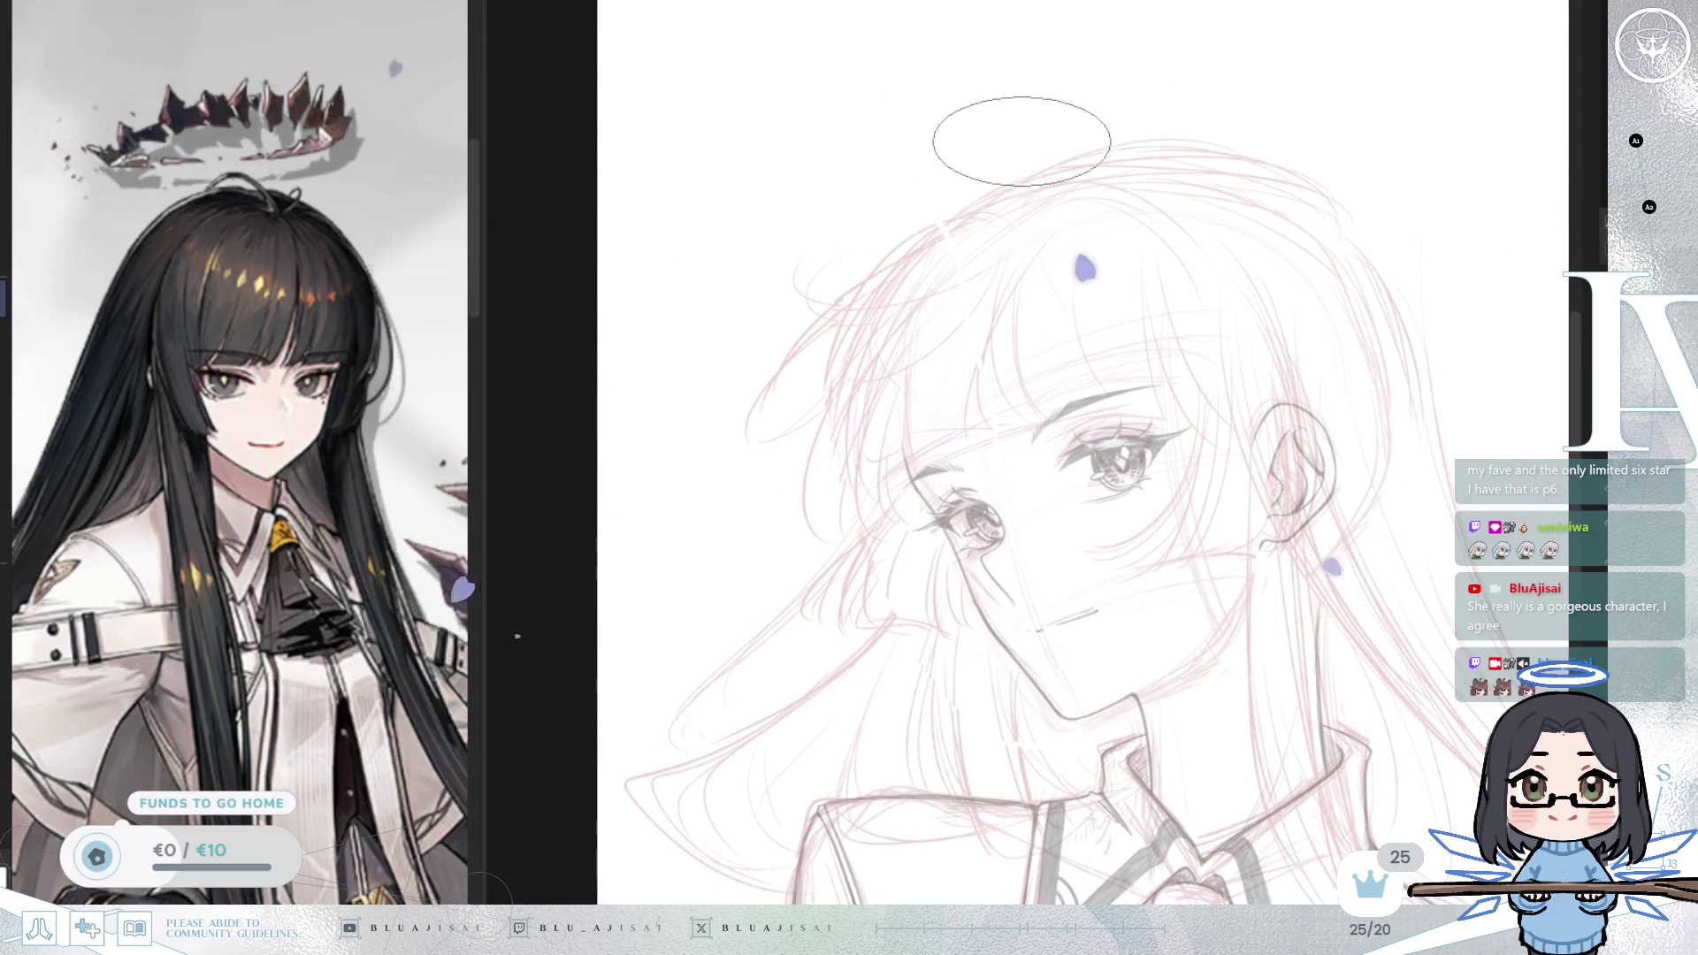
mouse_move(997, 204)
mouse_down()
mouse_move(826, 289)
mouse_move(720, 428)
mouse_up()
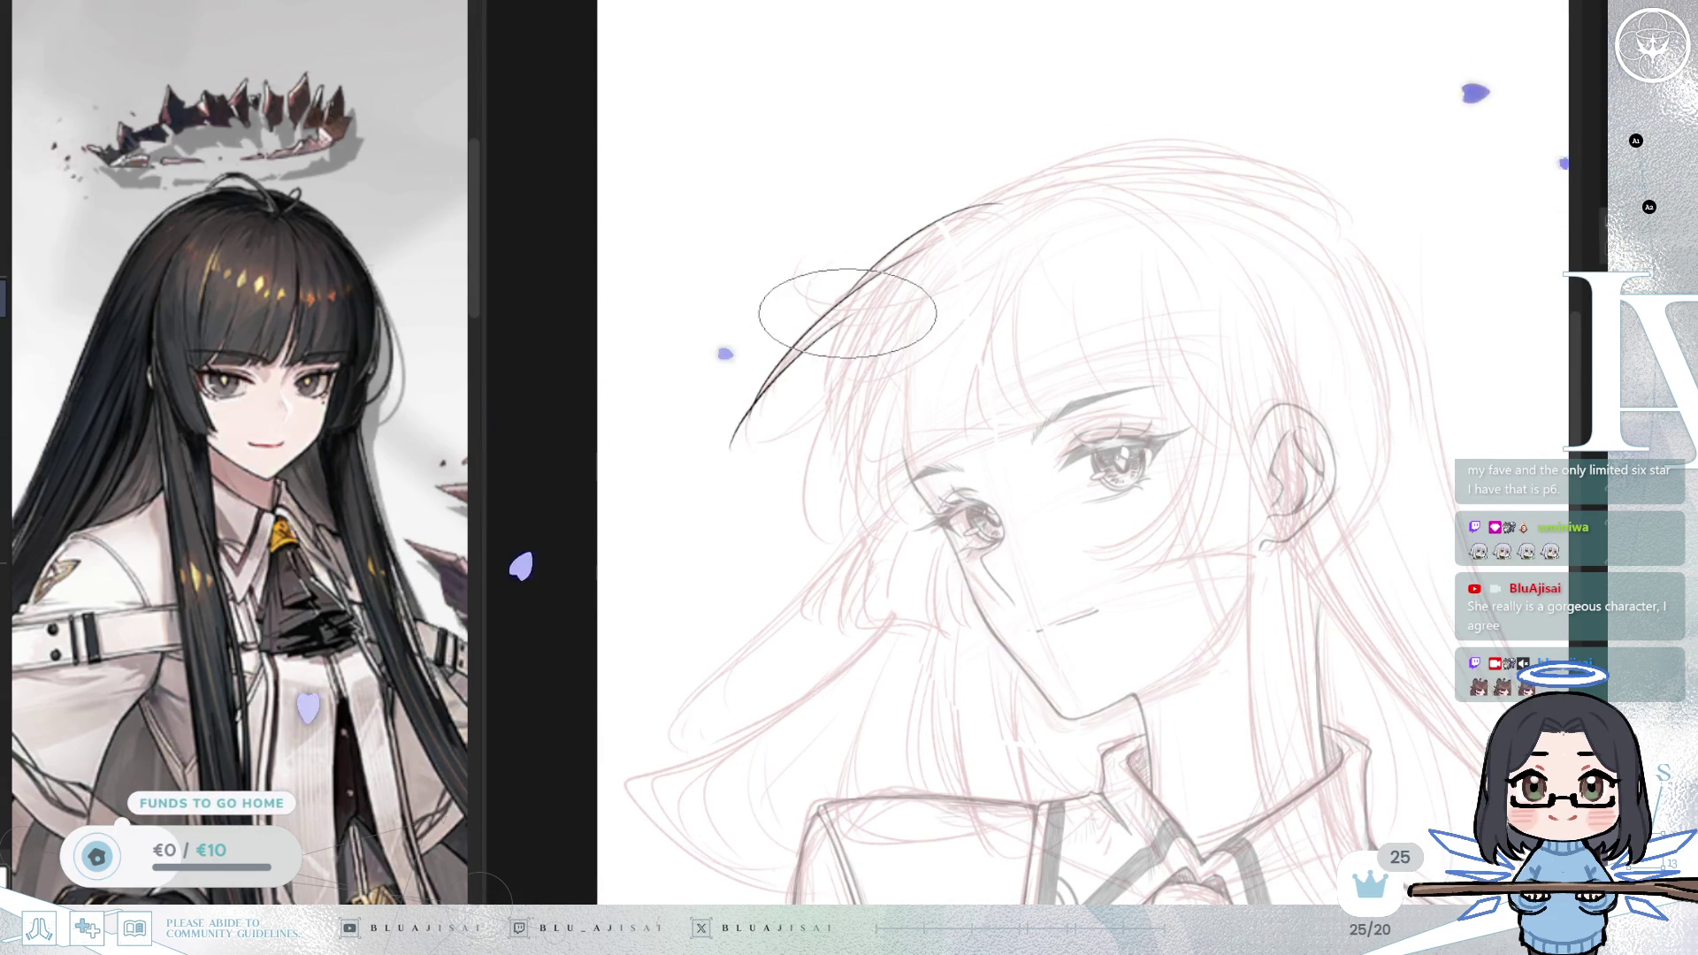
mouse_move(884, 276)
mouse_down()
mouse_move(791, 431)
mouse_move(767, 440)
mouse_up()
drag(827, 373, 806, 522)
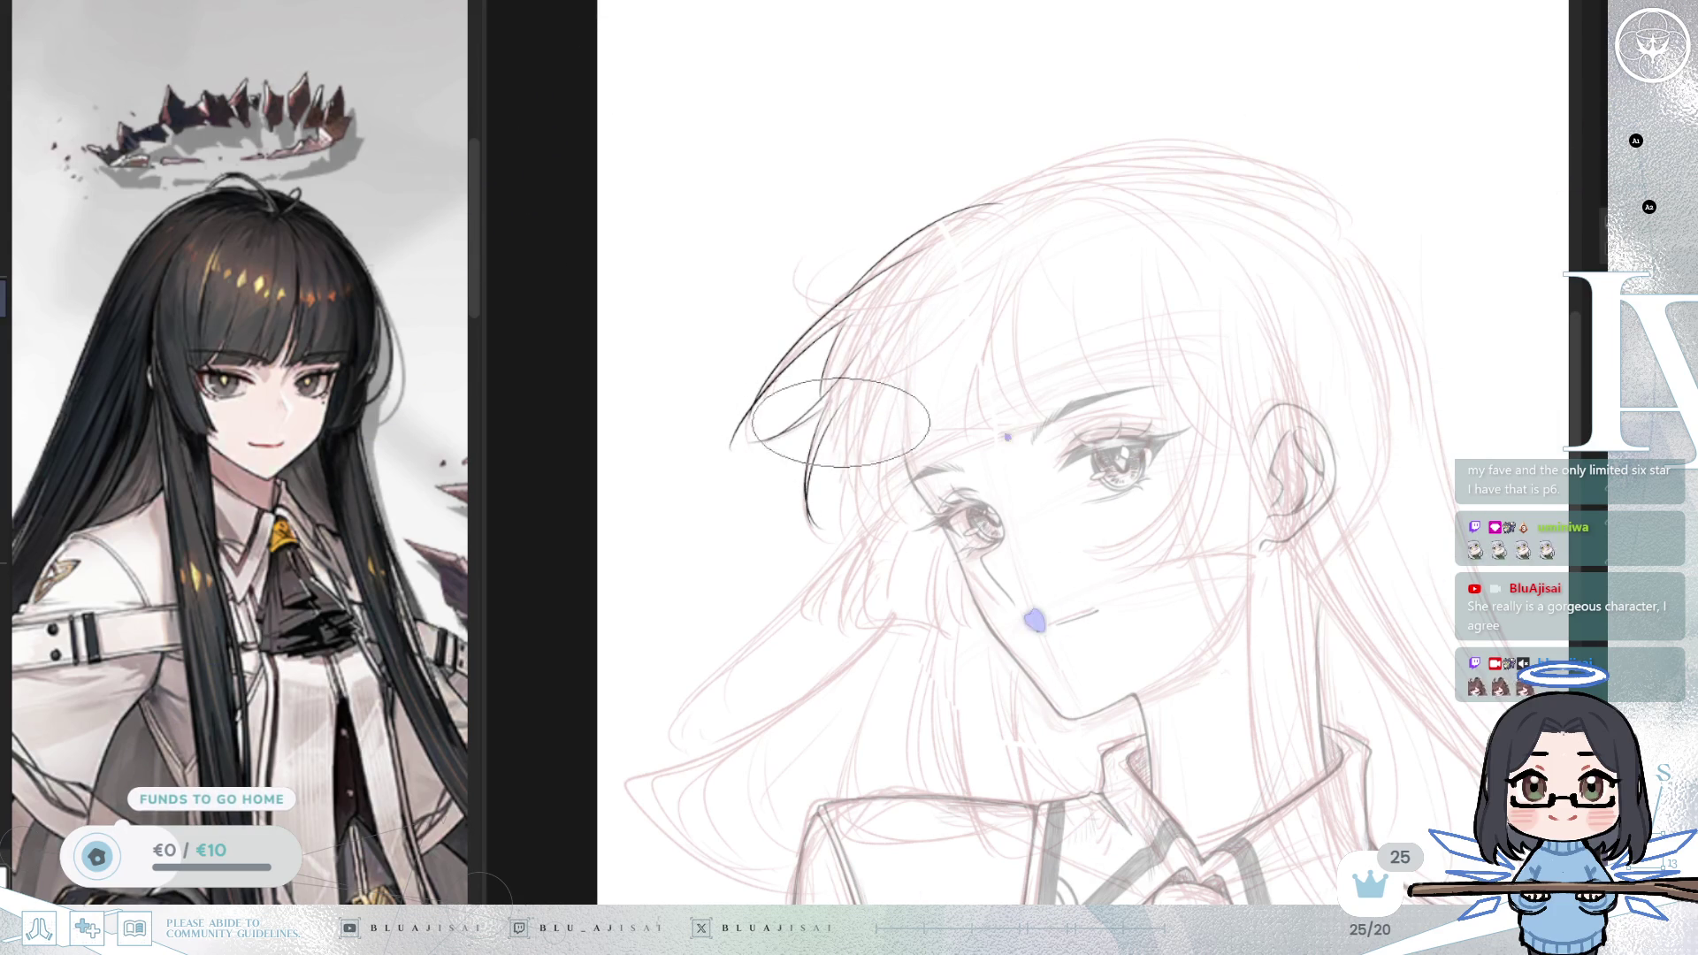
drag(830, 407, 836, 531)
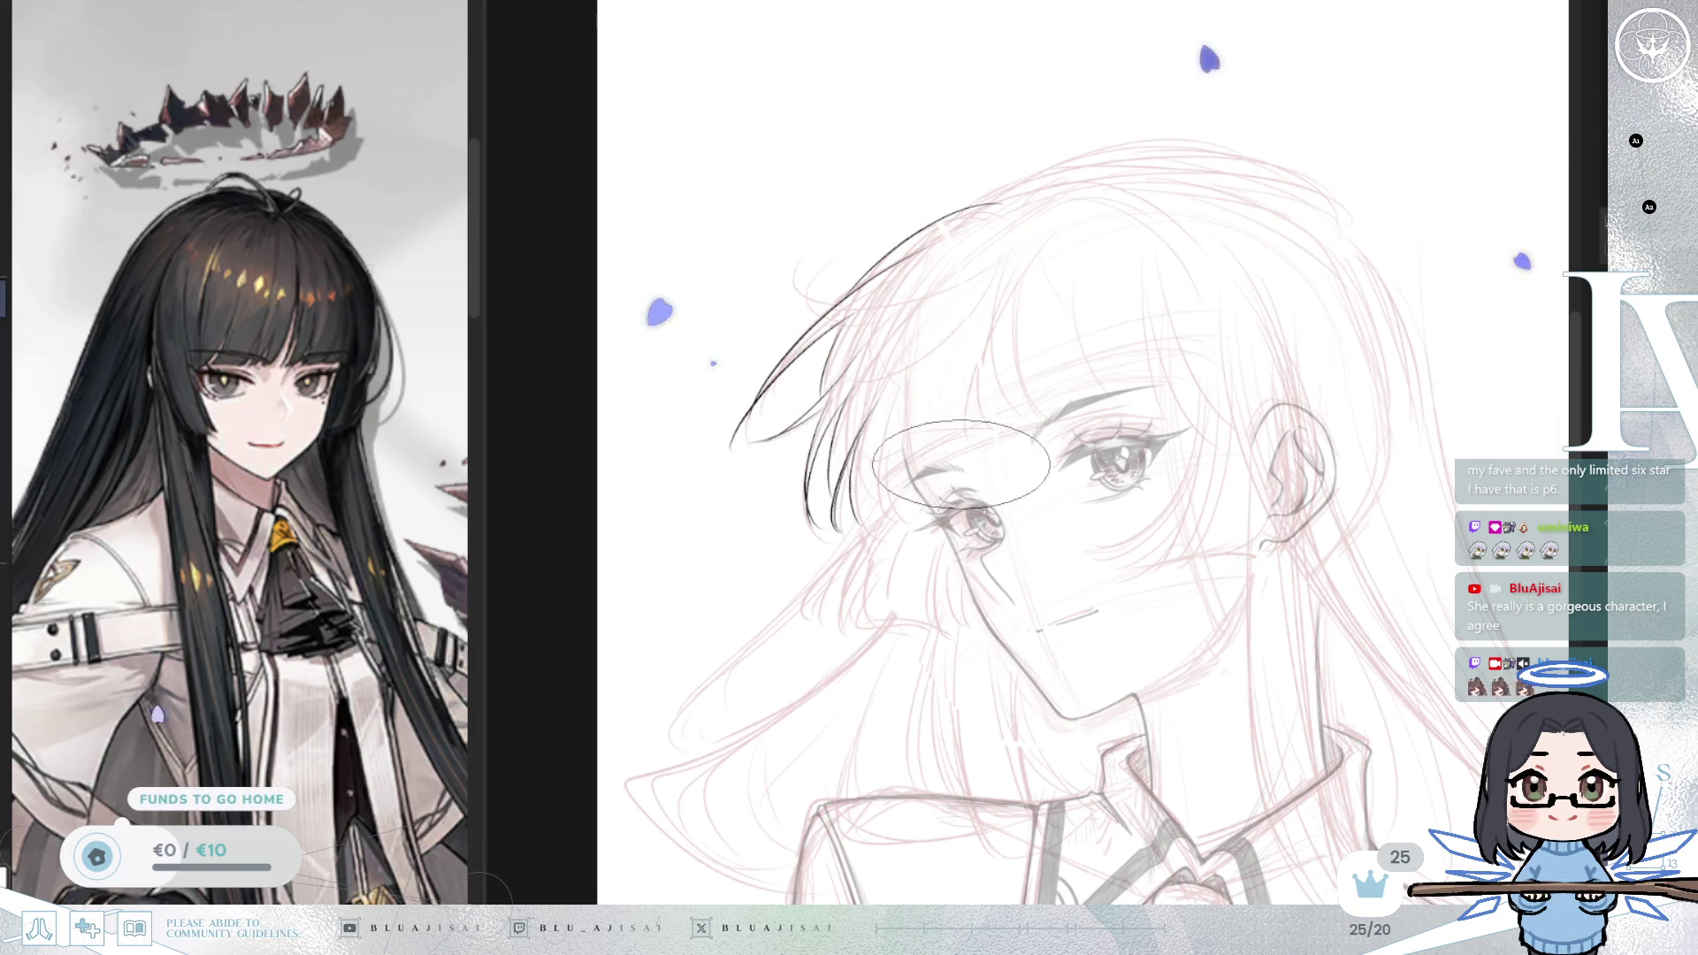
drag(1027, 254, 961, 448)
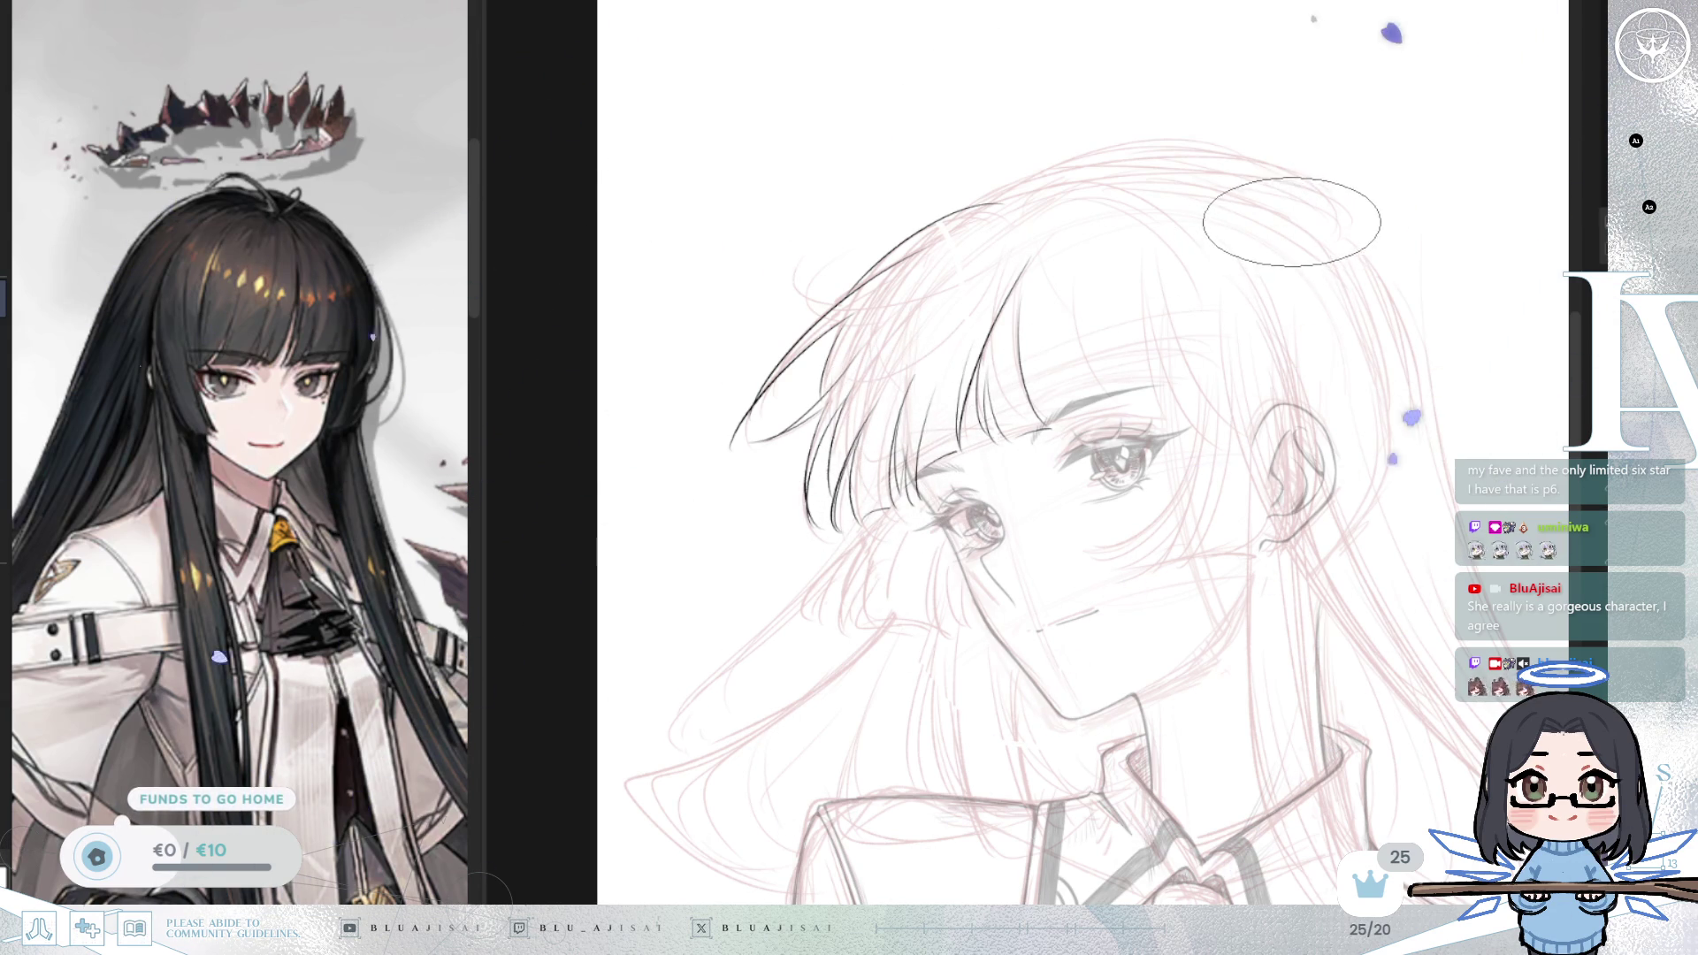
Step: Mirror the view to check the hair, then rotate the canvas so the face sits upright
key(h)
key(h)
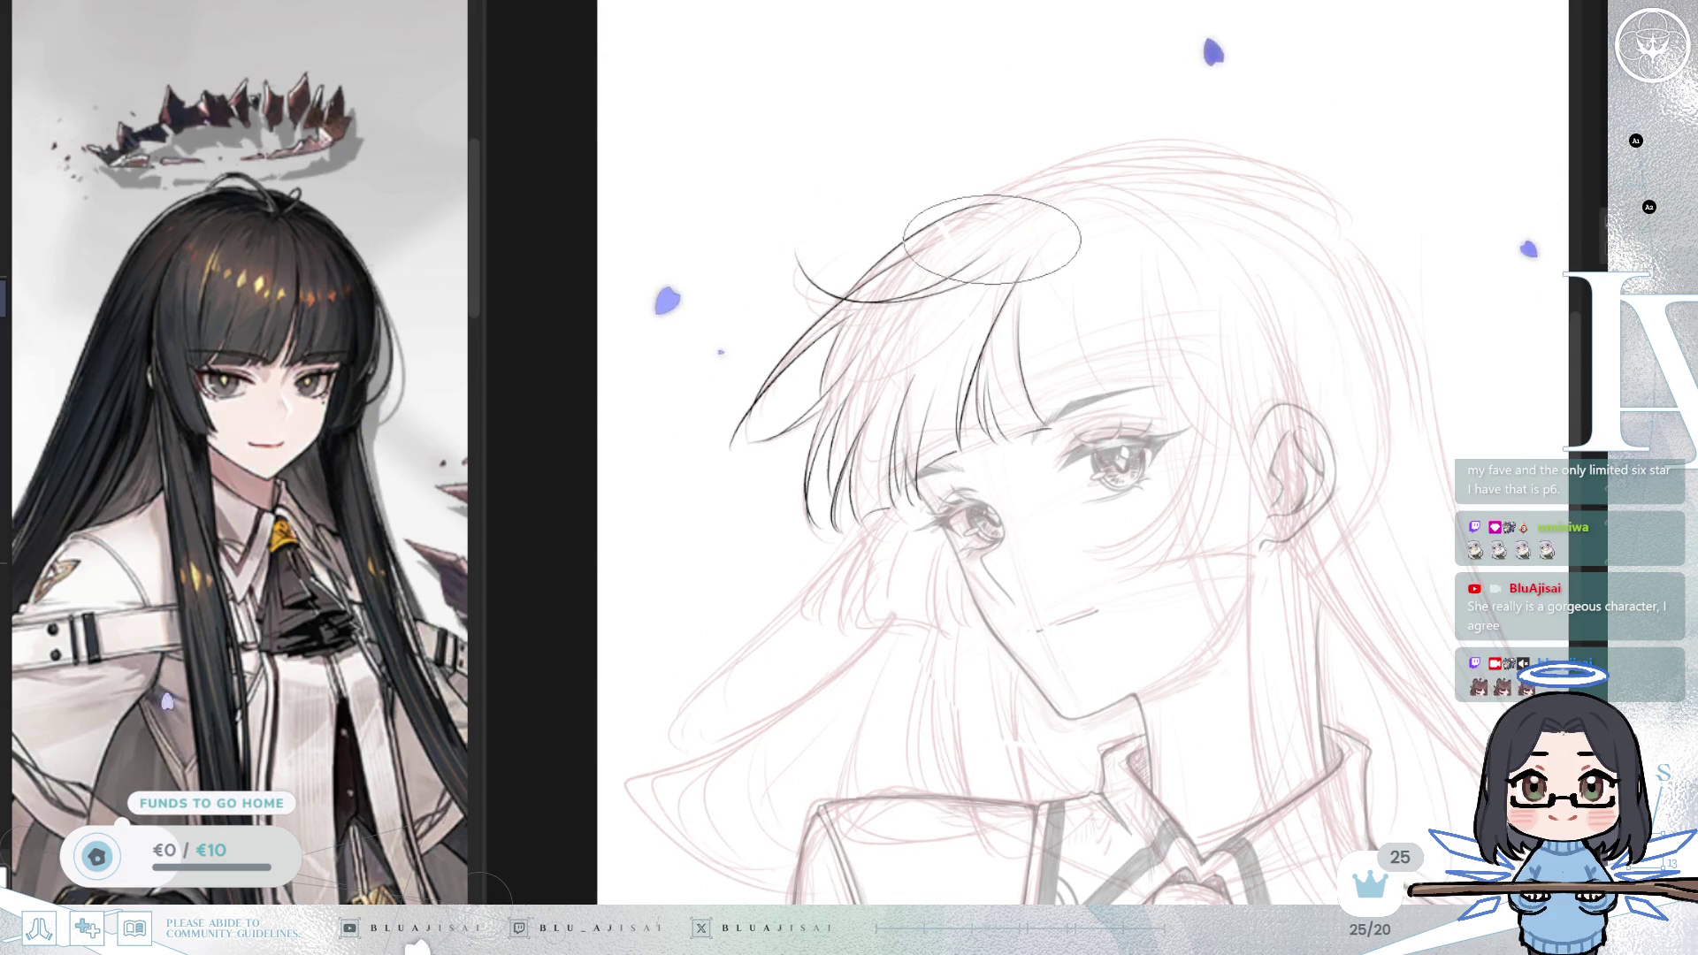
scroll(1052, 219, up, 2)
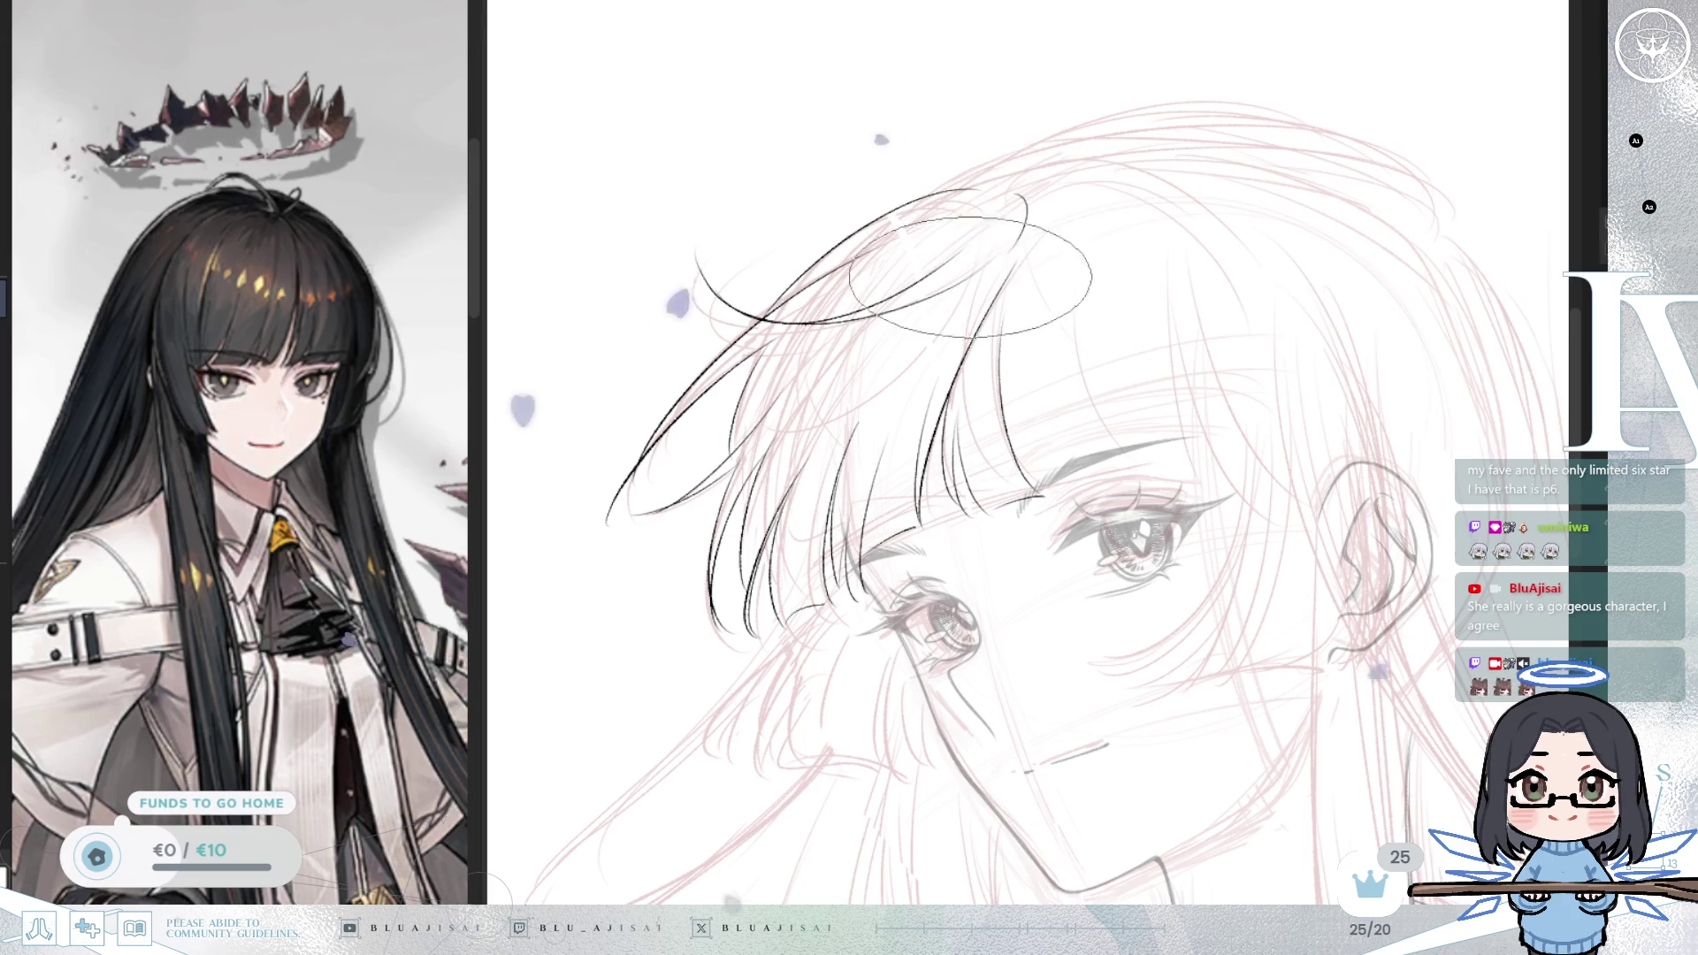
scroll(1150, 221, down, 3)
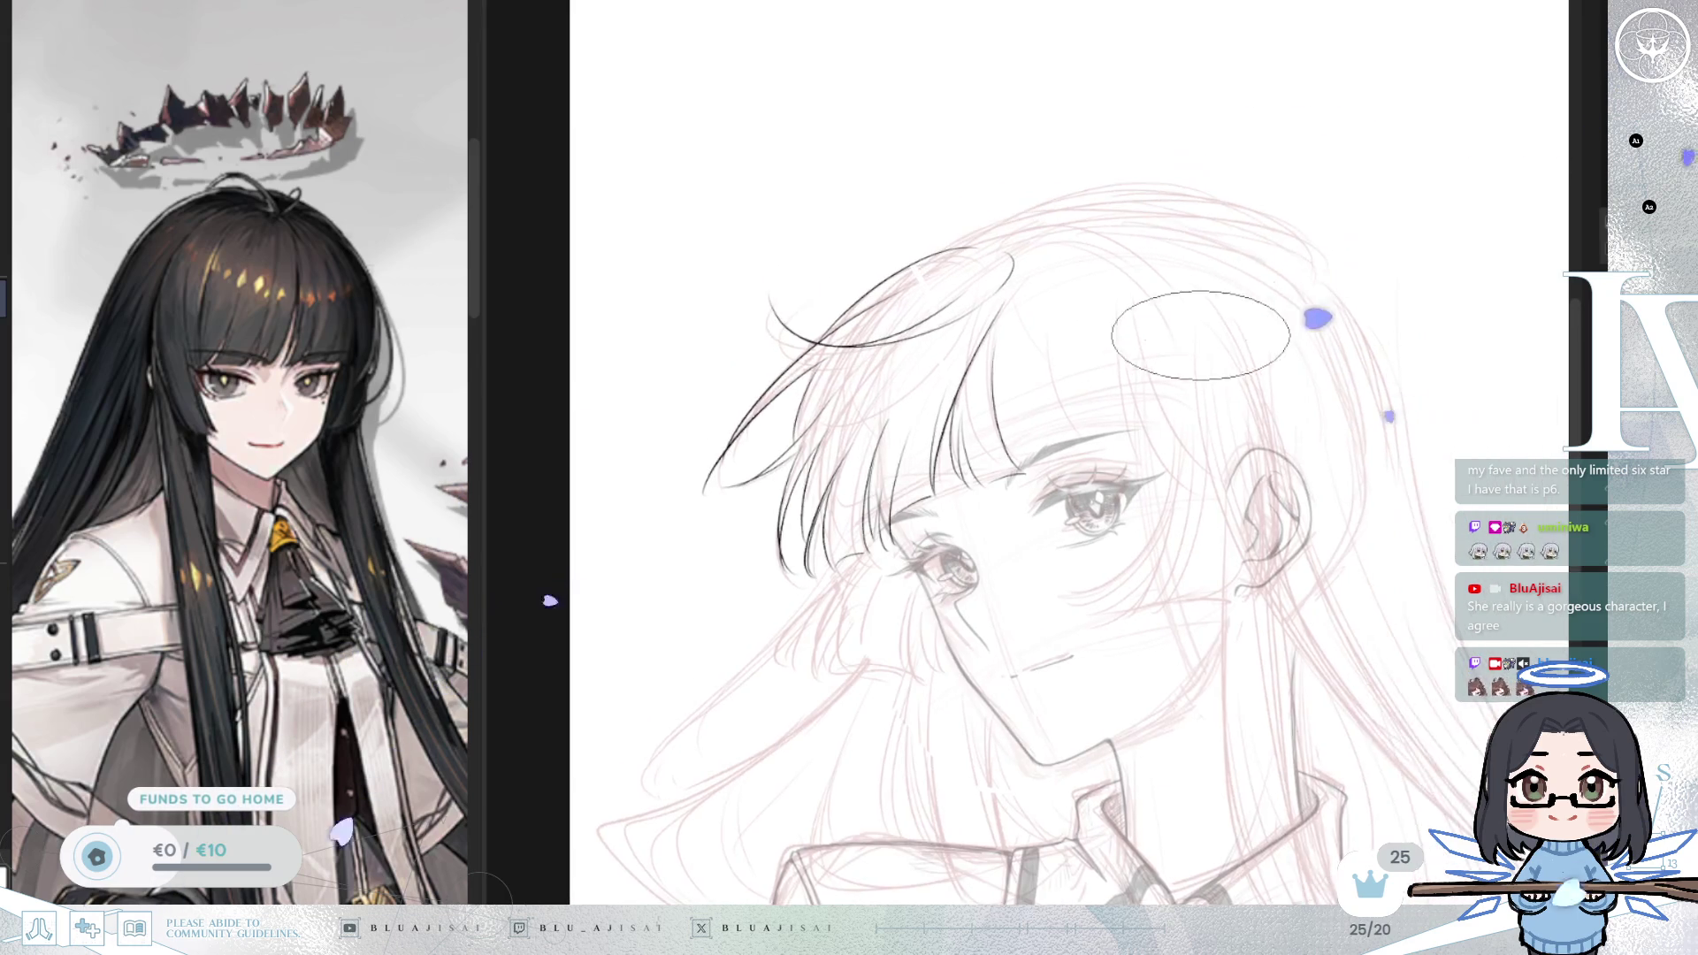
scroll(1061, 336, up, 2)
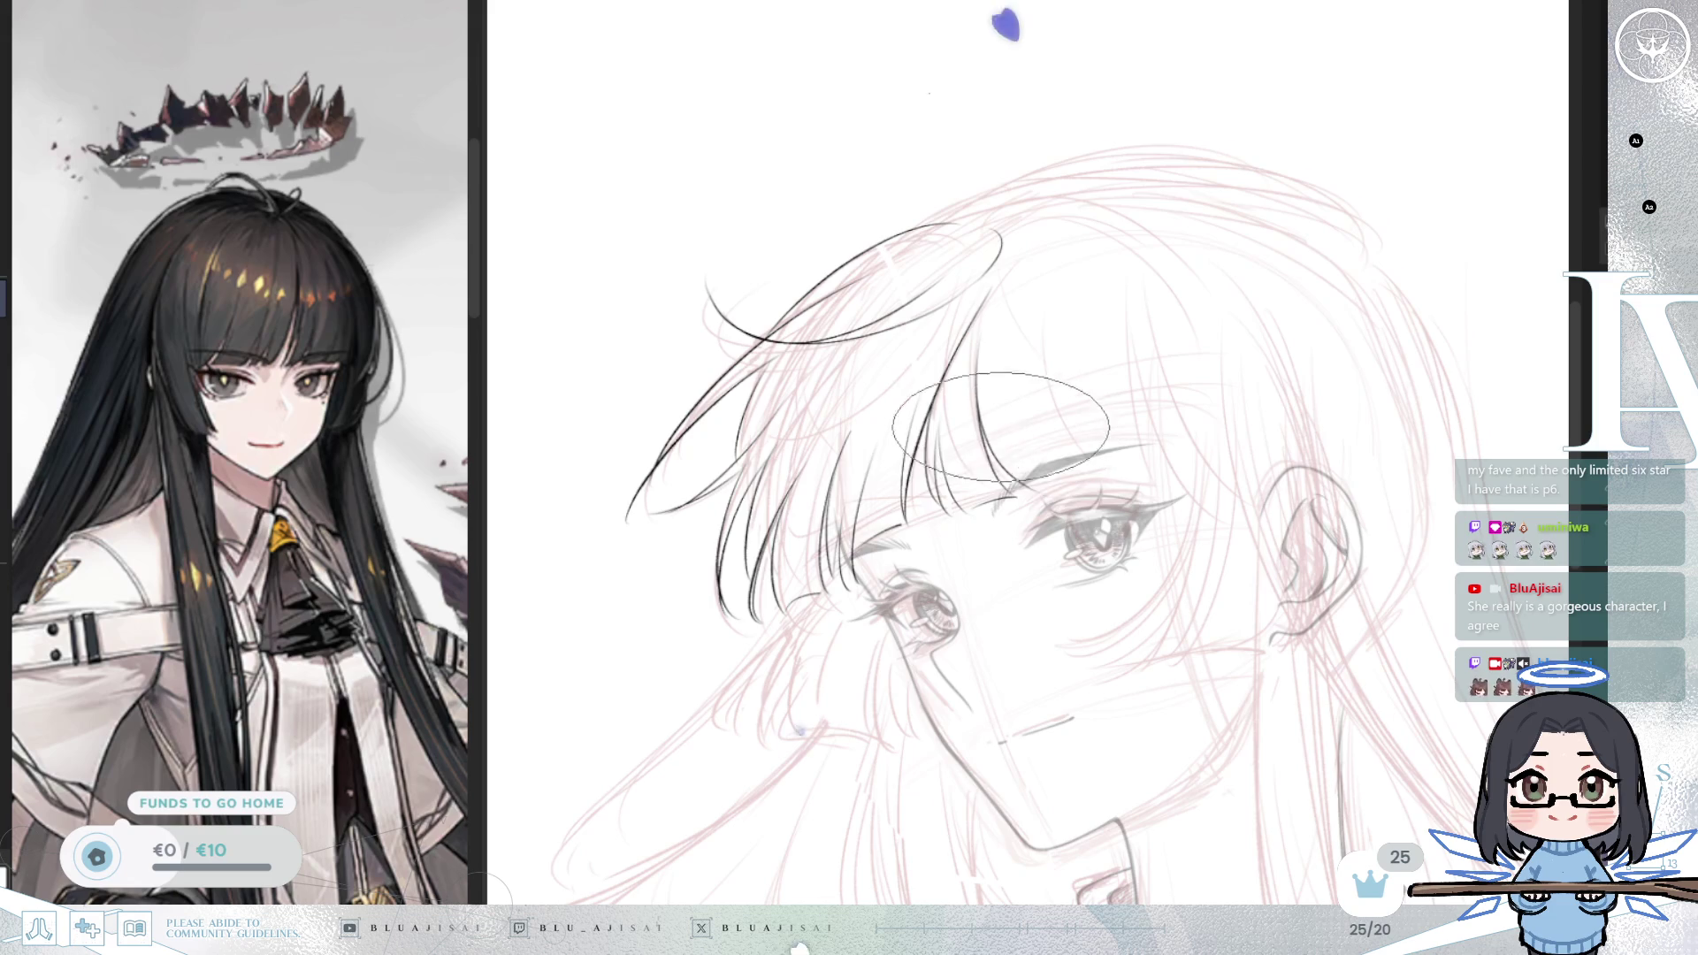
drag(1019, 462, 1040, 433)
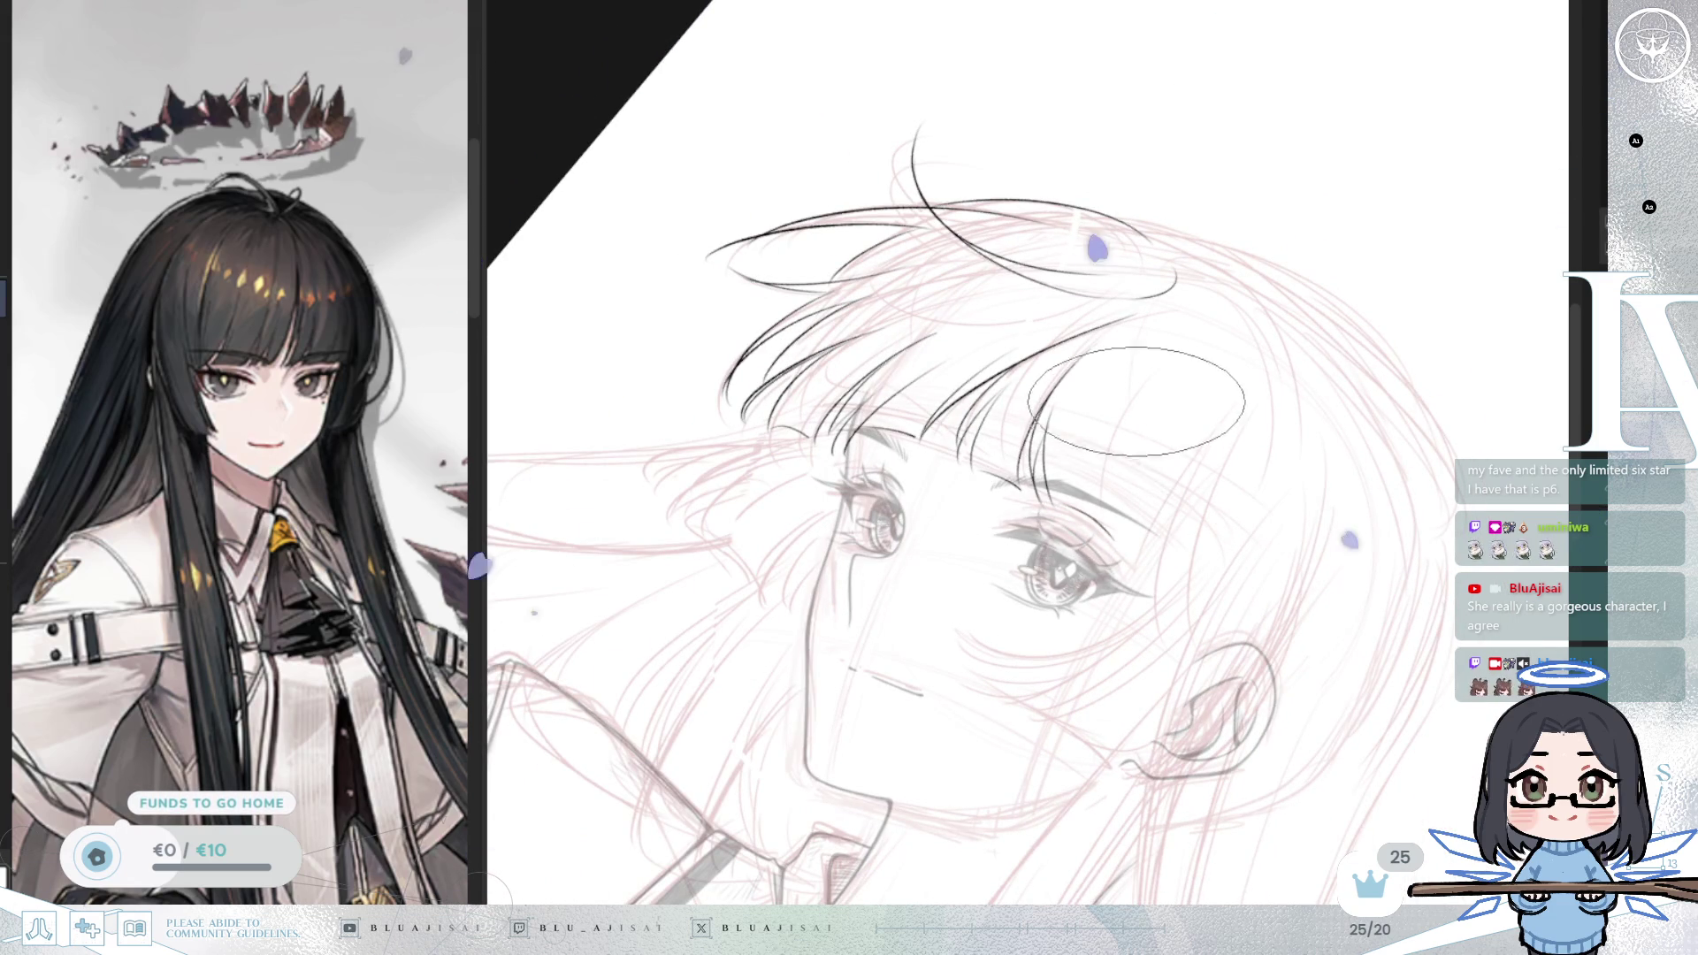
key(Delete)
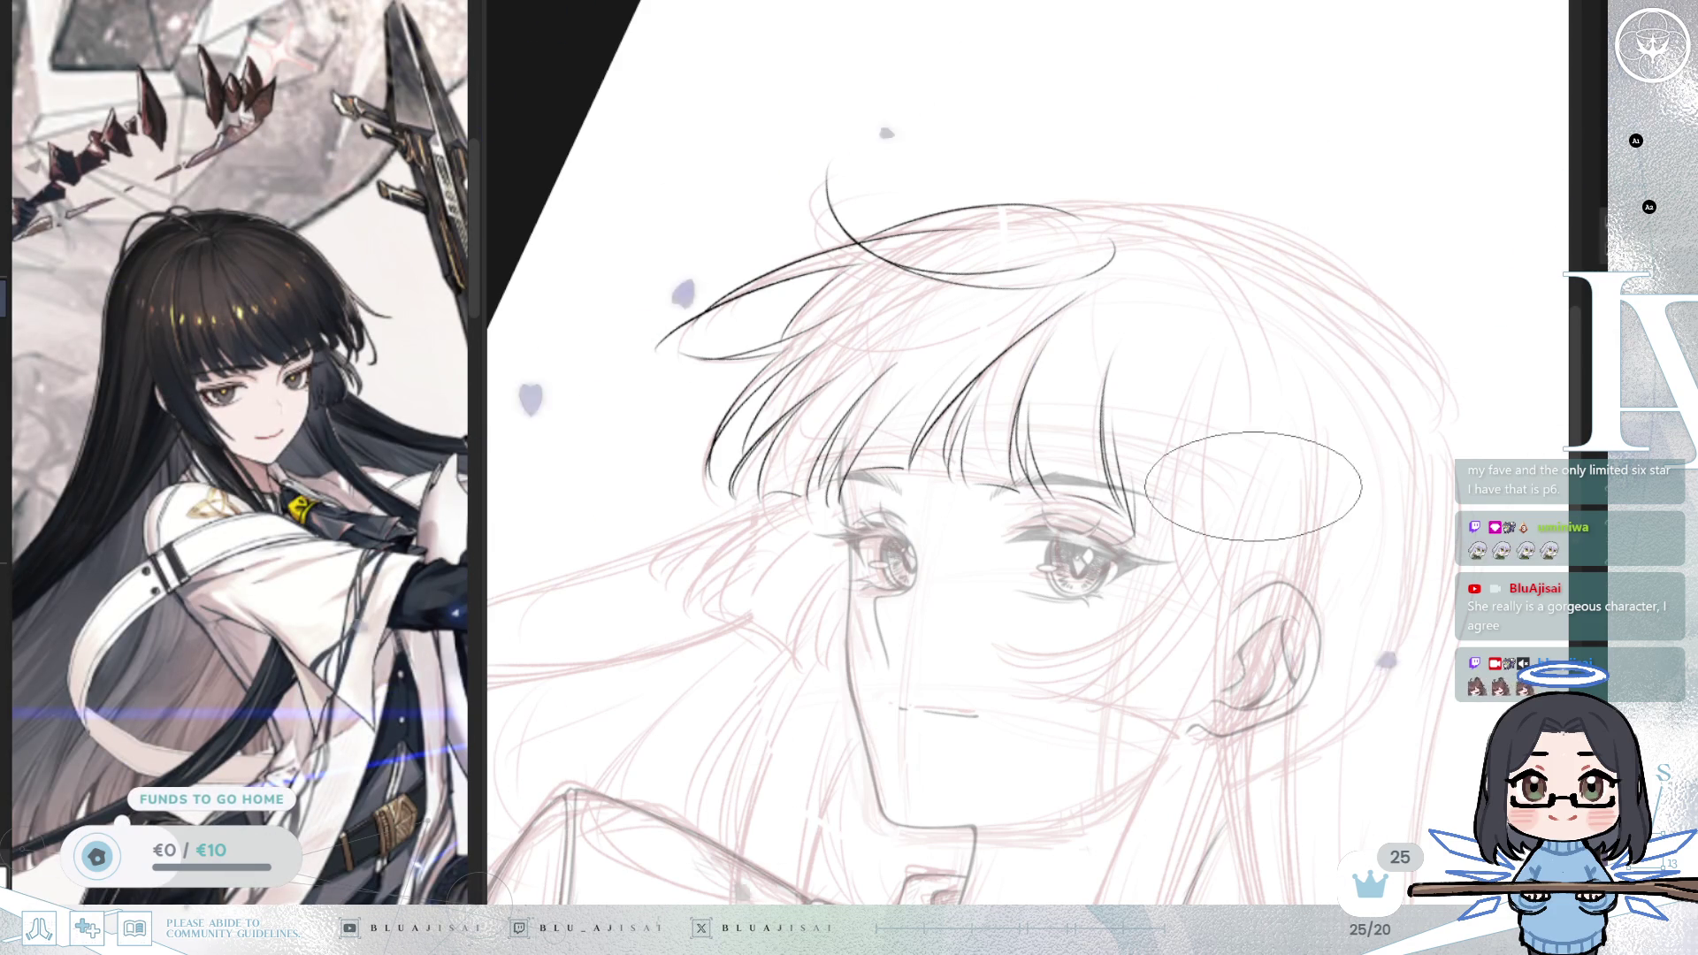
mouse_move(1250, 504)
mouse_down()
mouse_move(1273, 428)
mouse_move(1262, 390)
mouse_move(1282, 420)
mouse_move(1250, 436)
mouse_move(1391, 380)
mouse_up()
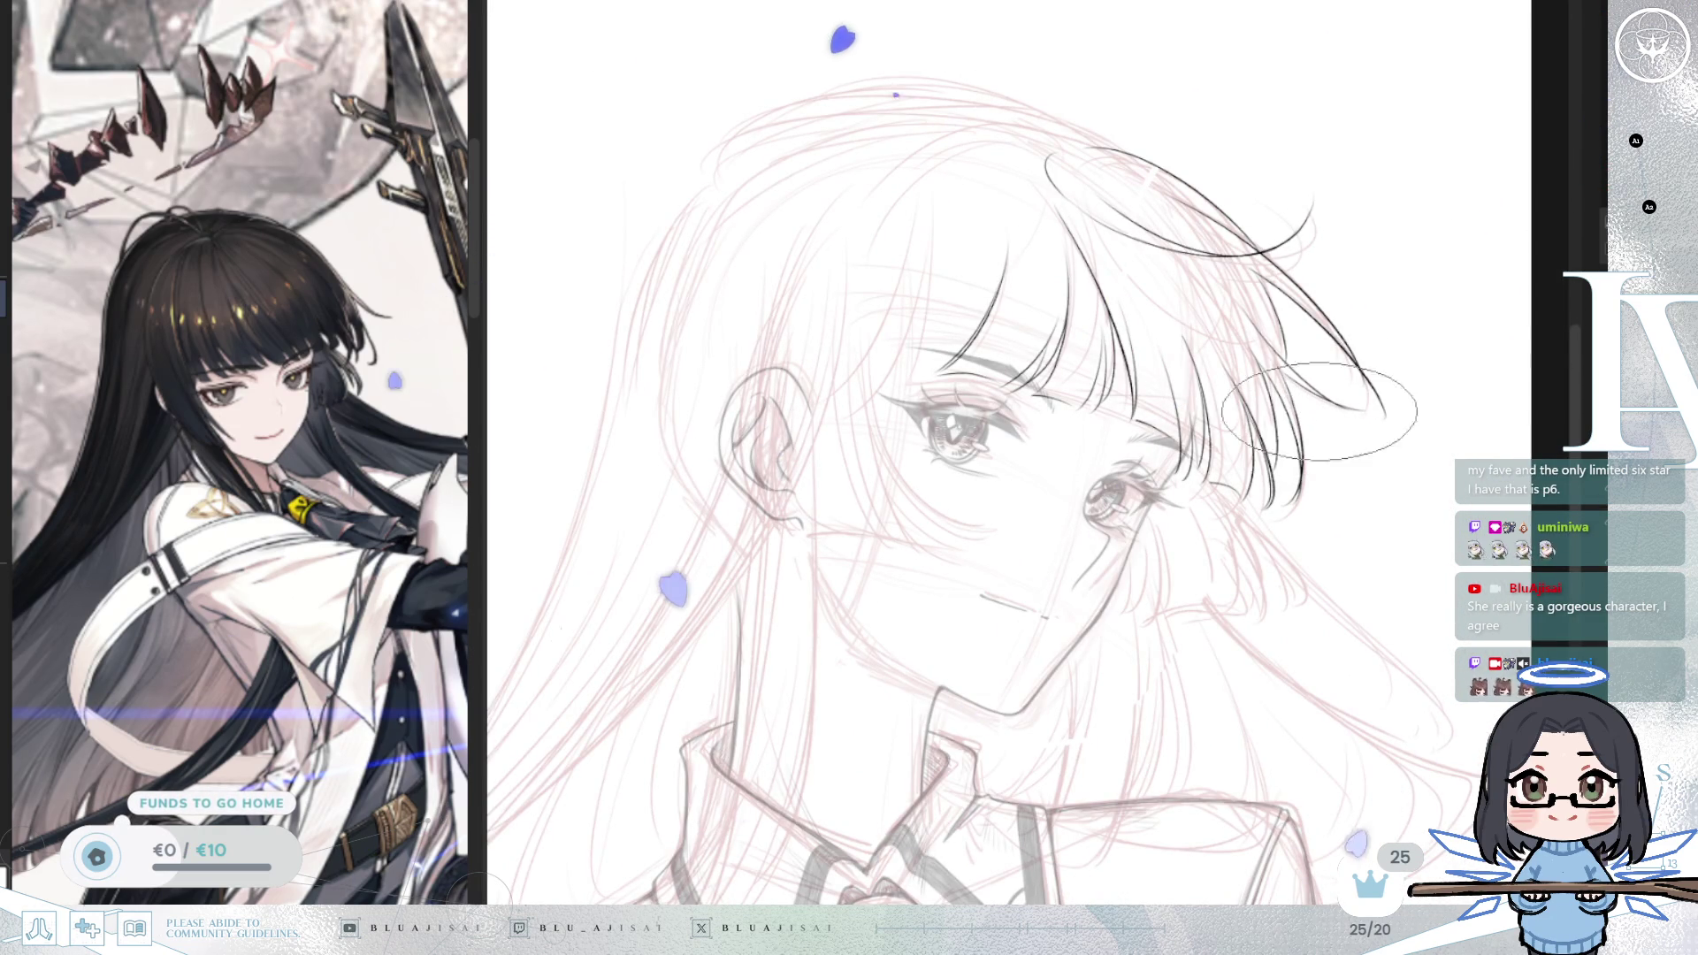
Step: Ink a thin curved strand along the top of the hair and toggle the mirrored view to check it
drag(1110, 531, 1300, 504)
scroll(1167, 177, up, 1)
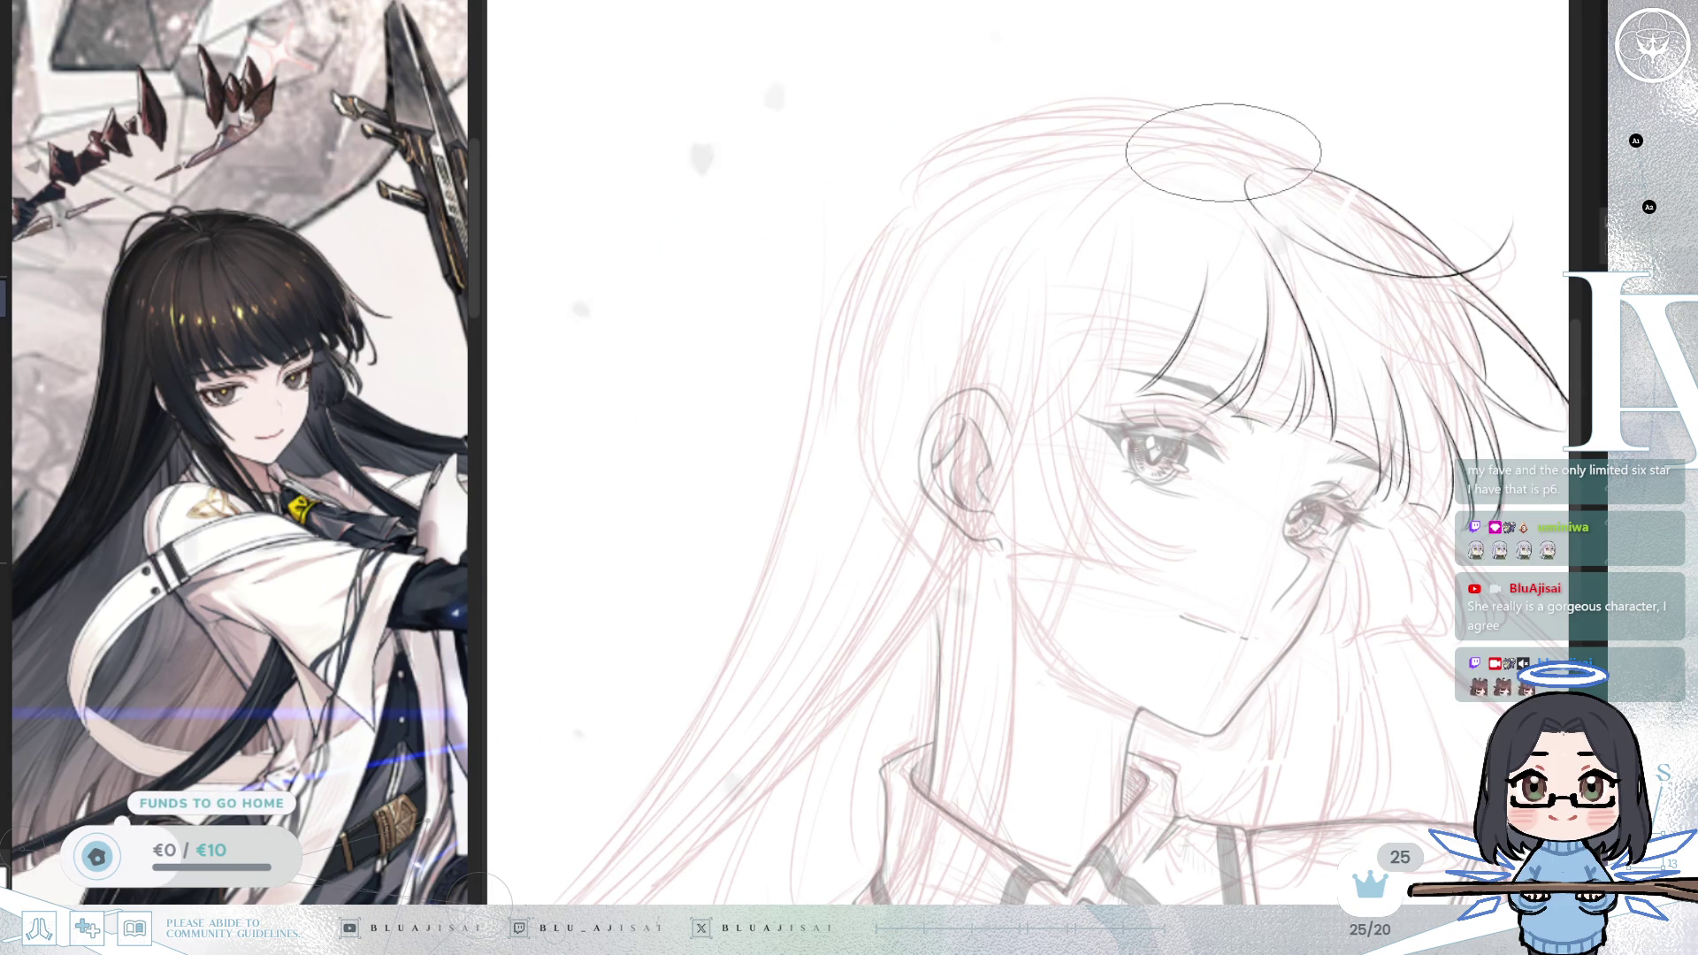
drag(1233, 142, 1083, 171)
key(h)
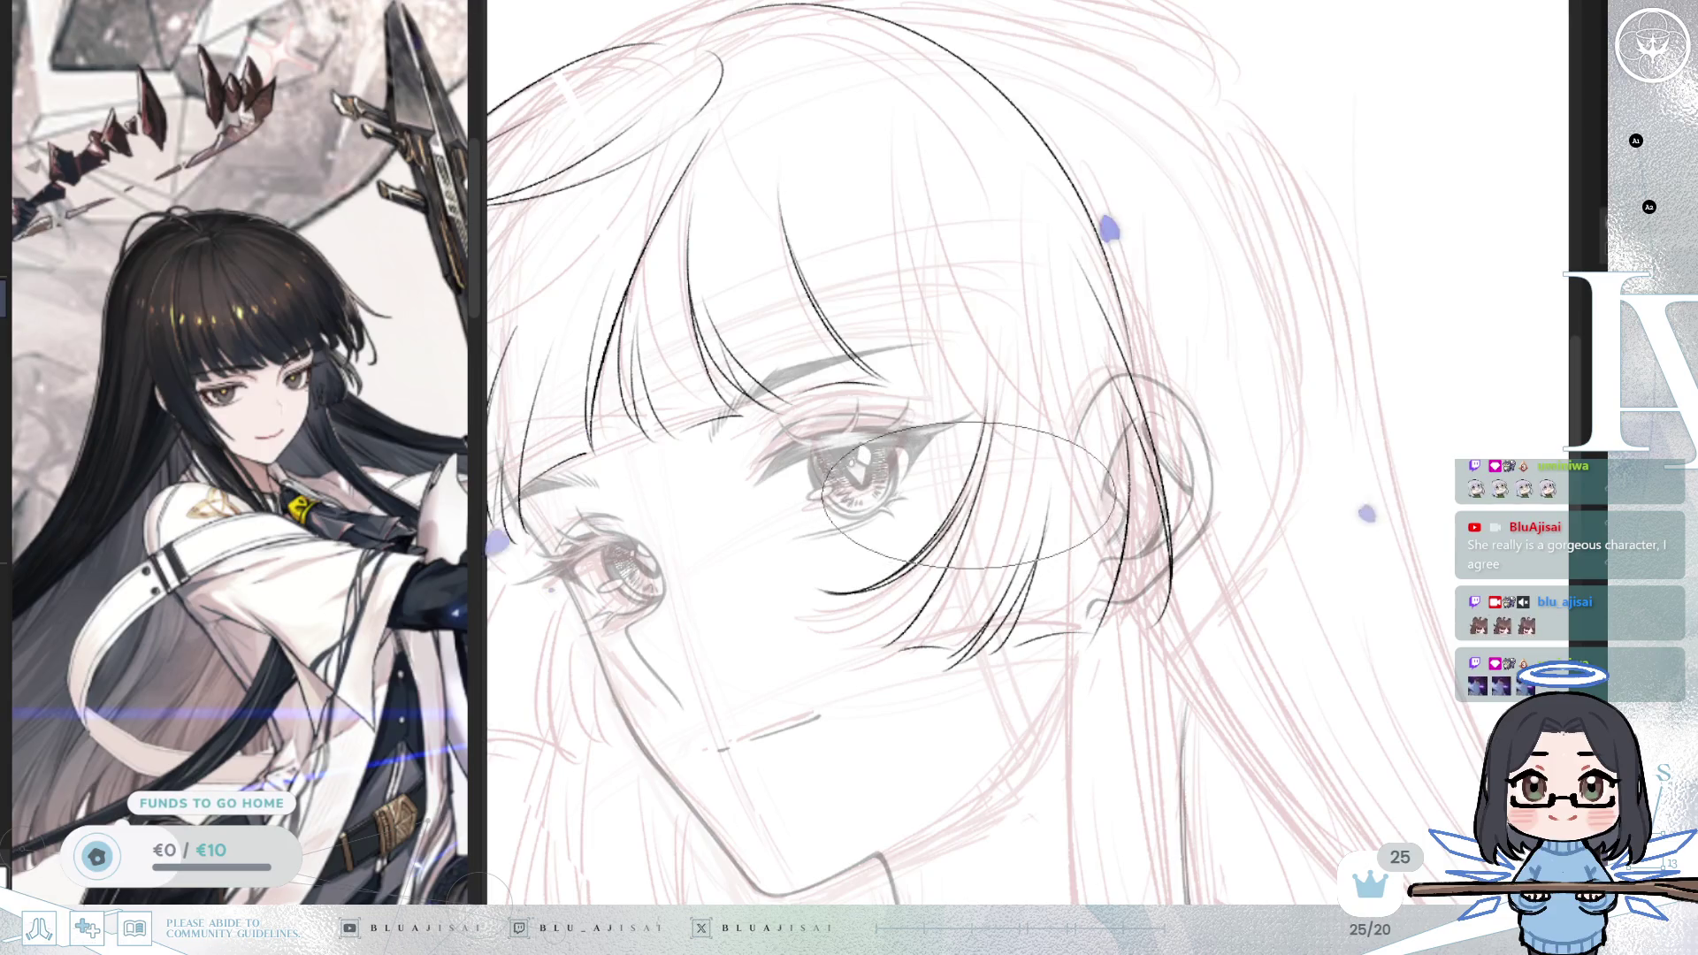
key(h)
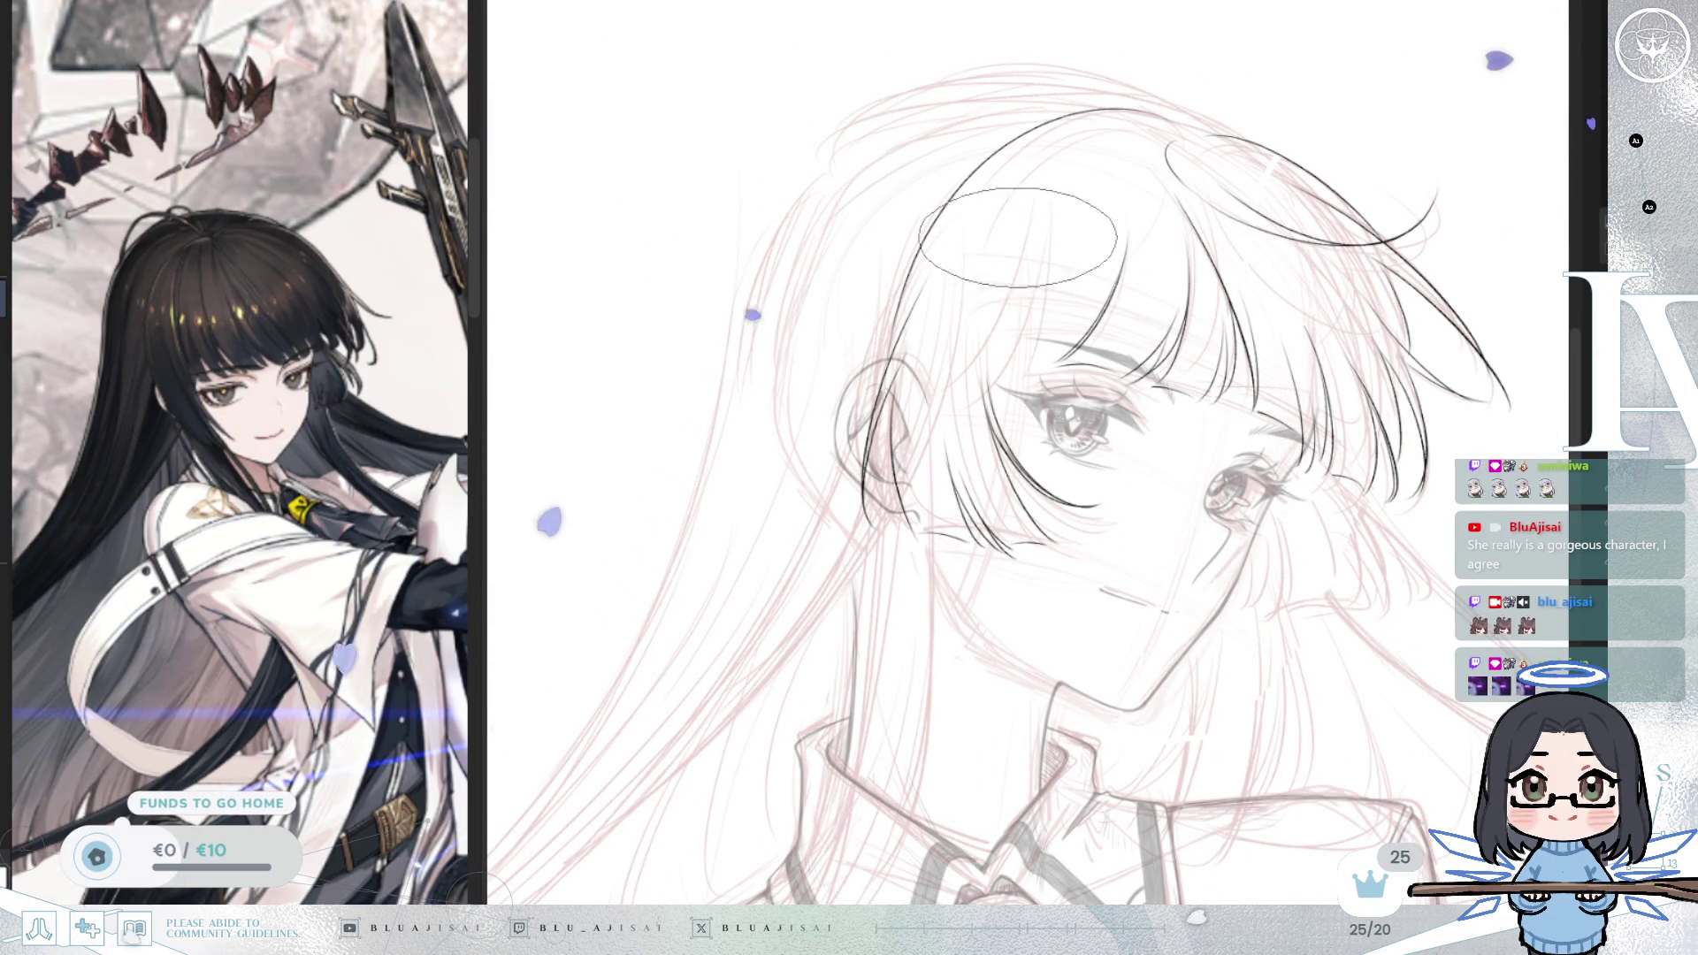
drag(1017, 241, 1026, 251)
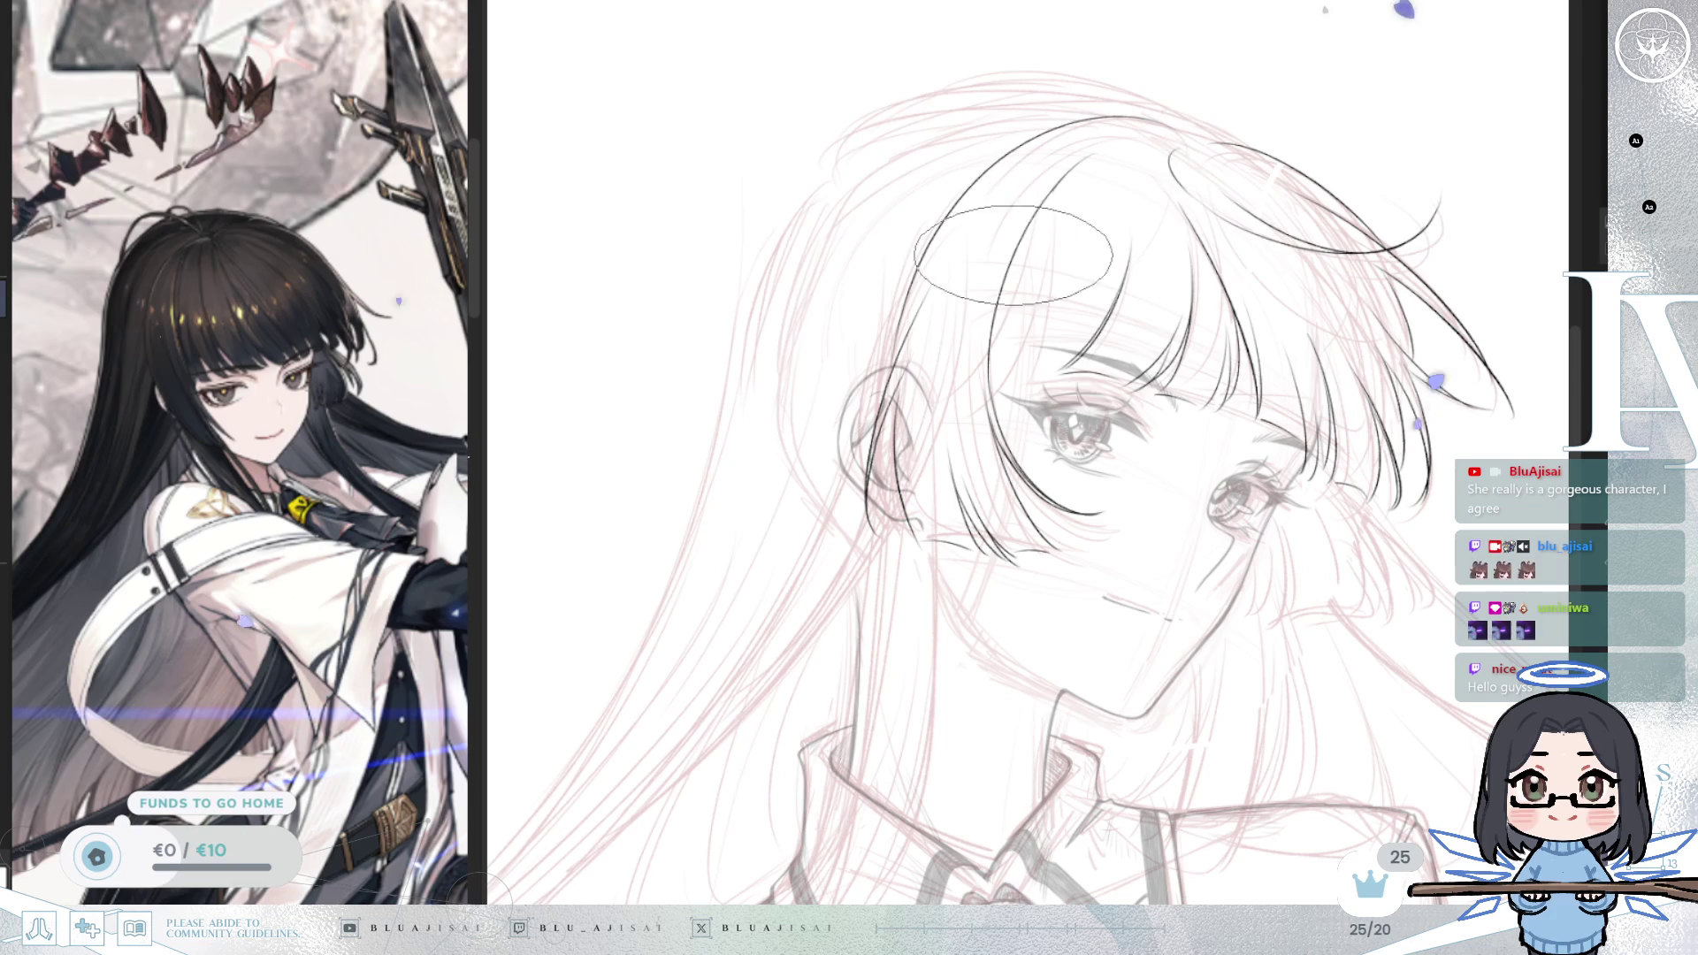
key(h)
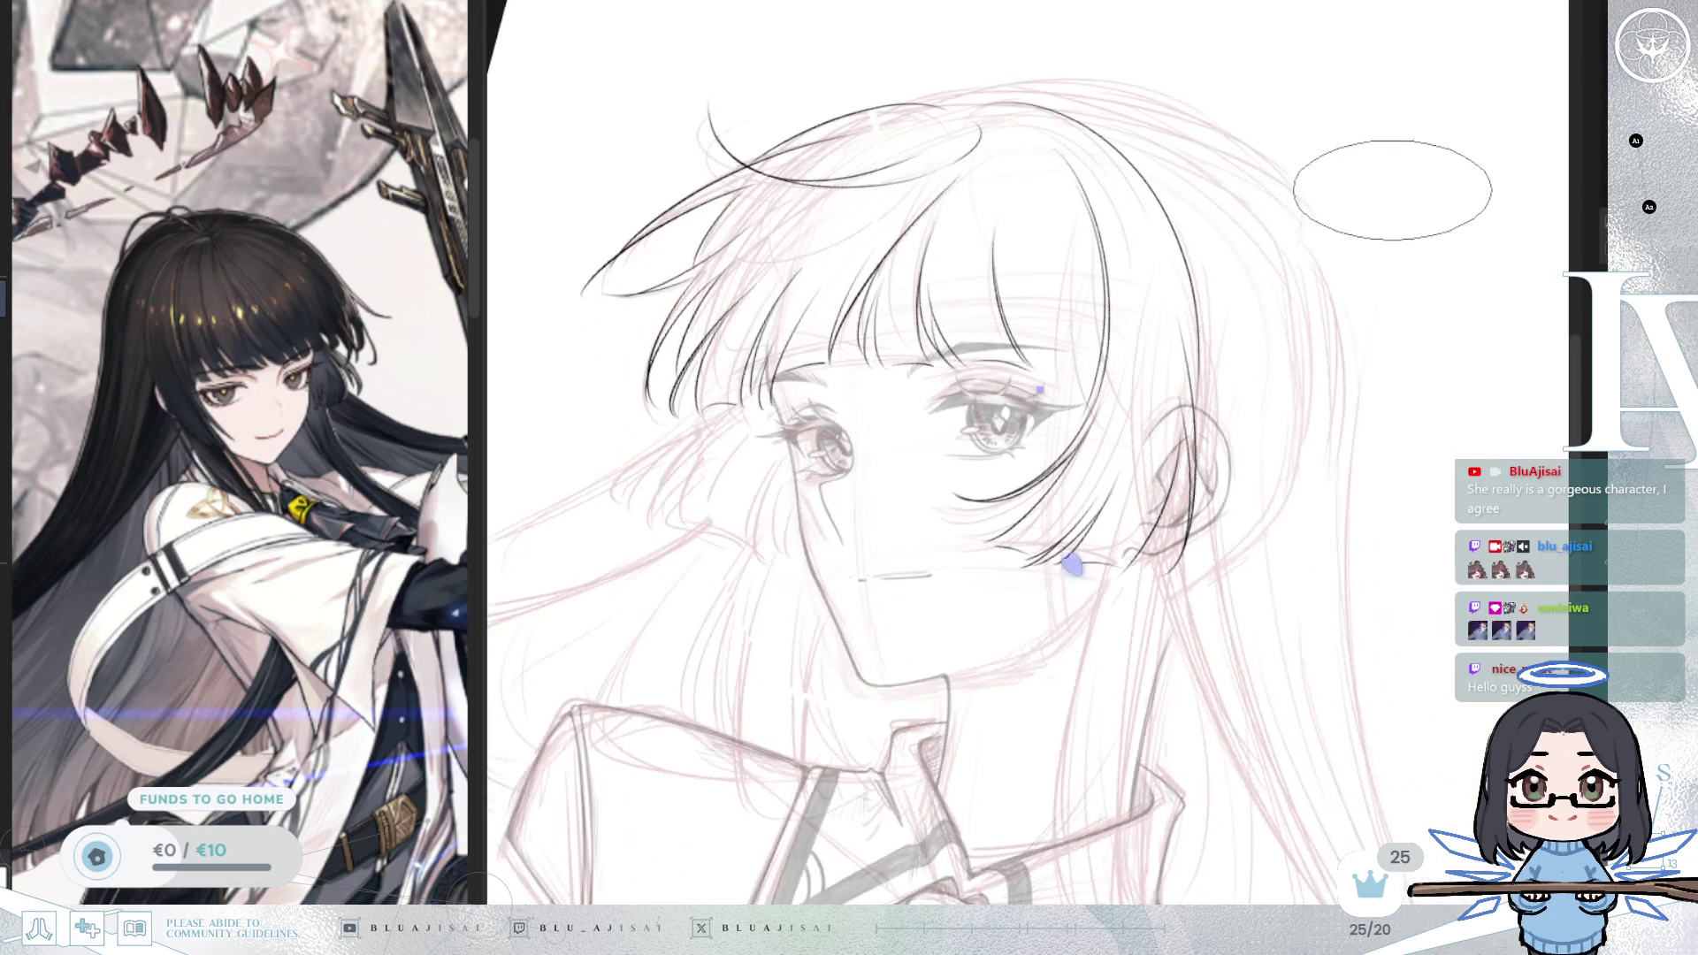
key(h)
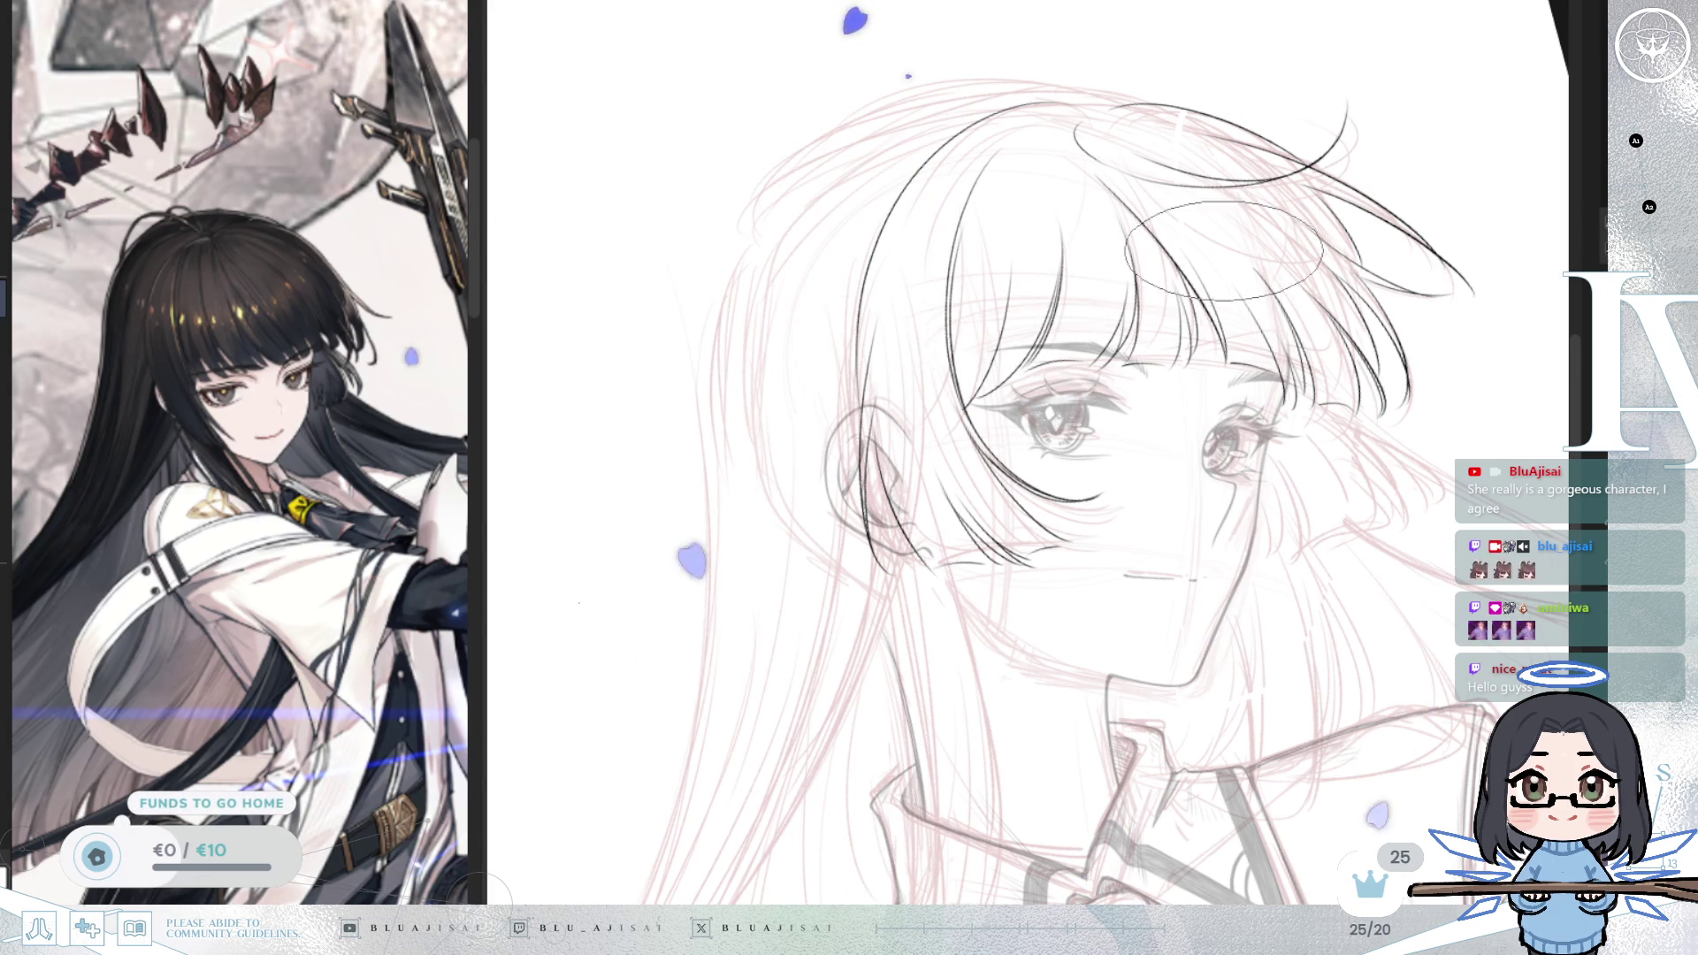
key(m)
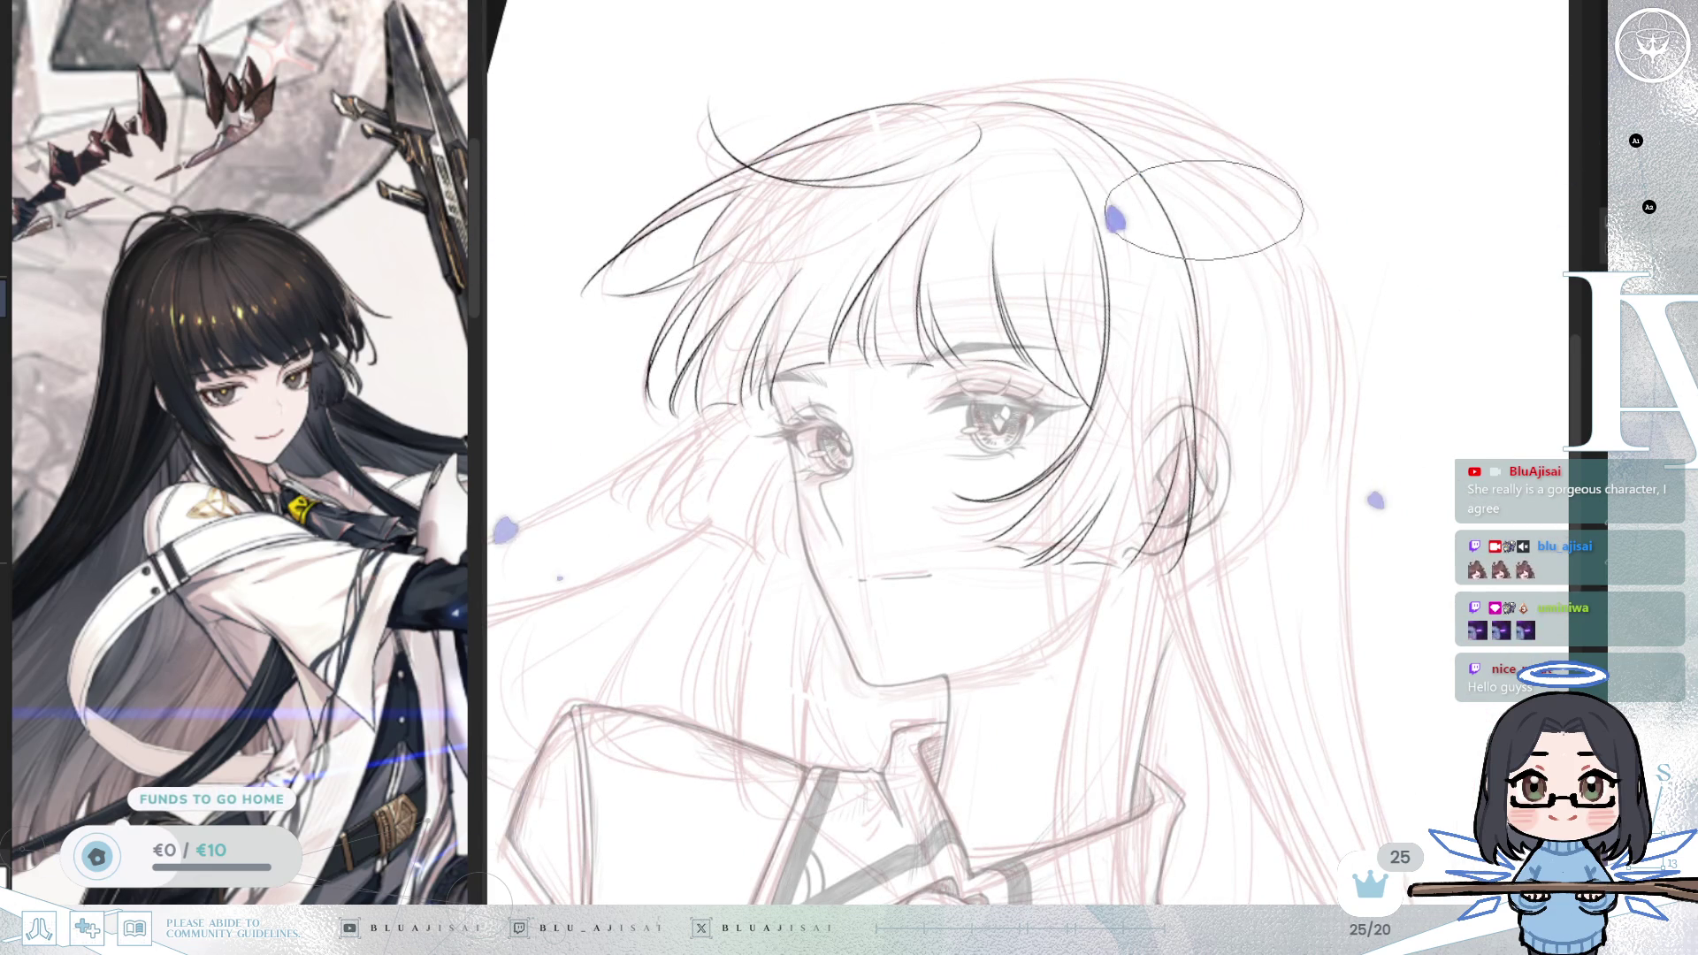
Step: Ink a long strand down through the bangs, then unflip, zoom out and rotate the view upright
scroll(992, 252, up, 1)
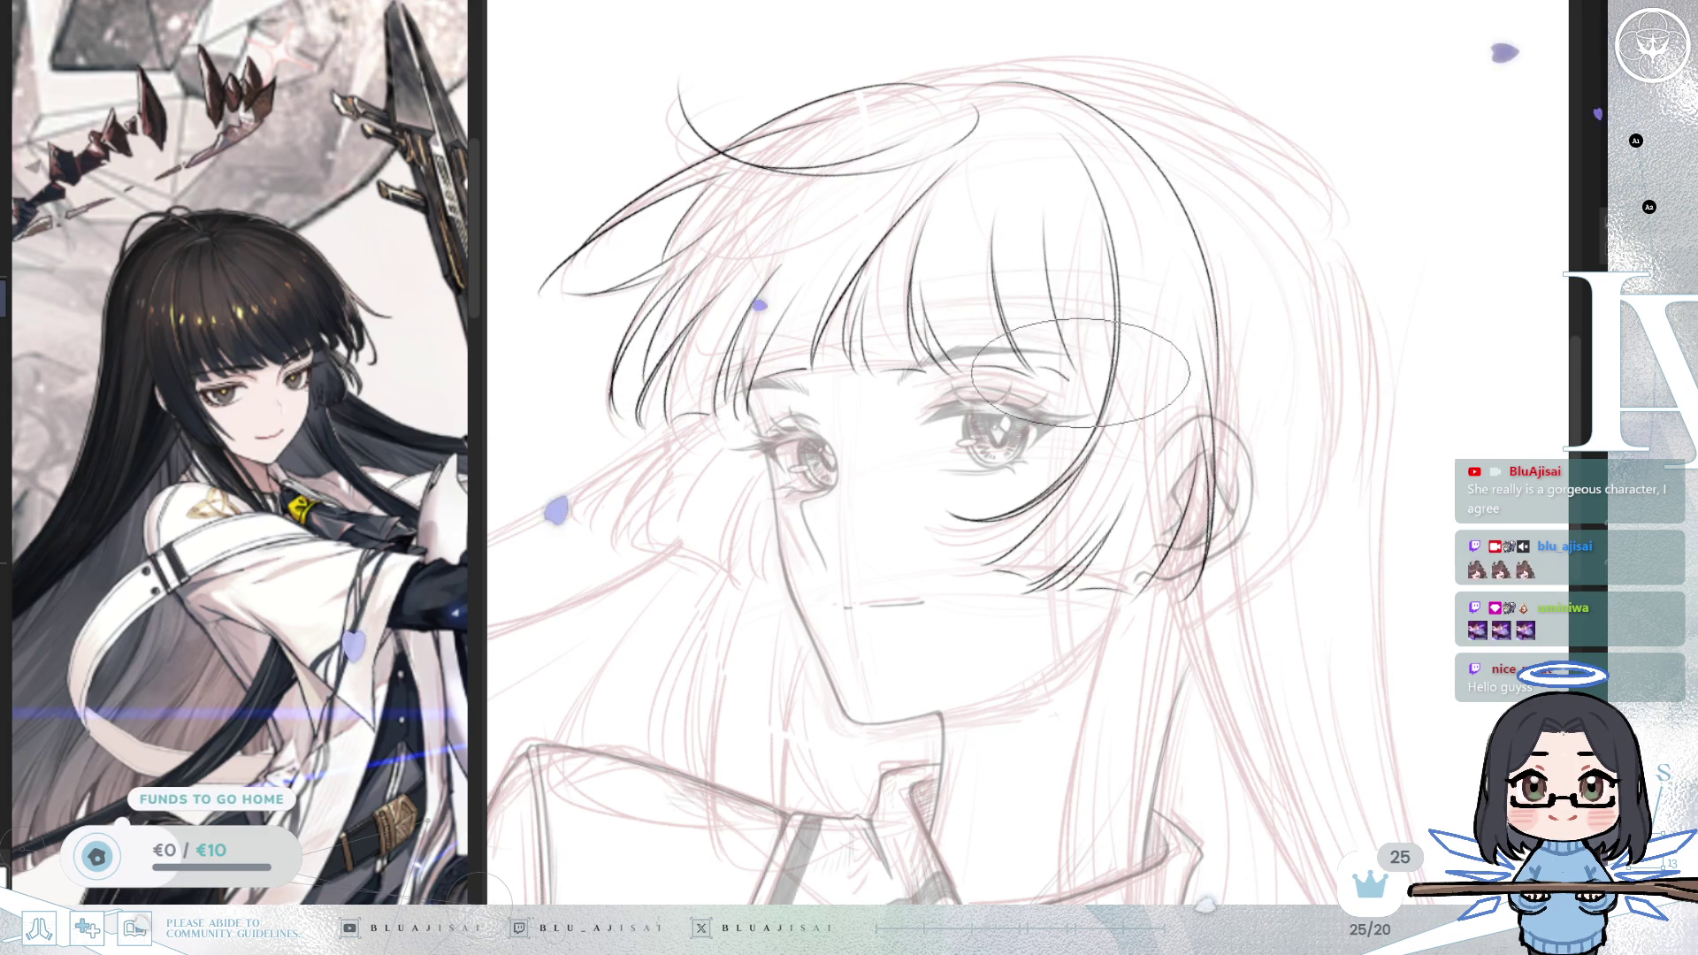
drag(1028, 147, 1071, 382)
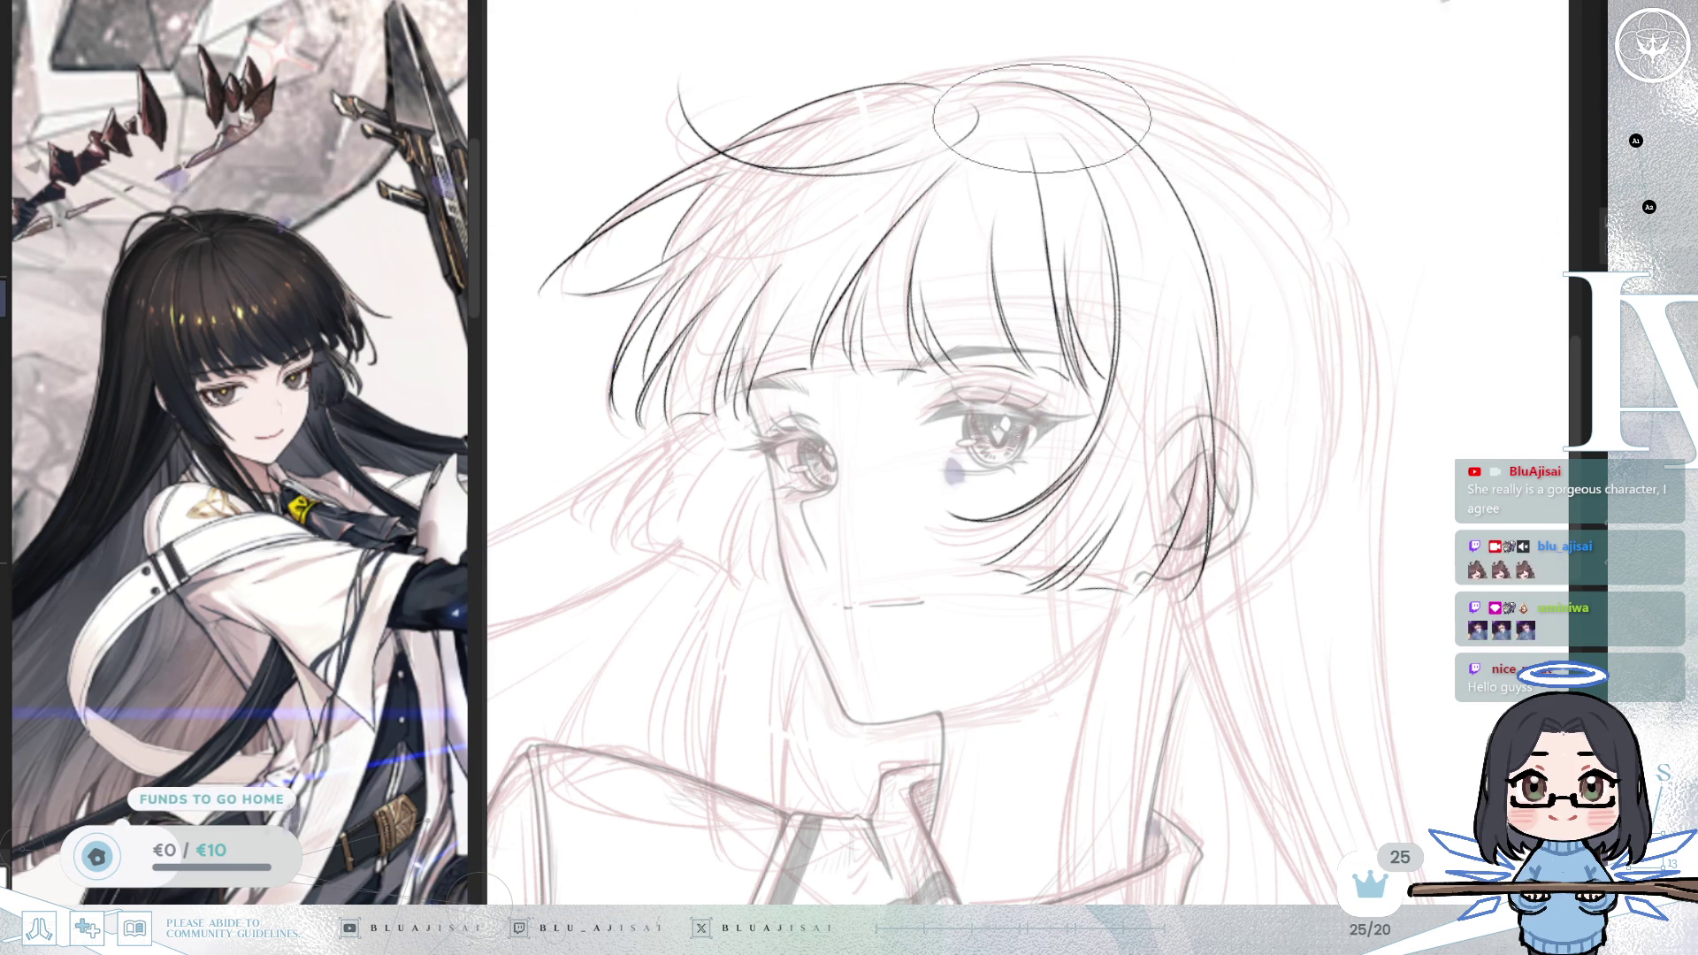
key(h)
mouse_move(1170, 53)
mouse_down()
mouse_move(1376, 458)
mouse_move(1535, 492)
mouse_move(1300, 380)
mouse_move(1307, 492)
mouse_move(1099, 599)
mouse_move(1070, 566)
mouse_move(1099, 448)
mouse_move(1045, 516)
mouse_move(831, 641)
mouse_up()
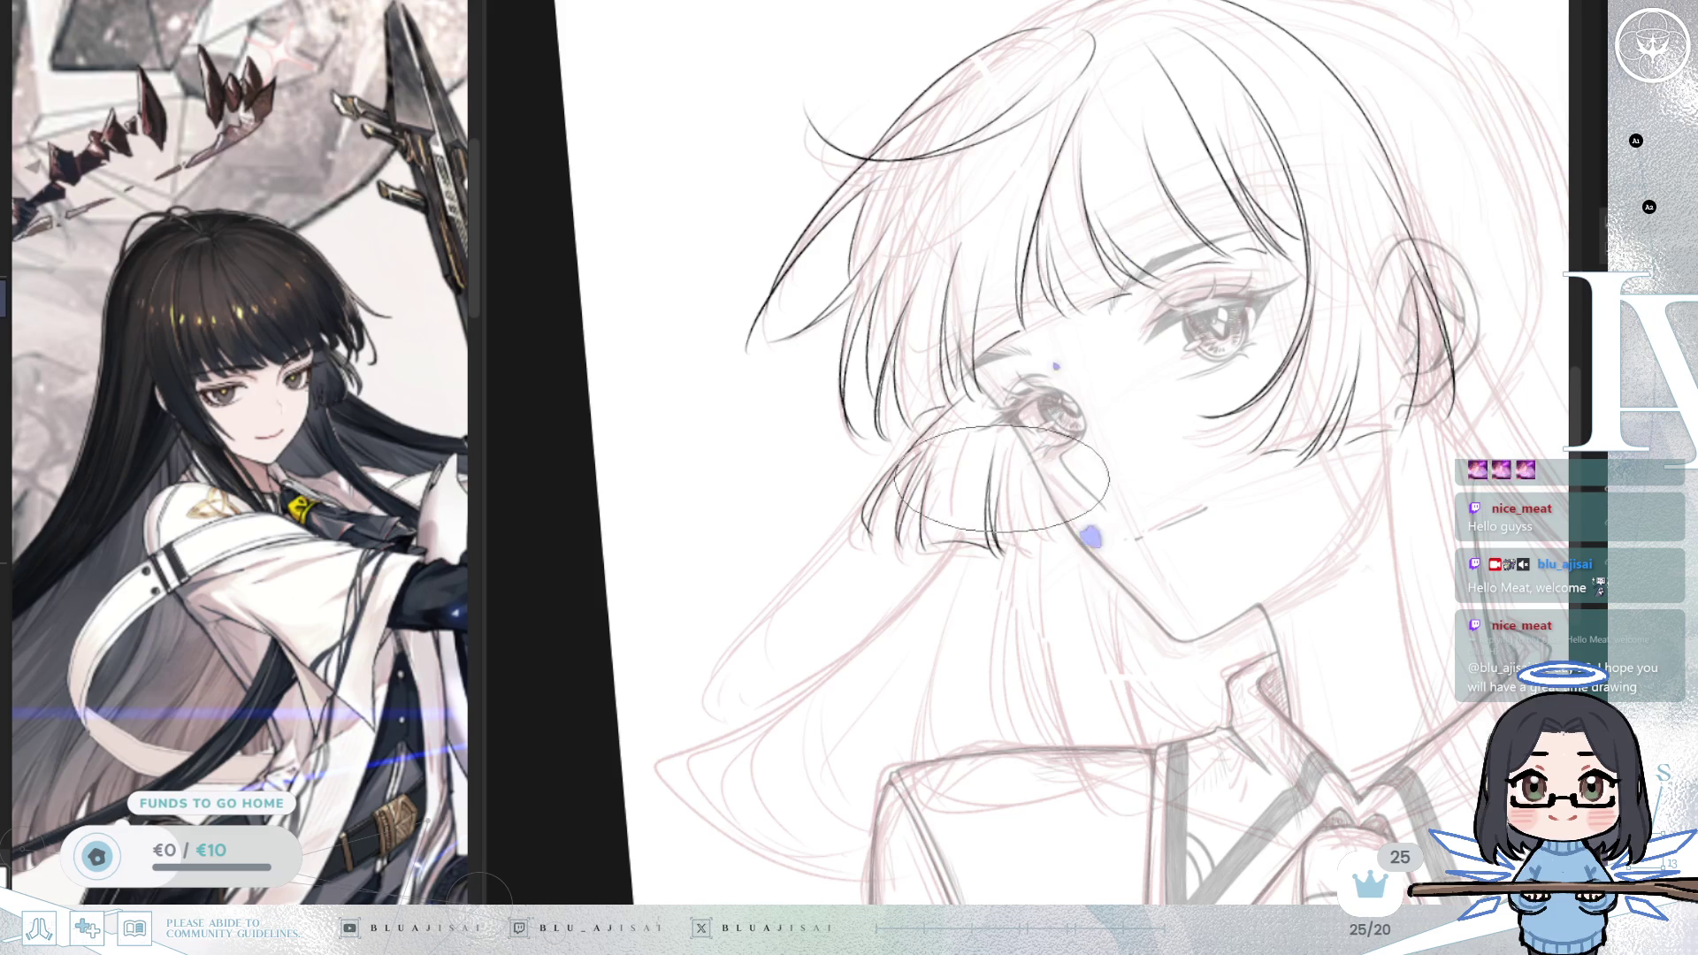
scroll(1001, 482, up, 2)
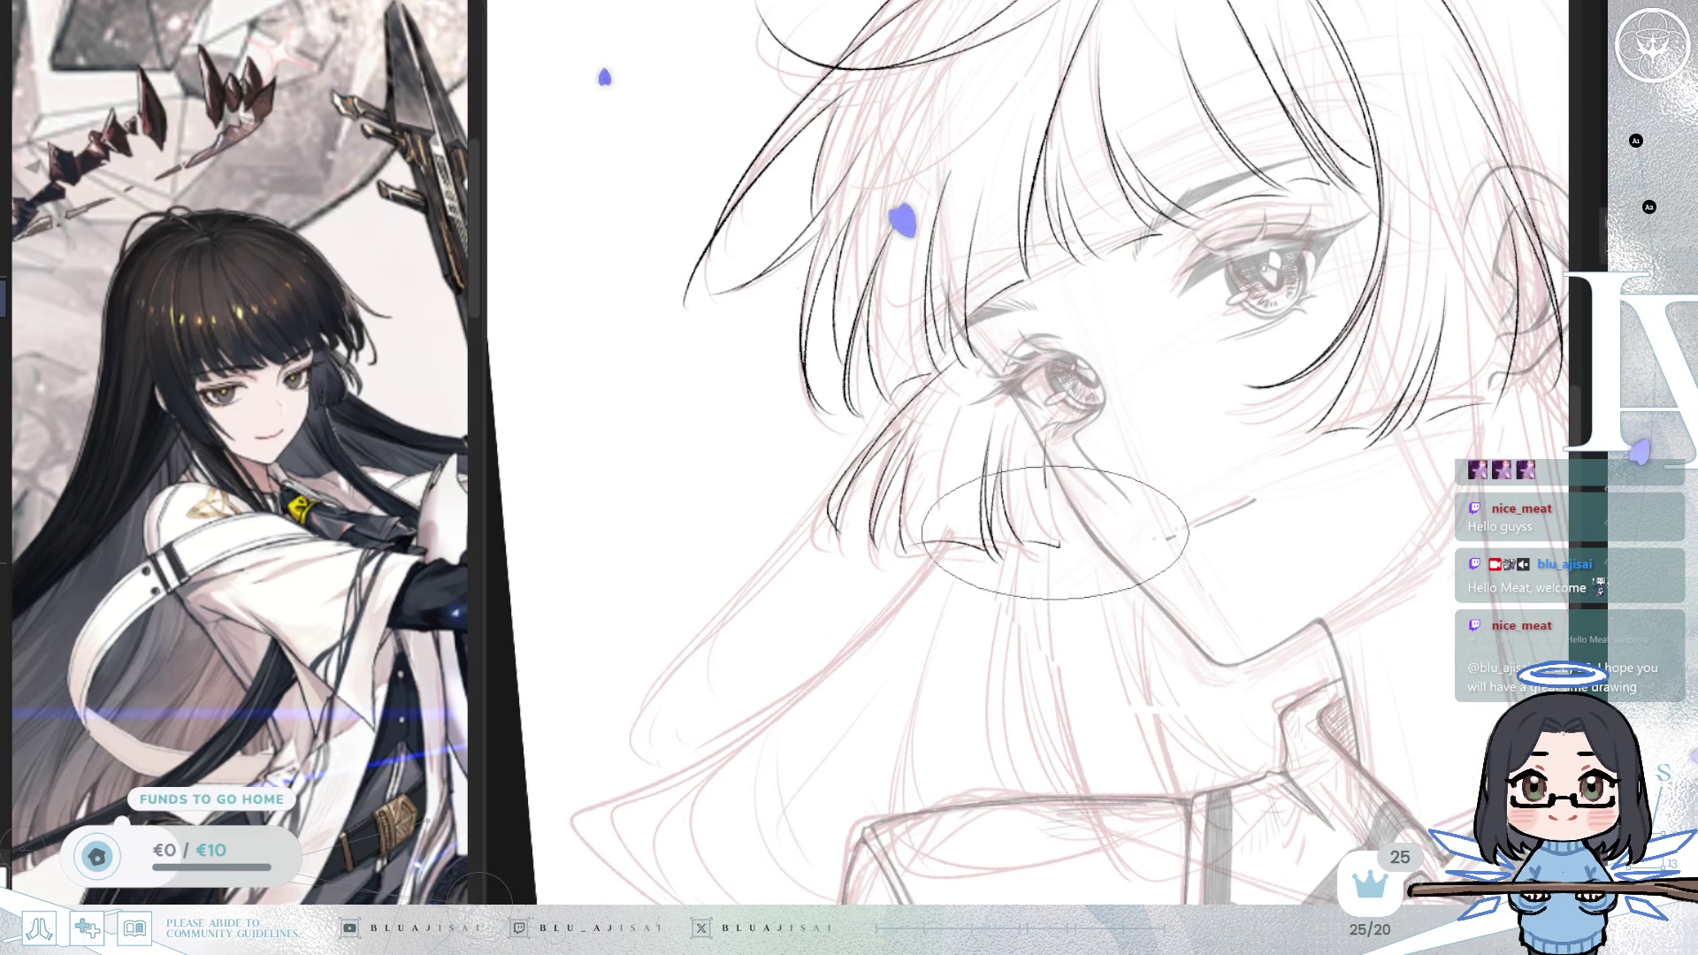
key(minus)
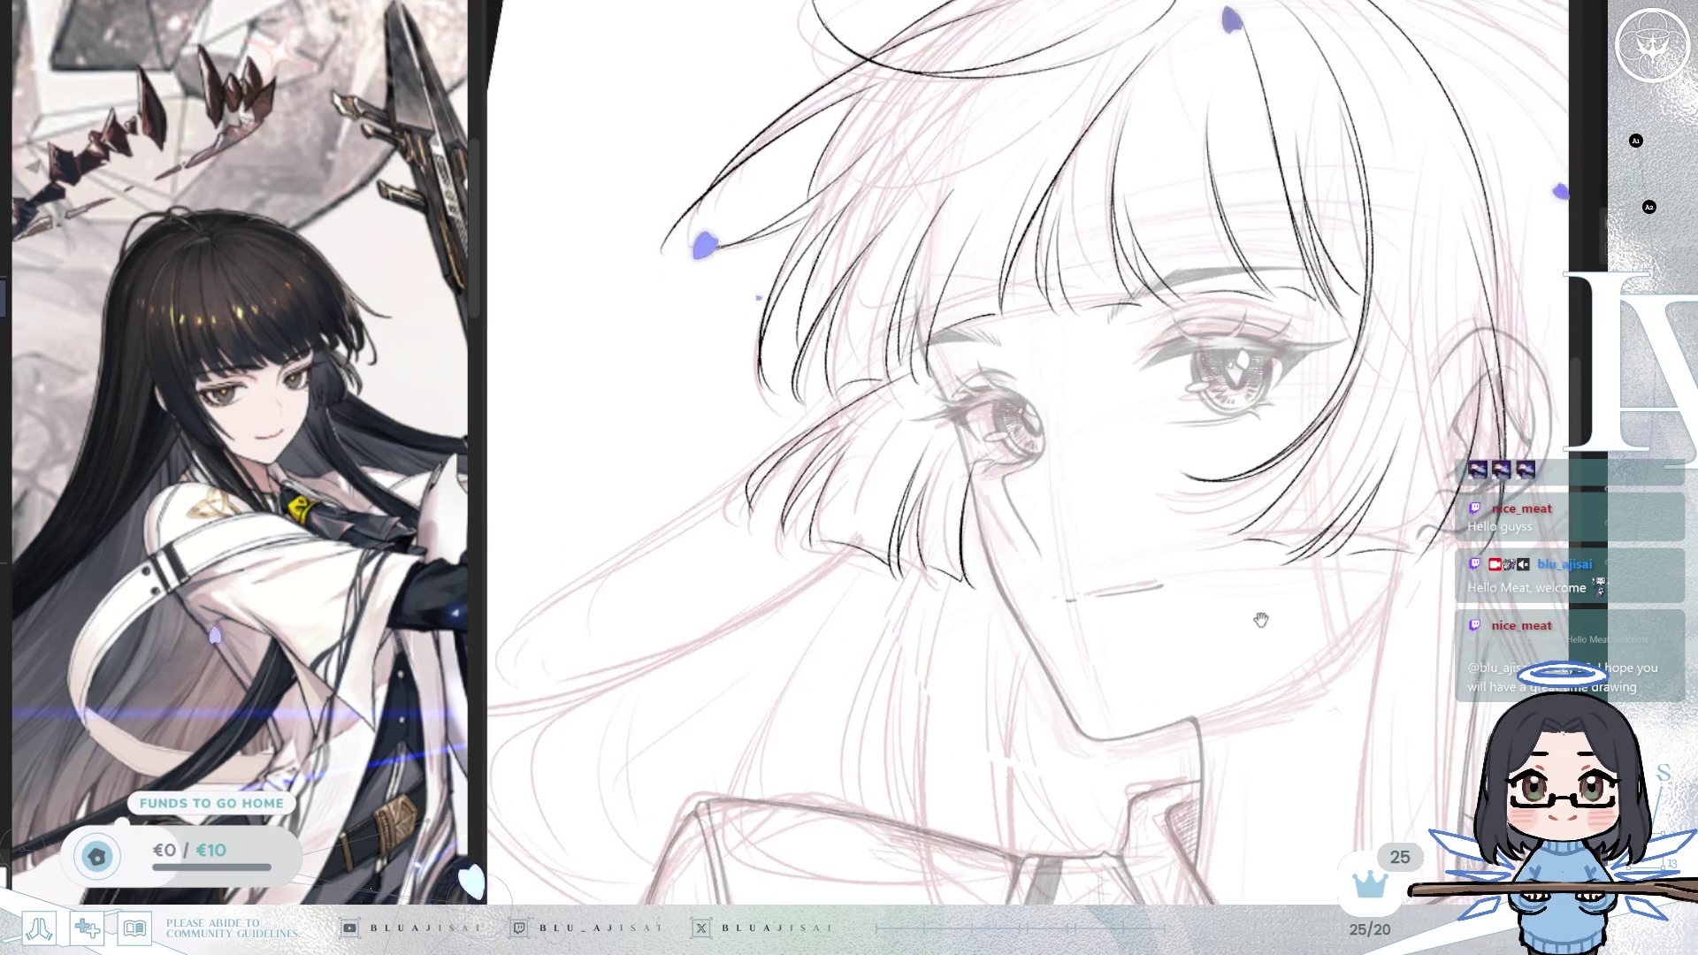
key(minus)
key(minus)
key(minus)
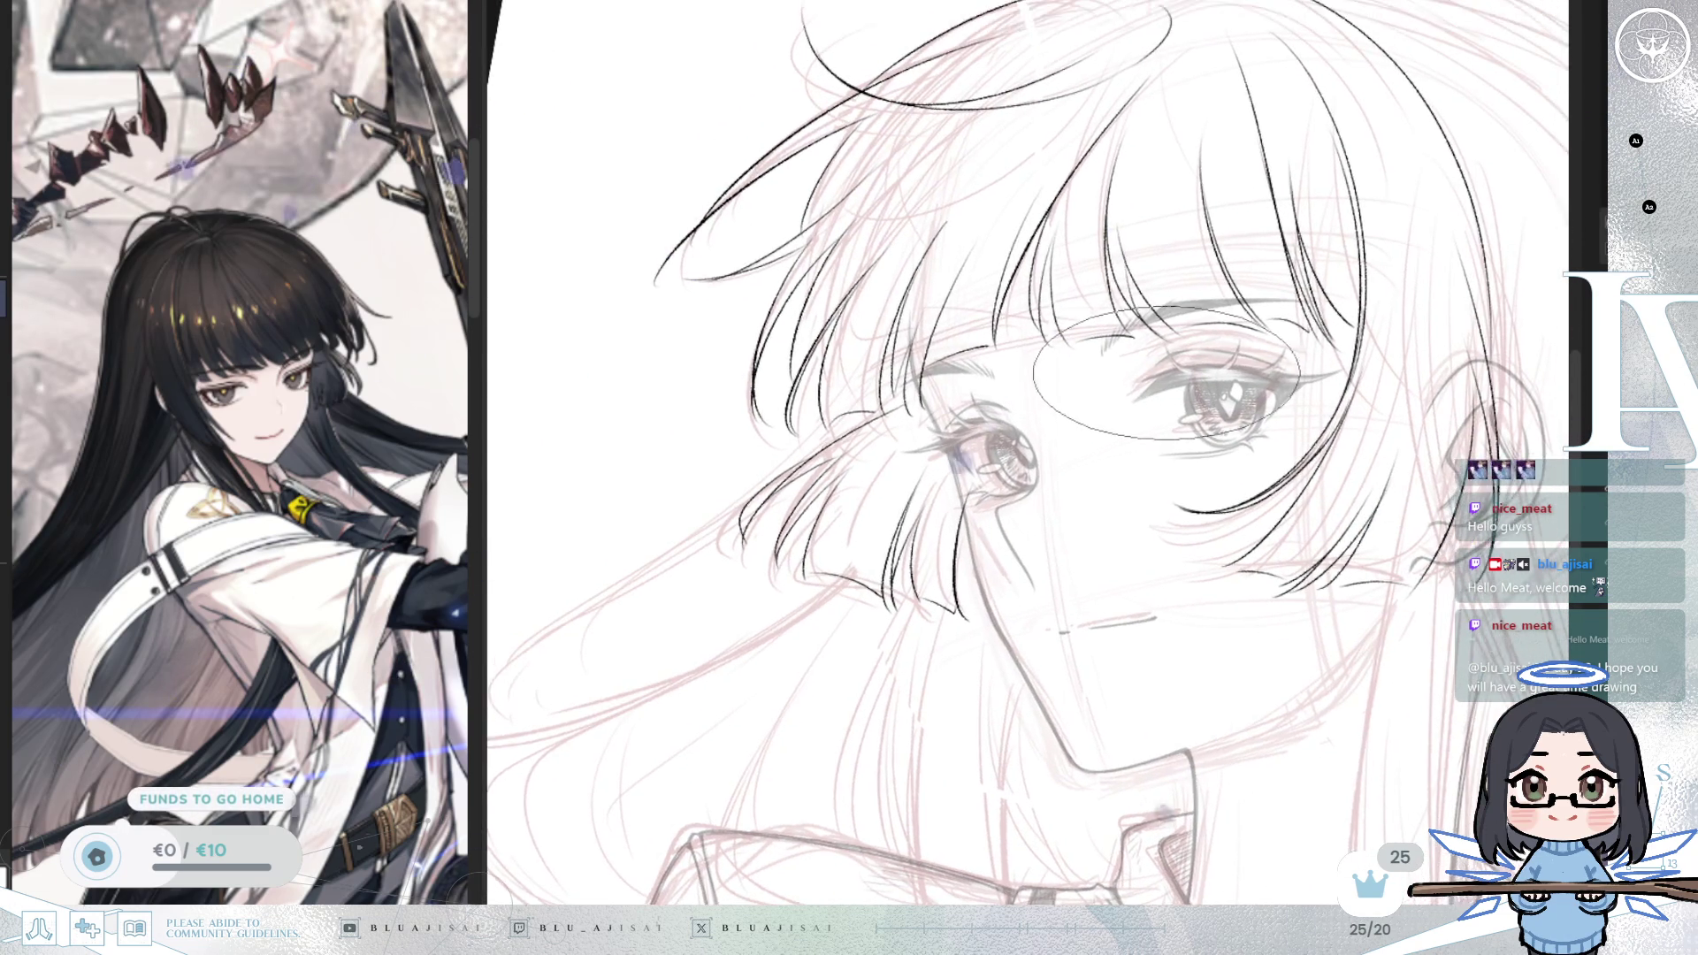
key(minus)
key(minus)
key(minus)
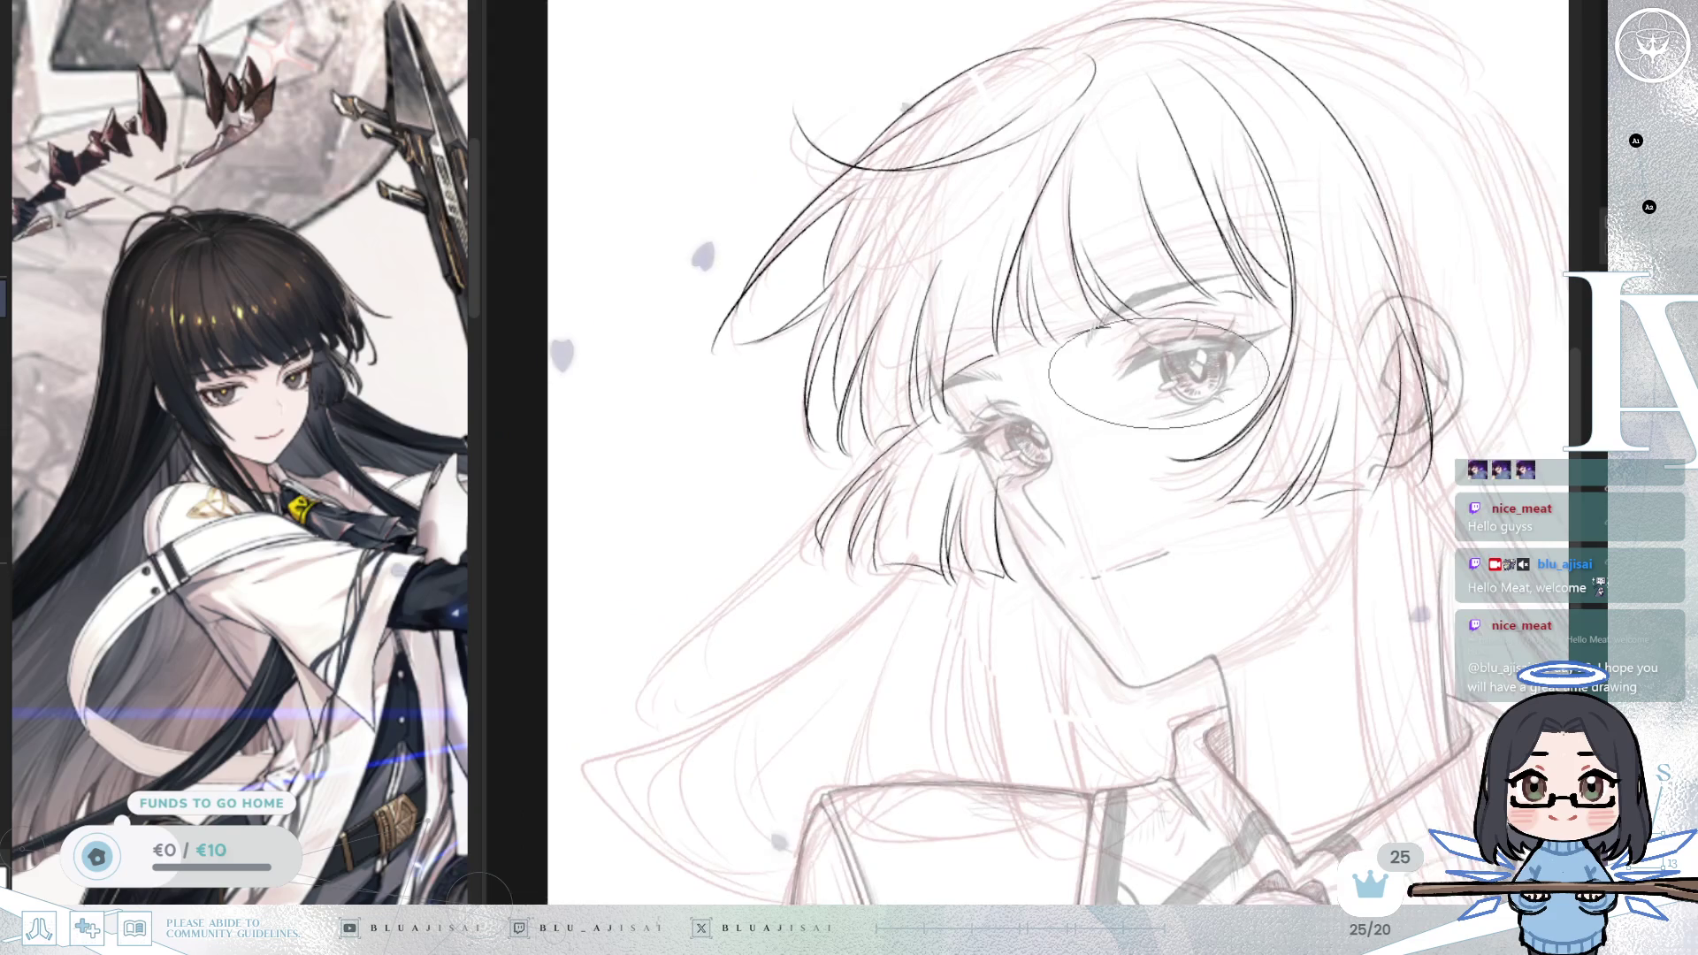
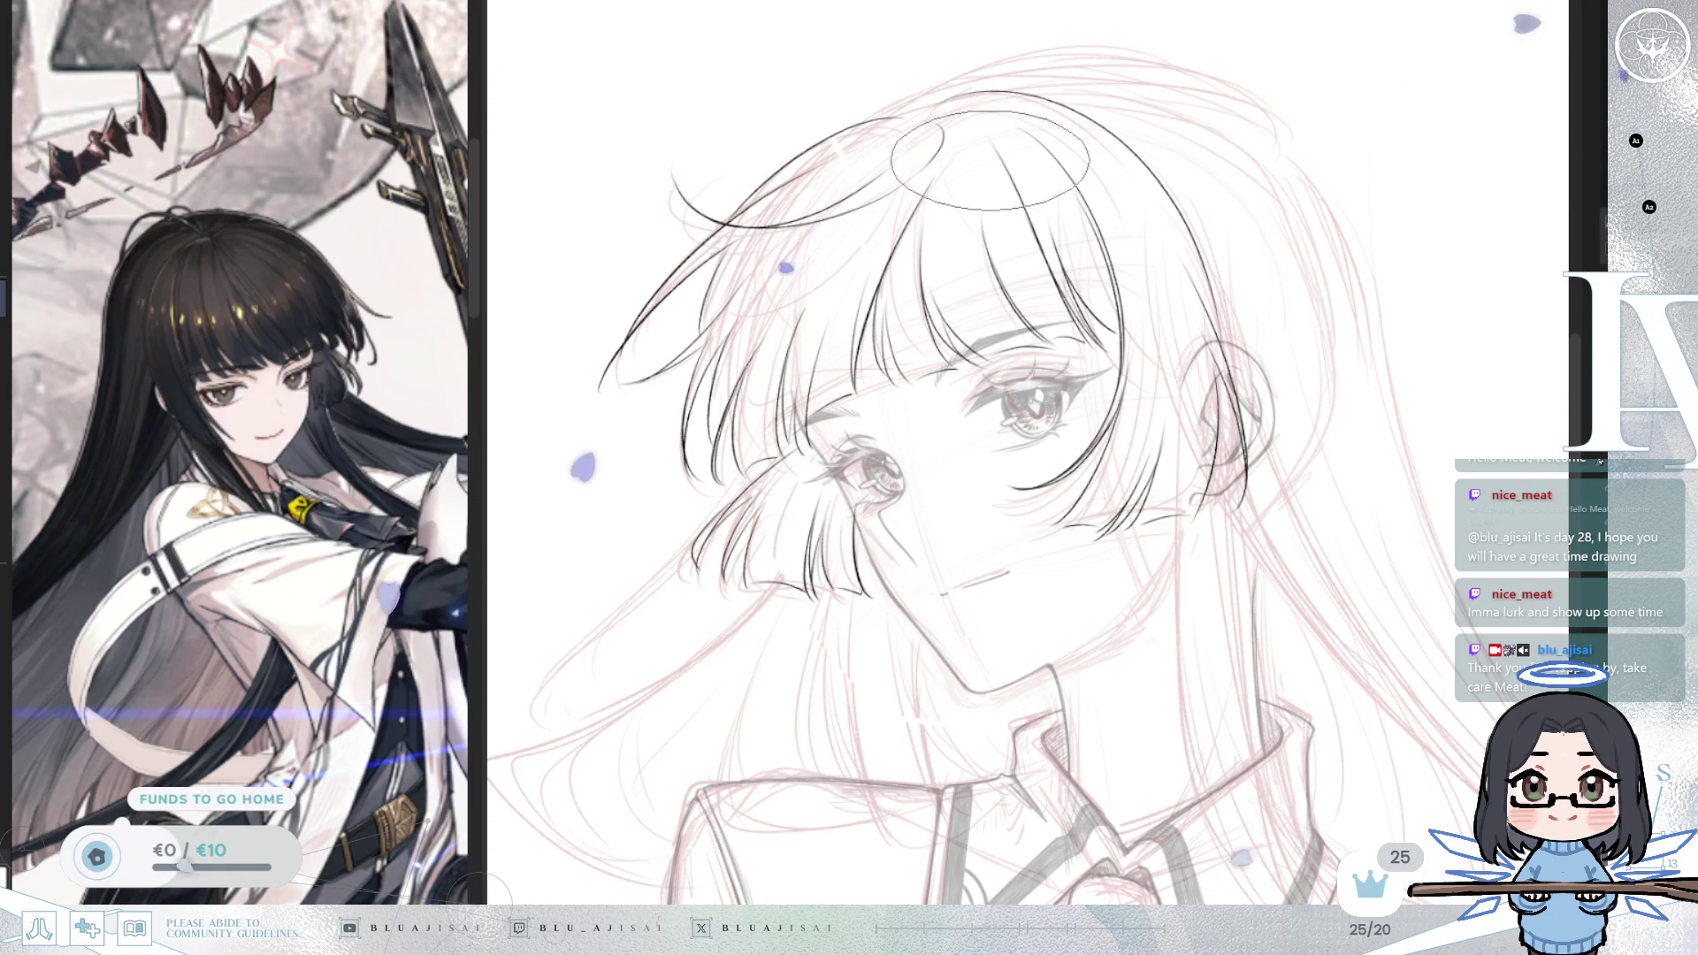
Step: Mirror and rotate the canvas, then ink a first dark stroke along the side of the hair
drag(1114, 288, 1194, 287)
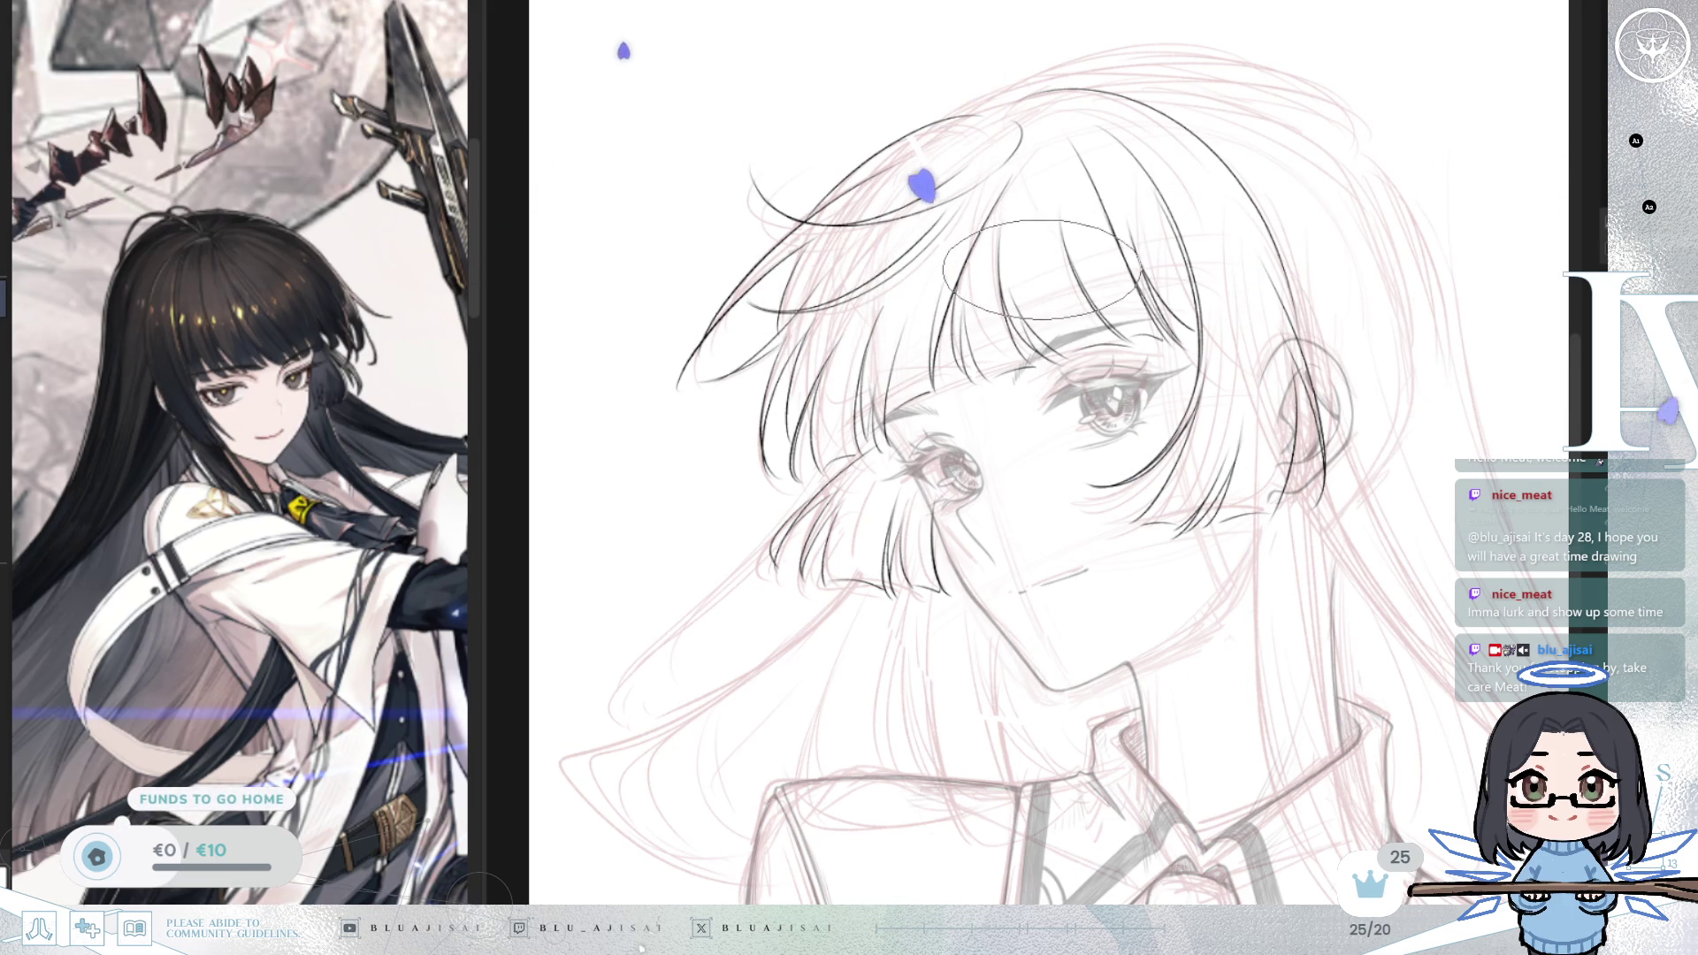
scroll(1034, 266, down, 1)
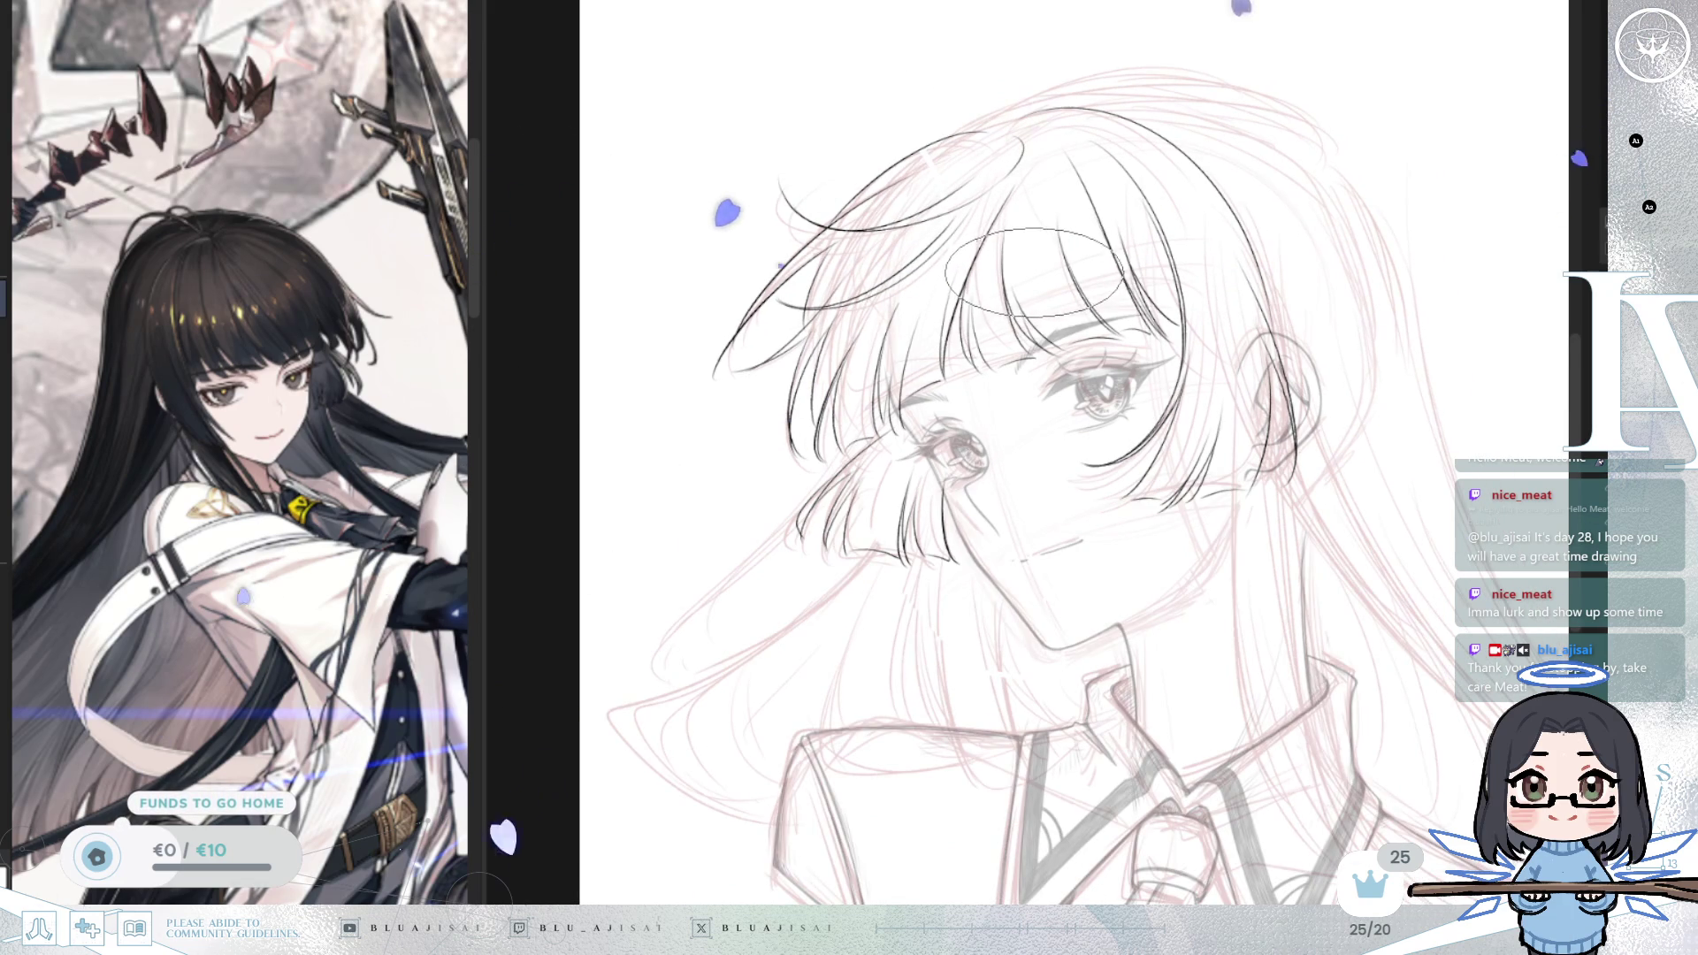
scroll(1033, 274, down, 2)
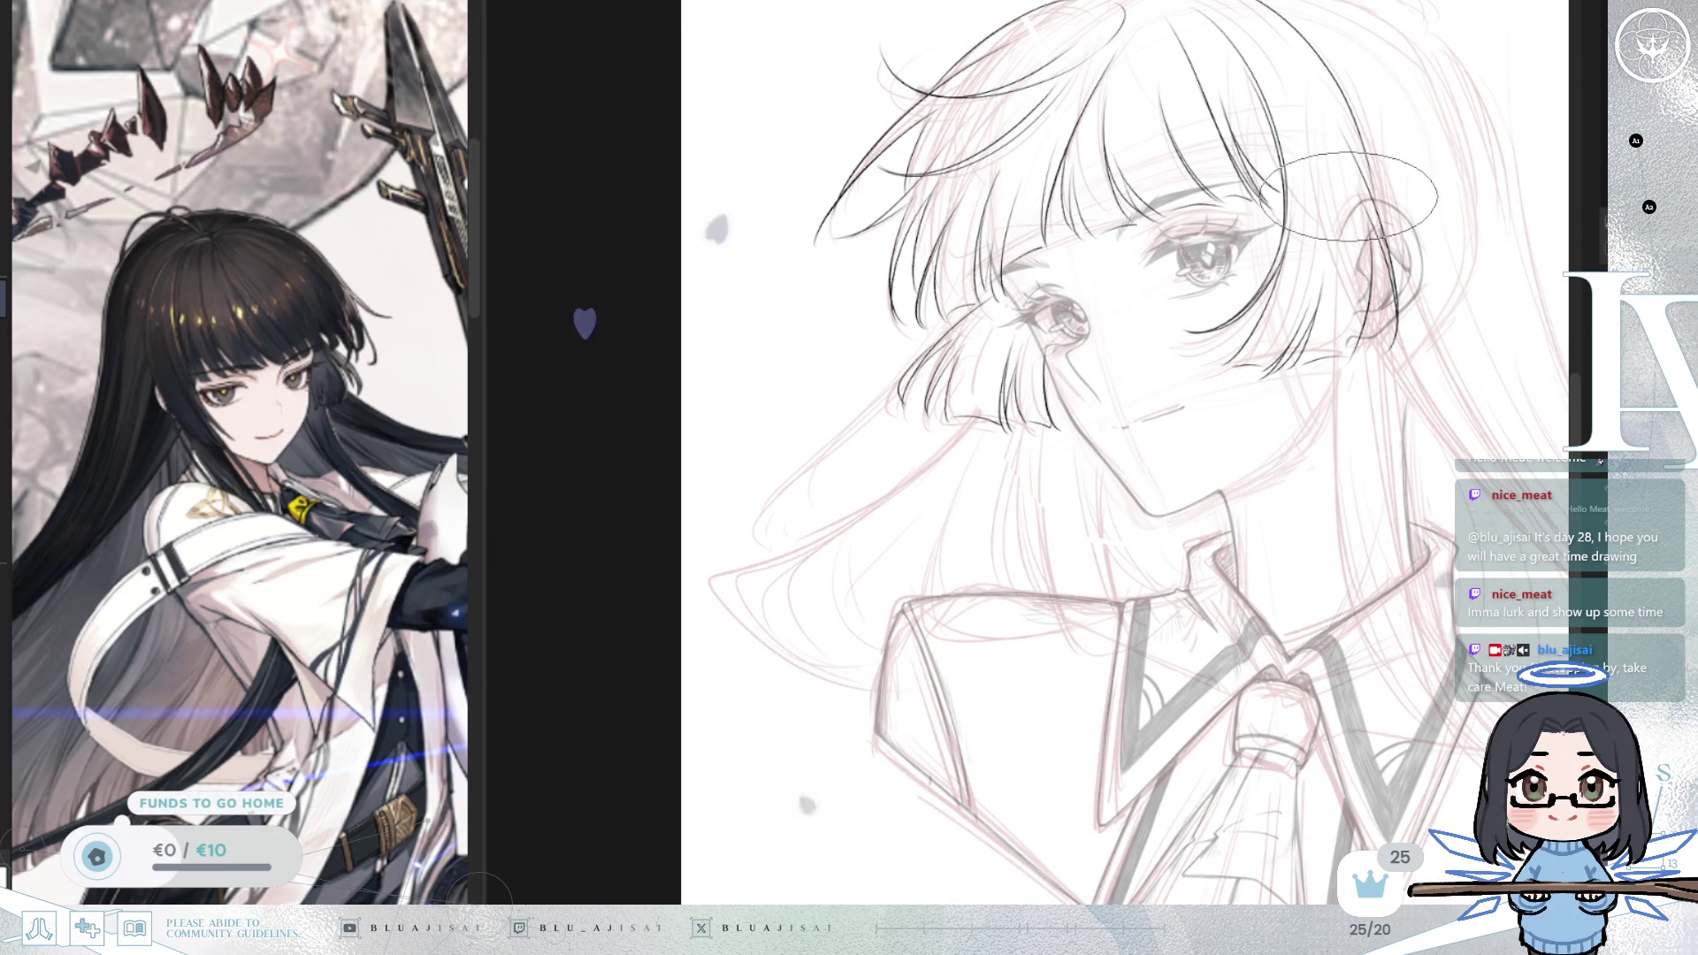
scroll(1348, 196, up, 2)
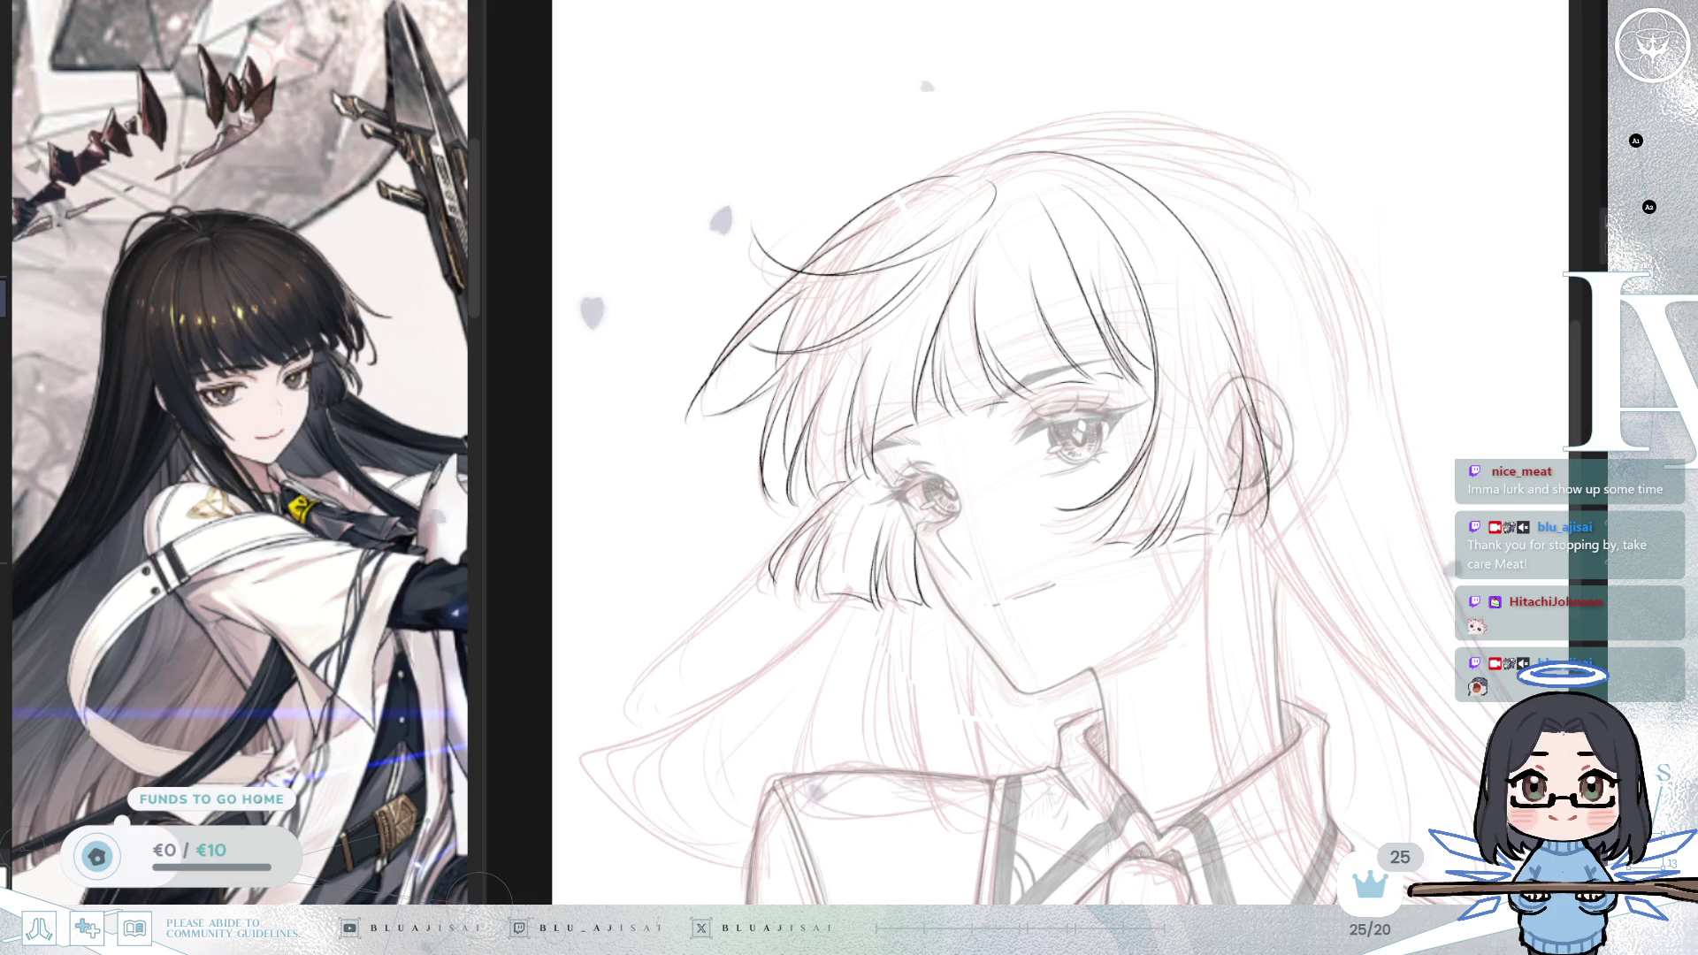
key(m)
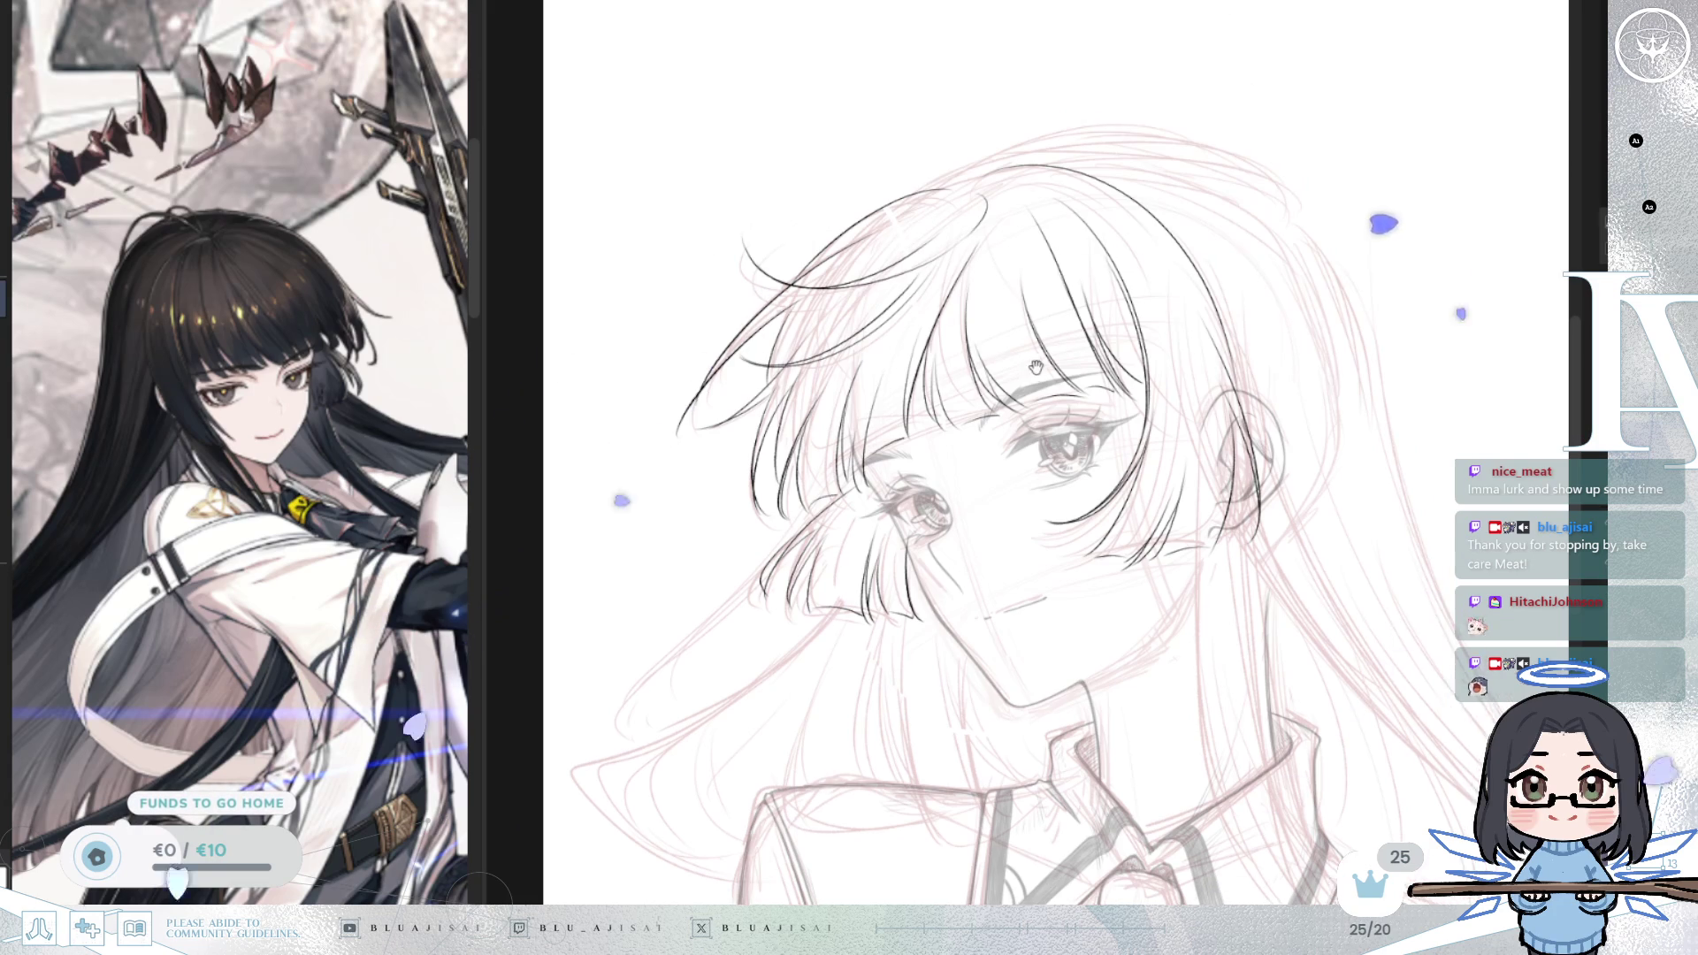
key(minus)
key(minus)
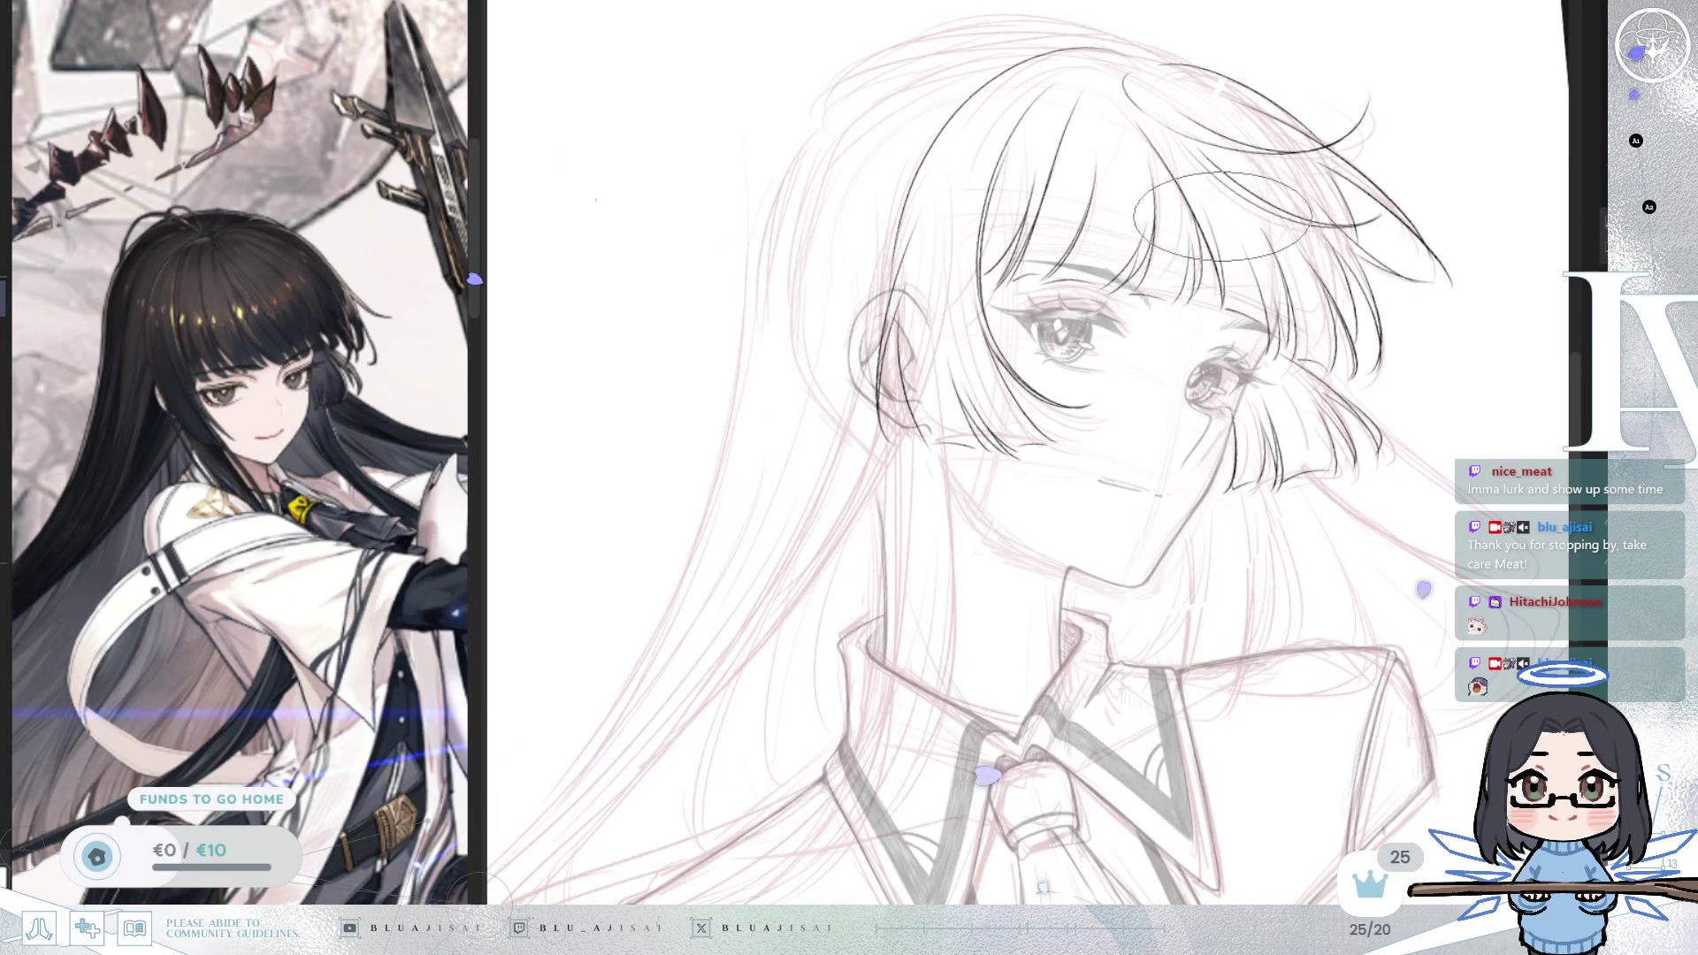
key(minus)
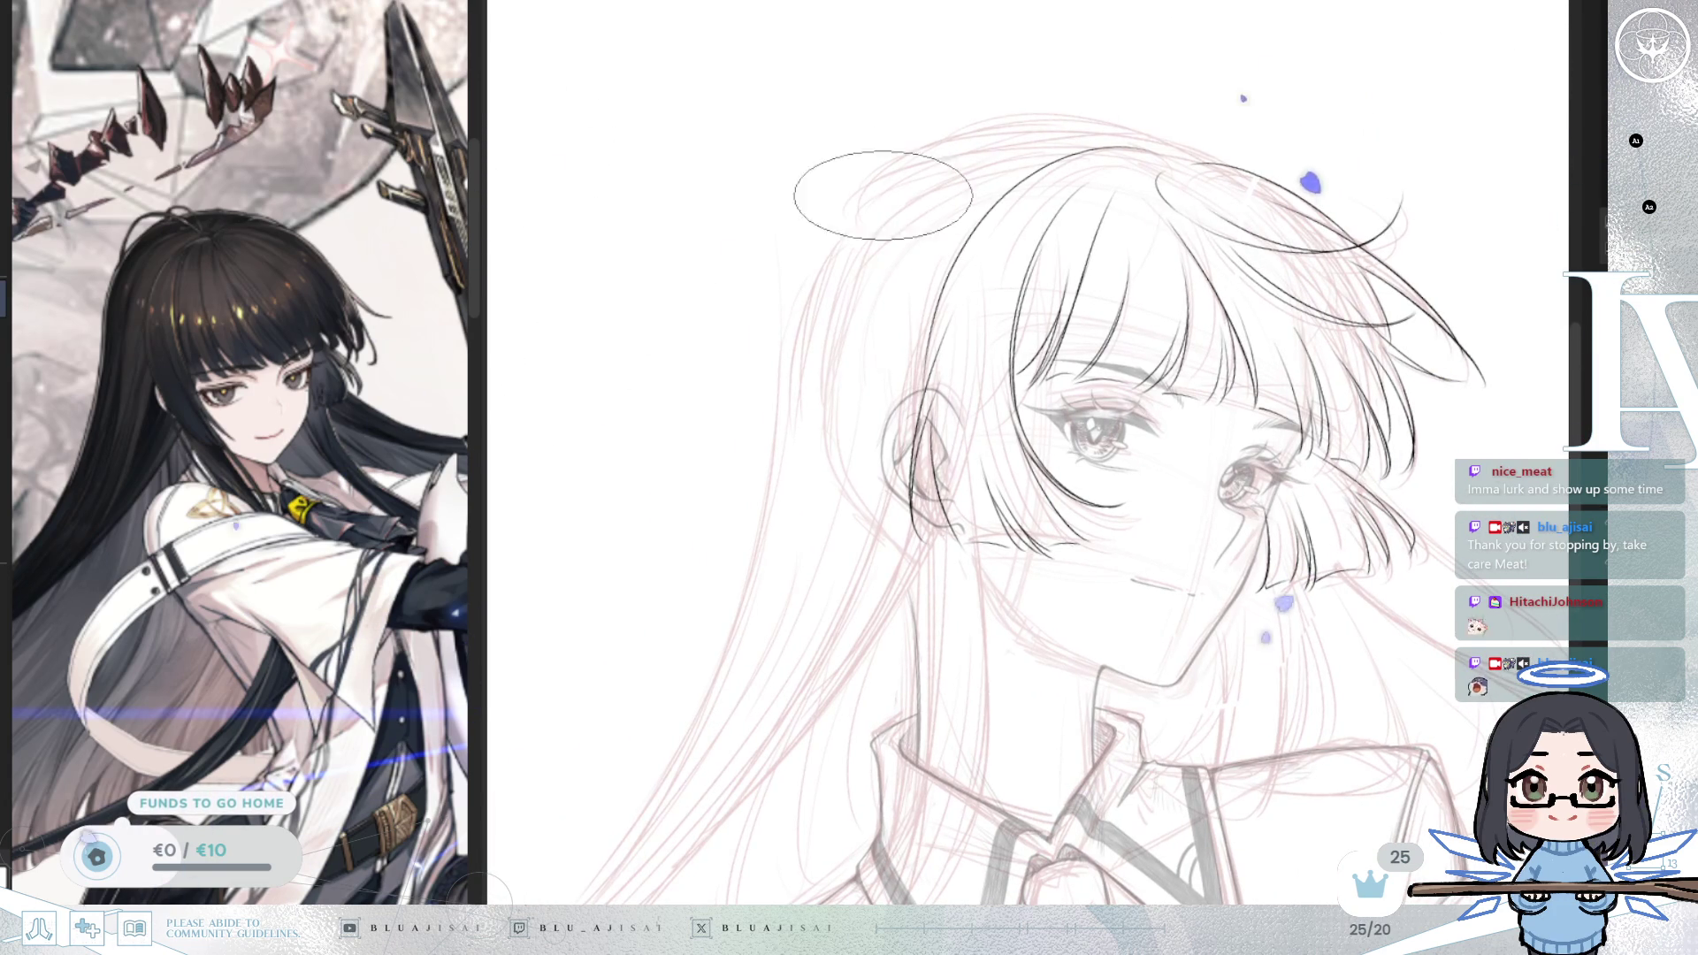
drag(841, 220, 770, 473)
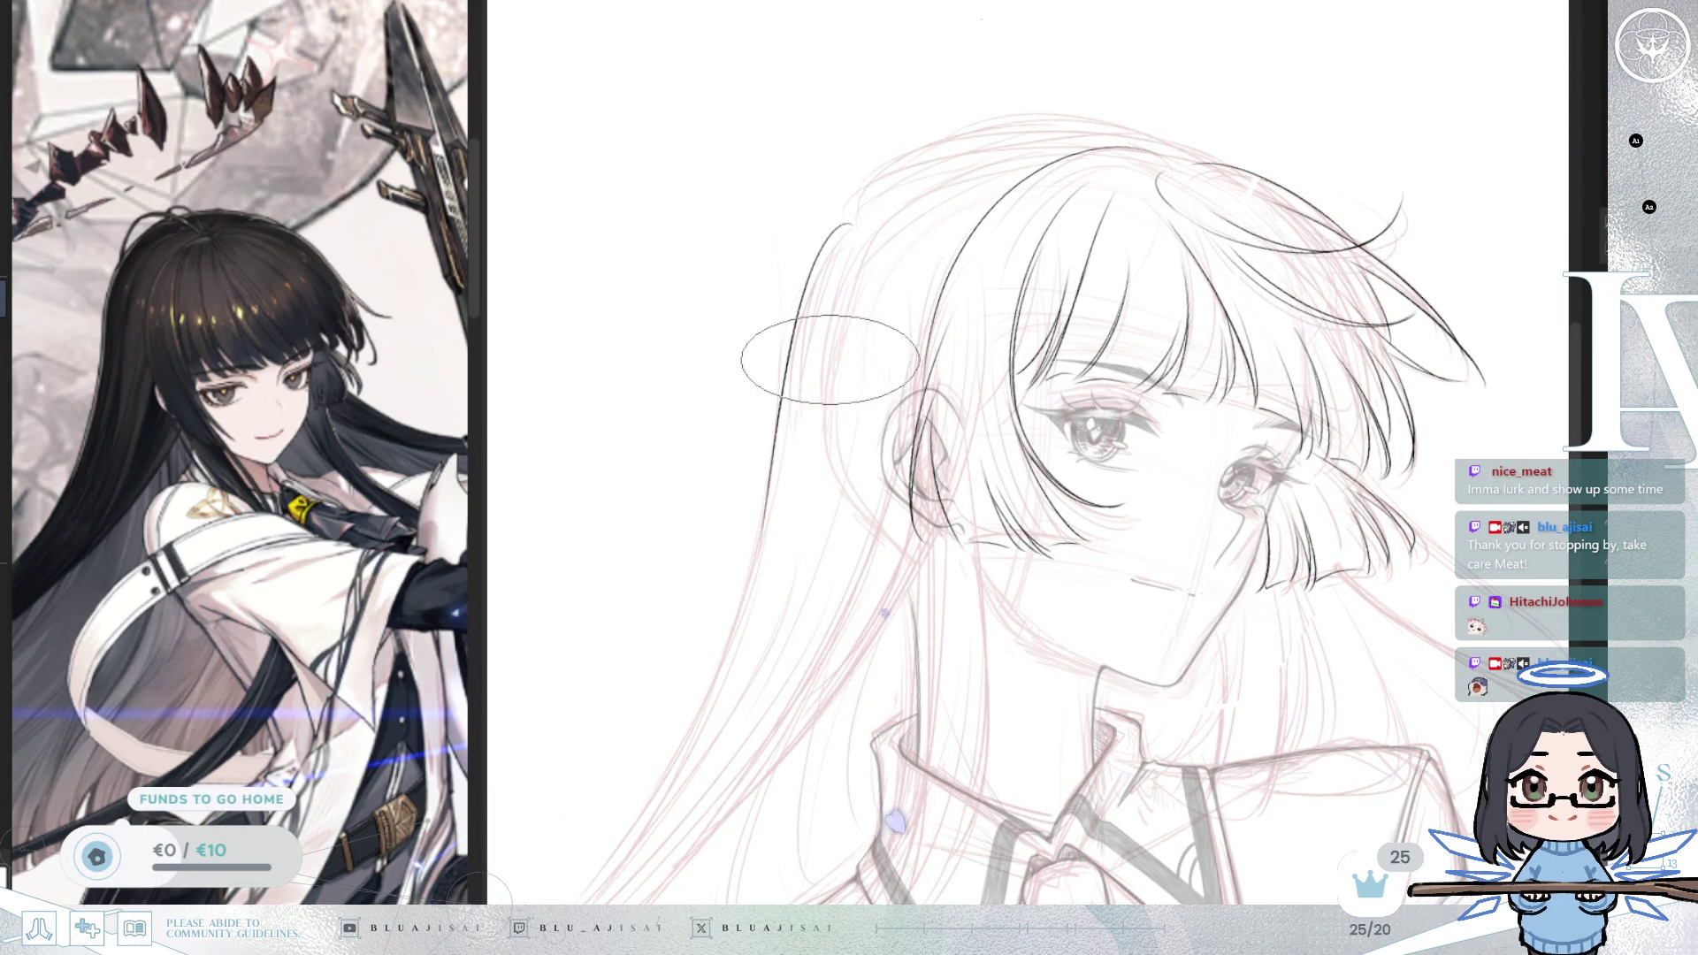
Step: Ink the long outer hair outline down the head, then reset the view to the whole page
key(minus)
key(minus)
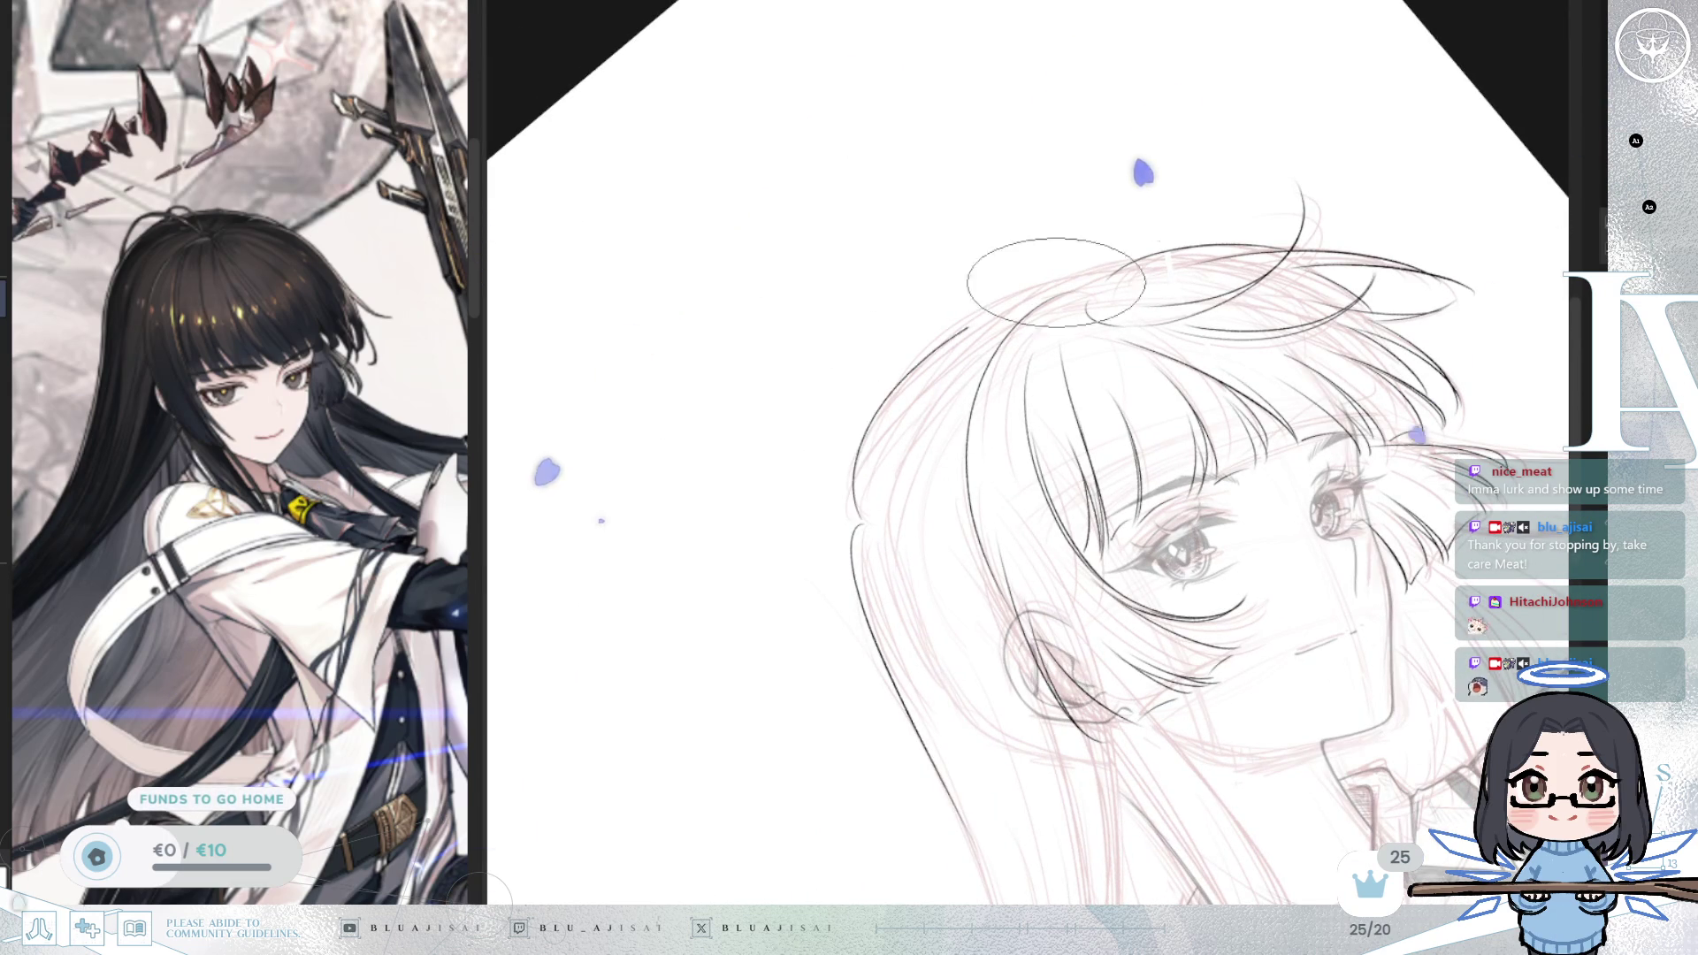
drag(1221, 234, 862, 526)
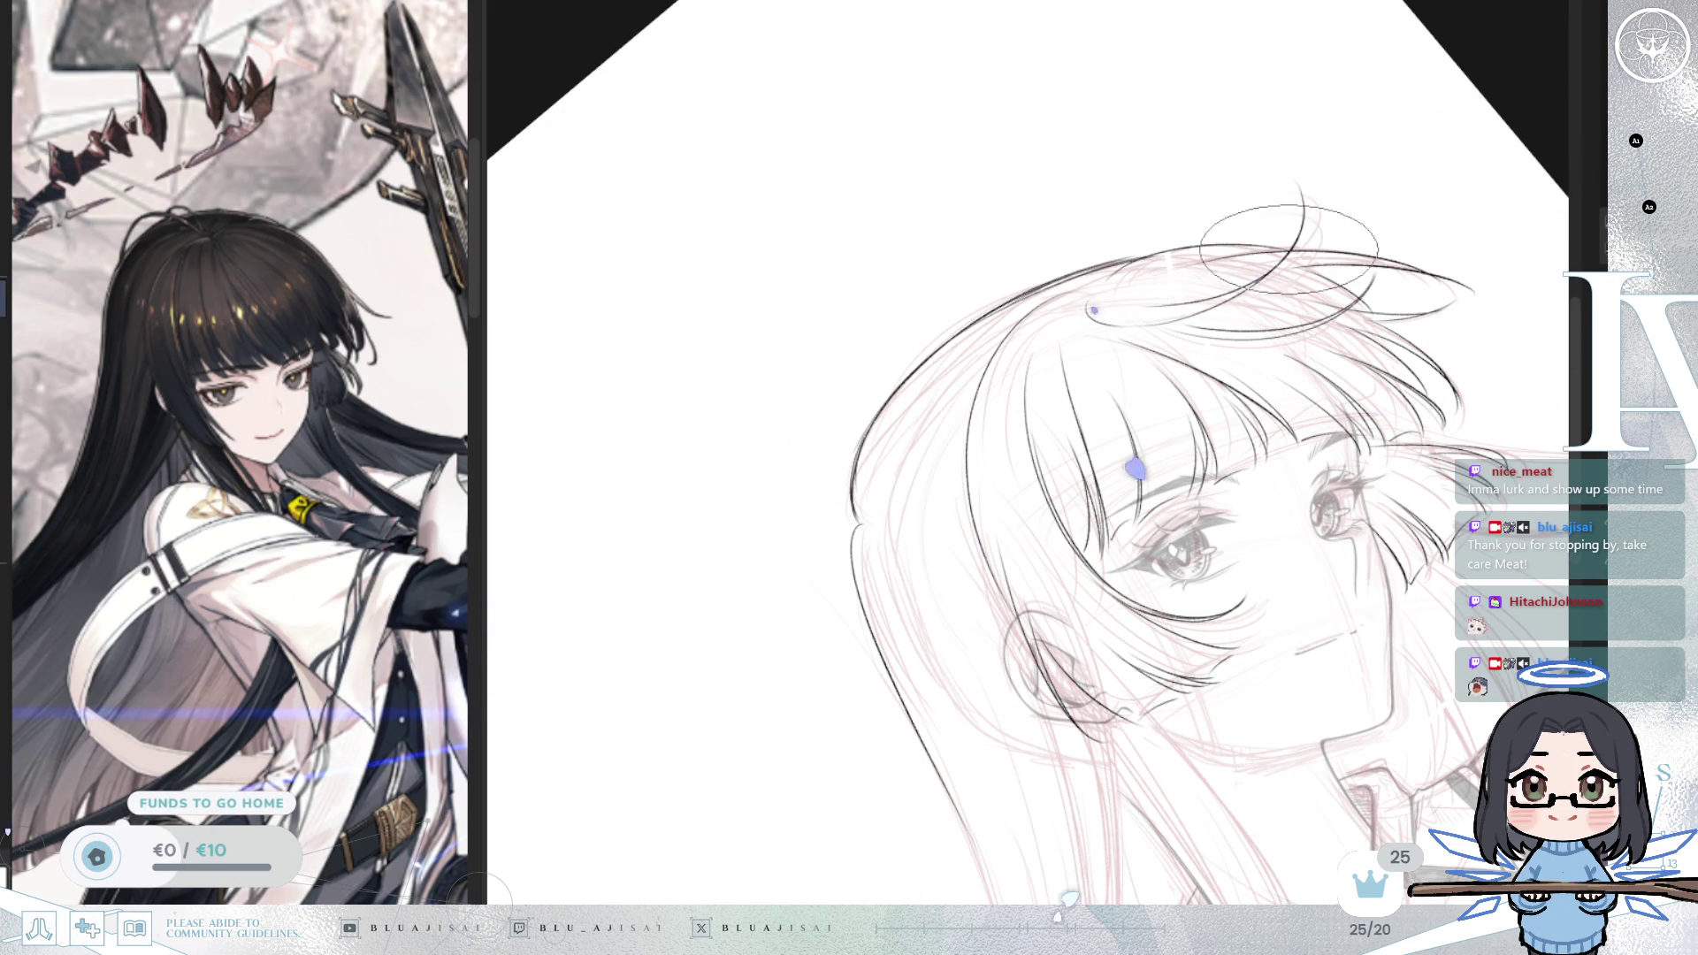
key(minus)
key(ctrl+0)
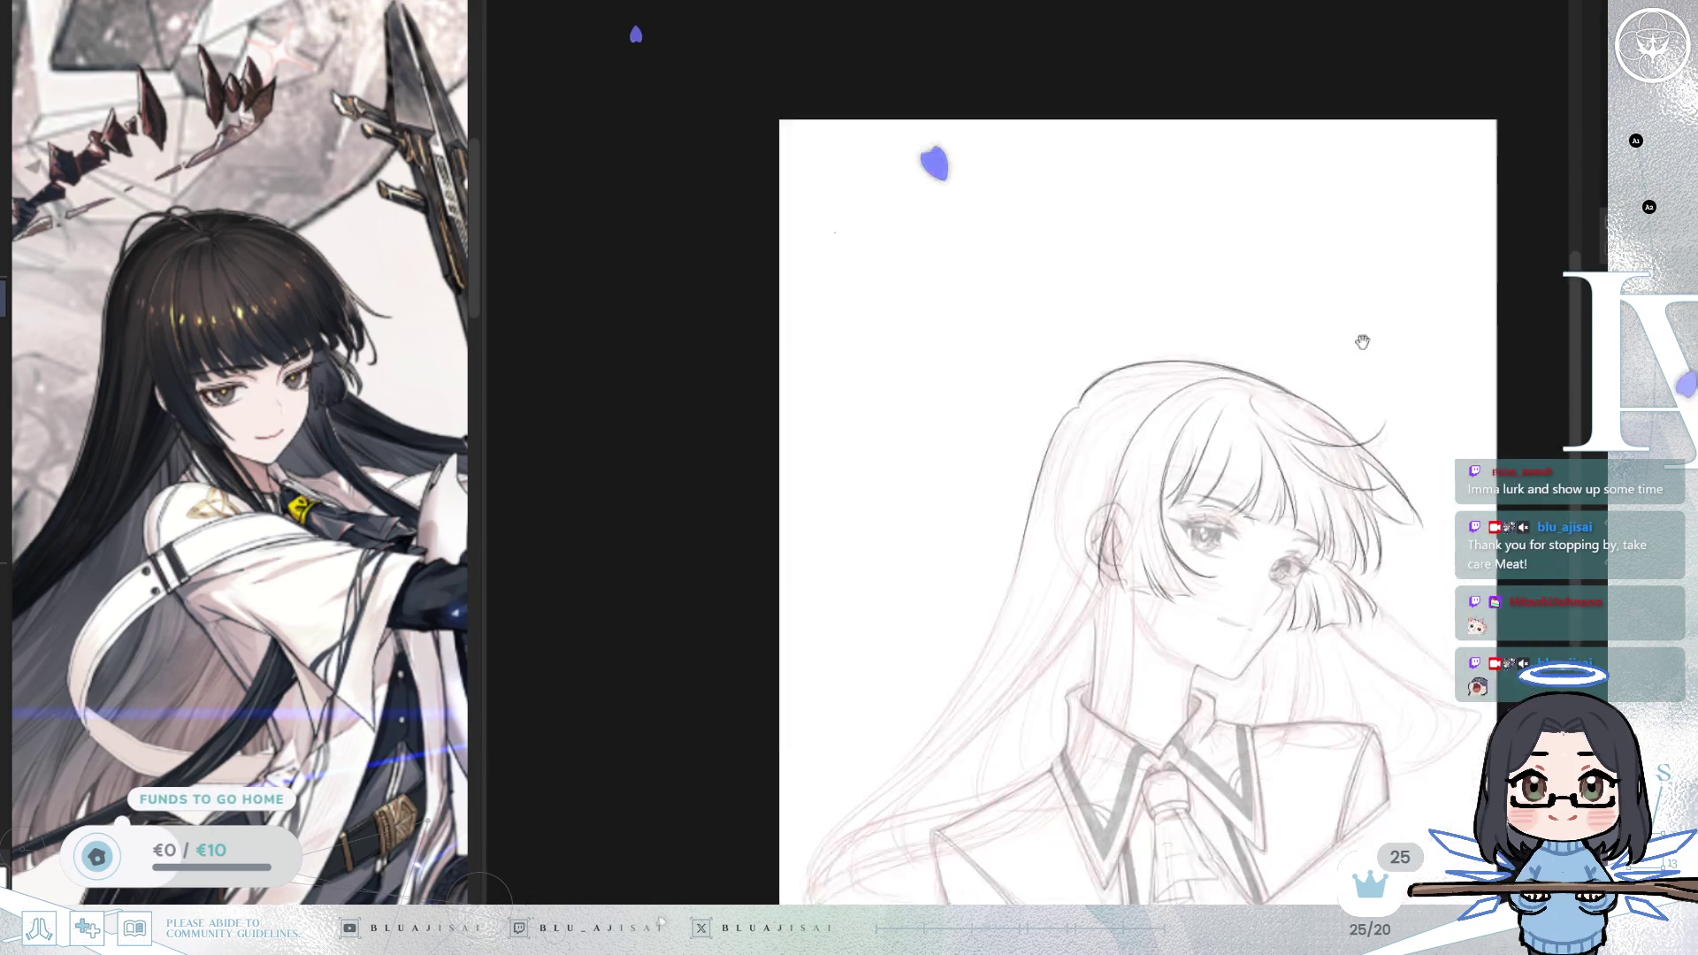
Step: Zoom in on the sketch and ink a stroke along the back hair outline
scroll(1295, 290, up, 2)
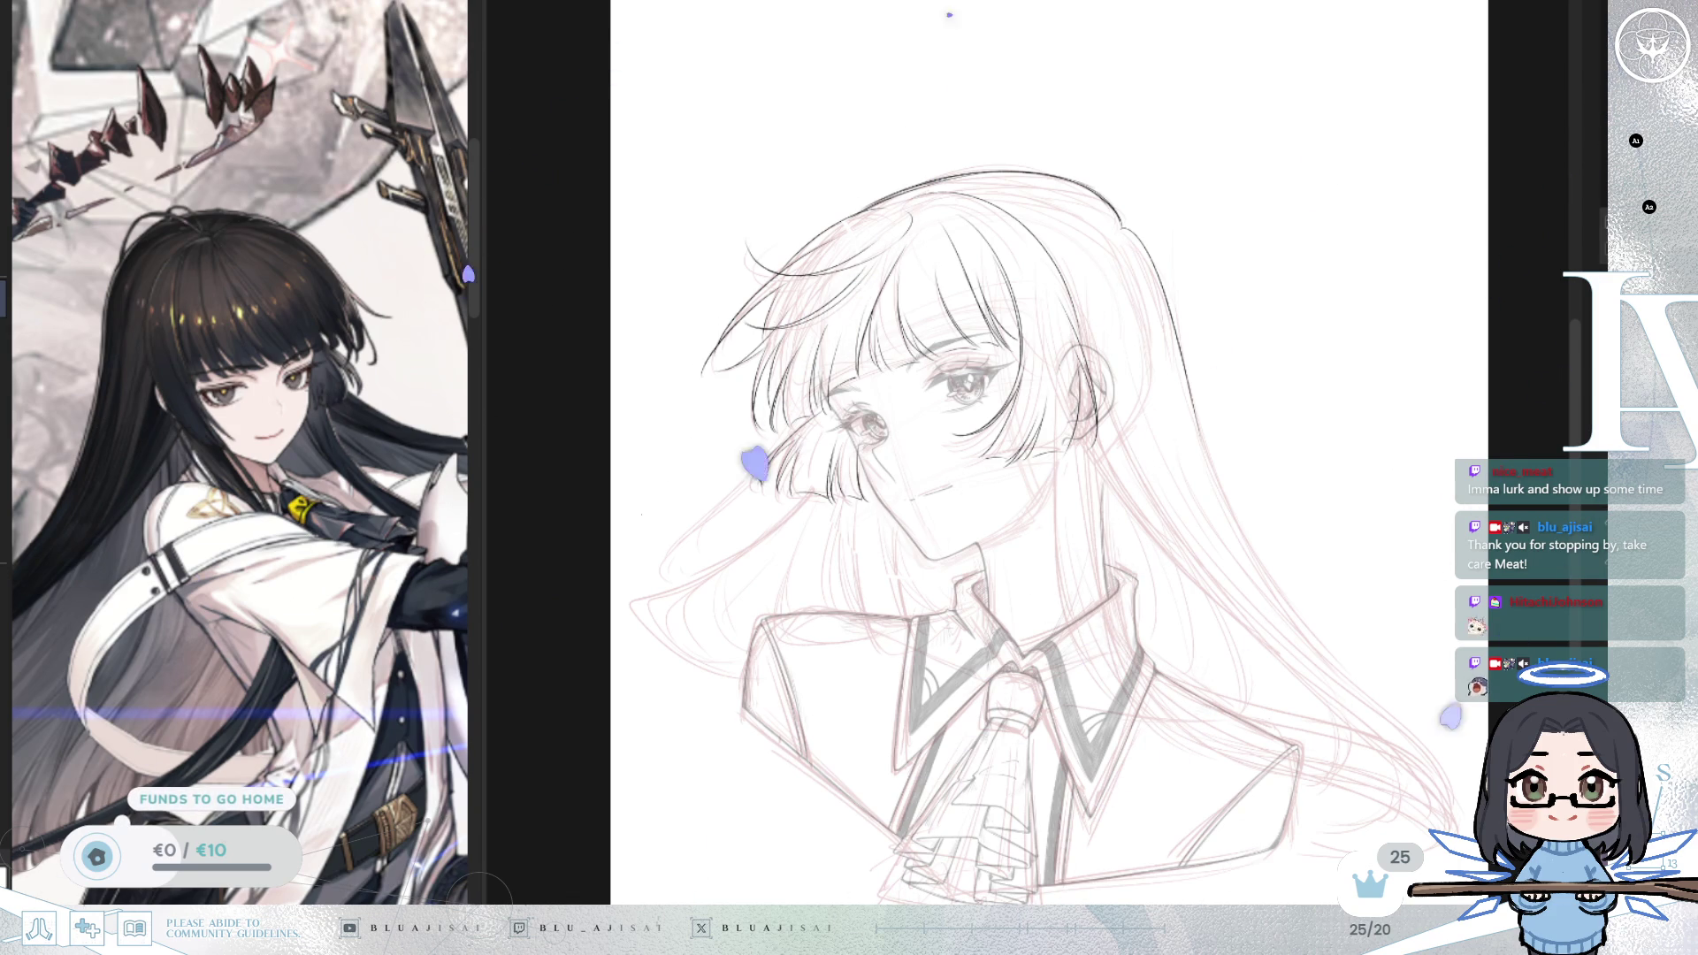
scroll(1155, 286, down, 2)
scroll(1155, 287, up, 4)
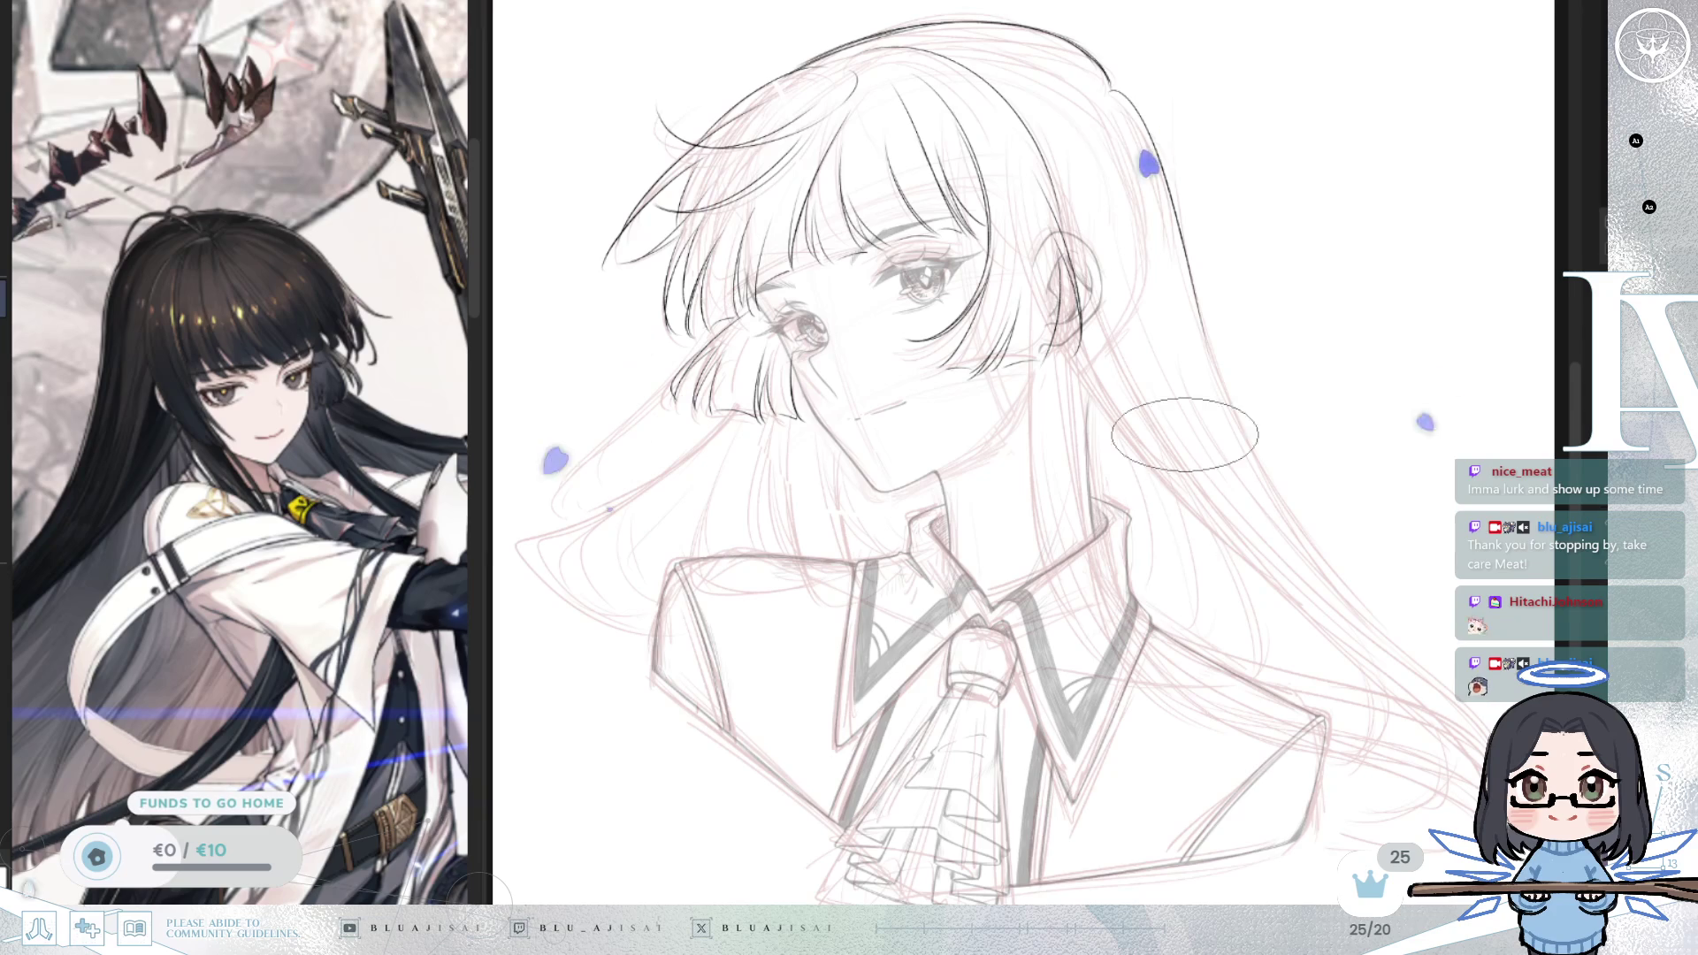
mouse_move(1079, 316)
mouse_down()
mouse_move(1297, 316)
mouse_move(1099, 323)
mouse_up()
drag(1214, 467, 1165, 475)
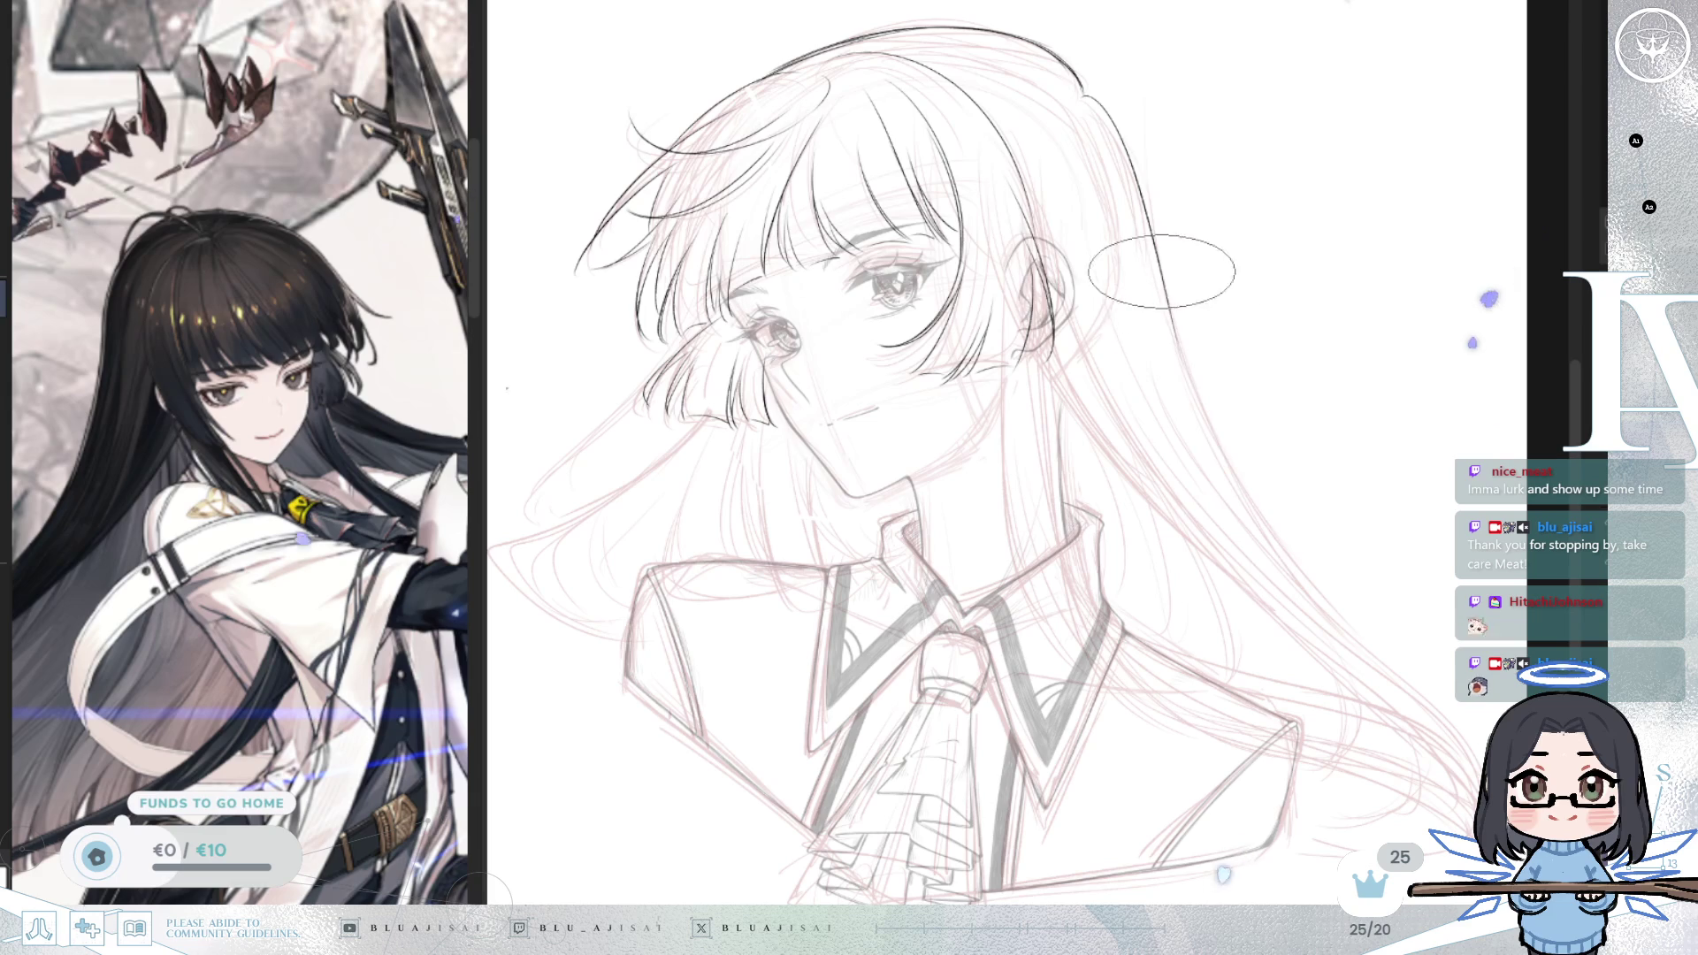
drag(1172, 325, 1302, 580)
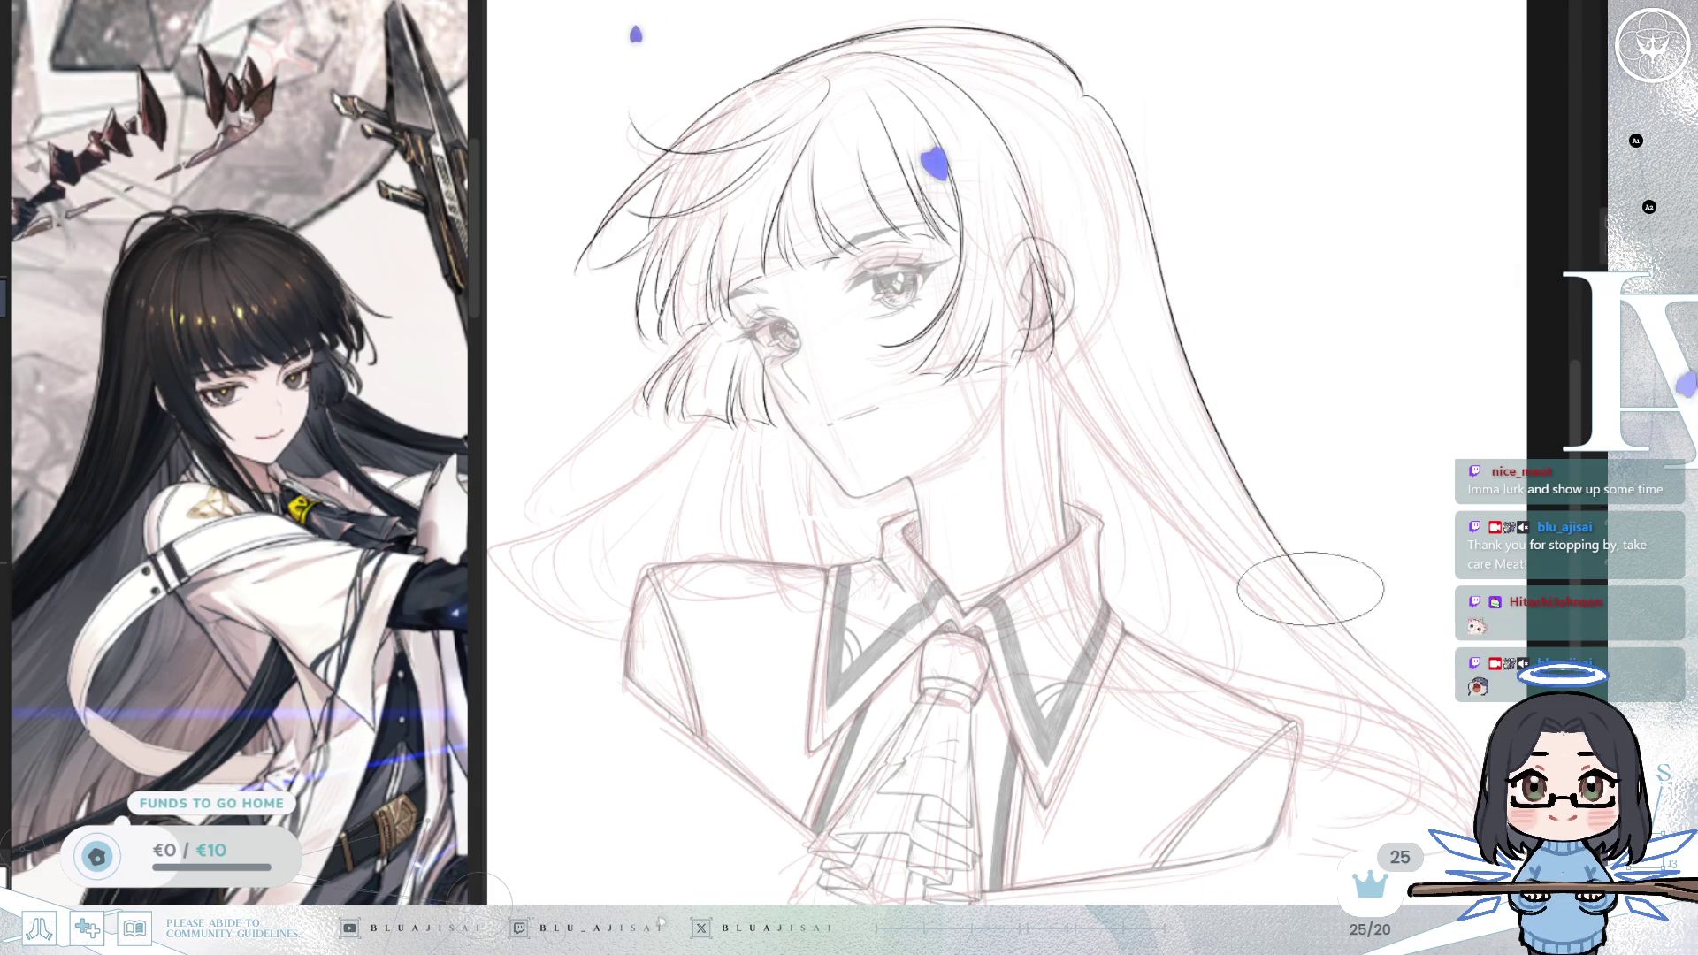
Step: Mirror the canvas and extend the hair outline down toward the shoulder
key(h)
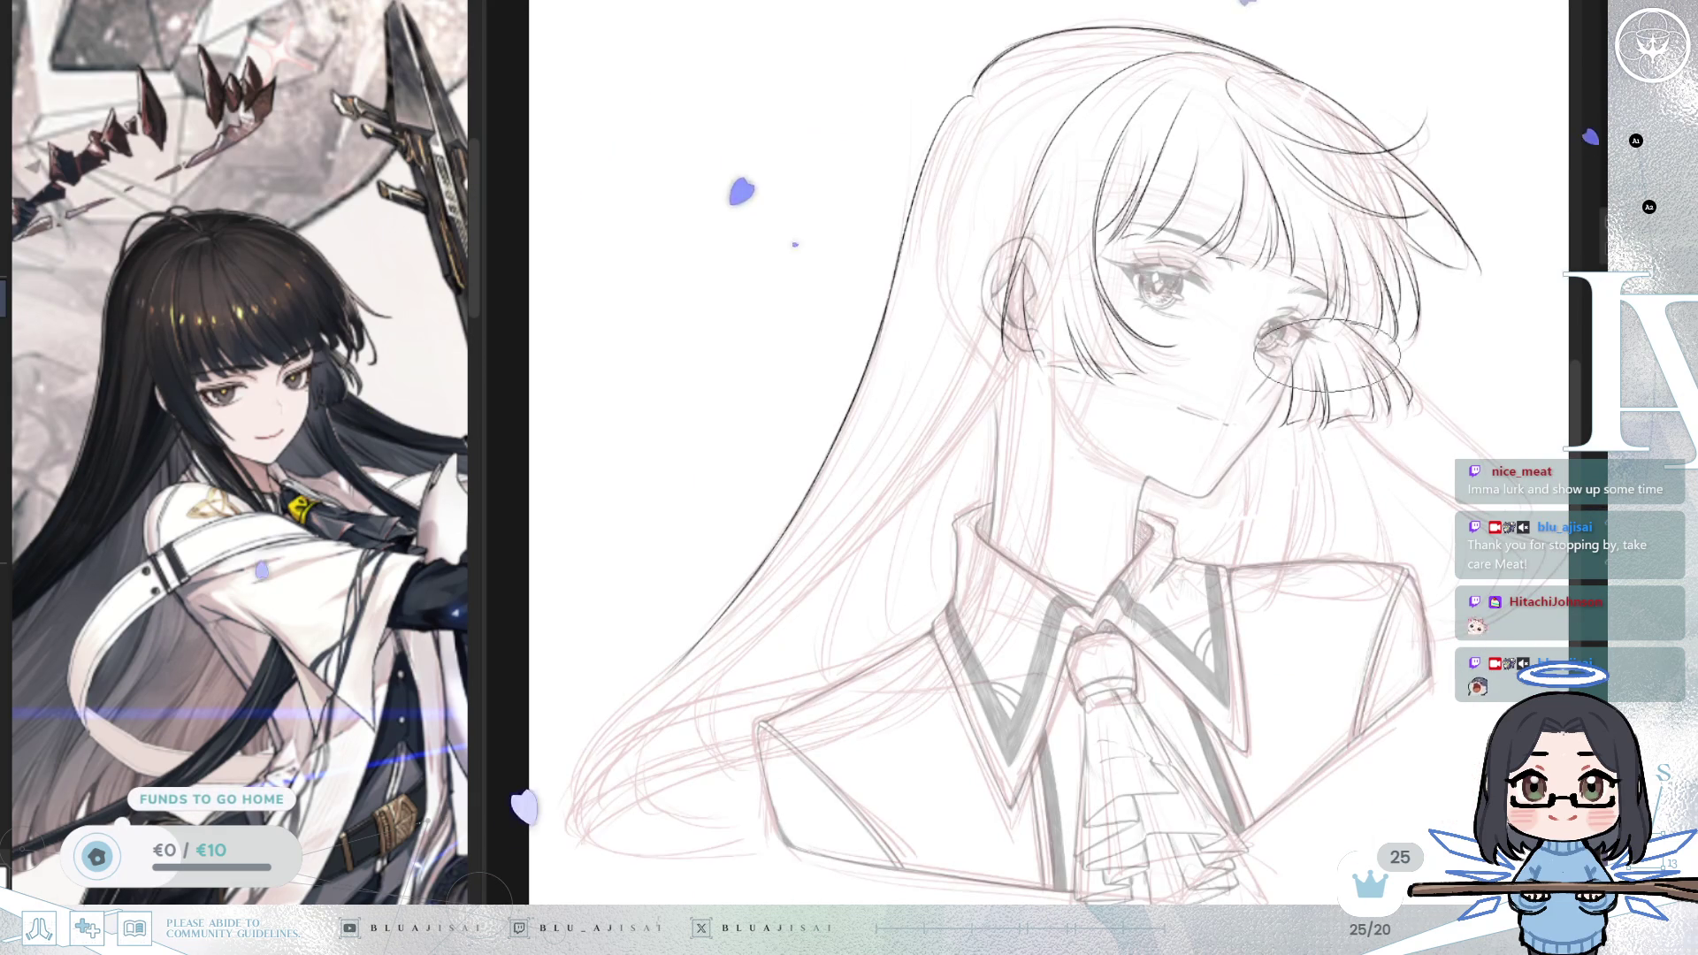
drag(1181, 346, 1326, 271)
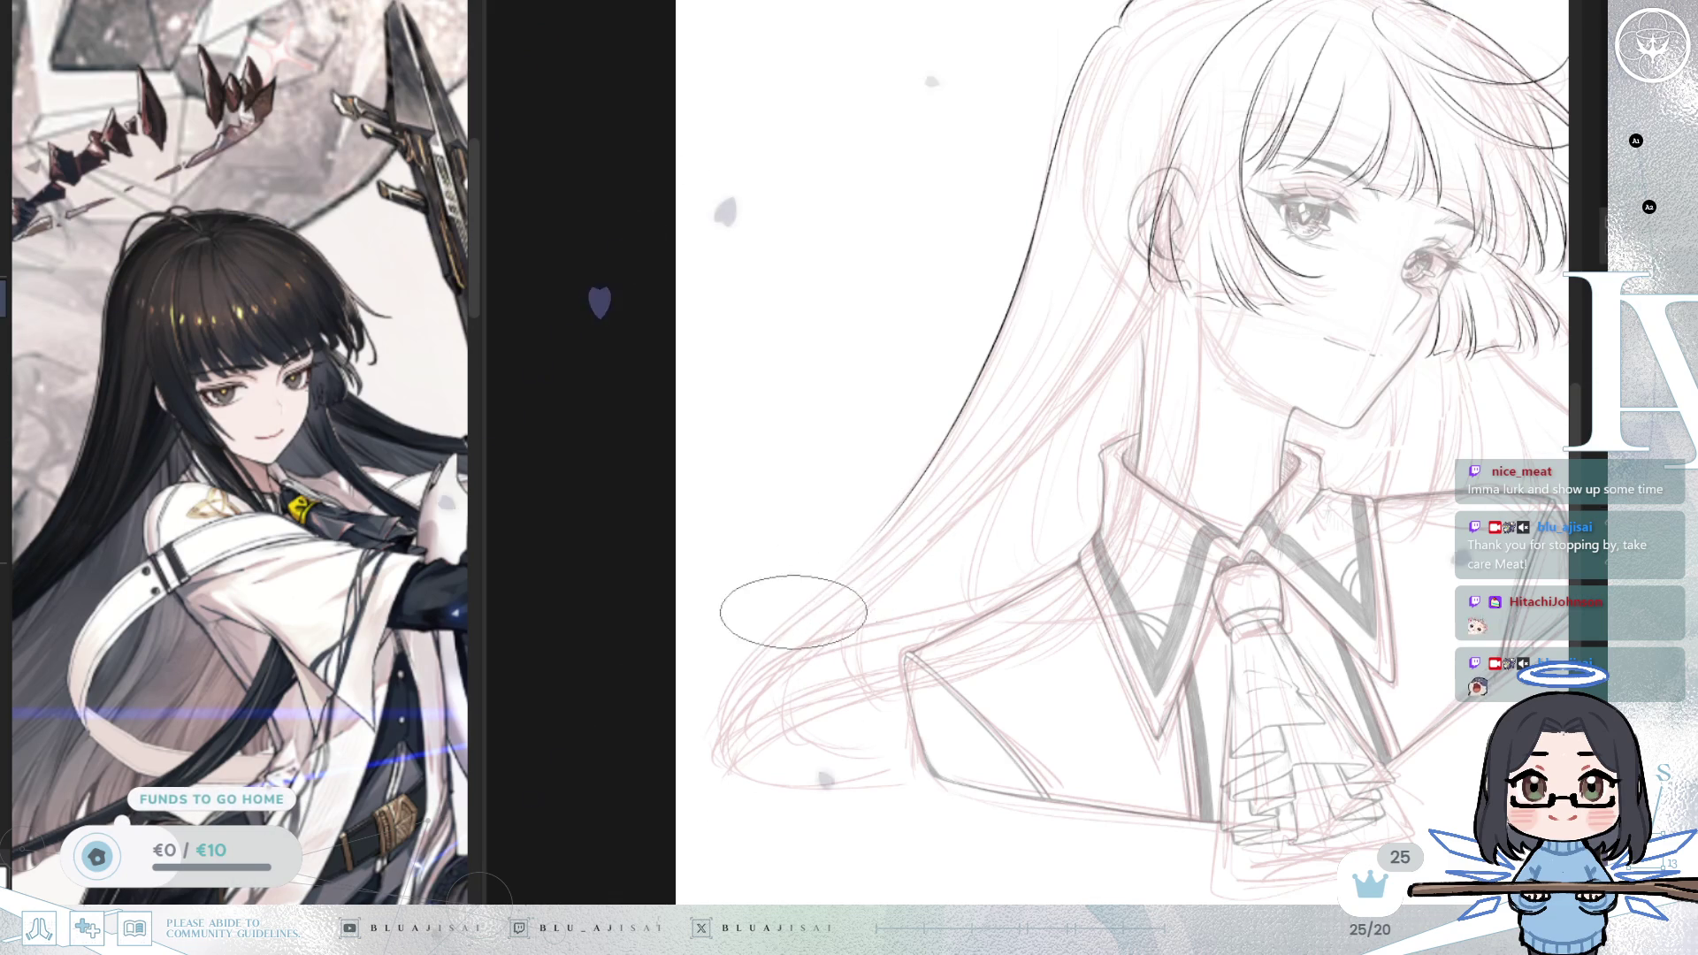
drag(924, 464, 758, 607)
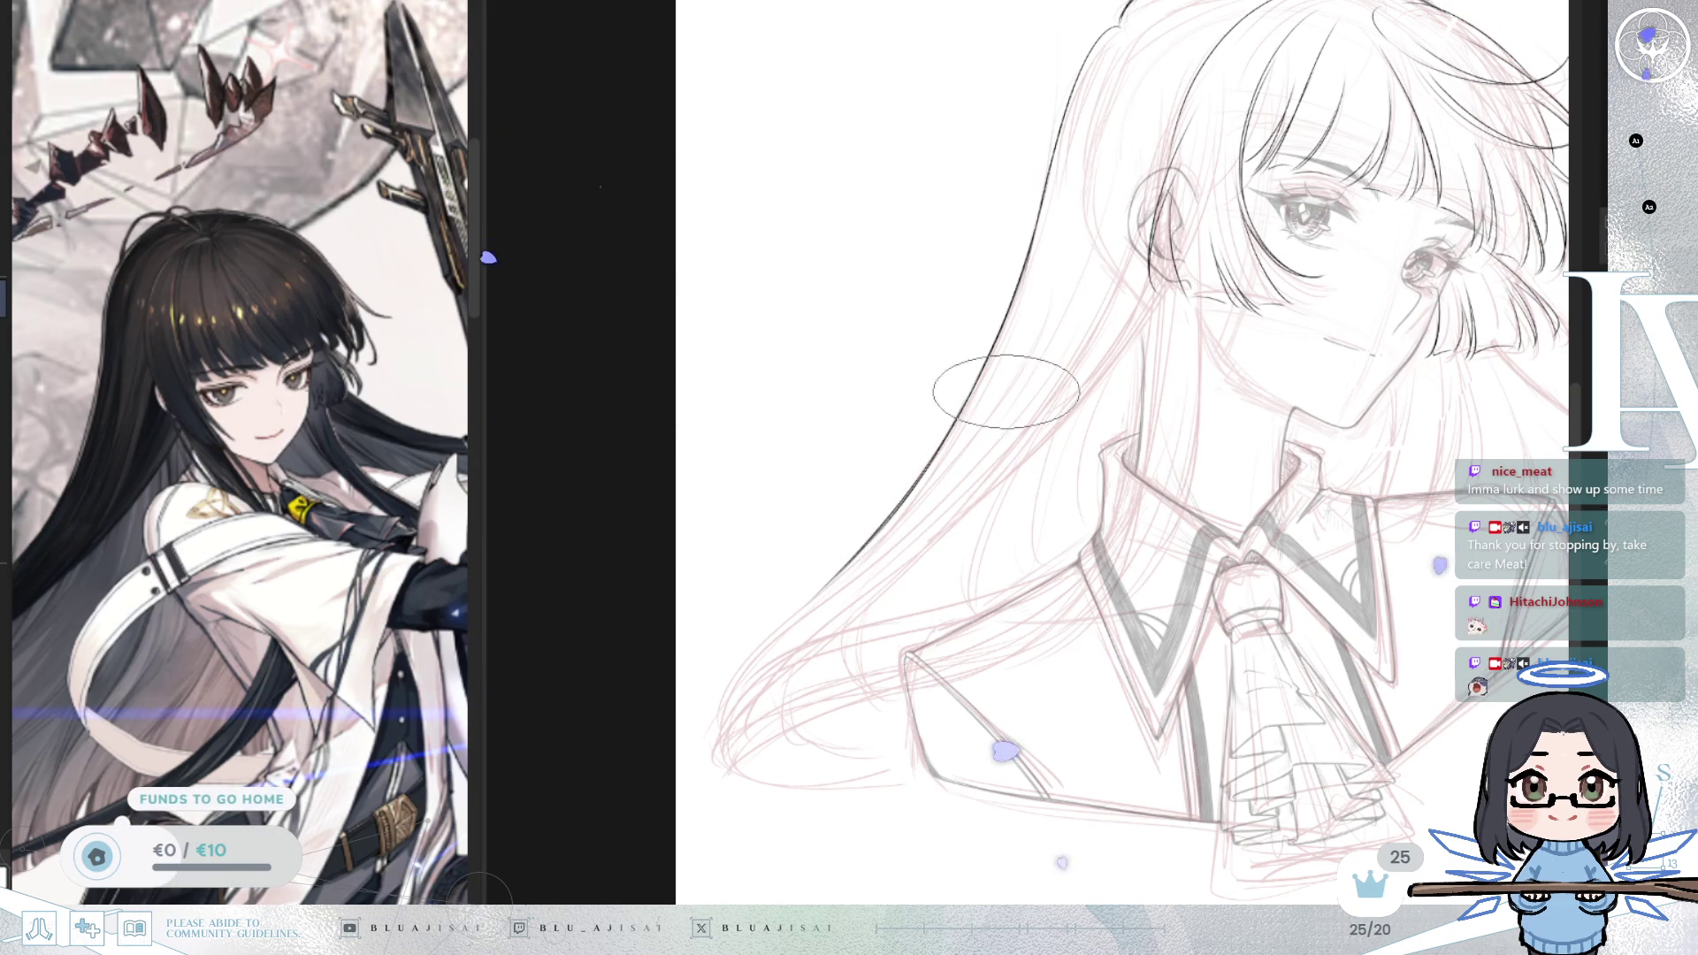
drag(1195, 408, 1132, 478)
drag(1293, 382, 1214, 495)
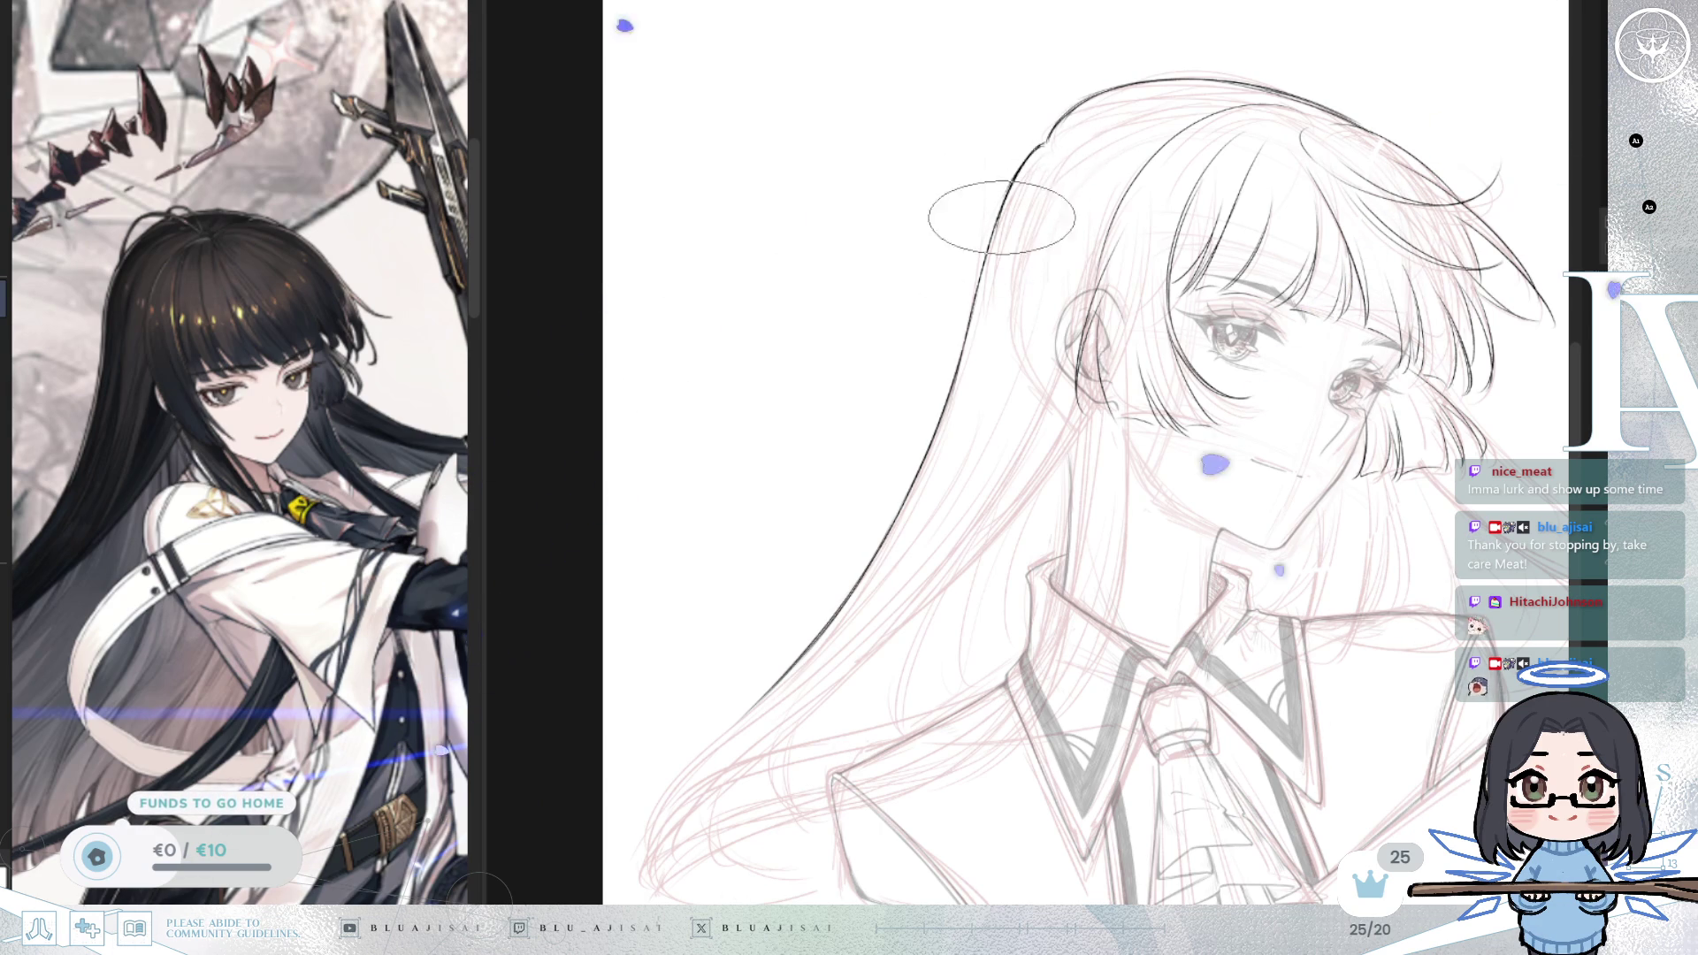
scroll(1017, 170, up, 3)
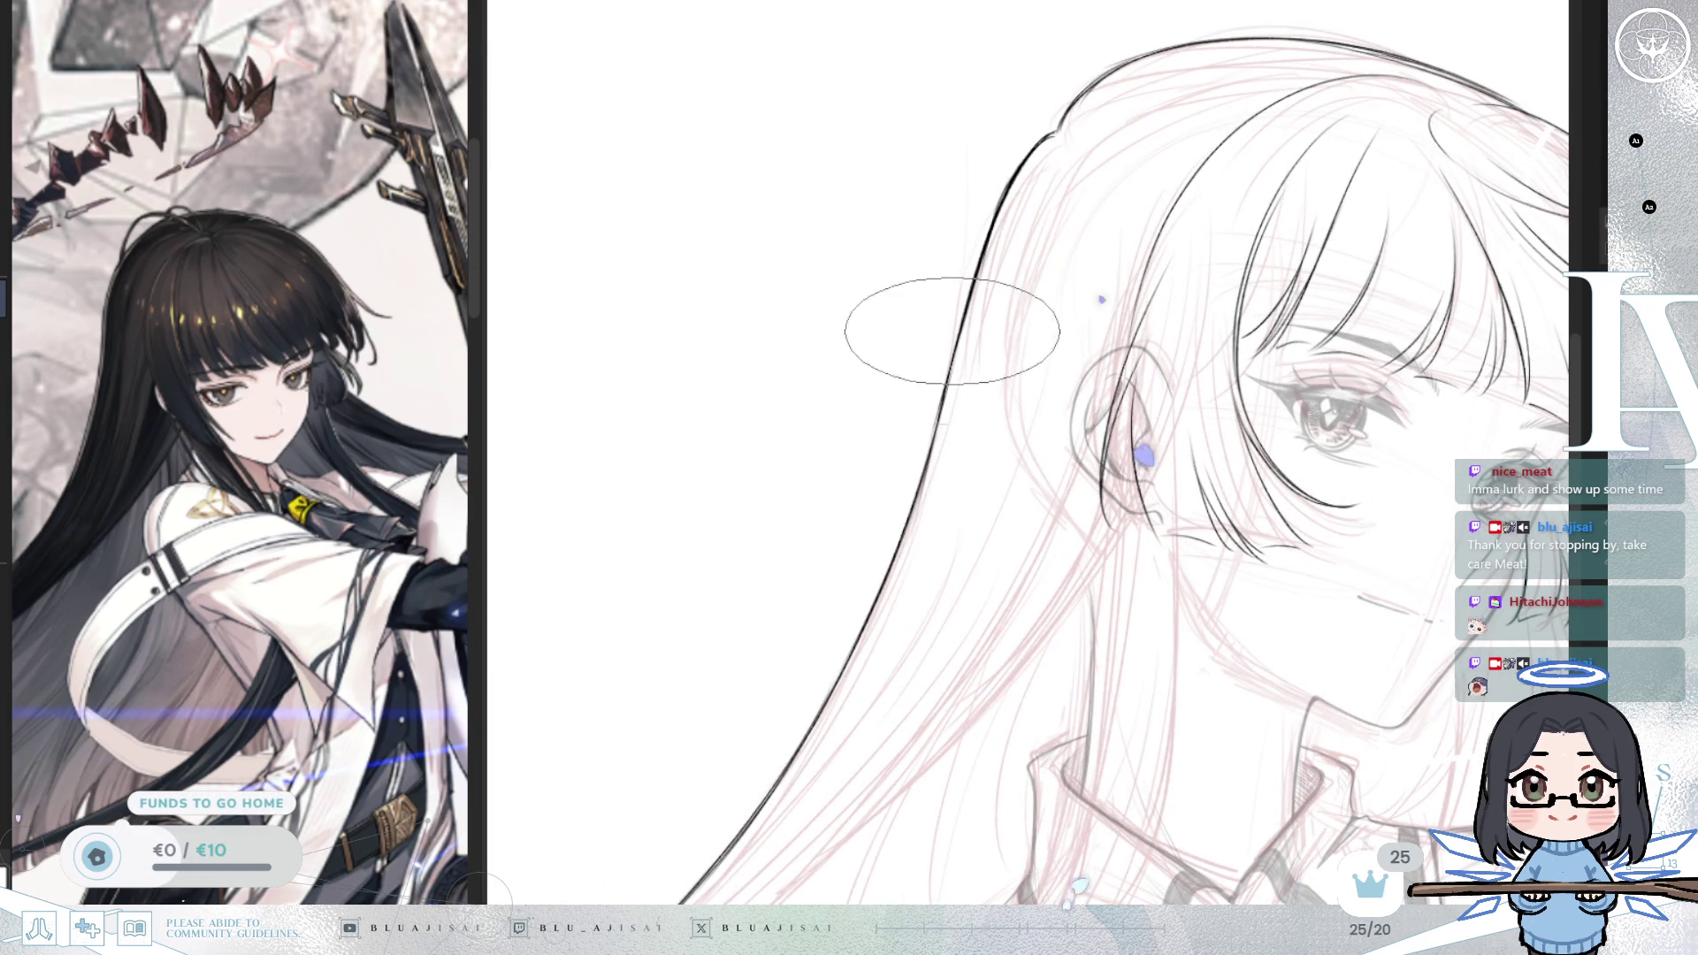
key(h)
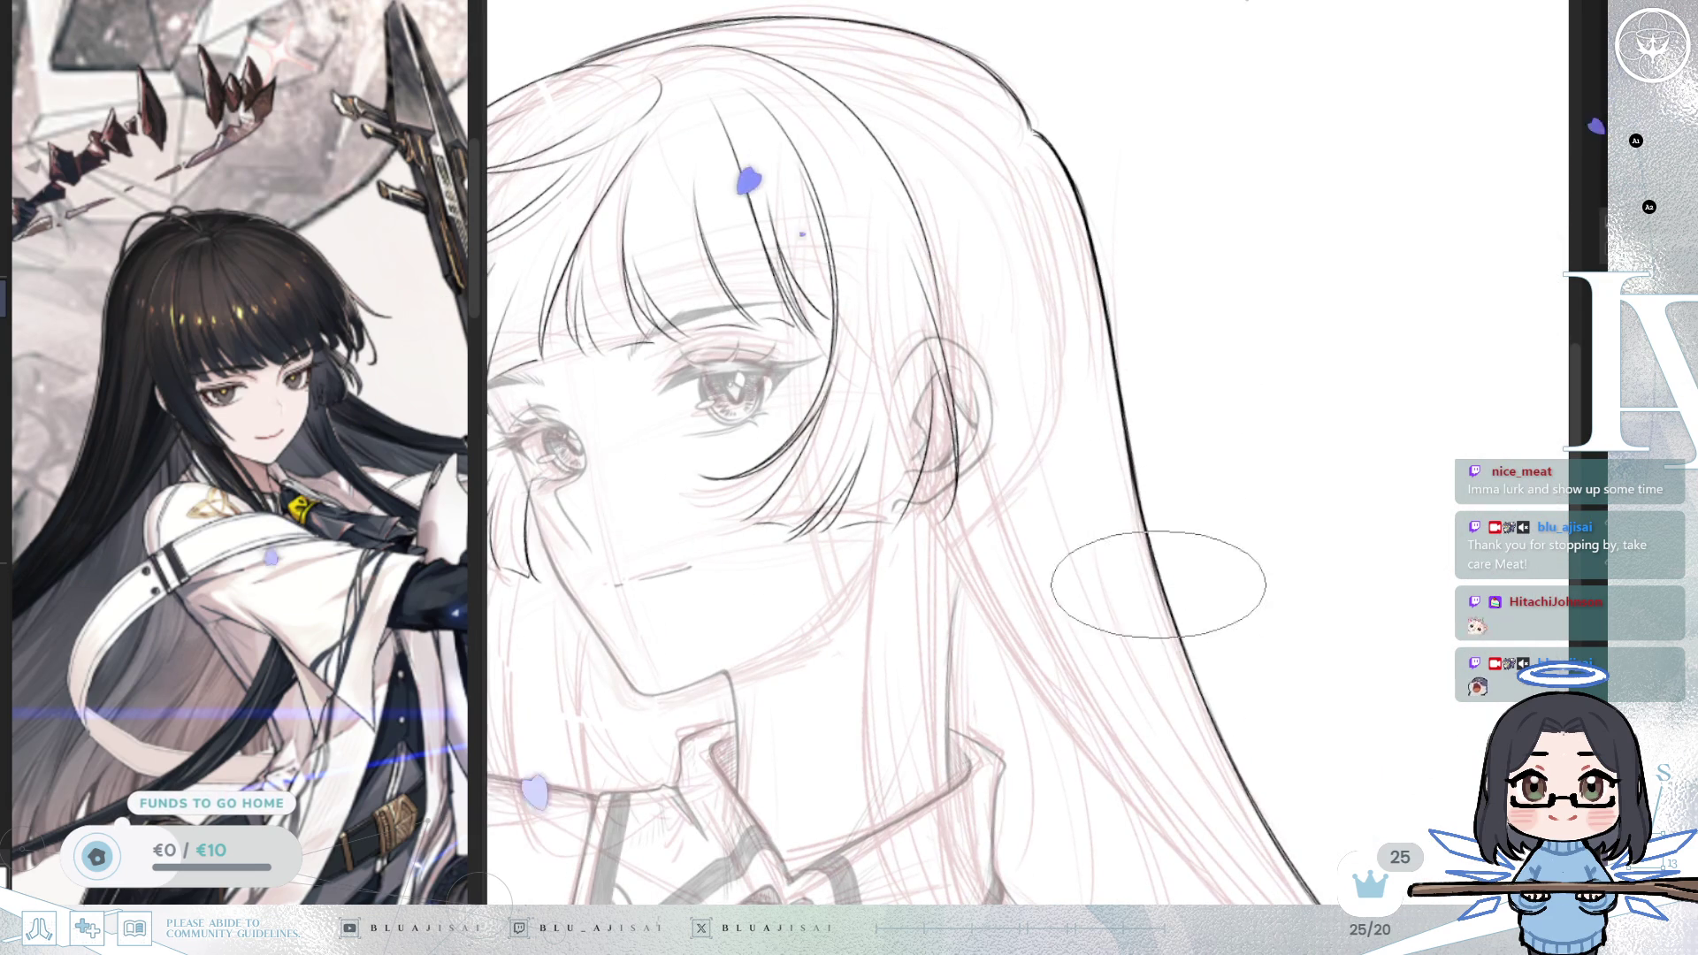
scroll(1251, 371, down, 3)
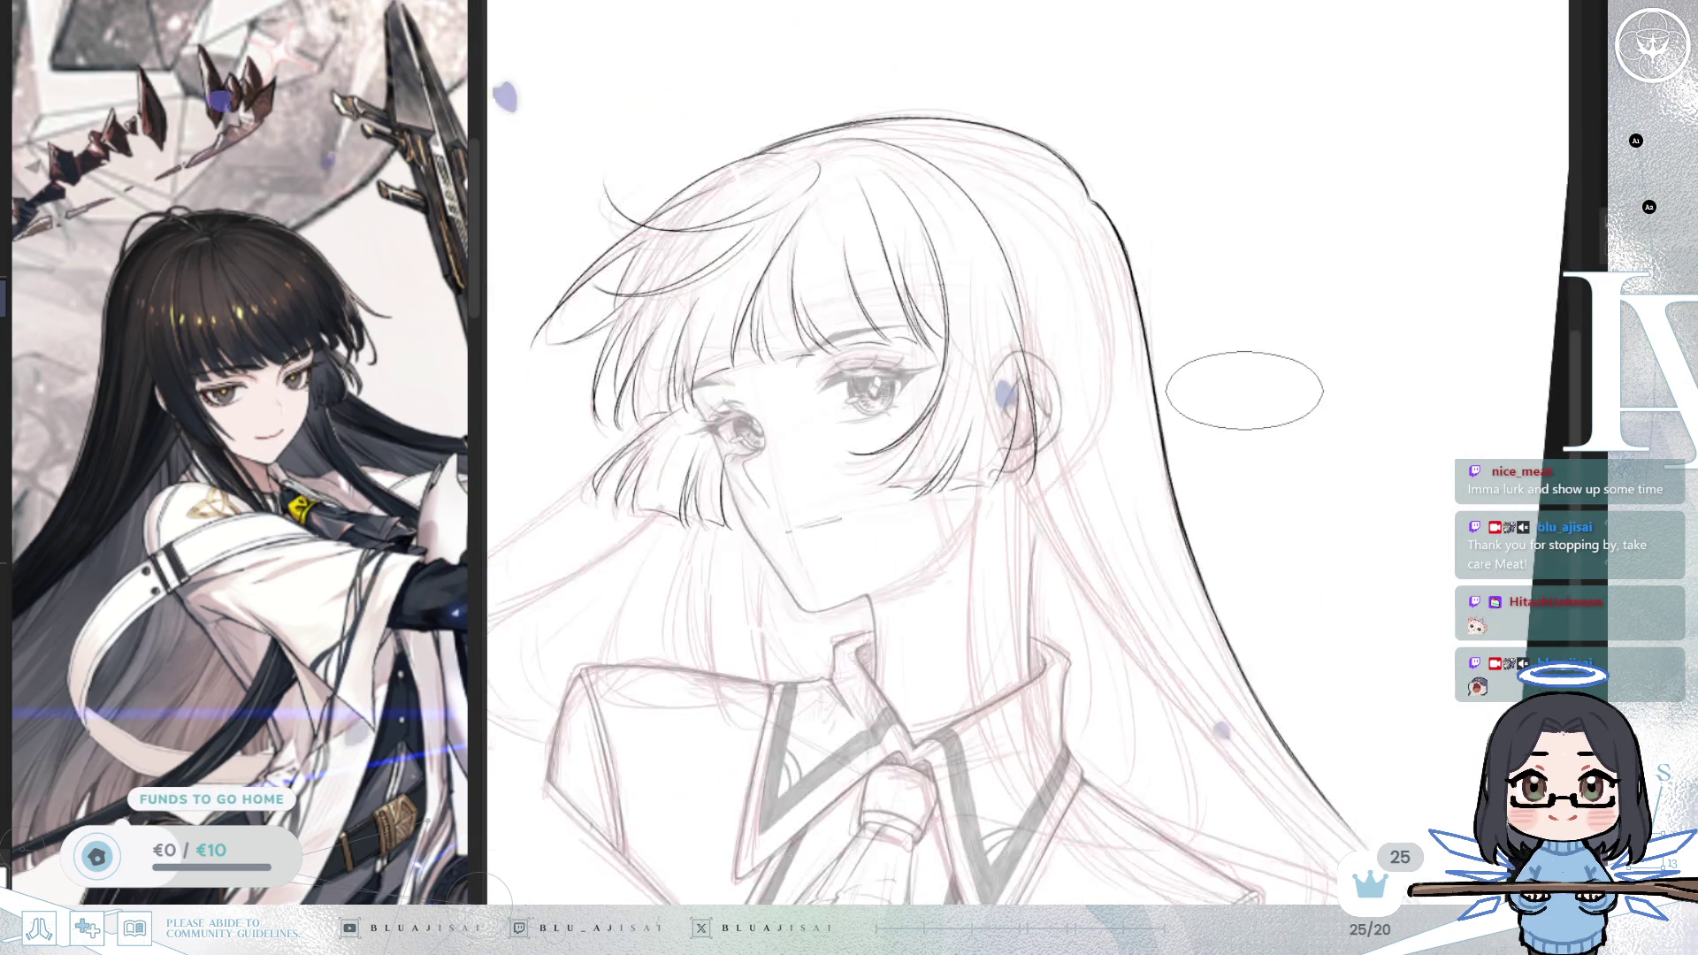
drag(1251, 371, 1378, 379)
key(minus)
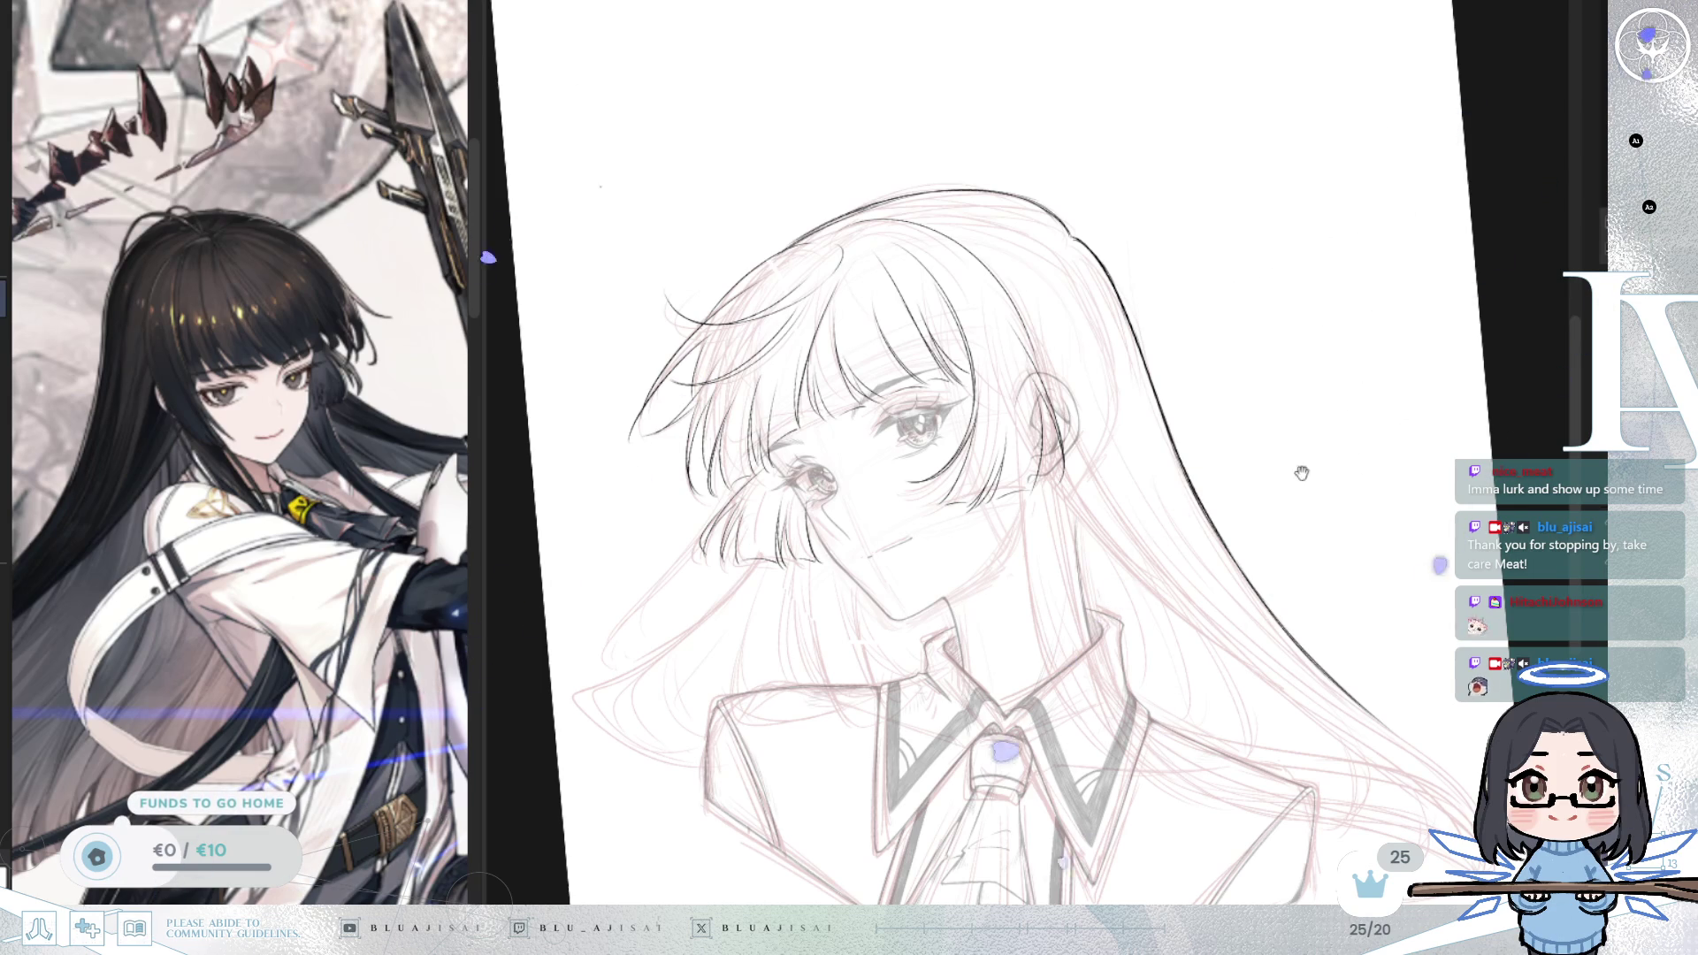
scroll(1306, 356, down, 3)
key(asciicircum)
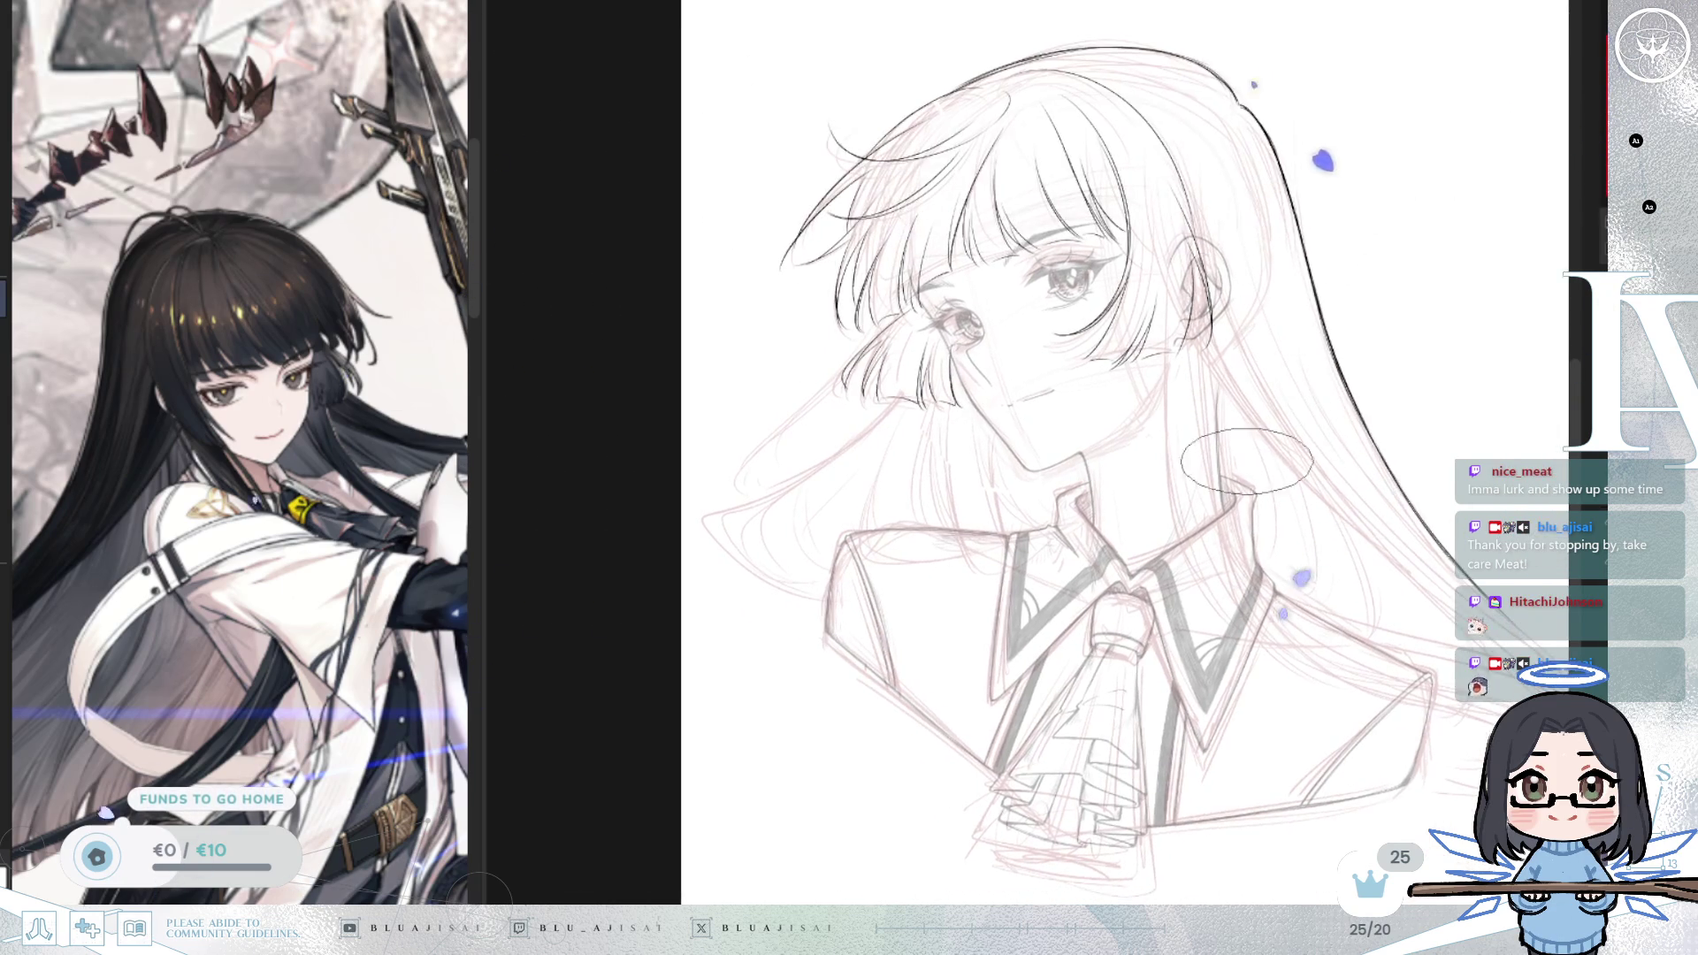
mouse_move(946, 446)
mouse_down()
mouse_move(893, 463)
mouse_move(1015, 451)
mouse_move(1032, 499)
mouse_up()
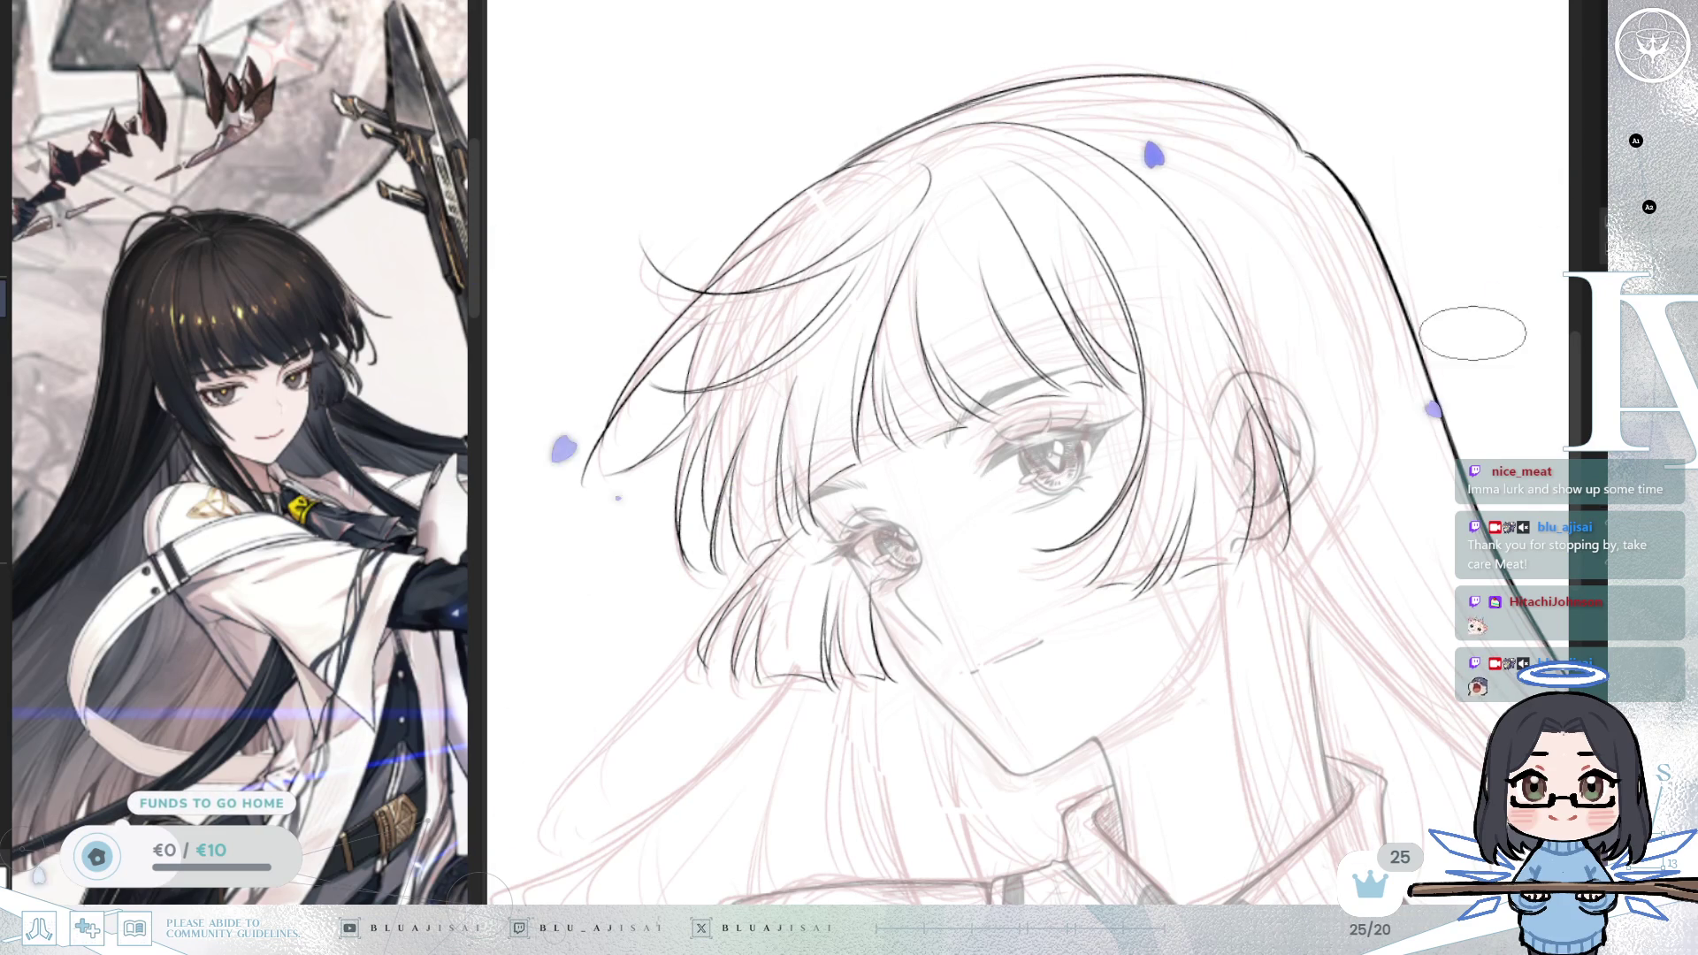
drag(1027, 500, 1044, 508)
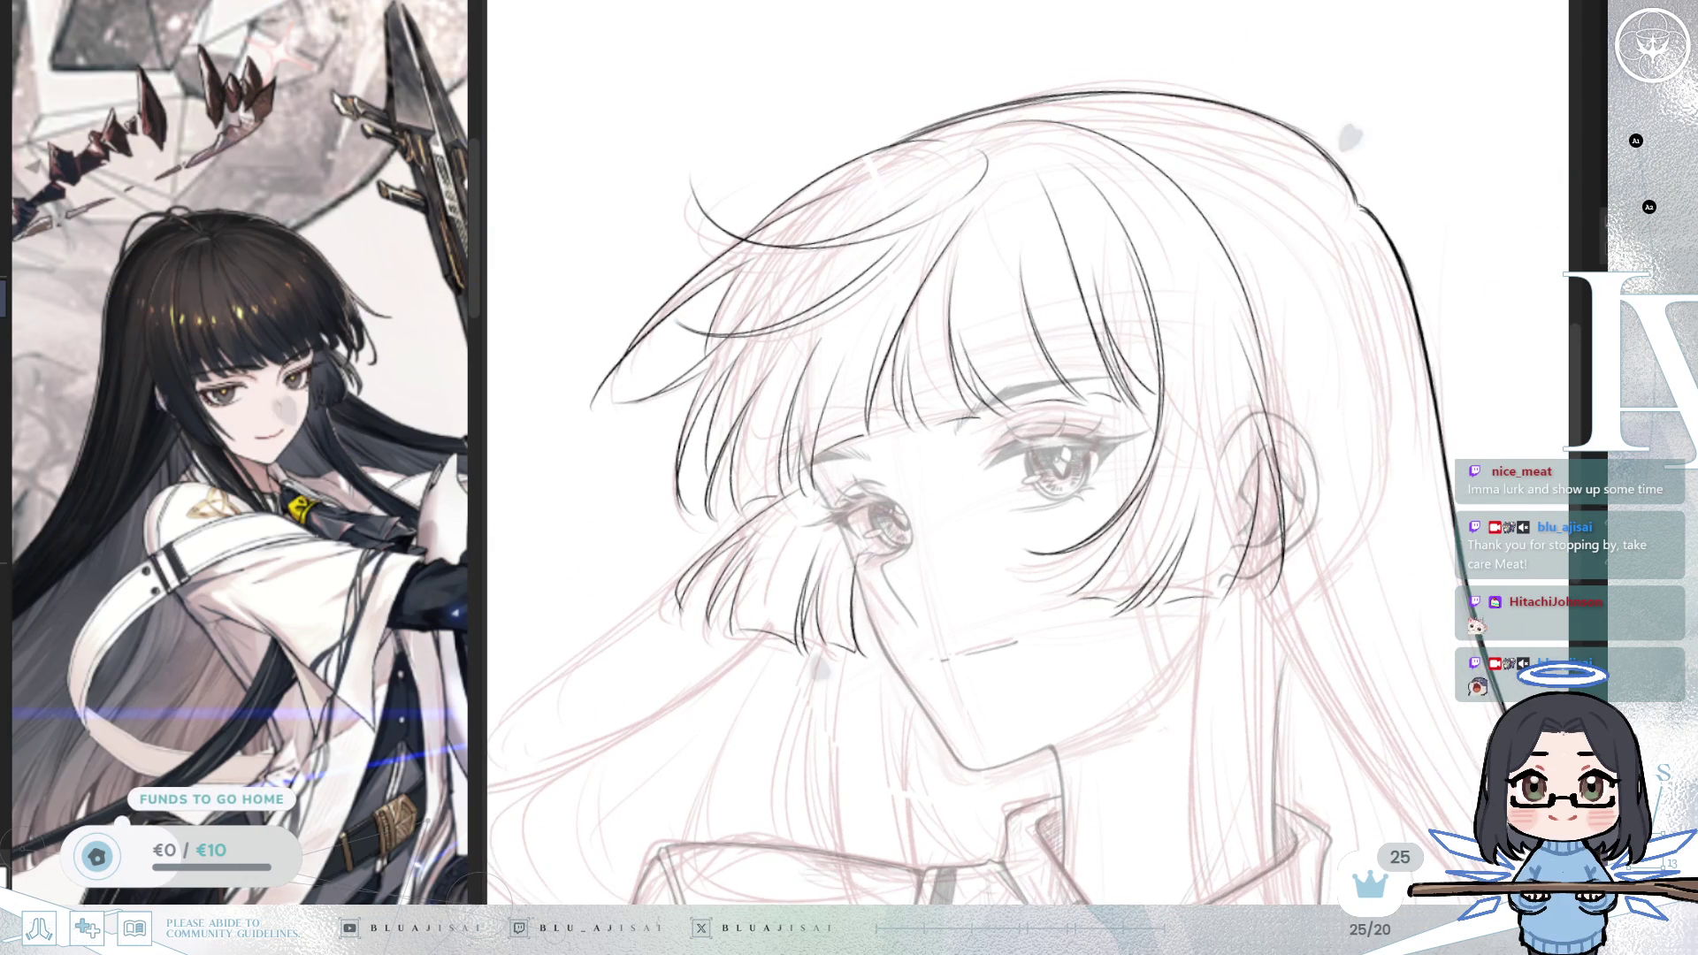
scroll(987, 221, up, 1)
scroll(982, 262, up, 1)
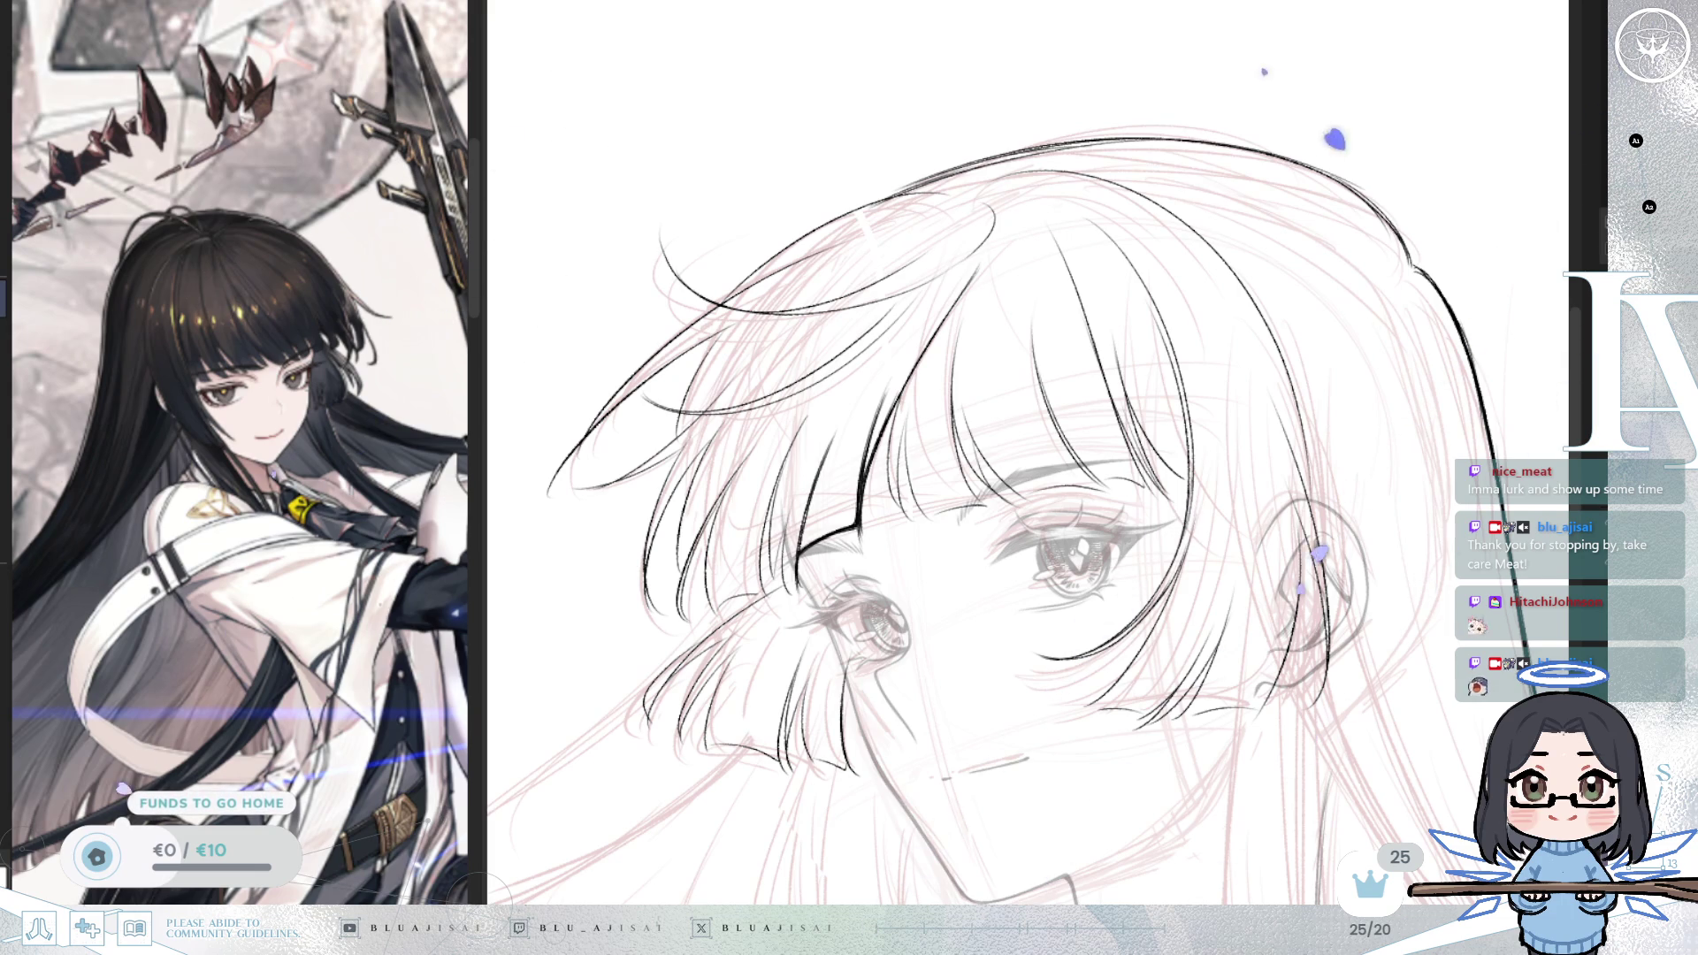
mouse_move(979, 213)
mouse_down()
mouse_move(1154, 327)
mouse_move(1160, 281)
mouse_move(1160, 303)
mouse_up()
drag(1069, 258, 1145, 154)
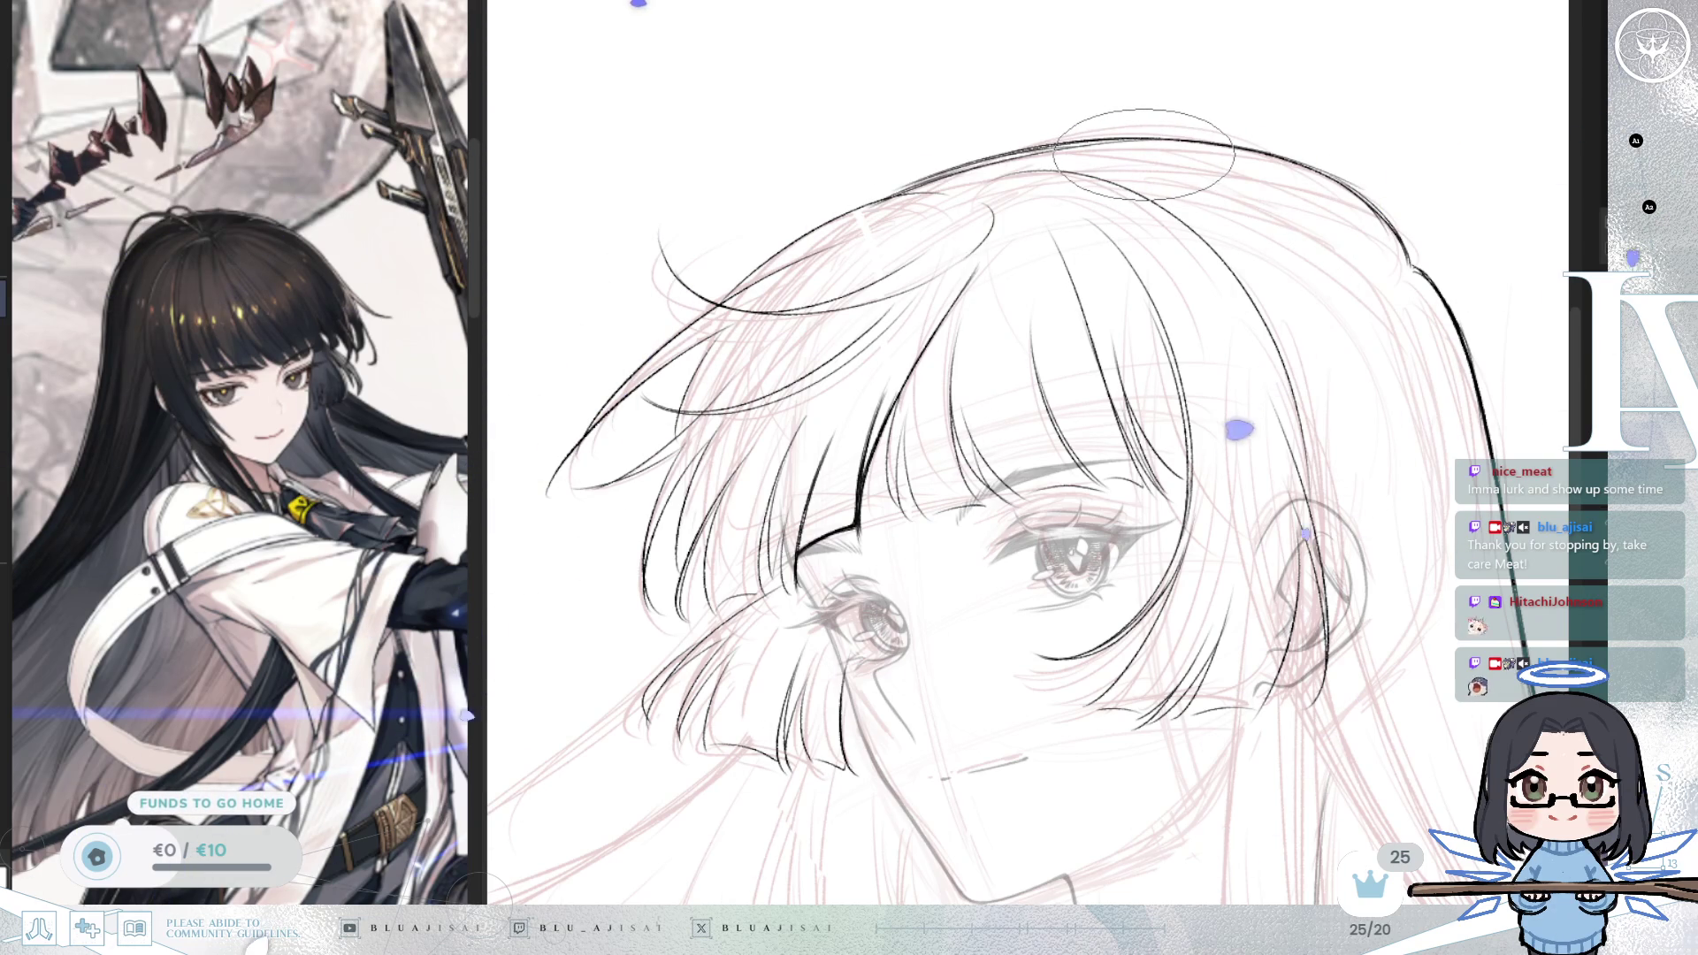
drag(1143, 153, 1169, 144)
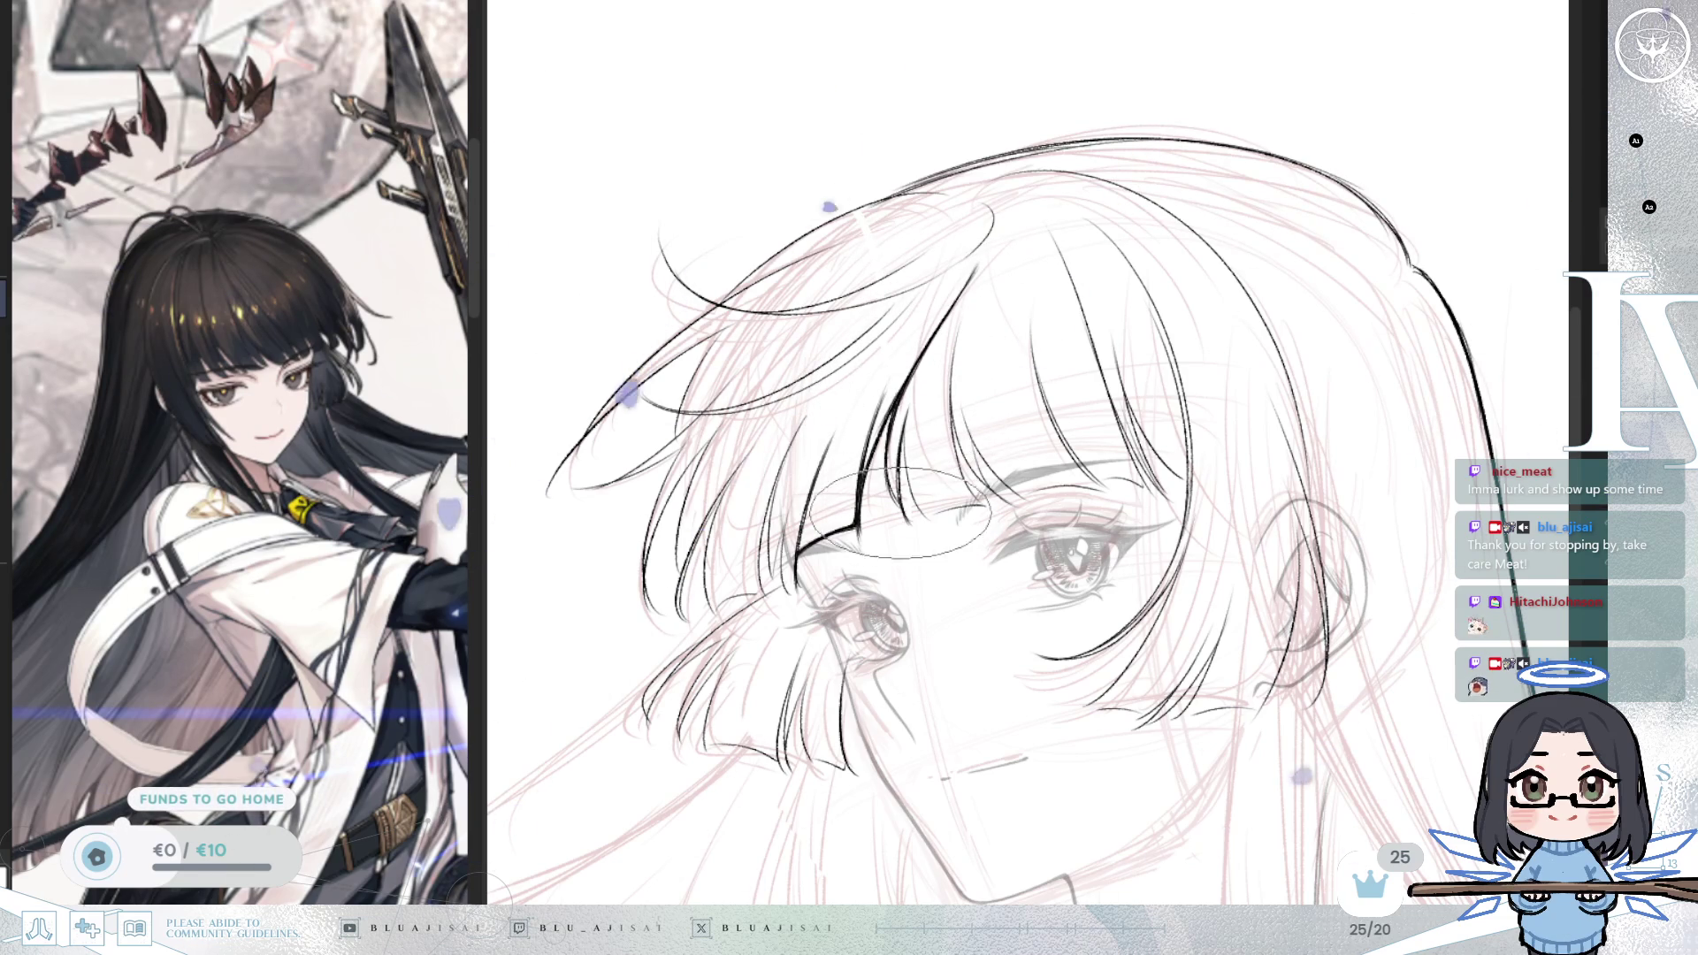
mouse_move(840, 486)
mouse_down()
mouse_move(1348, 509)
mouse_move(1238, 478)
mouse_move(1269, 492)
mouse_up()
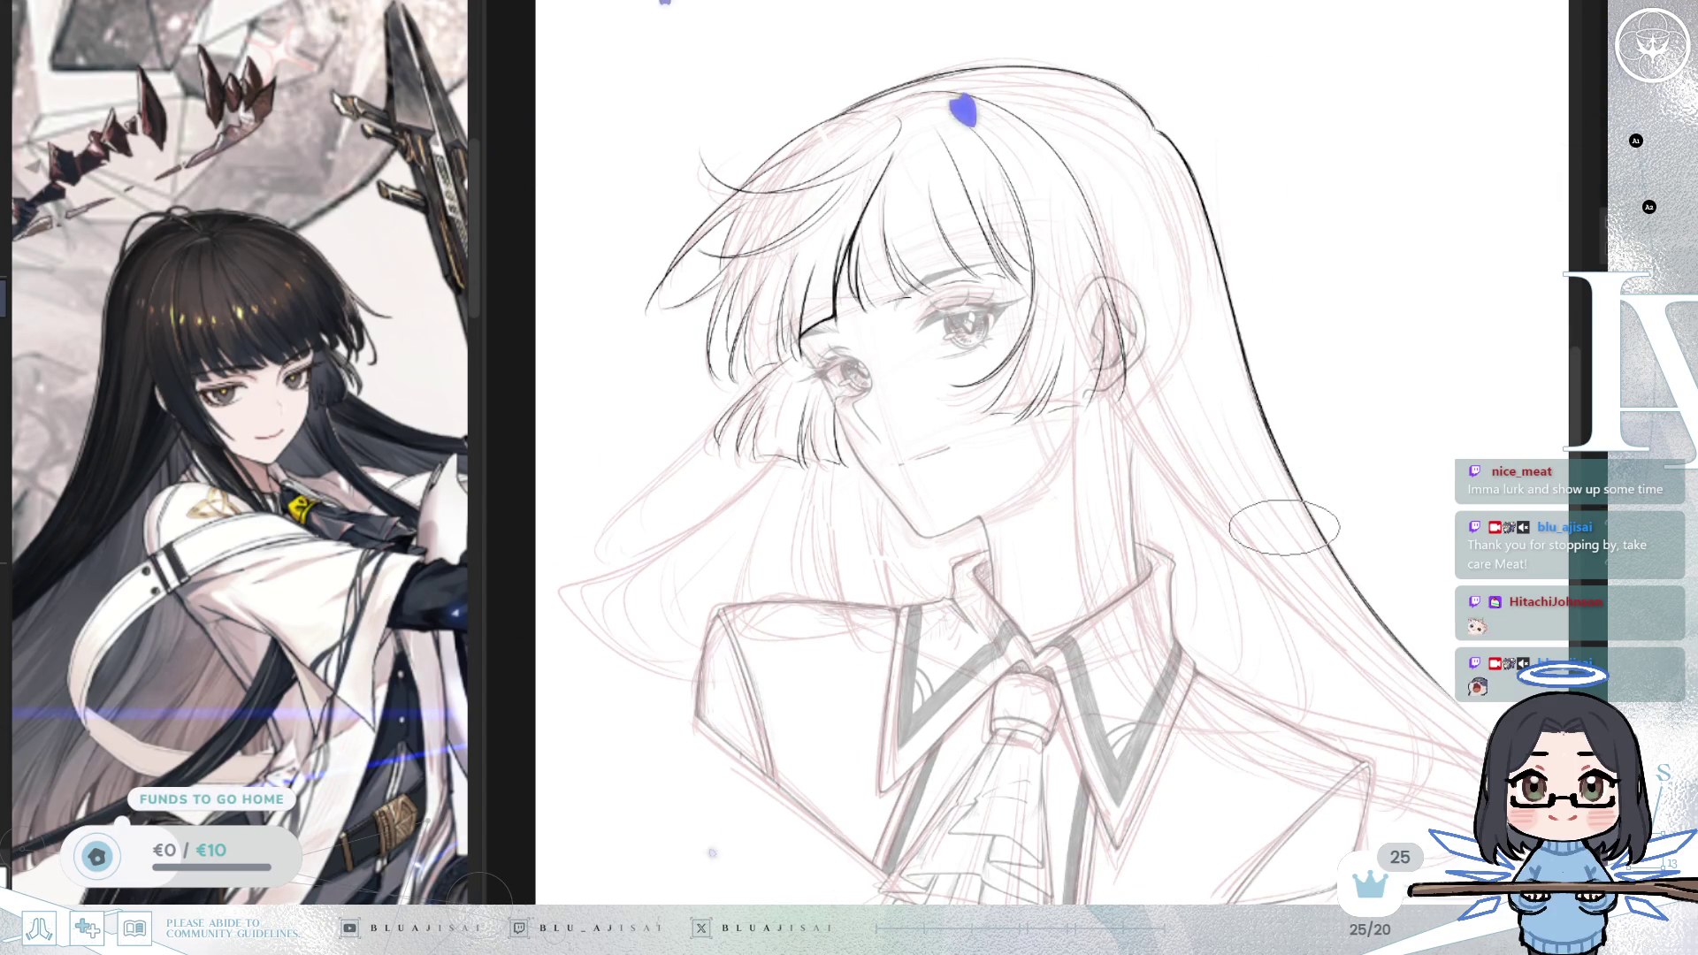
drag(1149, 535, 1044, 542)
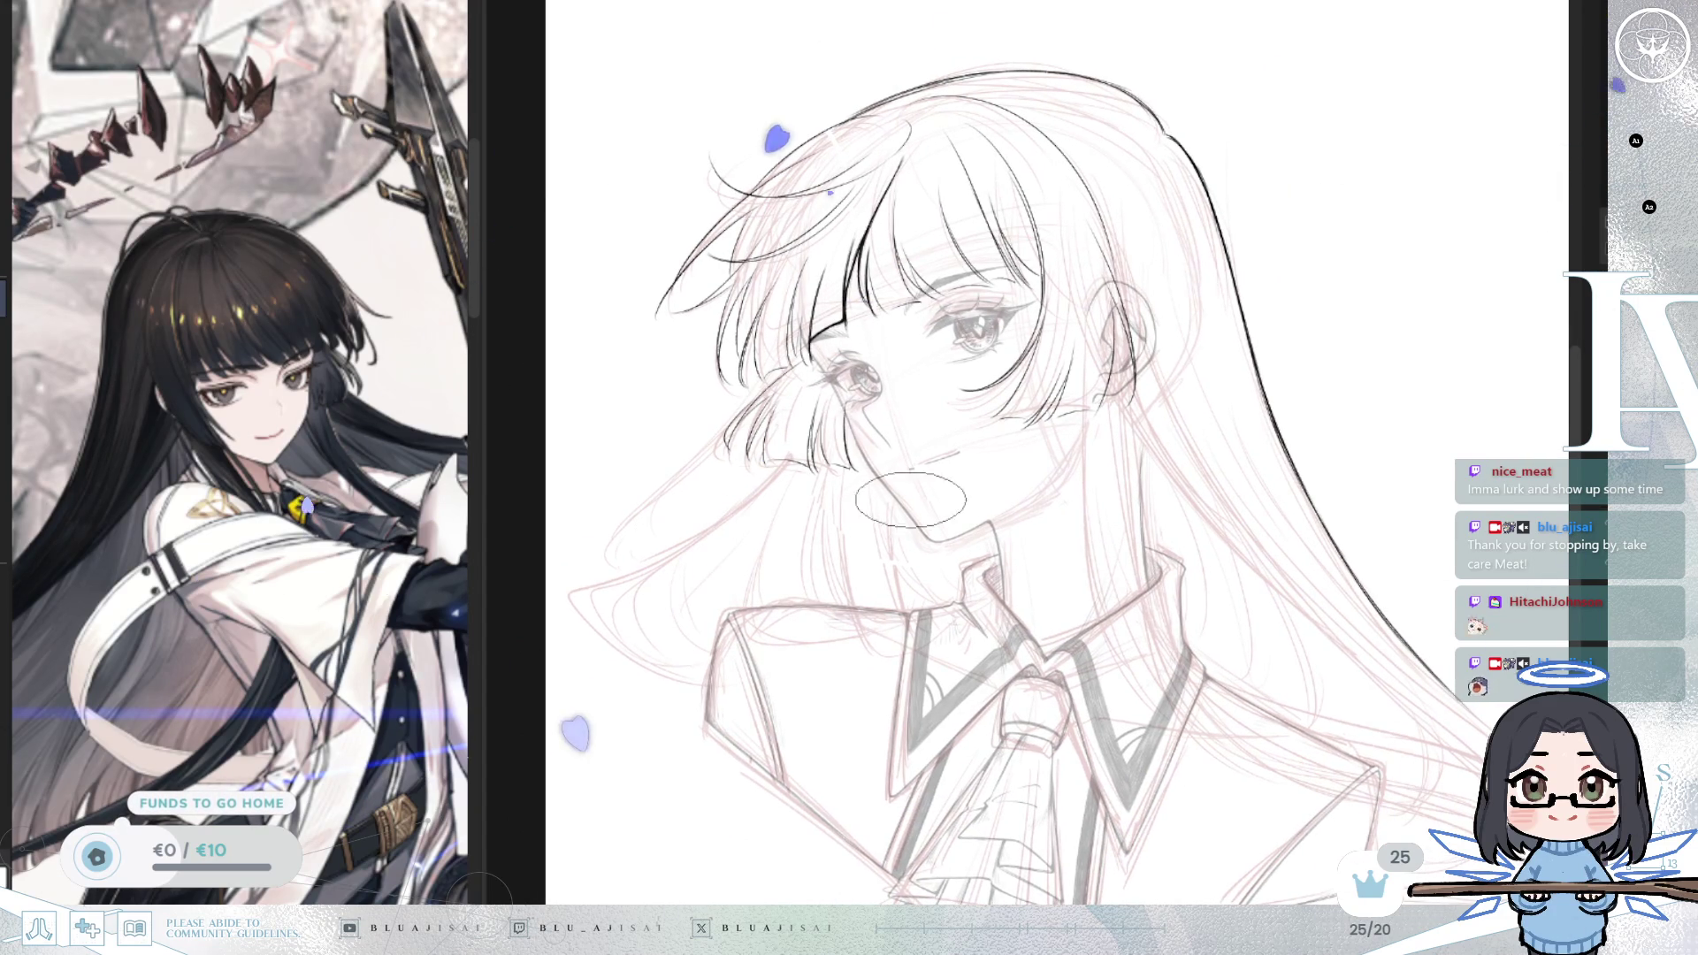